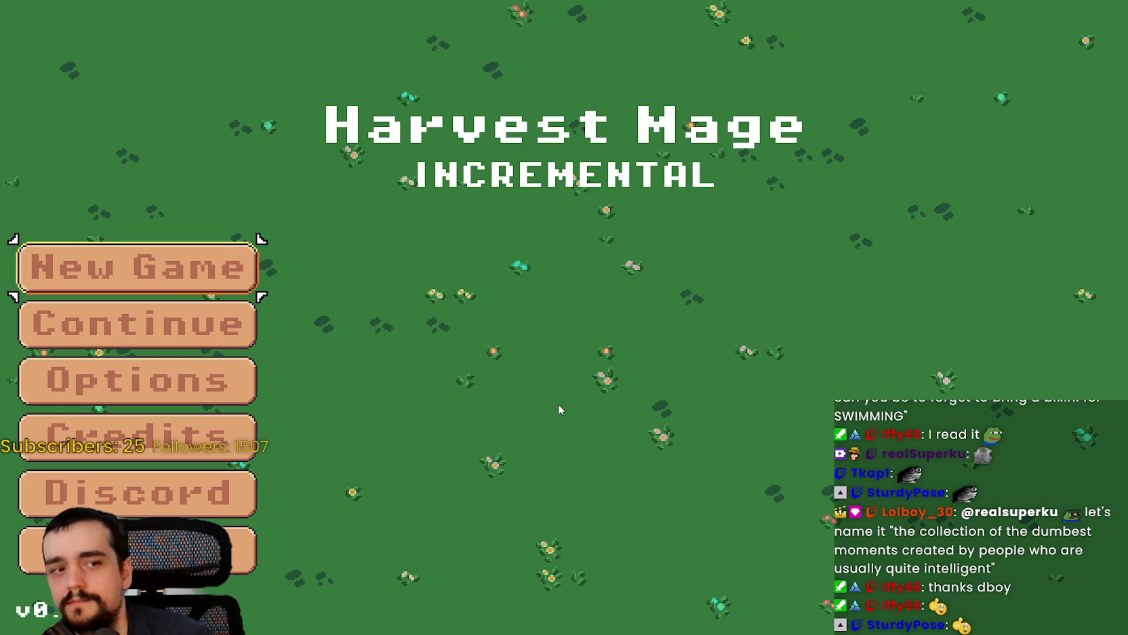
Continue the saved game and walk out of the village into the meadow level.
{"action": "key", "text": "Down"}
{"action": "key", "text": "Return"}
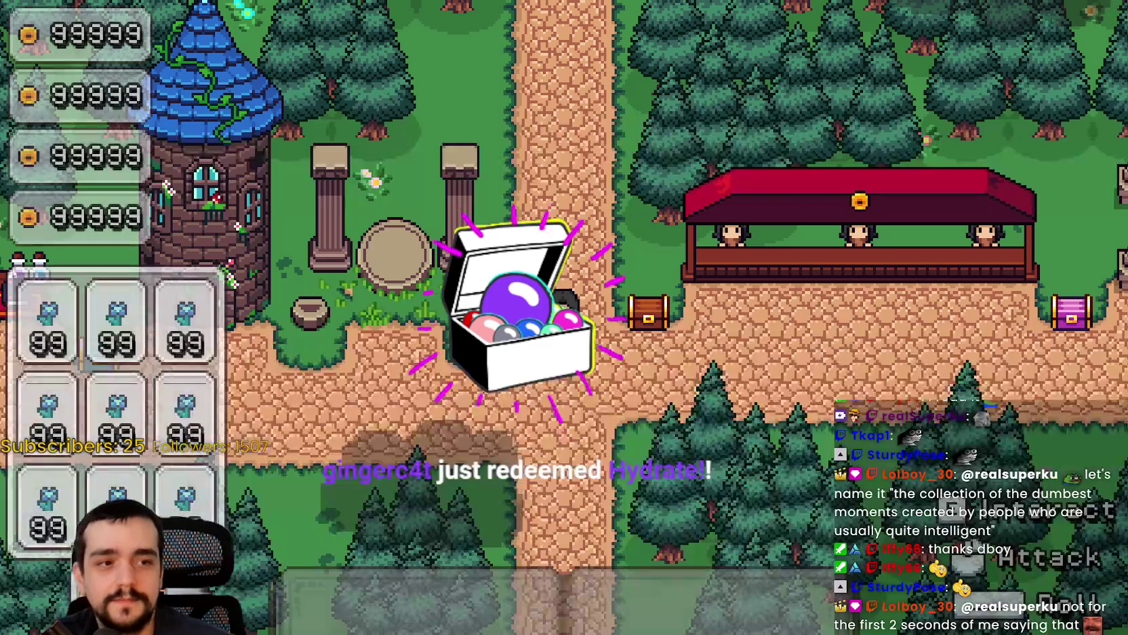
{"action": "key", "text": "w"}
{"action": "key", "text": "a"}
{"action": "key", "text": "a"}
{"action": "key", "text": "e"}
{"action": "key", "text": "e"}
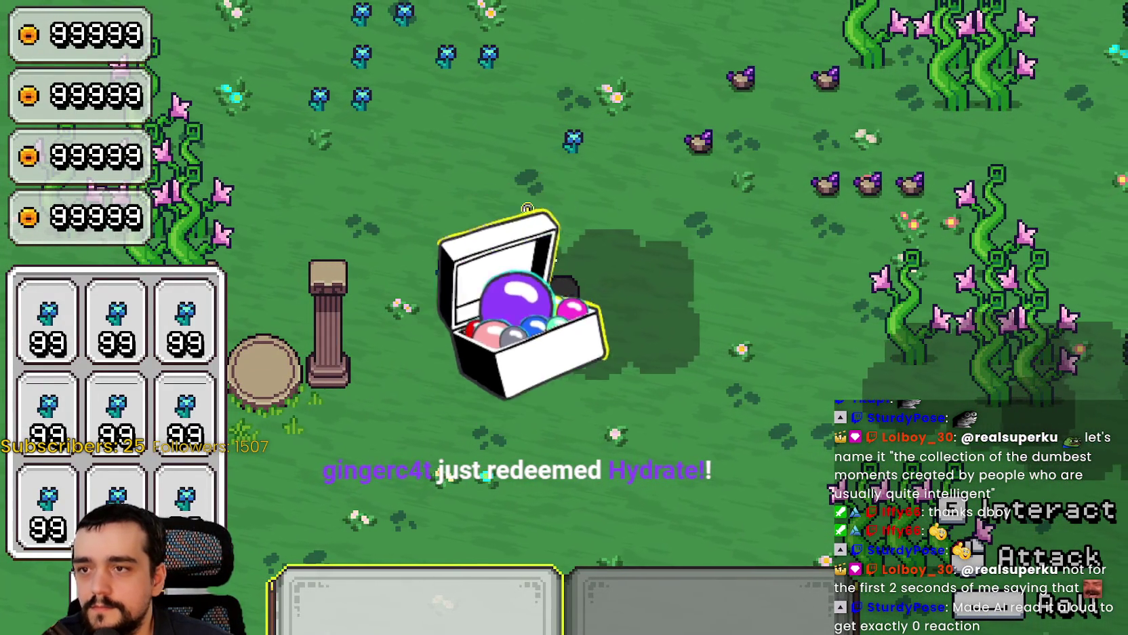
Move past the opened chest, walk right across the flower meadow and swing the tool.
{"action": "key", "text": "a"}
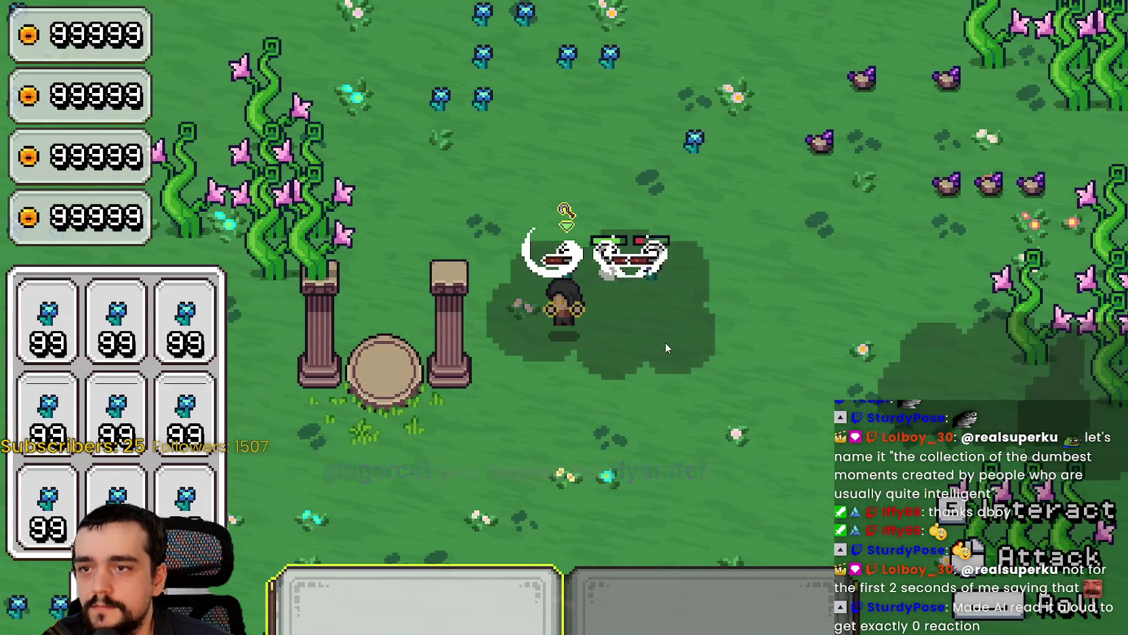
{"action": "key", "text": "d"}
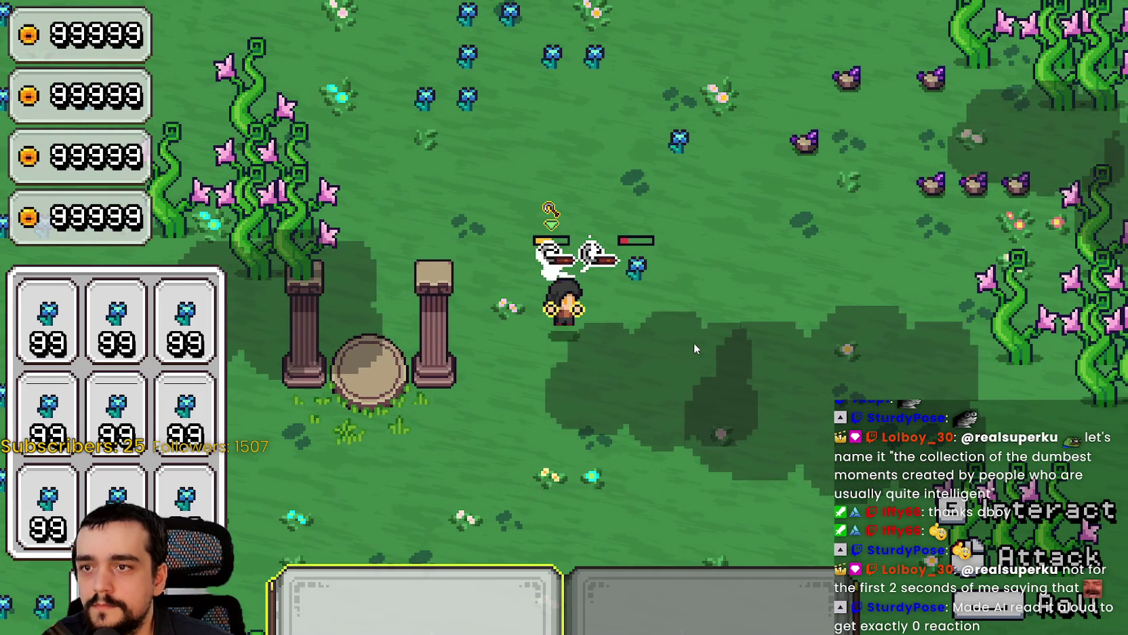
{"action": "key", "text": "d"}
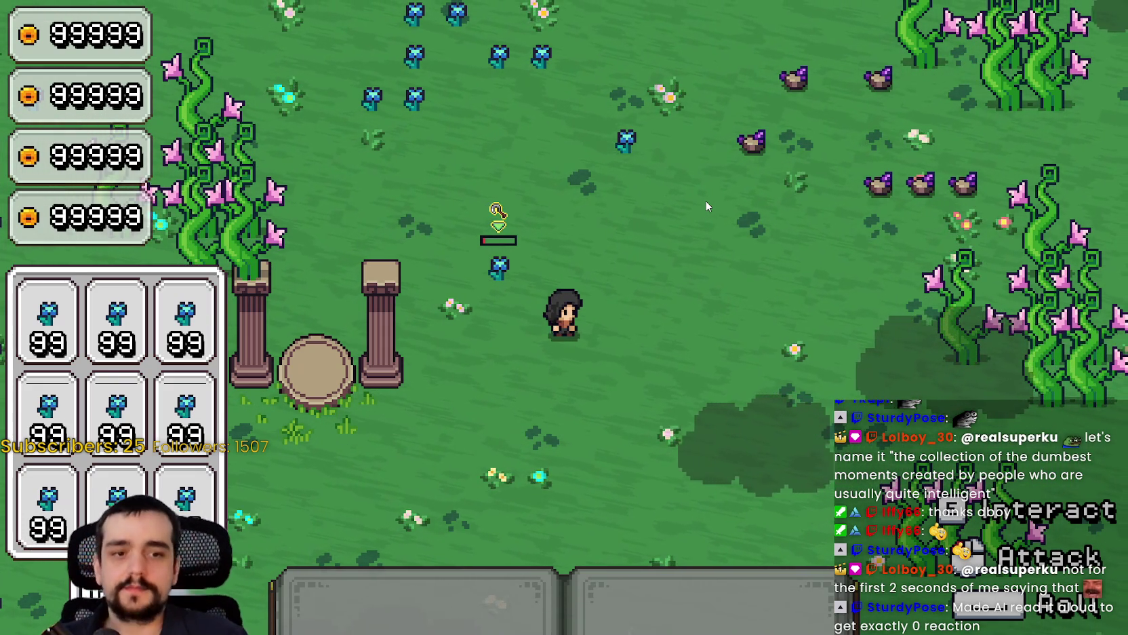
{"action": "left_click", "coordinate": [618, 296]}
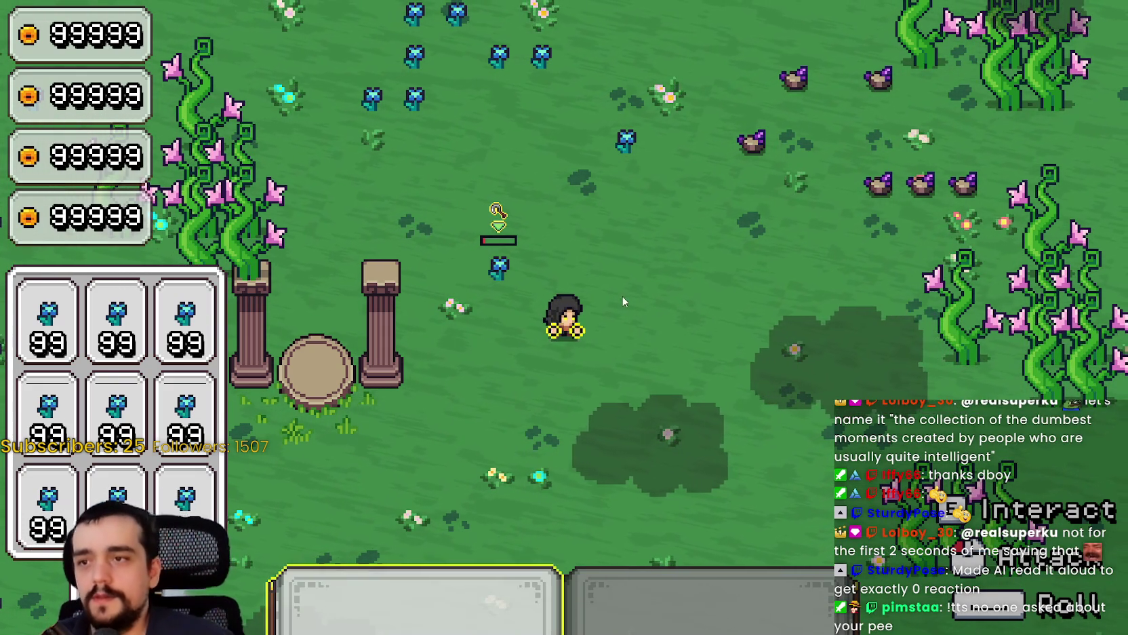
Swing at a blue flower, then walk right up to the purple rocks.
{"action": "key", "text": "w"}
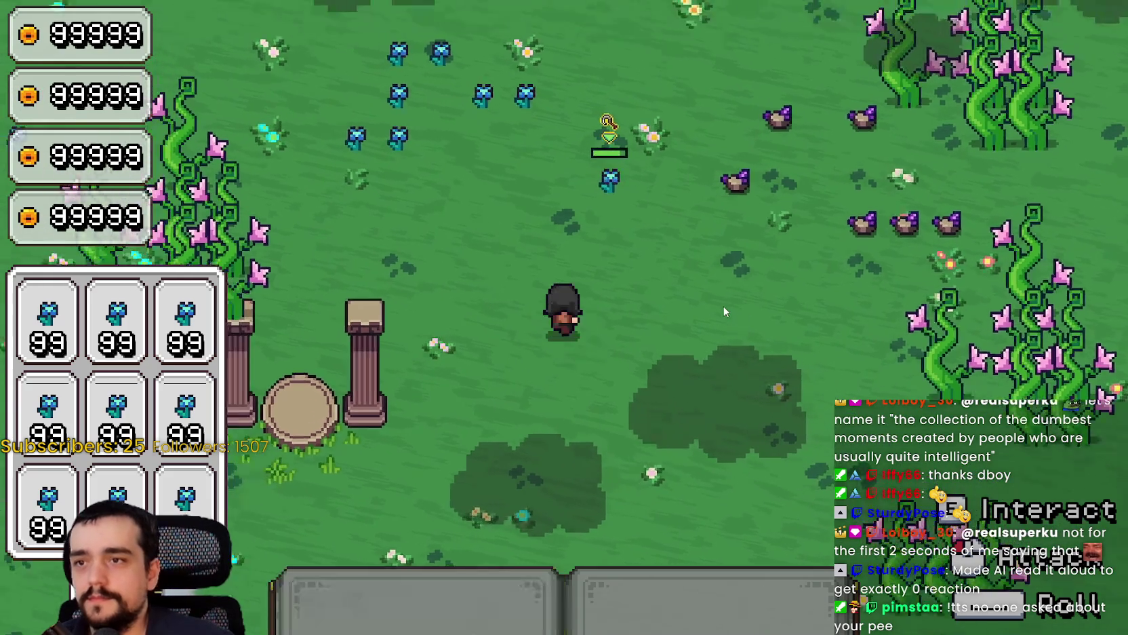
{"action": "key", "text": "w"}
{"action": "left_click", "coordinate": [734, 359]}
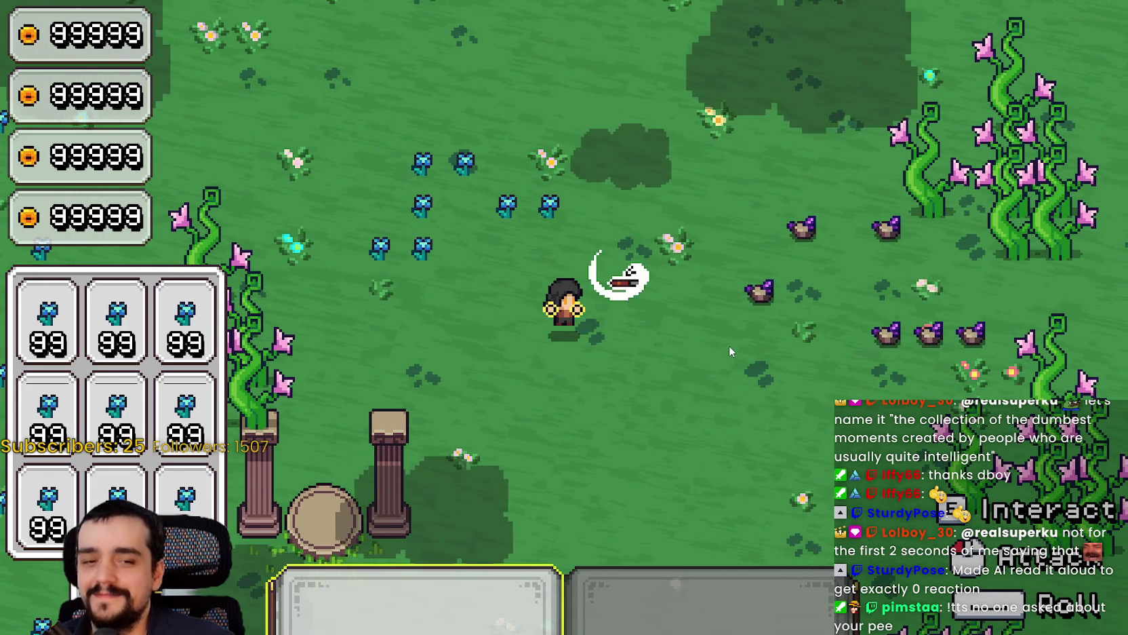
{"action": "key", "text": "d"}
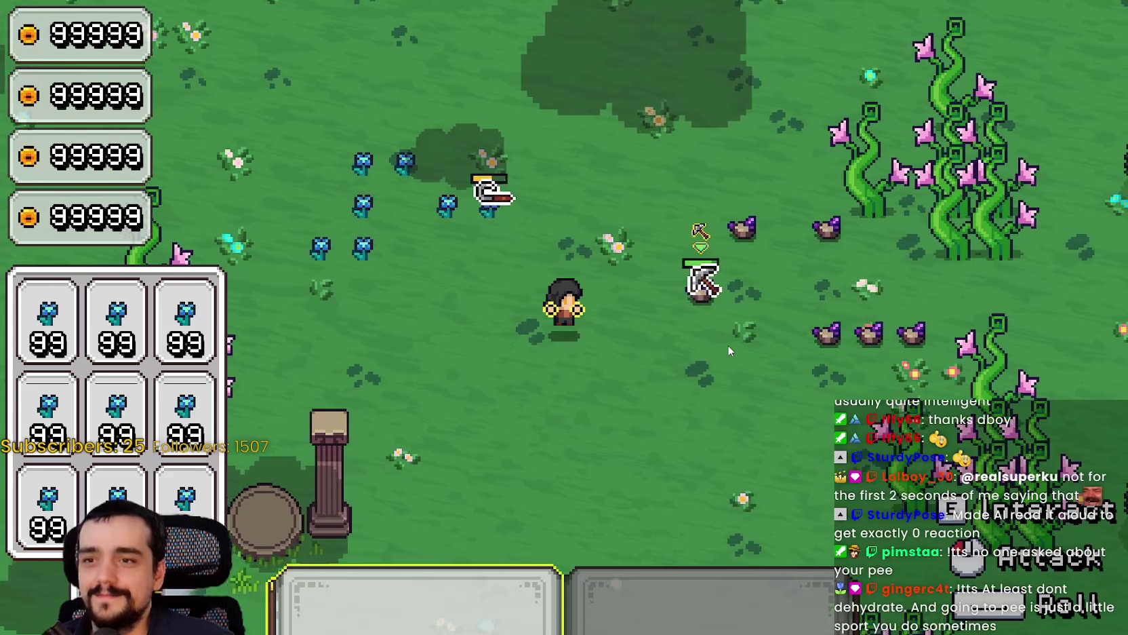
{"action": "key", "text": "d"}
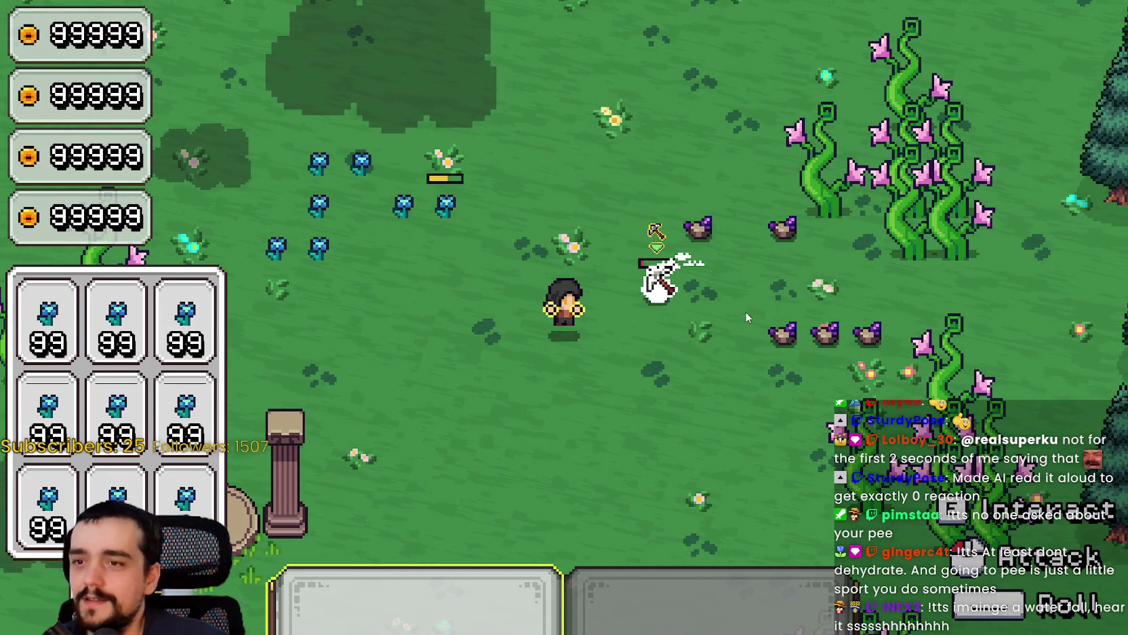
{"action": "key", "text": "d"}
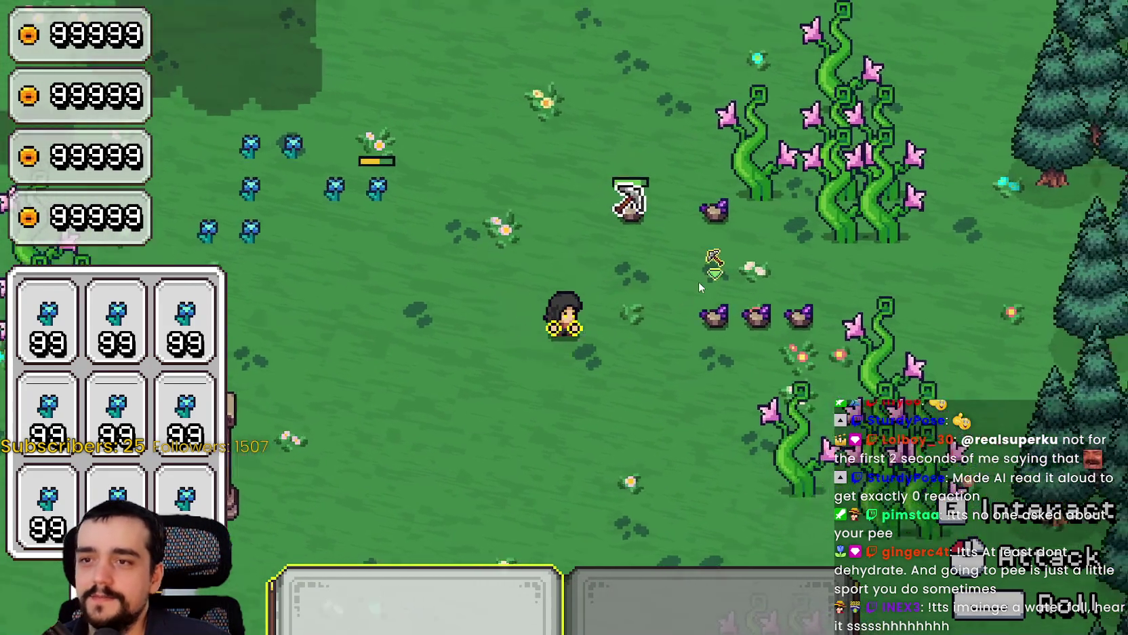
{"action": "key", "text": "w"}
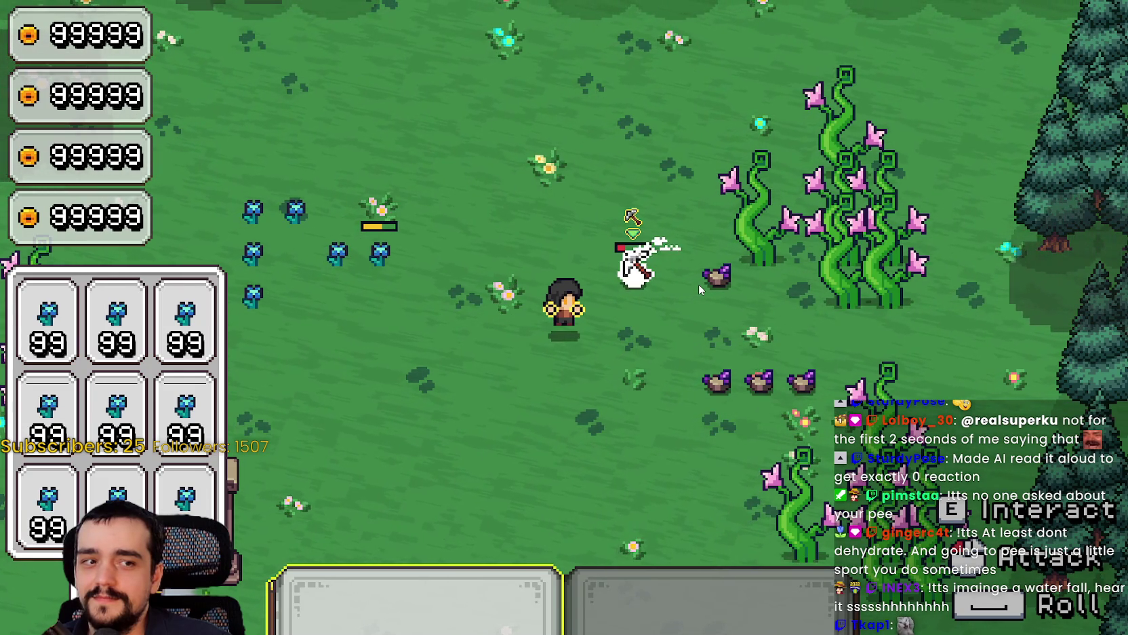
Equip the first tool and break the nearest purple rocks with repeated strikes.
{"action": "left_click", "coordinate": [699, 290]}
{"action": "key", "text": "s"}
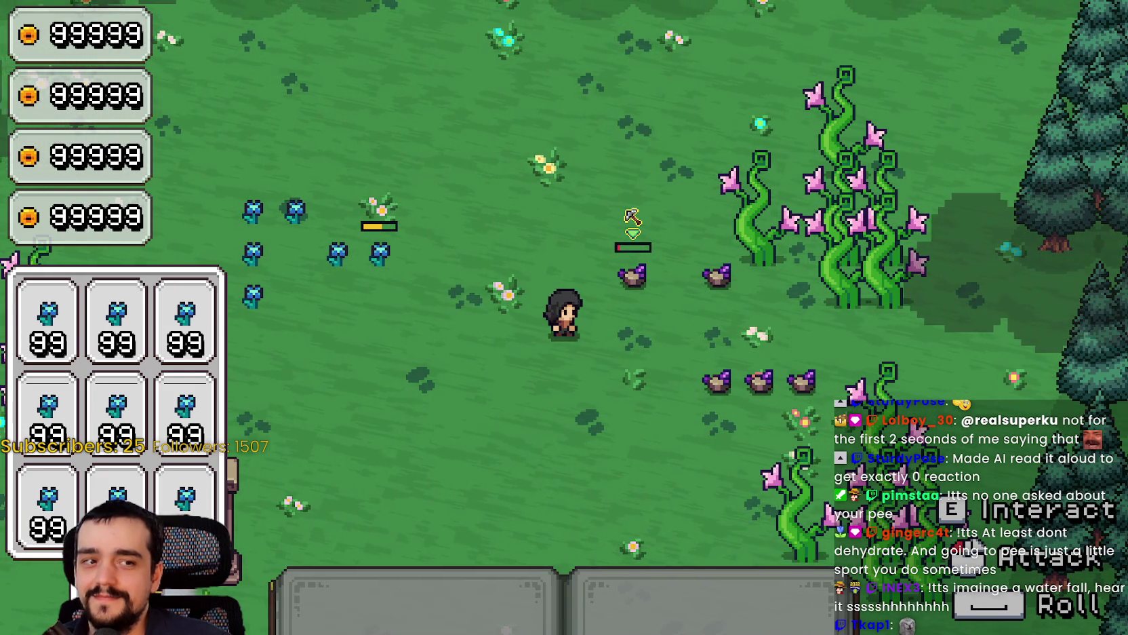
{"action": "key", "text": "1"}
{"action": "left_click", "coordinate": [617, 324]}
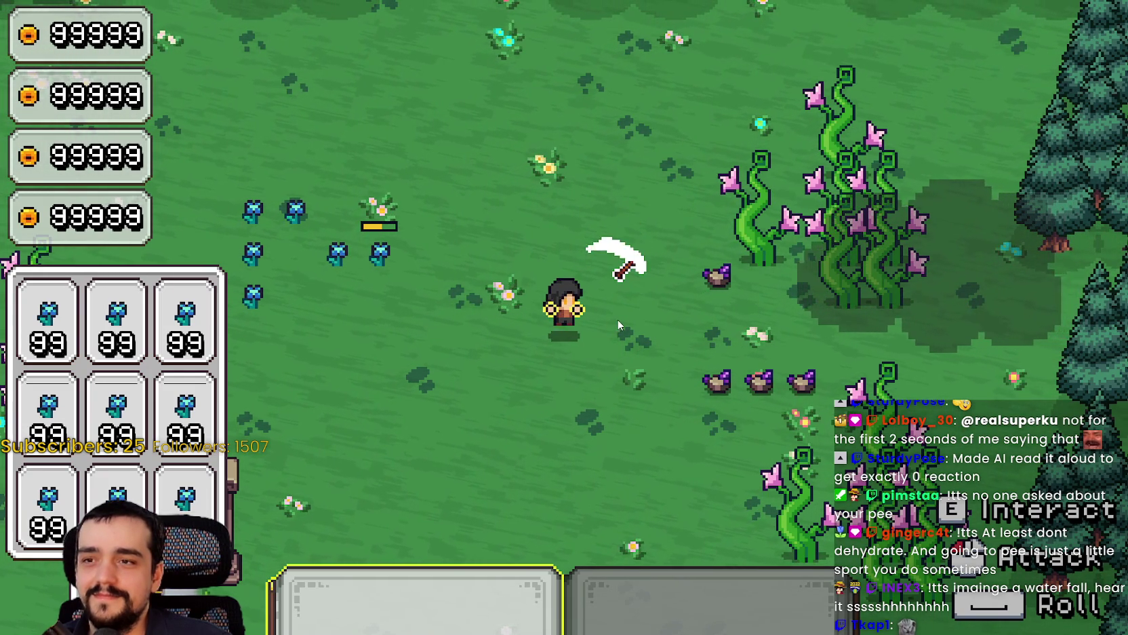
{"action": "key", "text": "d"}
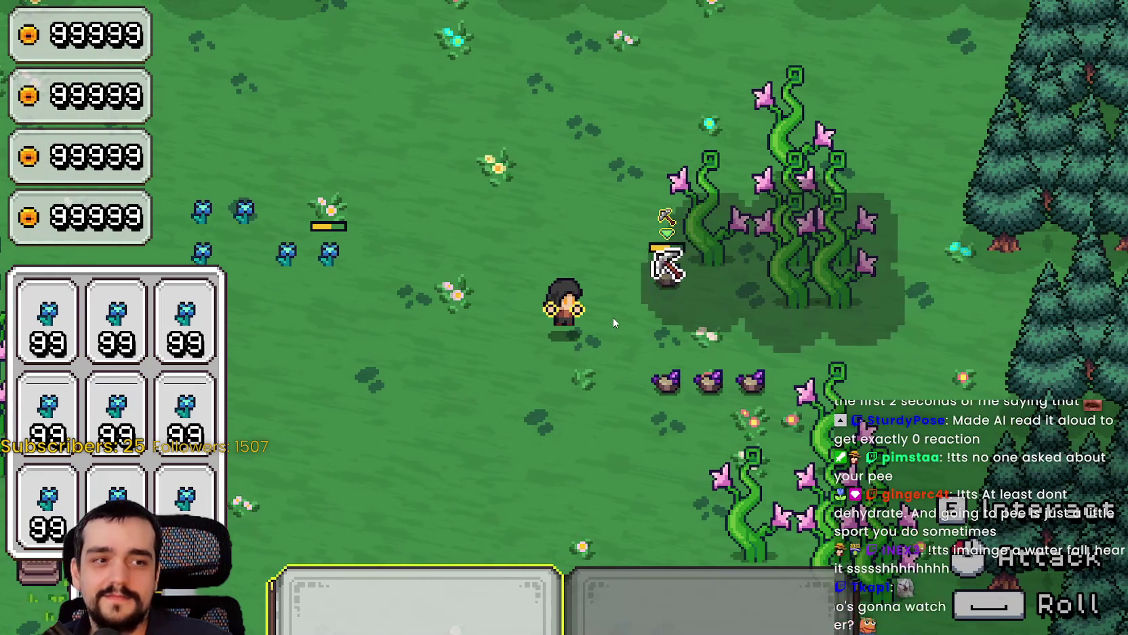
{"action": "left_click", "coordinate": [614, 322]}
{"action": "left_click", "coordinate": [614, 320]}
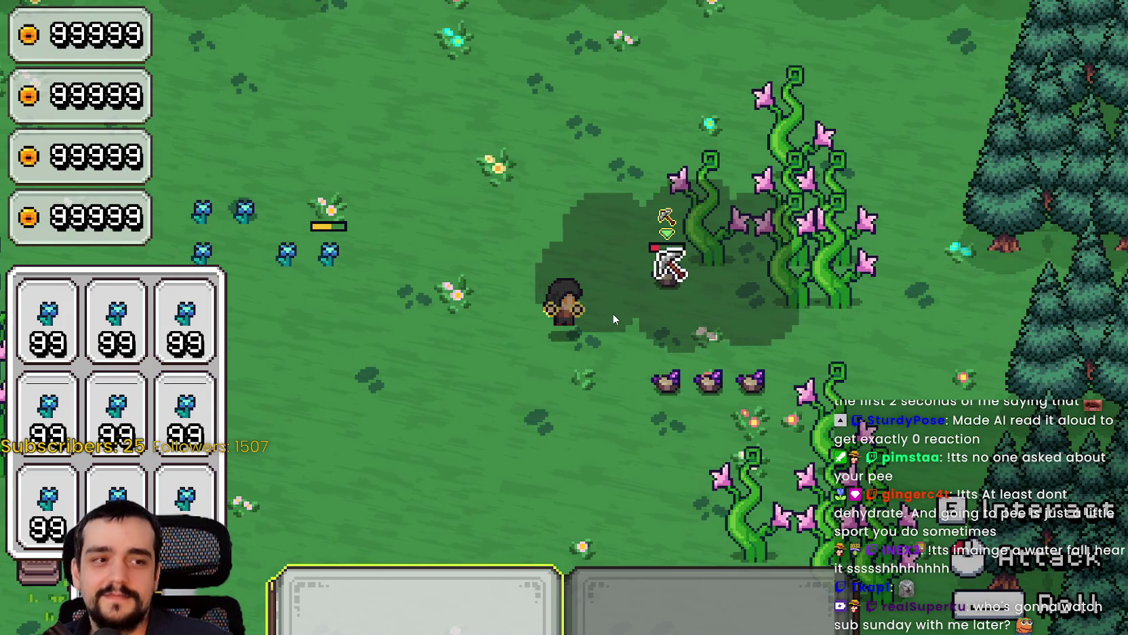
{"action": "left_click", "coordinate": [613, 313]}
Walk down, smash the rock below with several hits, then pause the game.
{"action": "key", "text": "s"}
{"action": "left_click", "coordinate": [611, 303]}
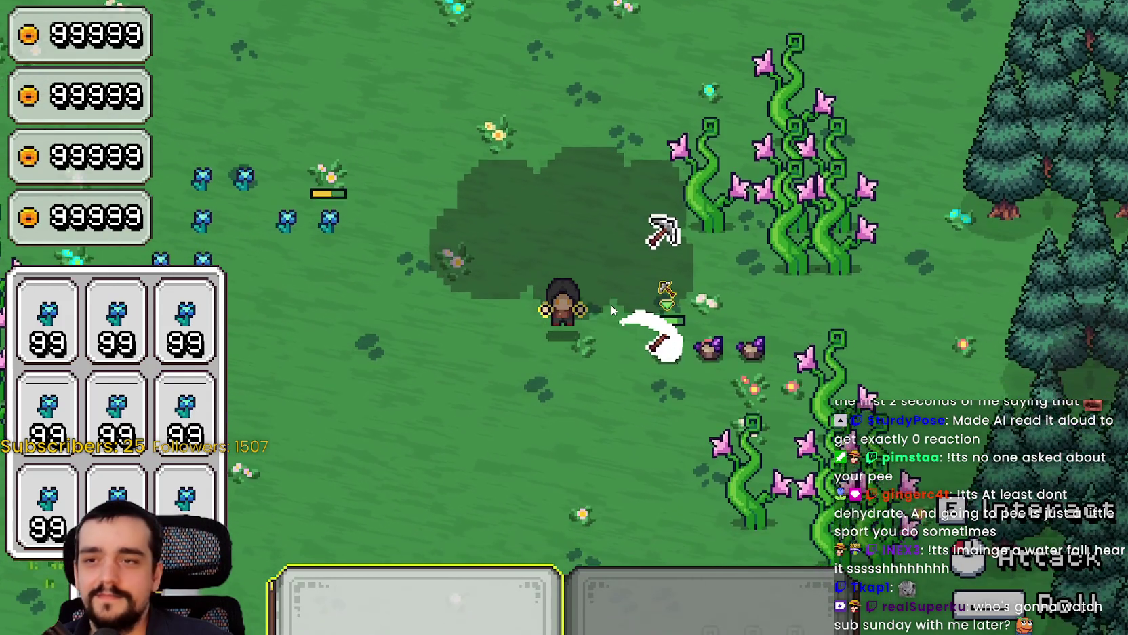
{"action": "key", "text": "s"}
{"action": "left_click", "coordinate": [611, 303]}
{"action": "left_click", "coordinate": [611, 304]}
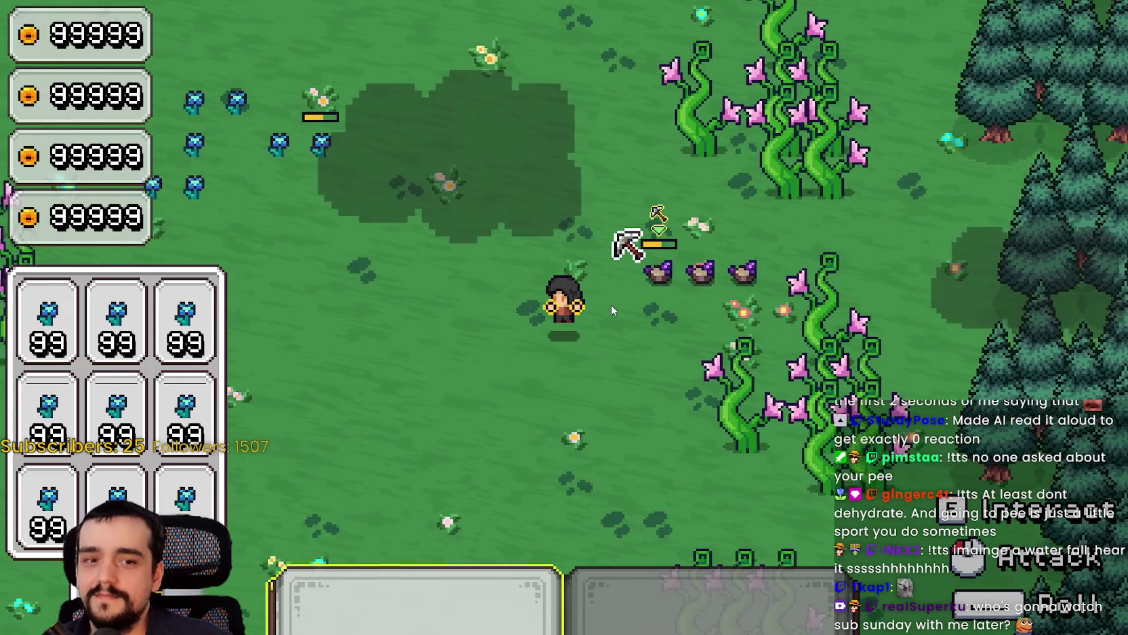
{"action": "left_click", "coordinate": [611, 306]}
{"action": "left_click", "coordinate": [611, 305]}
{"action": "key", "text": "Escape"}
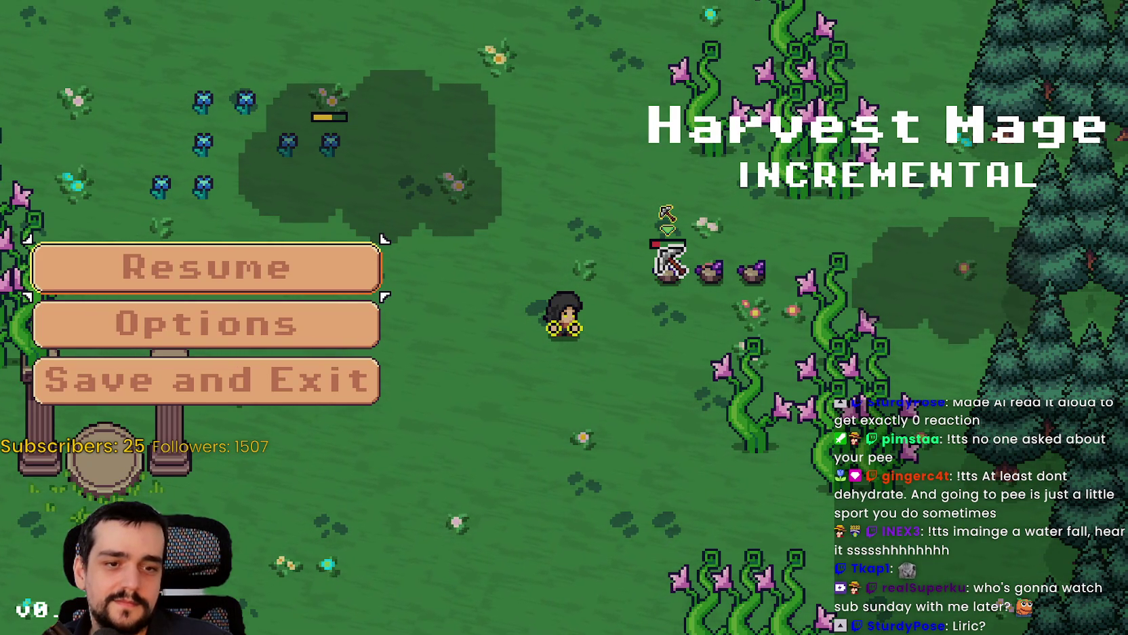
Open sub-sunday.com in a new Brave tab and show the week 28 voting results.
{"action": "key", "text": "alt+Tab"}
{"action": "left_click", "coordinate": [1015, 12]}
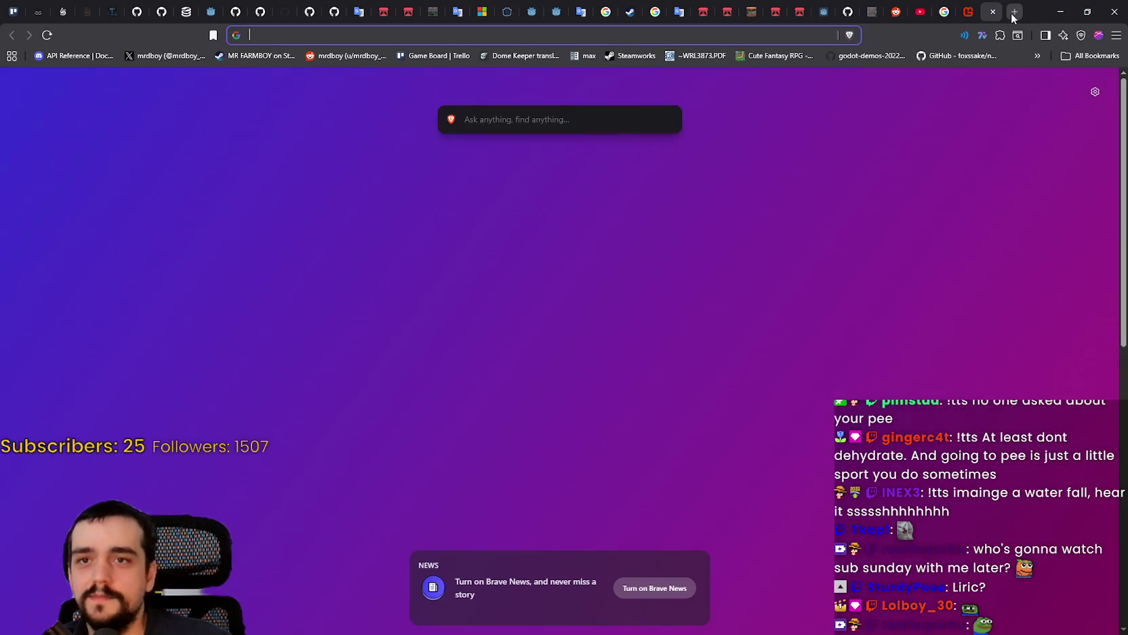
{"action": "type", "text": "sub"}
{"action": "key", "text": "Return"}
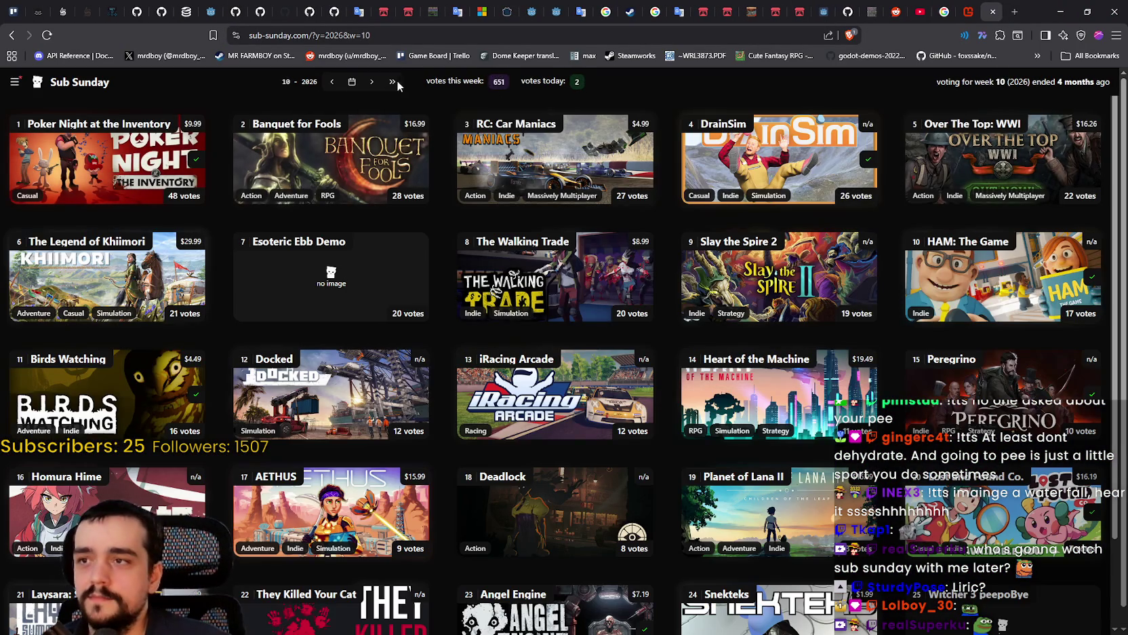
{"action": "left_click", "coordinate": [393, 82]}
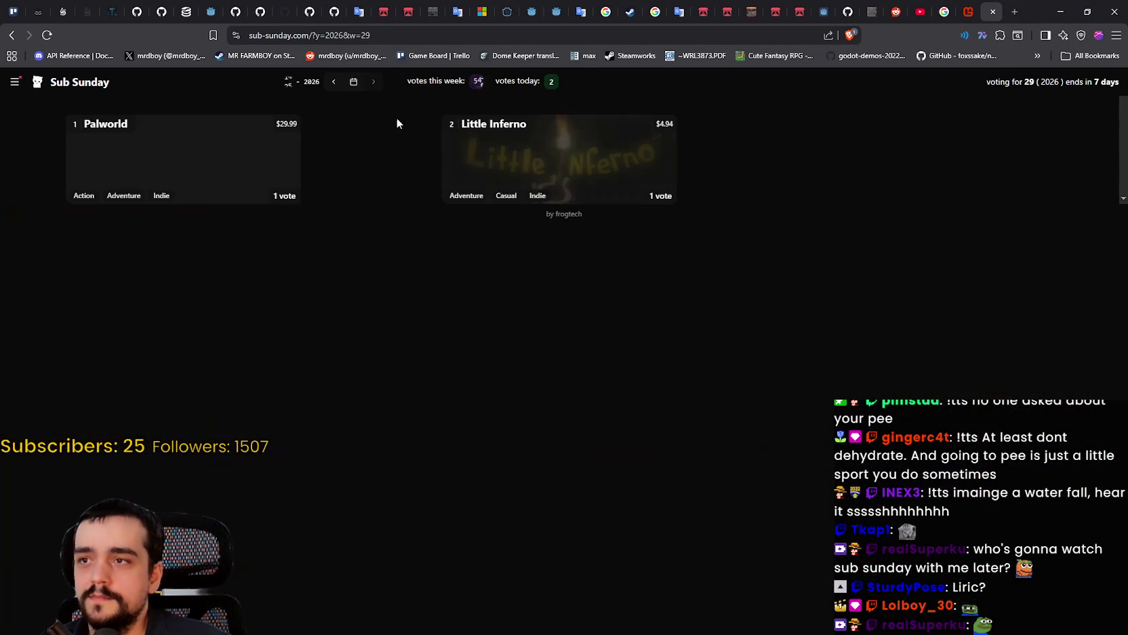
{"action": "left_click", "coordinate": [334, 82]}
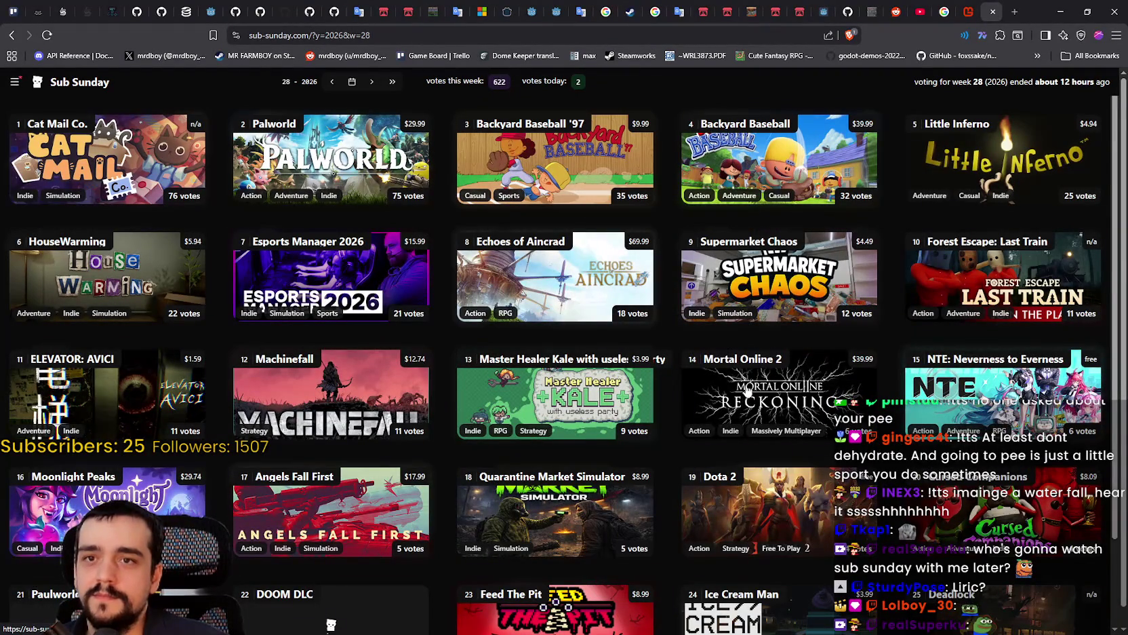
Scroll through the week 28 game voting grid, then bring the Steam reviews window forward.
{"action": "scroll", "coordinate": [748, 388], "scroll_direction": "down", "scroll_amount": 1}
{"action": "scroll", "coordinate": [475, 271], "scroll_direction": "up", "scroll_amount": 1}
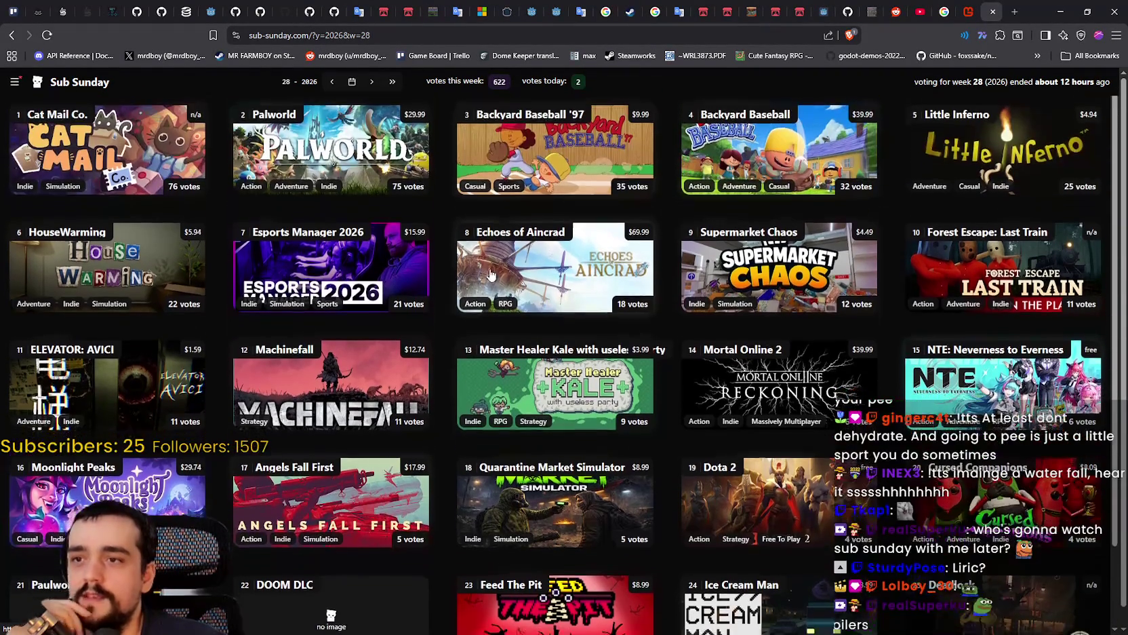
{"action": "scroll", "coordinate": [971, 207], "scroll_direction": "down", "scroll_amount": 2}
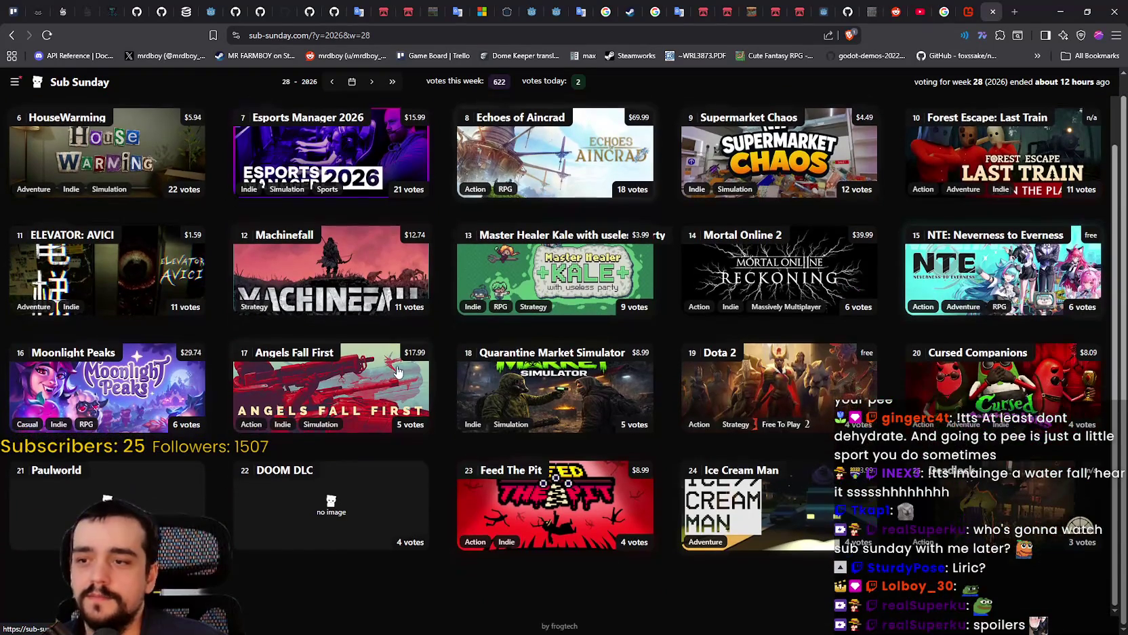
{"action": "scroll", "coordinate": [1026, 440], "scroll_direction": "up", "scroll_amount": 2}
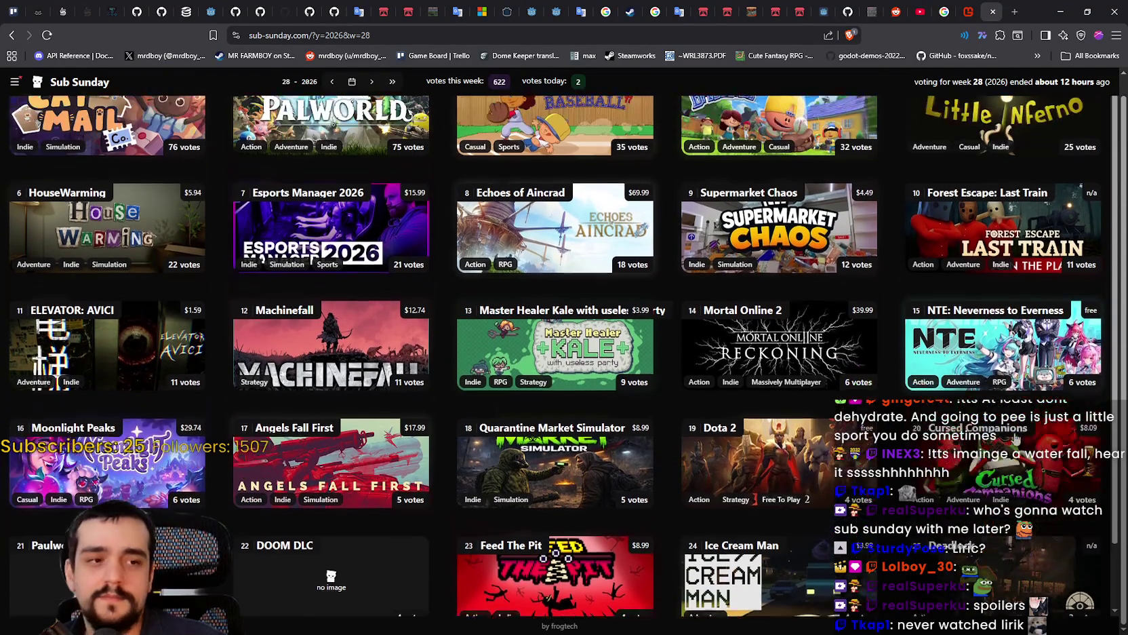
{"action": "scroll", "coordinate": [258, 291], "scroll_direction": "down", "scroll_amount": 1}
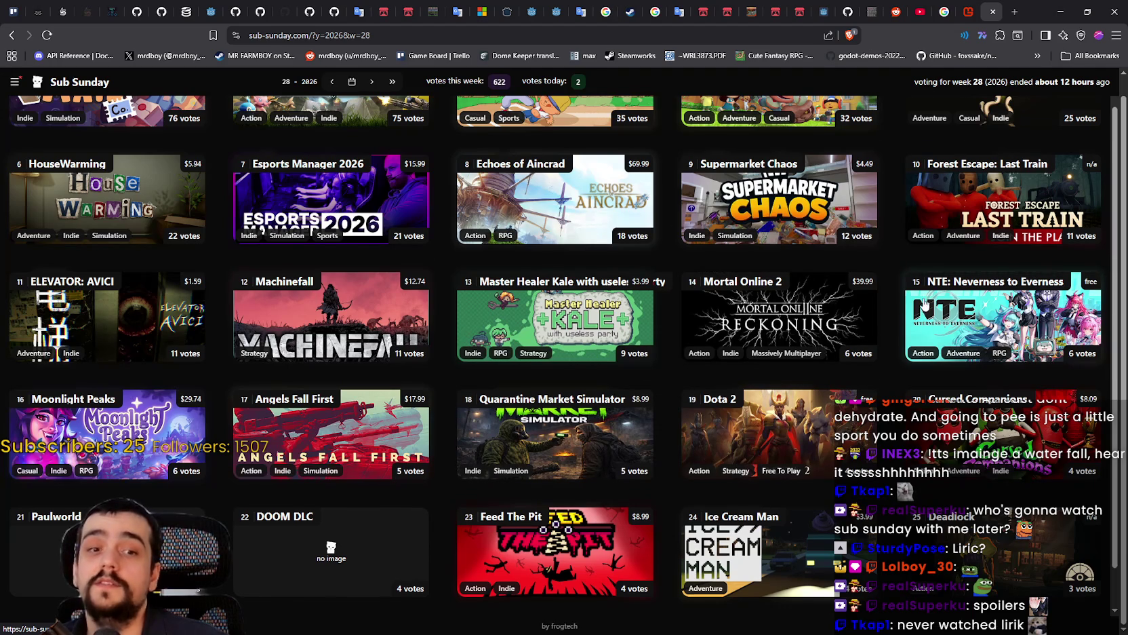
{"action": "scroll", "coordinate": [909, 310], "scroll_direction": "down", "scroll_amount": 1}
{"action": "scroll", "coordinate": [407, 516], "scroll_direction": "up", "scroll_amount": 2}
{"action": "scroll", "coordinate": [164, 412], "scroll_direction": "down", "scroll_amount": 1}
{"action": "scroll", "coordinate": [162, 400], "scroll_direction": "up", "scroll_amount": 1}
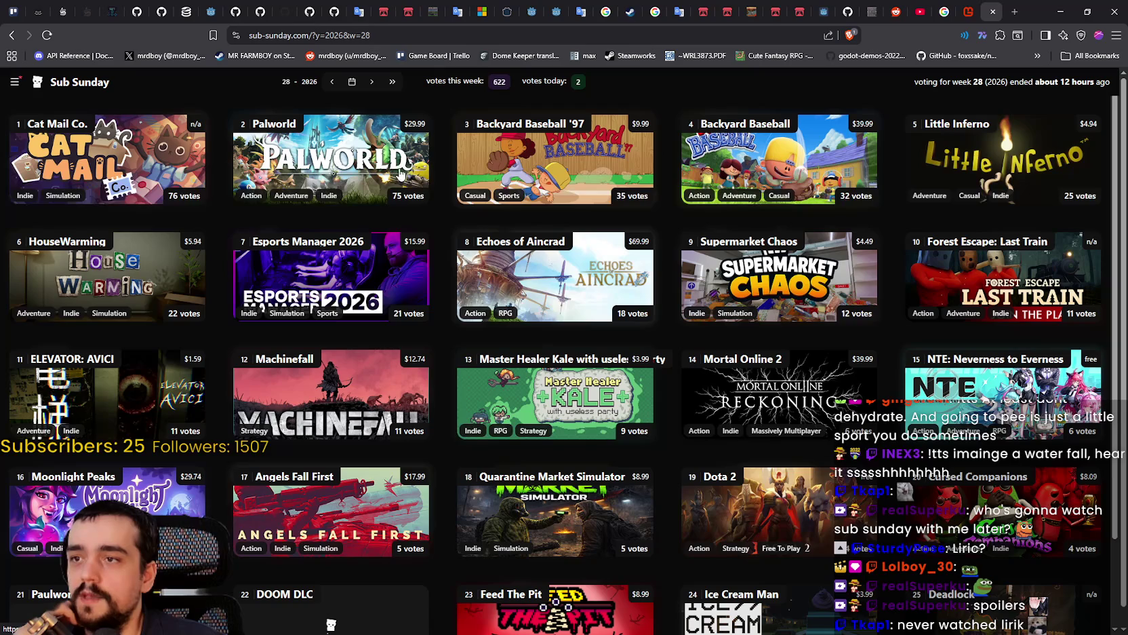
{"action": "scroll", "coordinate": [888, 325], "scroll_direction": "down", "scroll_amount": 2}
{"action": "scroll", "coordinate": [886, 333], "scroll_direction": "up", "scroll_amount": 2}
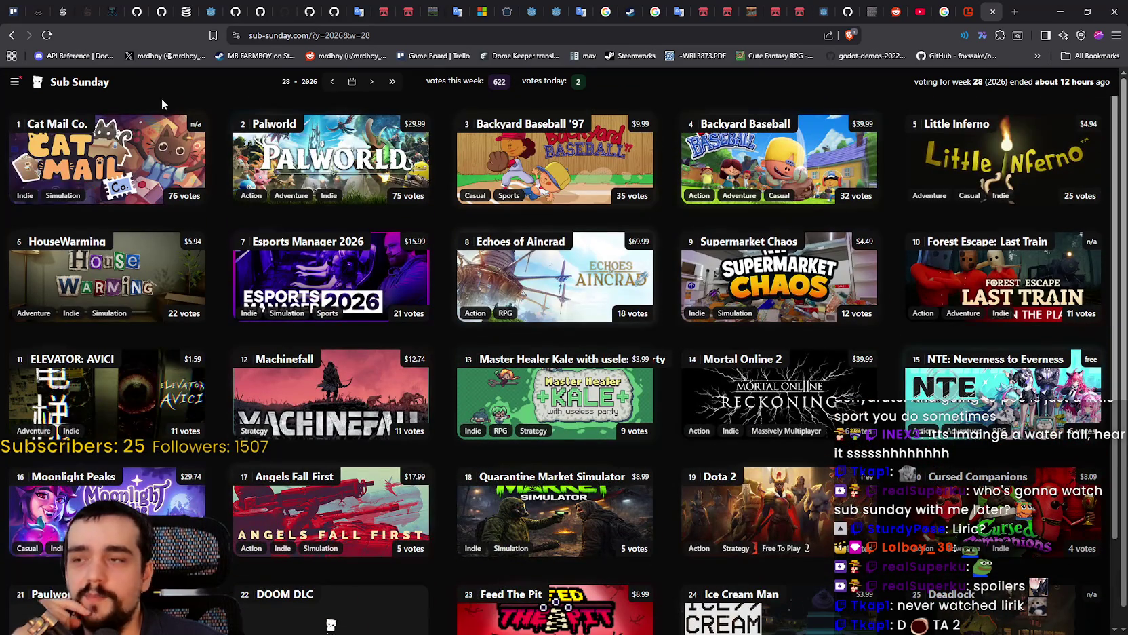
{"action": "scroll", "coordinate": [297, 322], "scroll_direction": "down", "scroll_amount": 2}
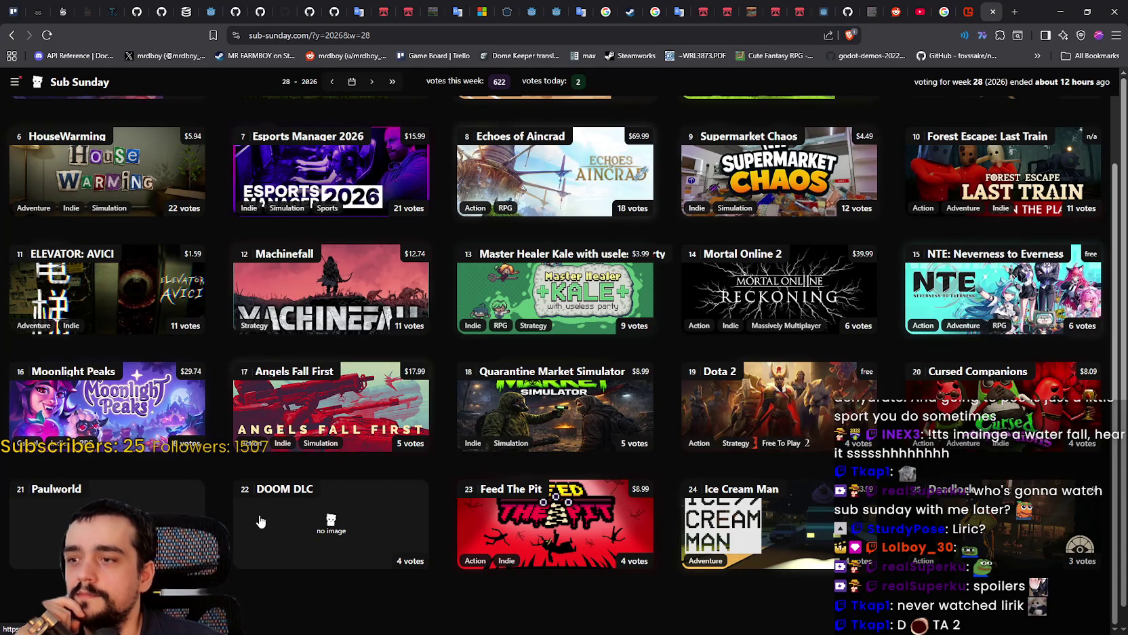
{"action": "scroll", "coordinate": [274, 506], "scroll_direction": "up", "scroll_amount": 2}
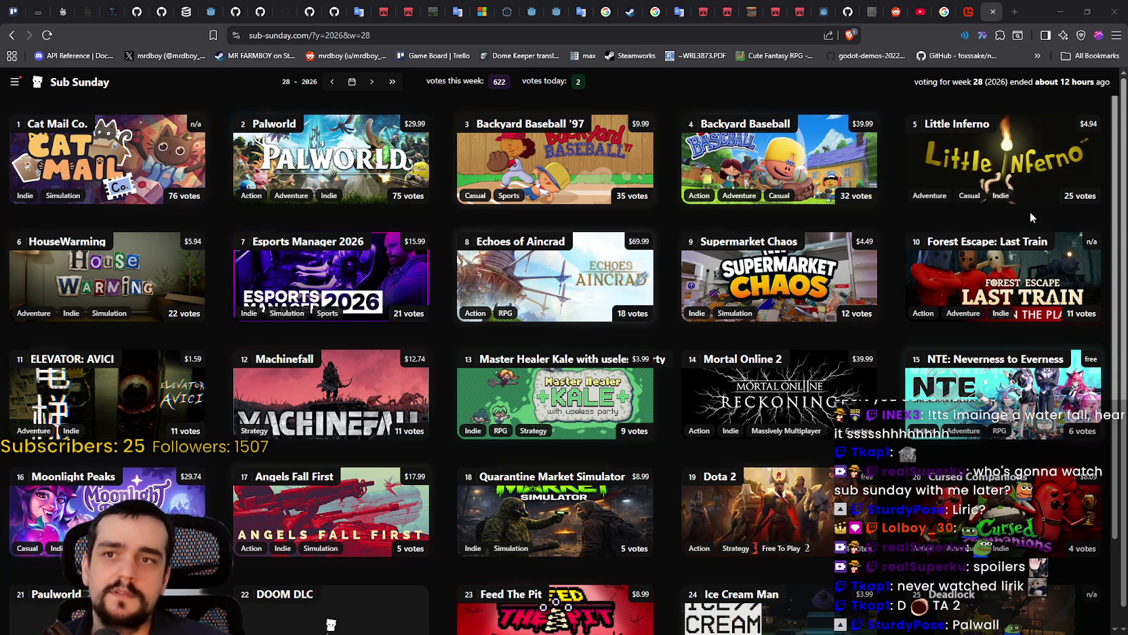
{"action": "key", "text": "alt+Tab"}
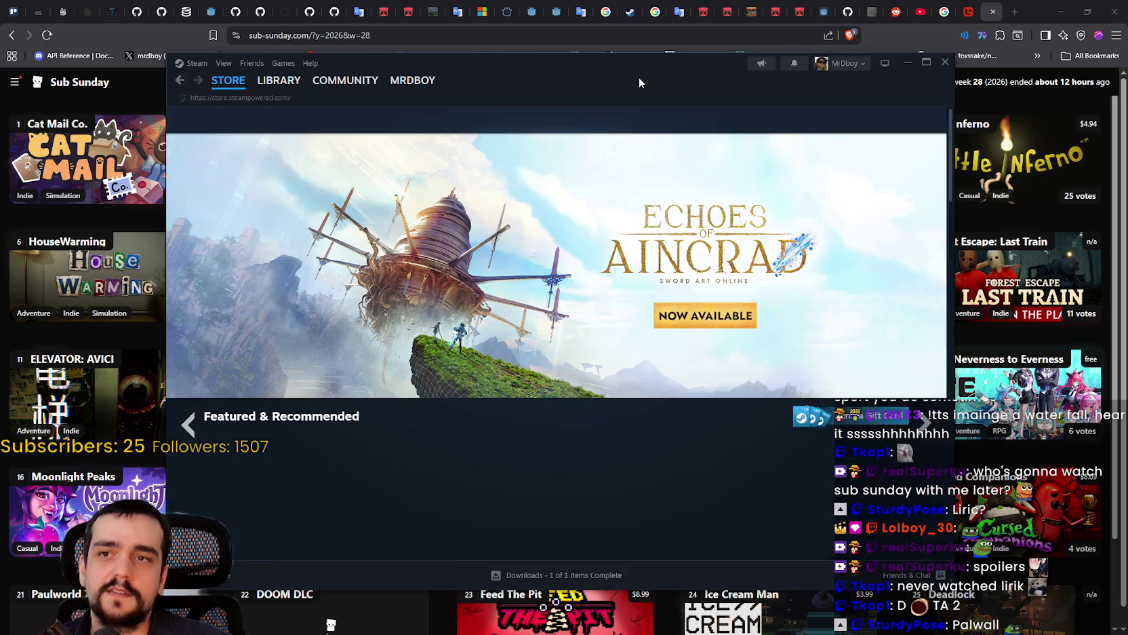
Centre the Cat Mail Co. store window and enlarge its fourth screenshot in the viewer.
{"action": "left_click_drag", "start_coordinate": [639, 77], "coordinate": [0, 64]}
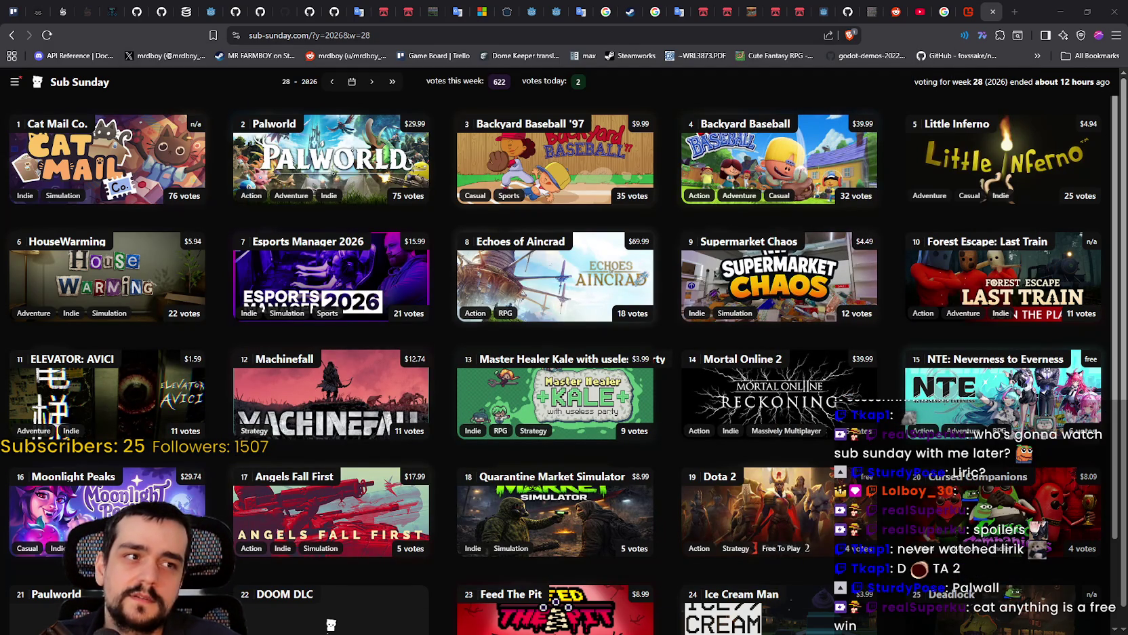
{"action": "mouse_move", "coordinate": [0, 108]}
{"action": "left_mouse_down"}
{"action": "mouse_move", "coordinate": [304, 111]}
{"action": "mouse_move", "coordinate": [526, 88]}
{"action": "left_mouse_up"}
{"action": "left_click", "coordinate": [478, 475]}
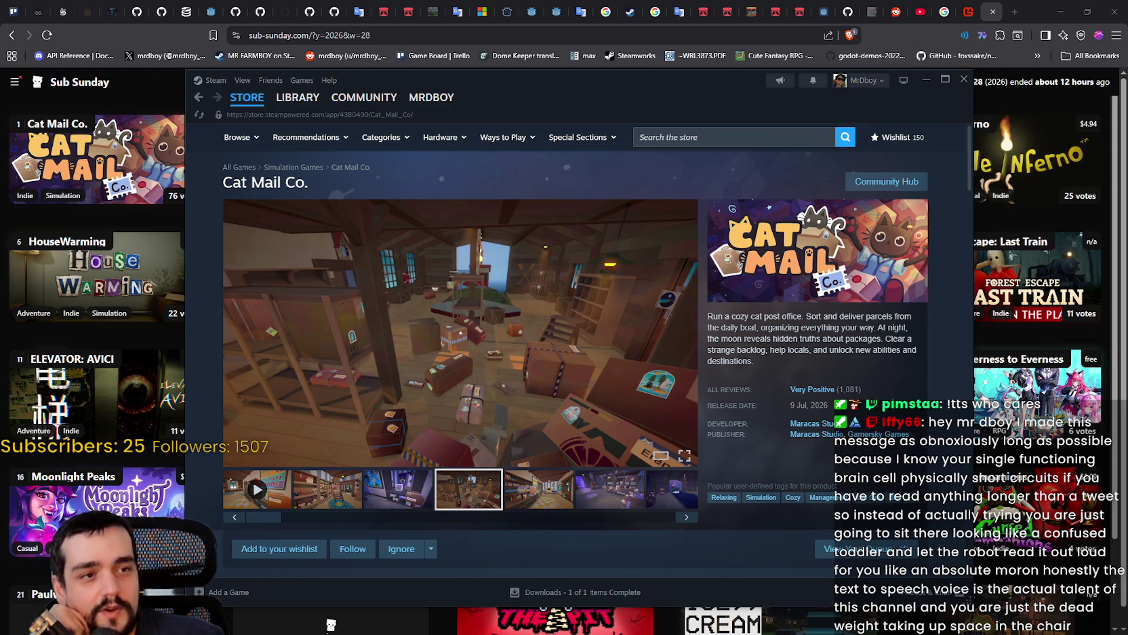
{"action": "left_click", "coordinate": [457, 344]}
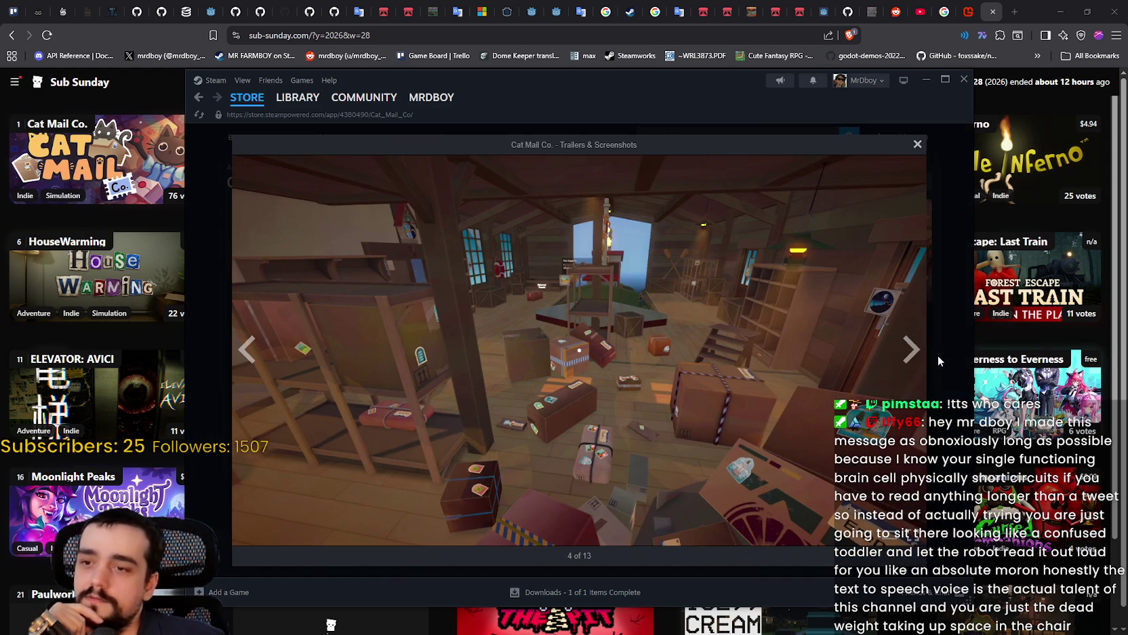
Page through seven more Cat Mail Co. screenshots, then close the enlarged viewer.
{"action": "left_click", "coordinate": [909, 349]}
{"action": "left_click", "coordinate": [909, 349]}
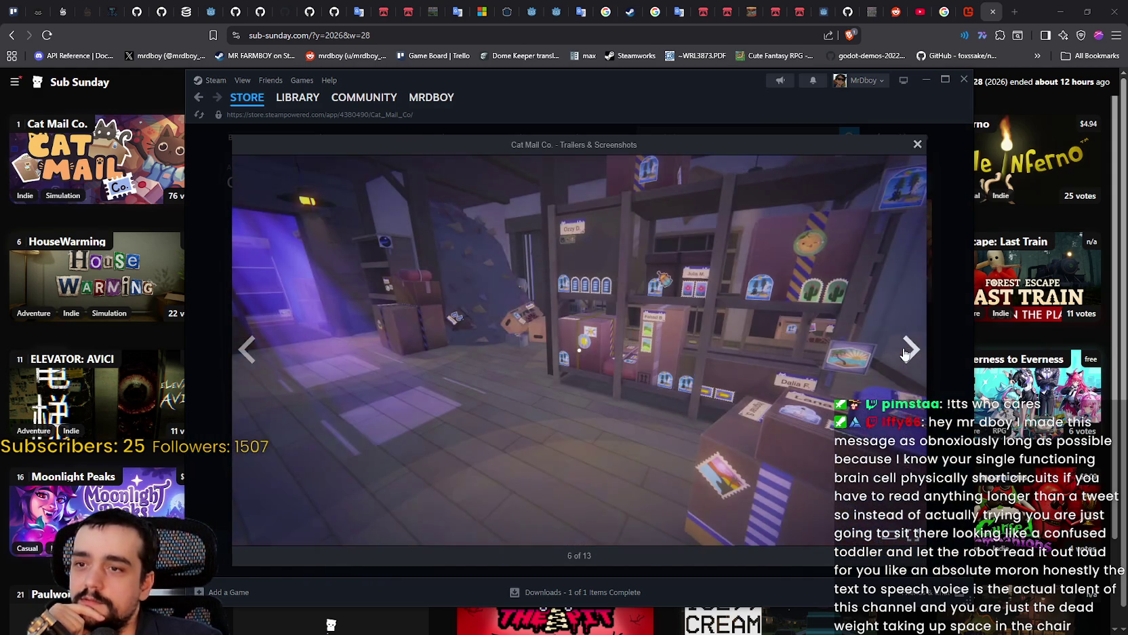
{"action": "left_click", "coordinate": [909, 350]}
{"action": "left_click", "coordinate": [906, 352]}
{"action": "left_click", "coordinate": [905, 352]}
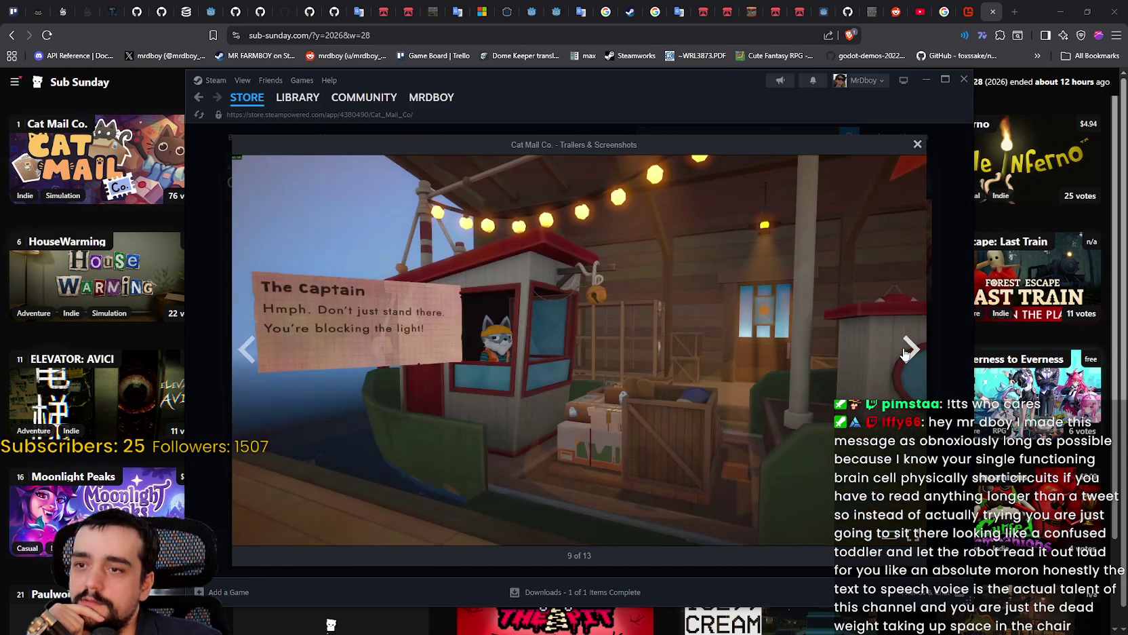
{"action": "left_click", "coordinate": [905, 352]}
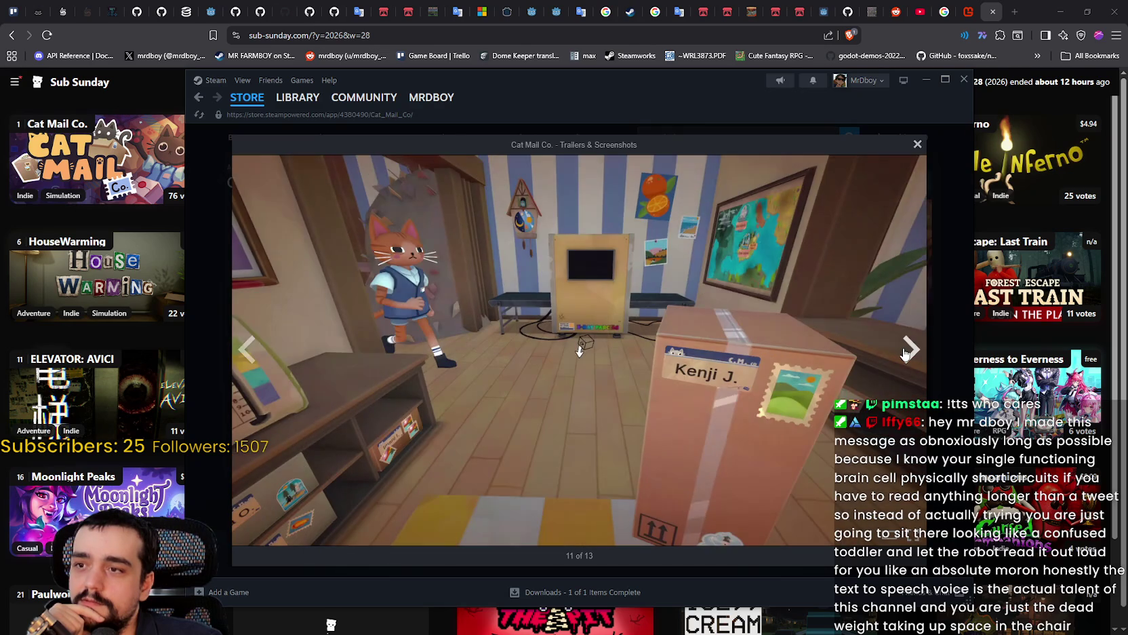
{"action": "left_click", "coordinate": [905, 352]}
{"action": "left_click", "coordinate": [918, 145]}
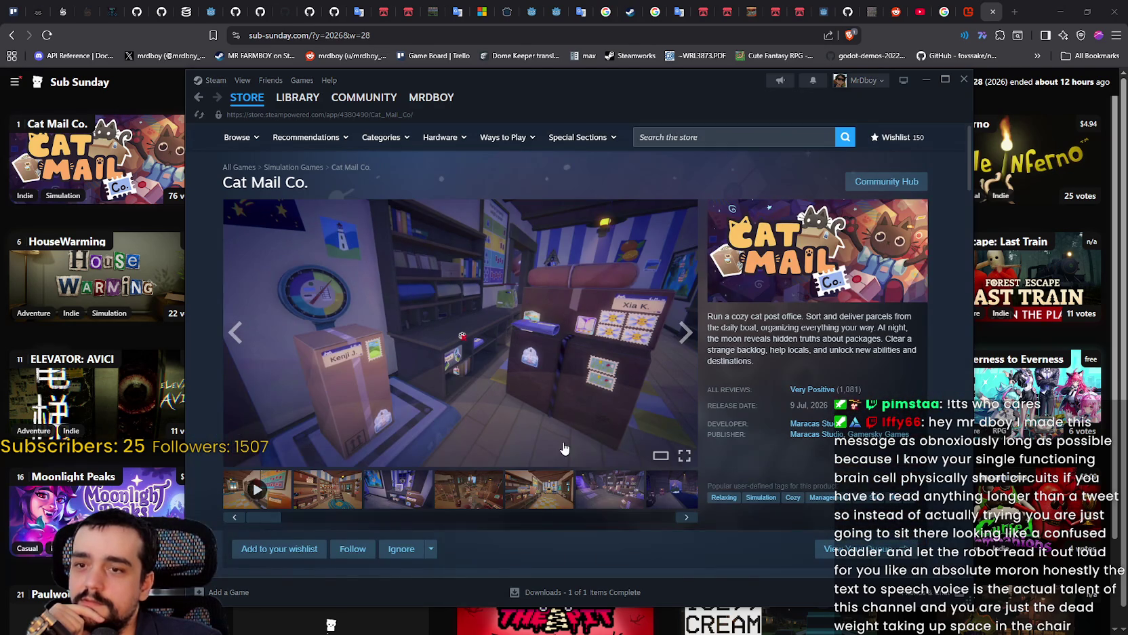
Scroll through the Cat Mail Co. store page and return to its main store view.
{"action": "scroll", "coordinate": [563, 448], "scroll_direction": "down", "scroll_amount": 1}
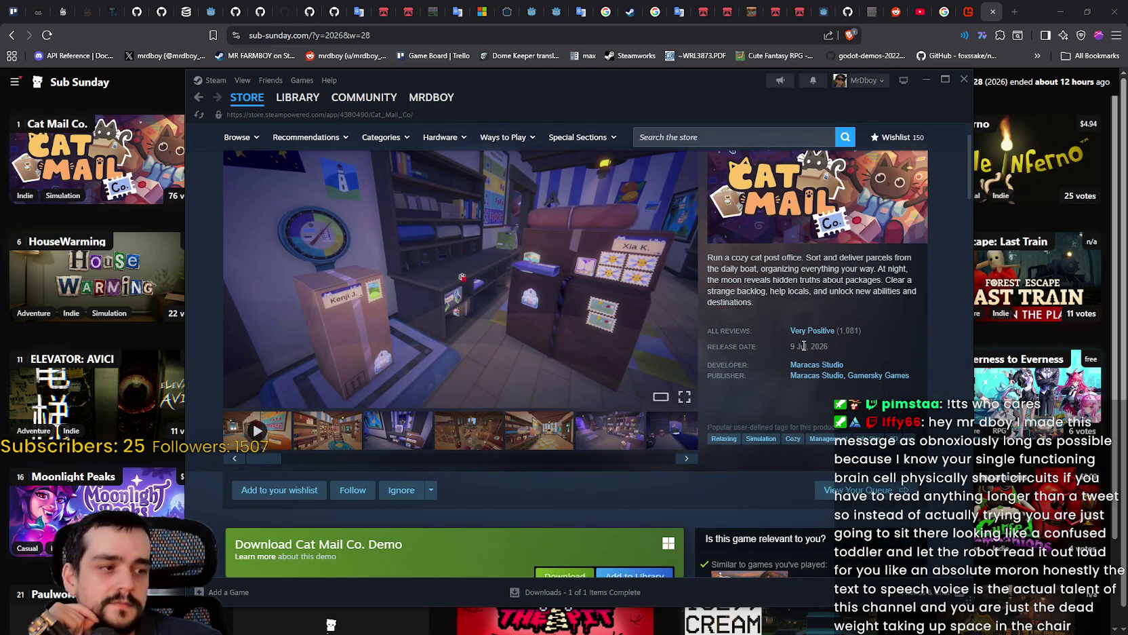
{"action": "scroll", "coordinate": [461, 406], "scroll_direction": "down", "scroll_amount": 5}
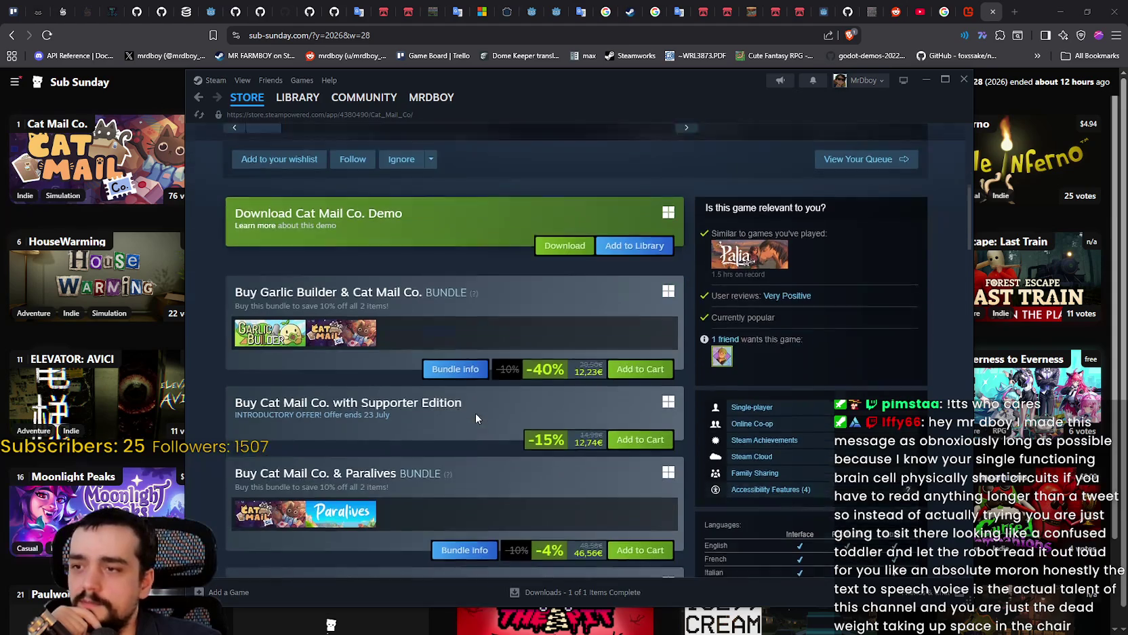
{"action": "scroll", "coordinate": [476, 413], "scroll_direction": "down", "scroll_amount": 3}
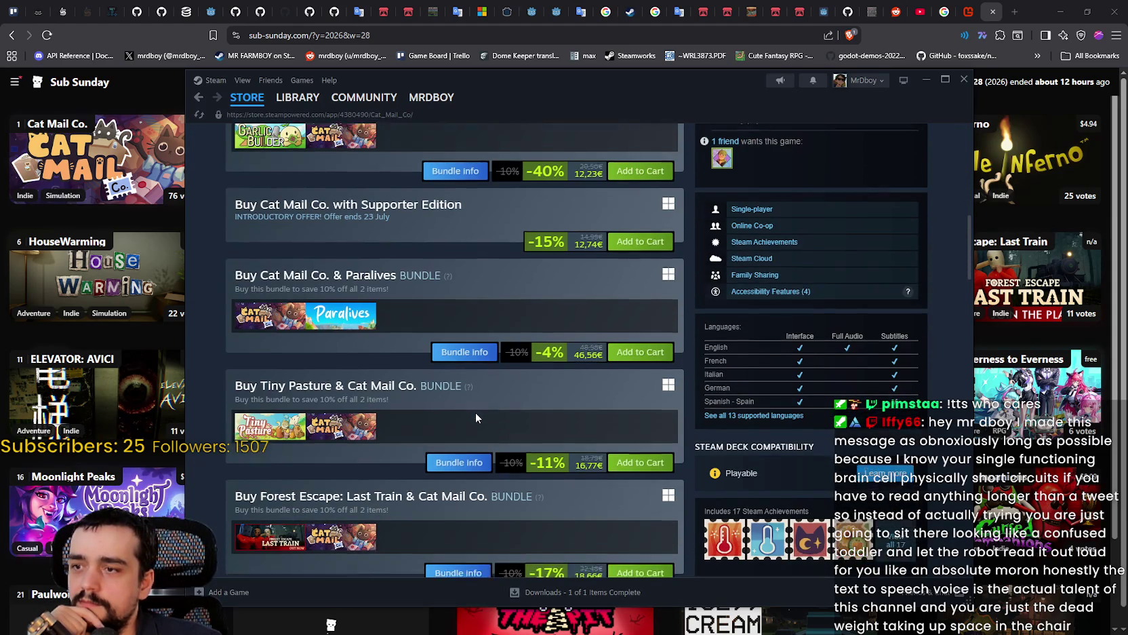
{"action": "scroll", "coordinate": [475, 412], "scroll_direction": "up", "scroll_amount": 5}
{"action": "scroll", "coordinate": [476, 413], "scroll_direction": "up", "scroll_amount": 3}
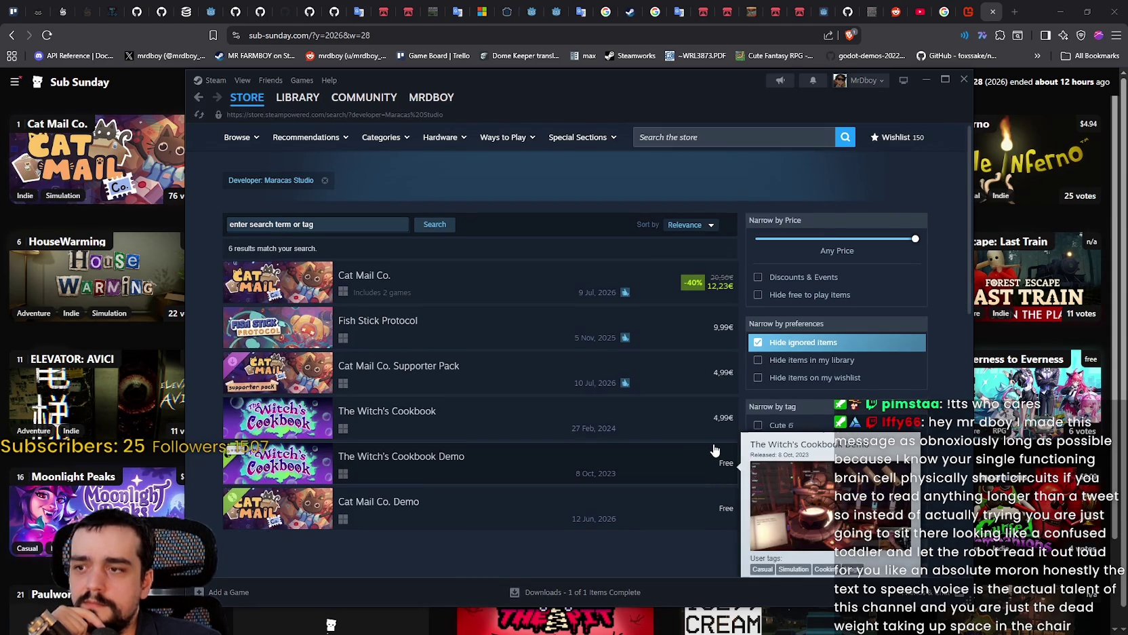
{"action": "left_click", "coordinate": [197, 99]}
Scroll down the Cat Mail Co. hub content, then return to Maracas Studio's search results.
{"action": "scroll", "coordinate": [908, 176], "scroll_direction": "up", "scroll_amount": 1}
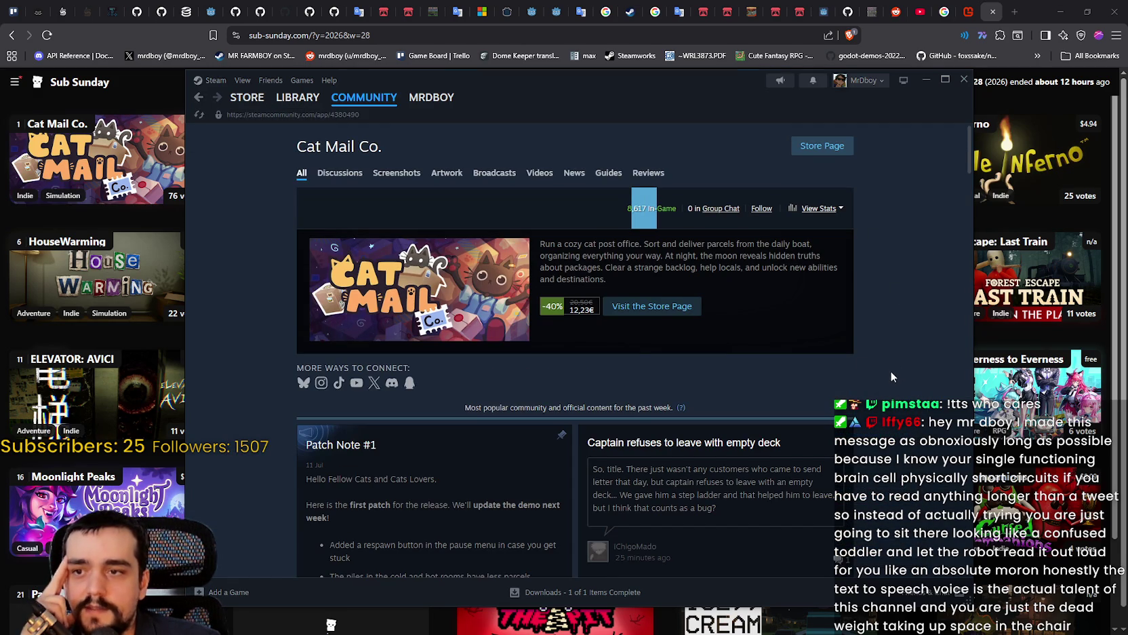
{"action": "scroll", "coordinate": [882, 367], "scroll_direction": "down", "scroll_amount": 3}
{"action": "scroll", "coordinate": [879, 366], "scroll_direction": "down", "scroll_amount": 3}
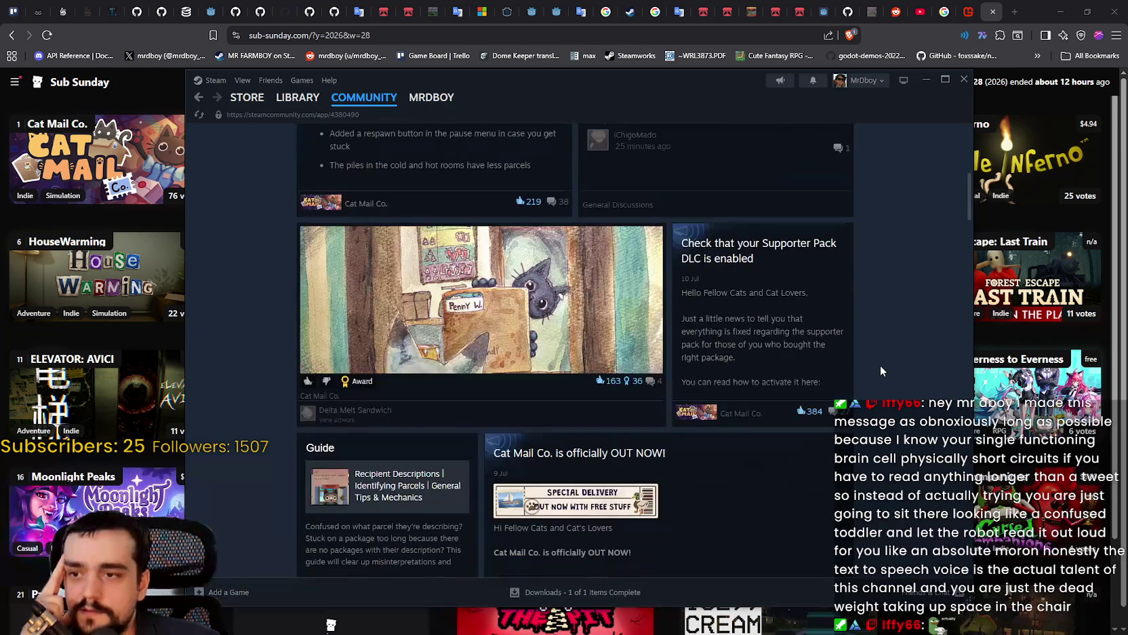
{"action": "scroll", "coordinate": [879, 365], "scroll_direction": "down", "scroll_amount": 3}
{"action": "scroll", "coordinate": [891, 362], "scroll_direction": "down", "scroll_amount": 5}
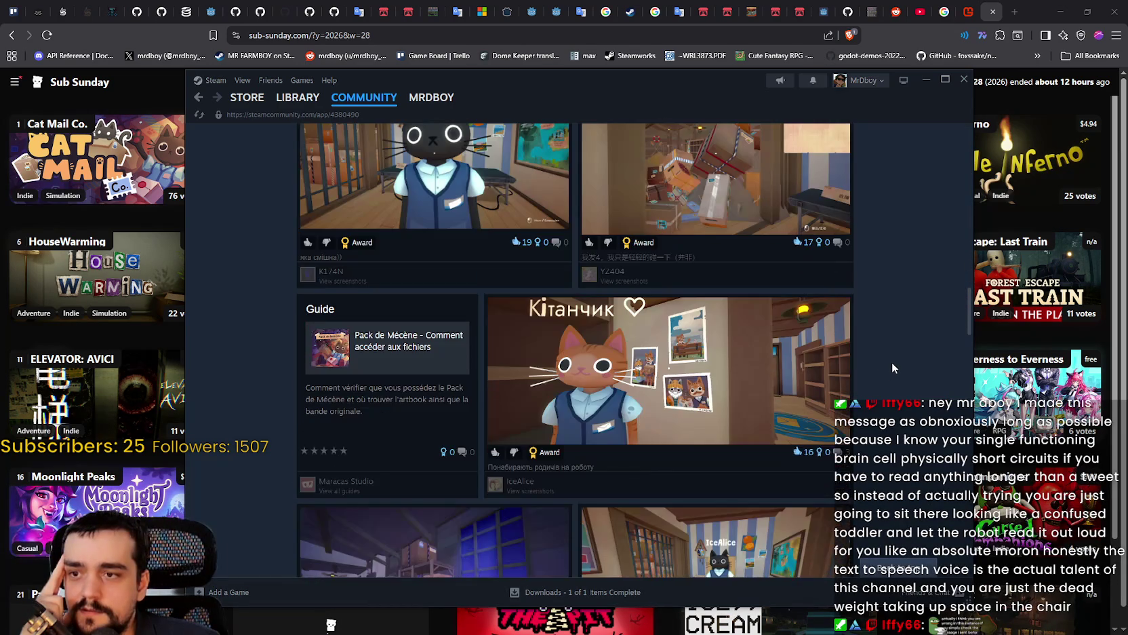
{"action": "scroll", "coordinate": [892, 356], "scroll_direction": "down", "scroll_amount": 5}
{"action": "scroll", "coordinate": [893, 359], "scroll_direction": "down", "scroll_amount": 5}
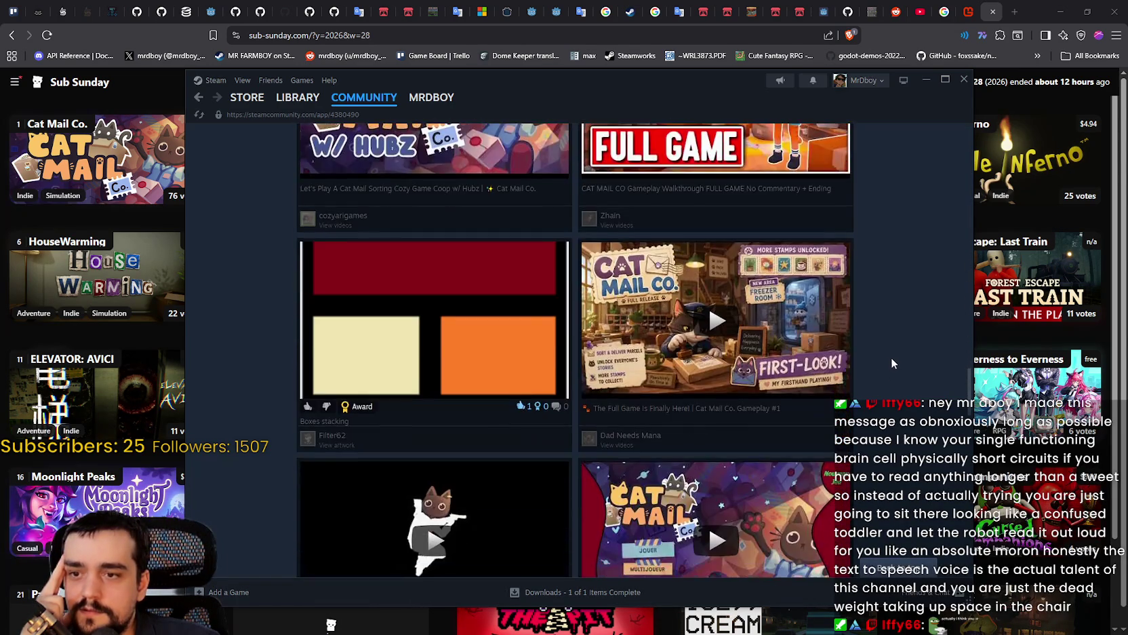
{"action": "scroll", "coordinate": [818, 226], "scroll_direction": "down", "scroll_amount": 5}
{"action": "scroll", "coordinate": [779, 299], "scroll_direction": "down", "scroll_amount": 5}
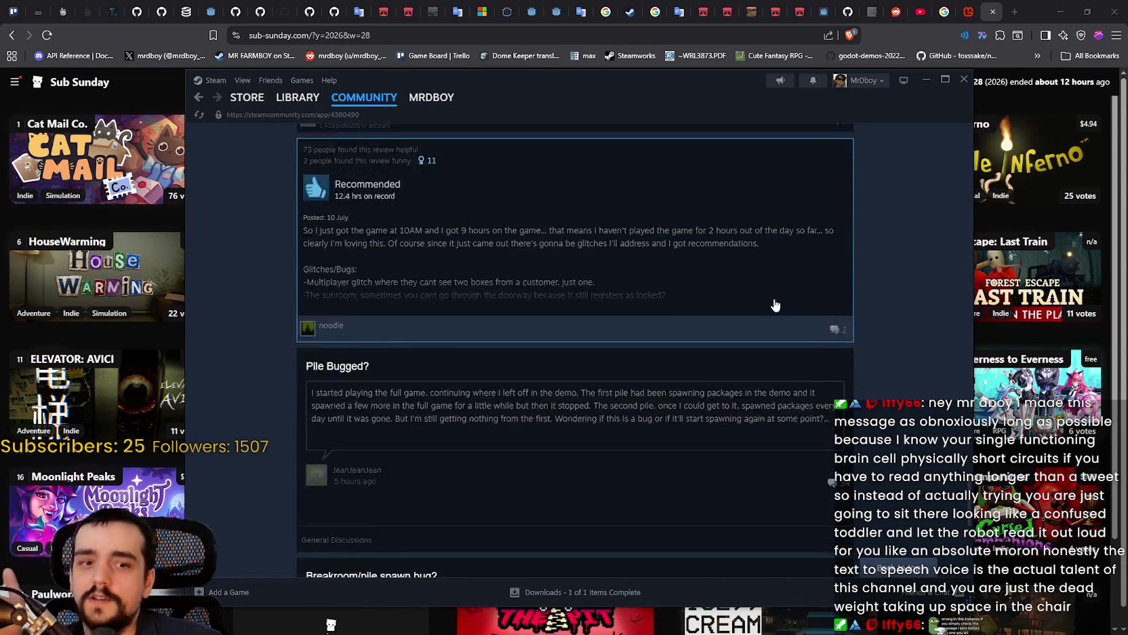
{"action": "left_click", "coordinate": [239, 101]}
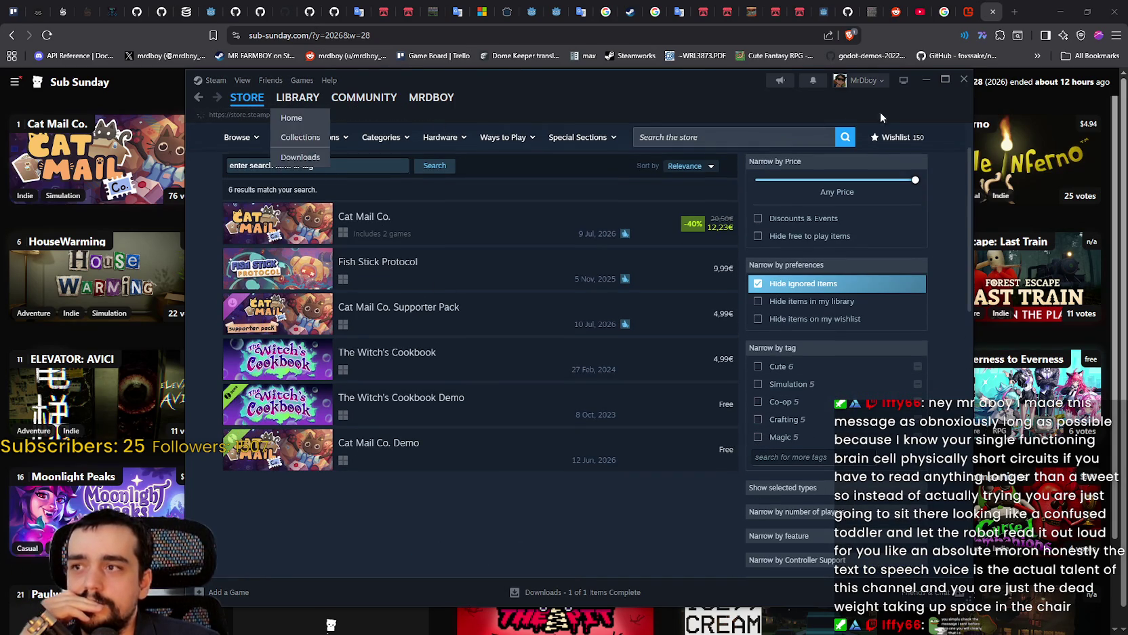
Close the Steam client window to reveal the Sub Sunday voting grid.
{"action": "left_click", "coordinate": [965, 80]}
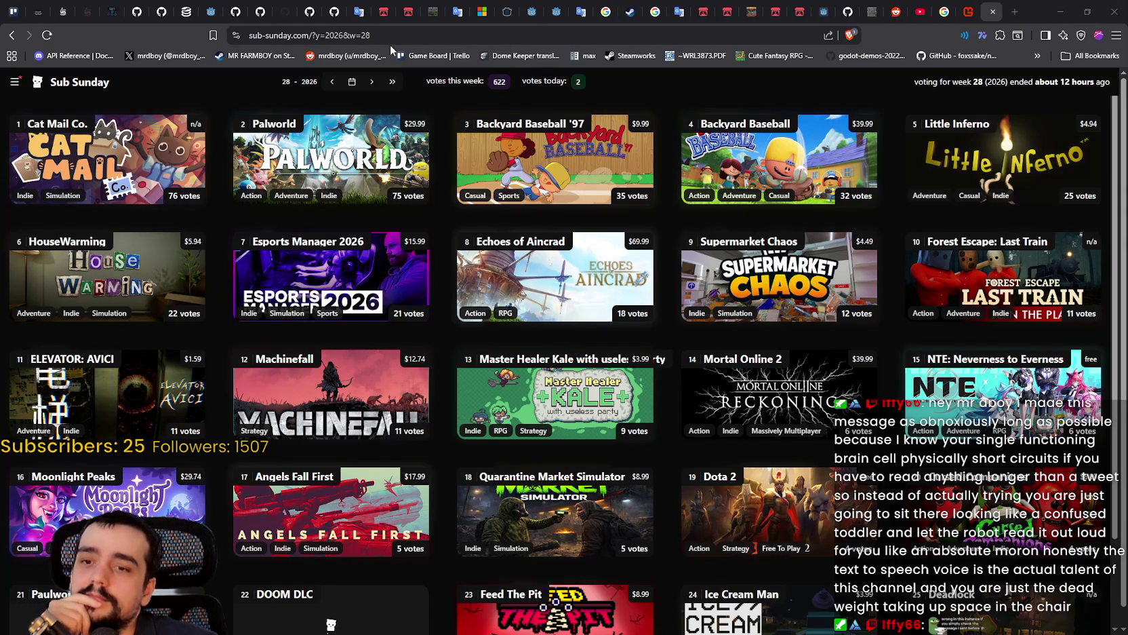
Switch to the SteamDB MR FARMBOY charts tab and reload it for current player counts.
{"action": "left_click", "coordinate": [188, 8]}
{"action": "right_click", "coordinate": [892, 228]}
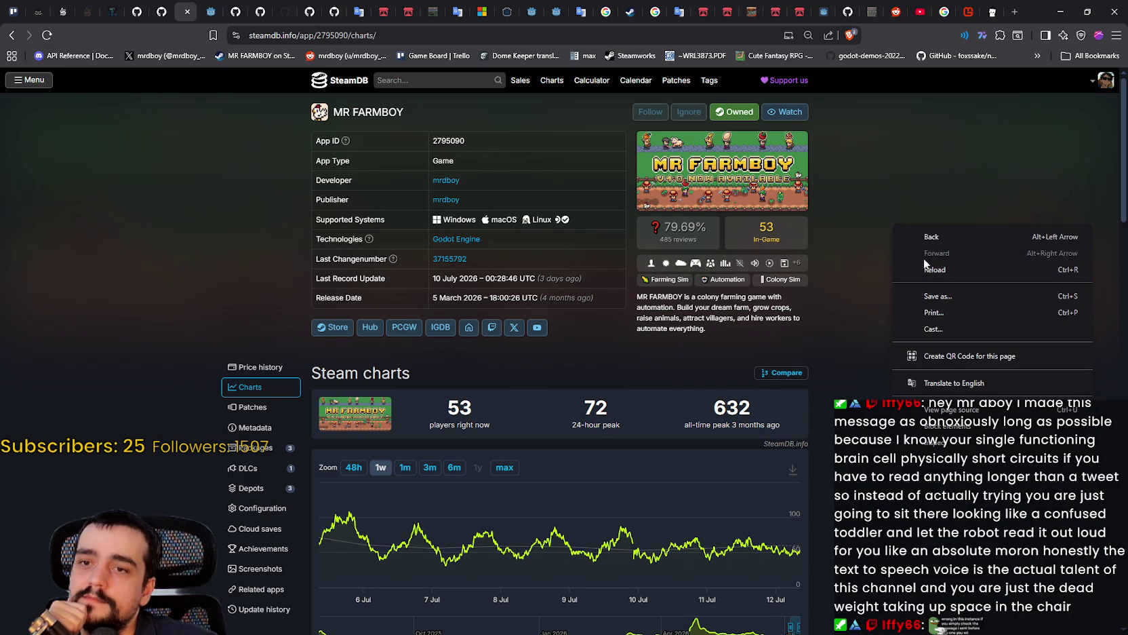
{"action": "left_click", "coordinate": [933, 270]}
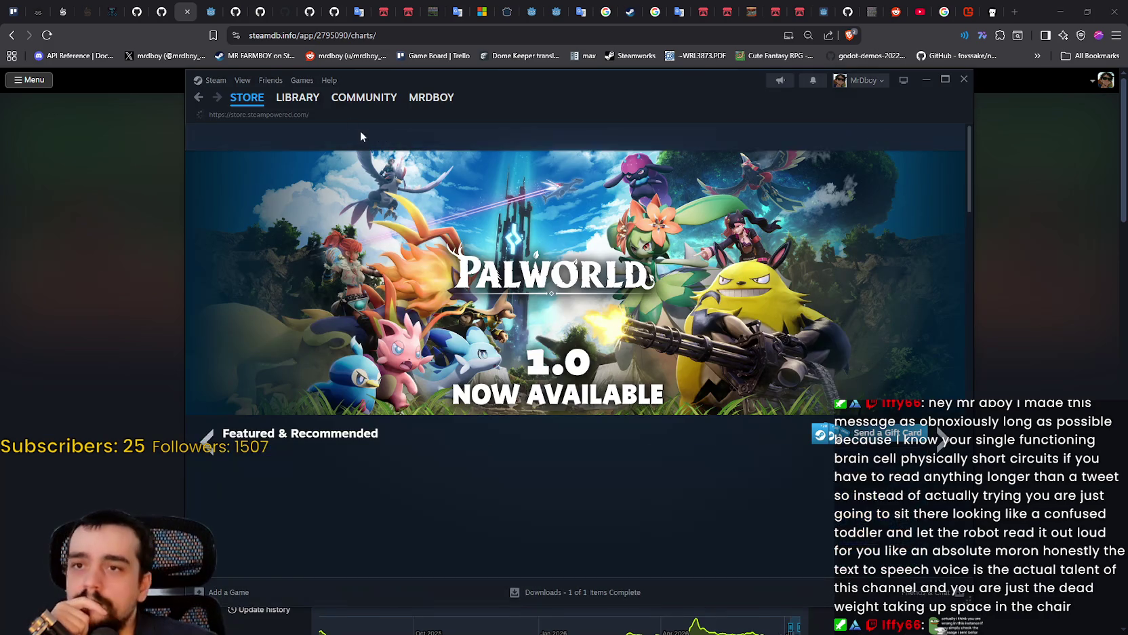
Go from MR FARMBOY's library entry to its community discussions, then minimize Steam.
{"action": "left_click", "coordinate": [298, 97]}
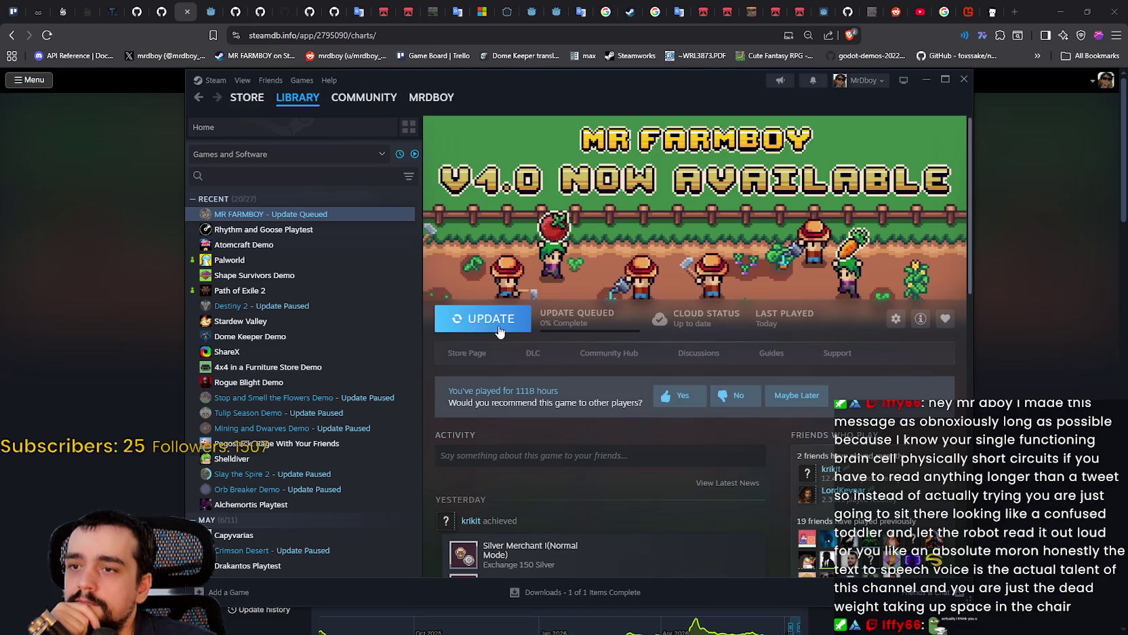
{"action": "left_click", "coordinate": [597, 355]}
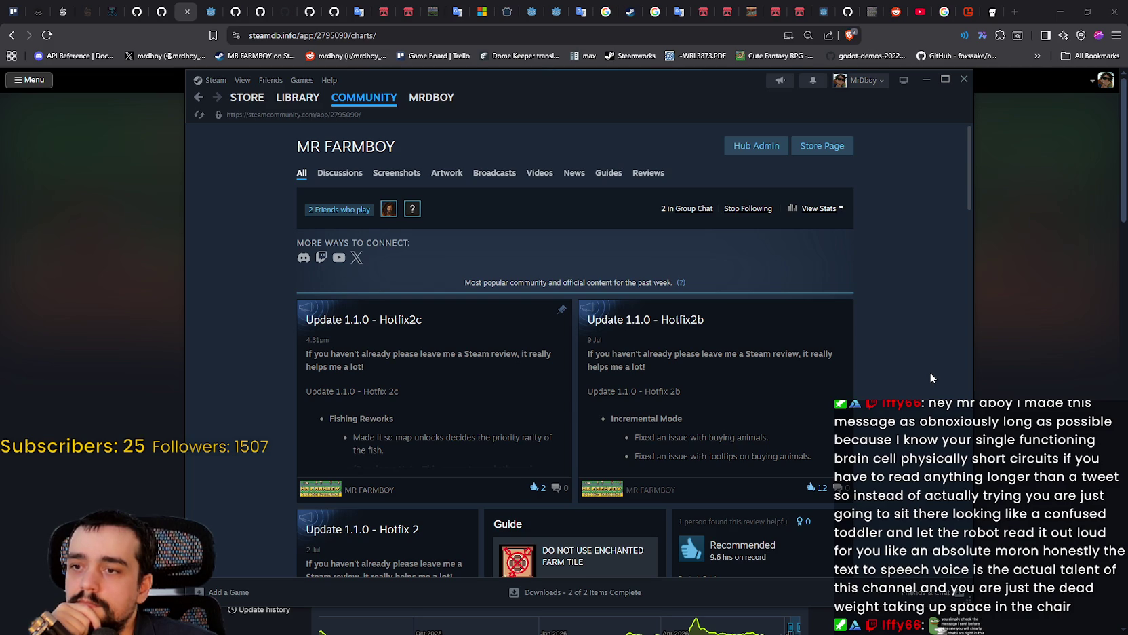
{"action": "left_click", "coordinate": [339, 173]}
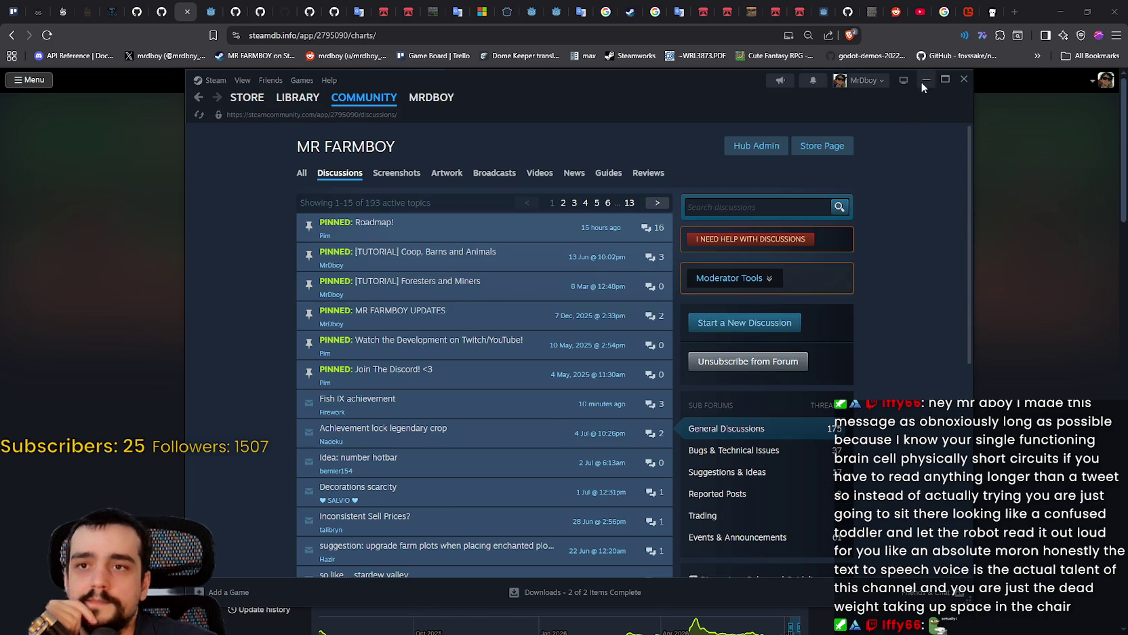
{"action": "left_click", "coordinate": [924, 81]}
Return to Harvest Mage Incremental, resume play, and fight the purple enemies in the meadow.
{"action": "key", "text": "alt+Tab"}
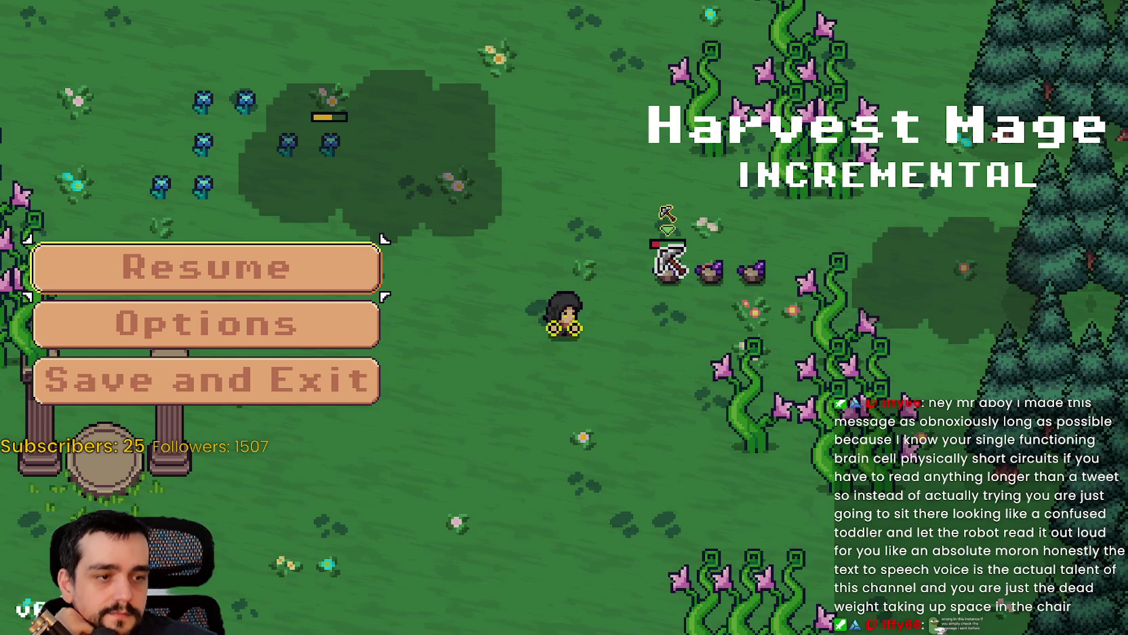
{"action": "key", "text": "Escape"}
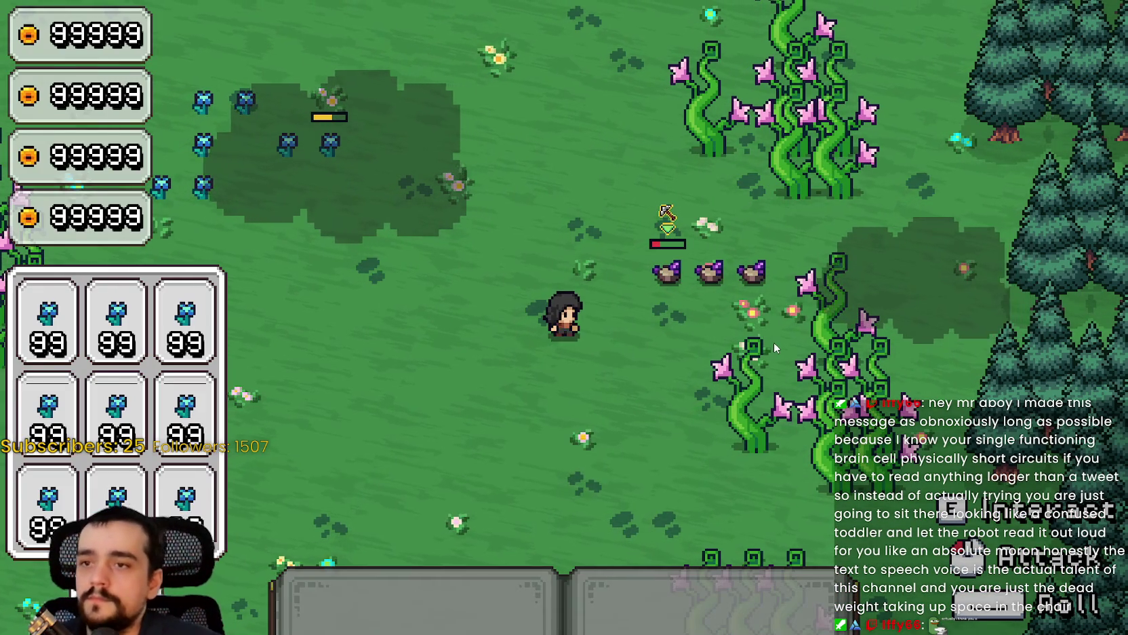
{"action": "left_click", "coordinate": [741, 339]}
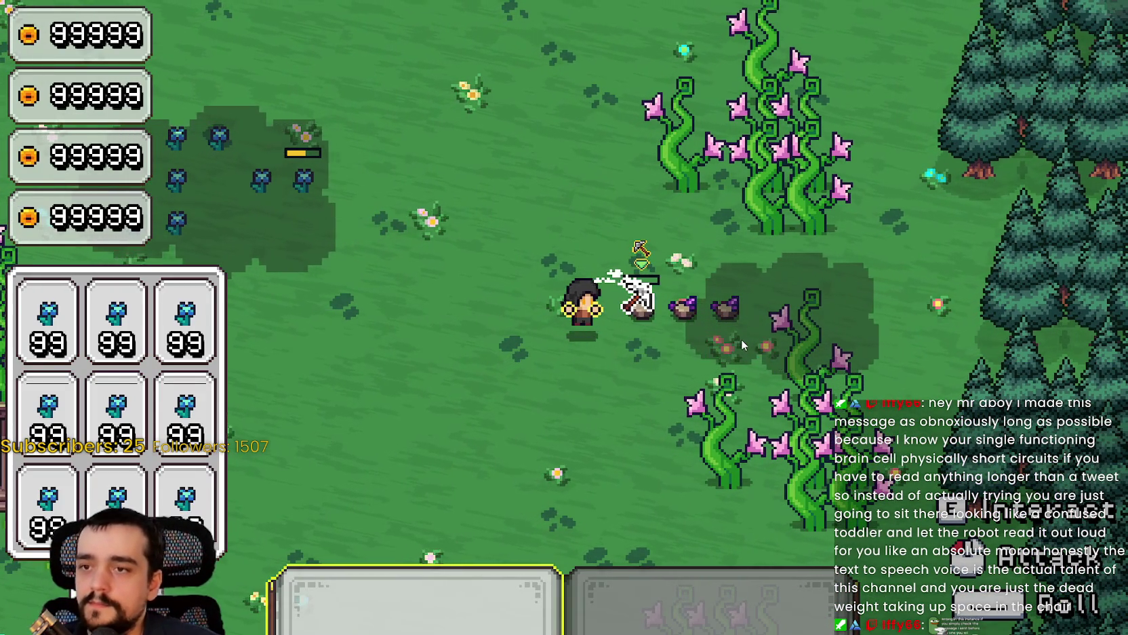
{"action": "key", "text": "d"}
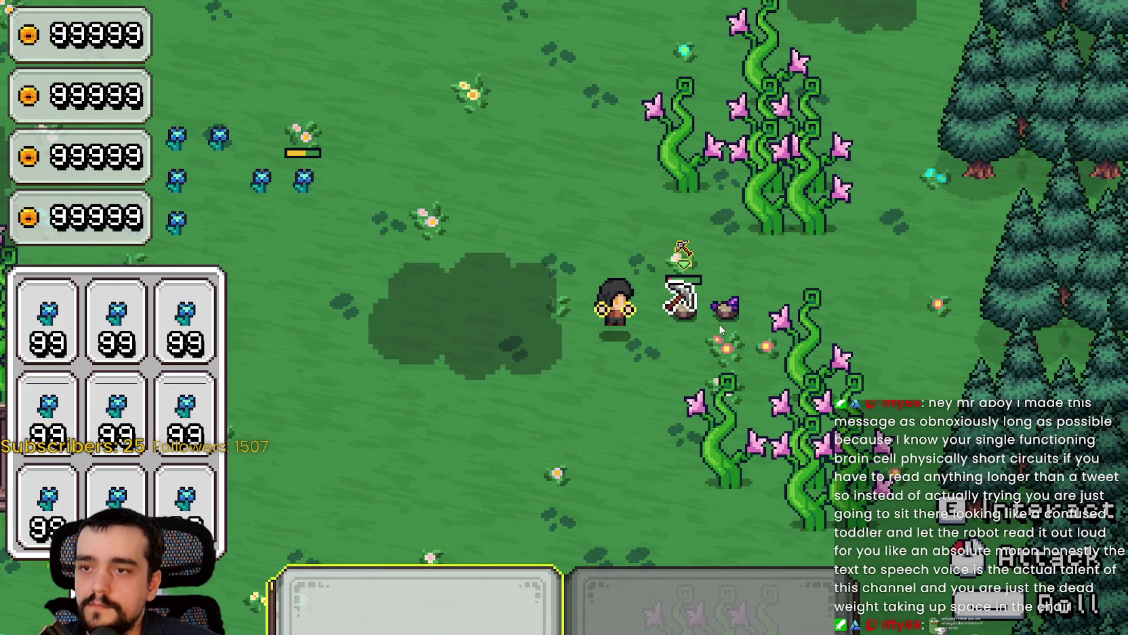
{"action": "key", "text": "d"}
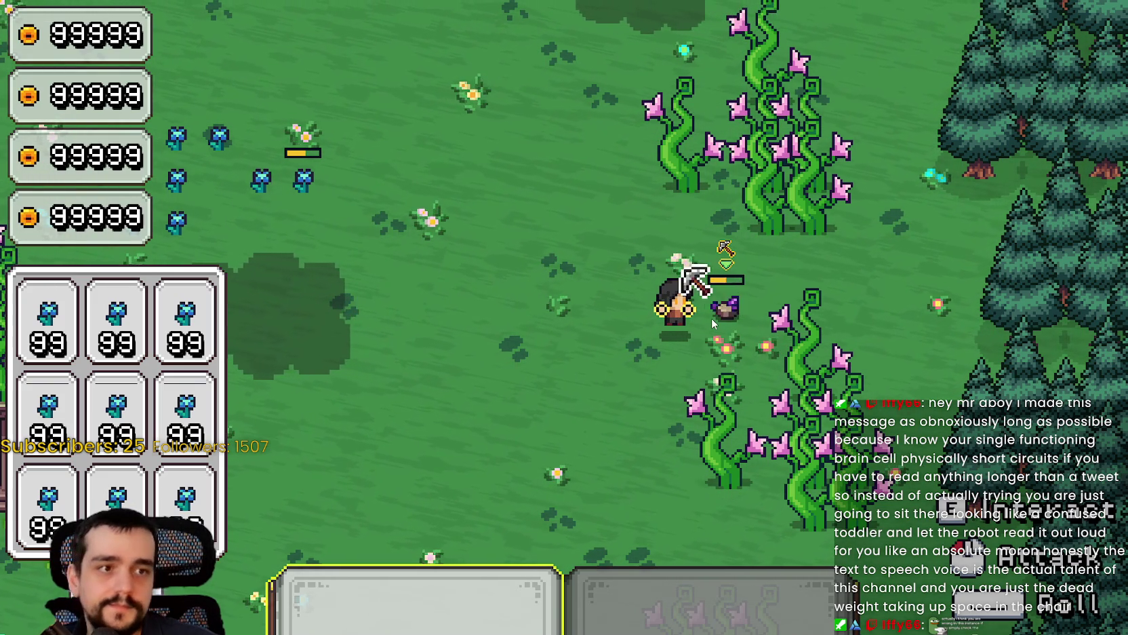
{"action": "key", "text": "a"}
{"action": "key", "text": "d"}
{"action": "key", "text": "s"}
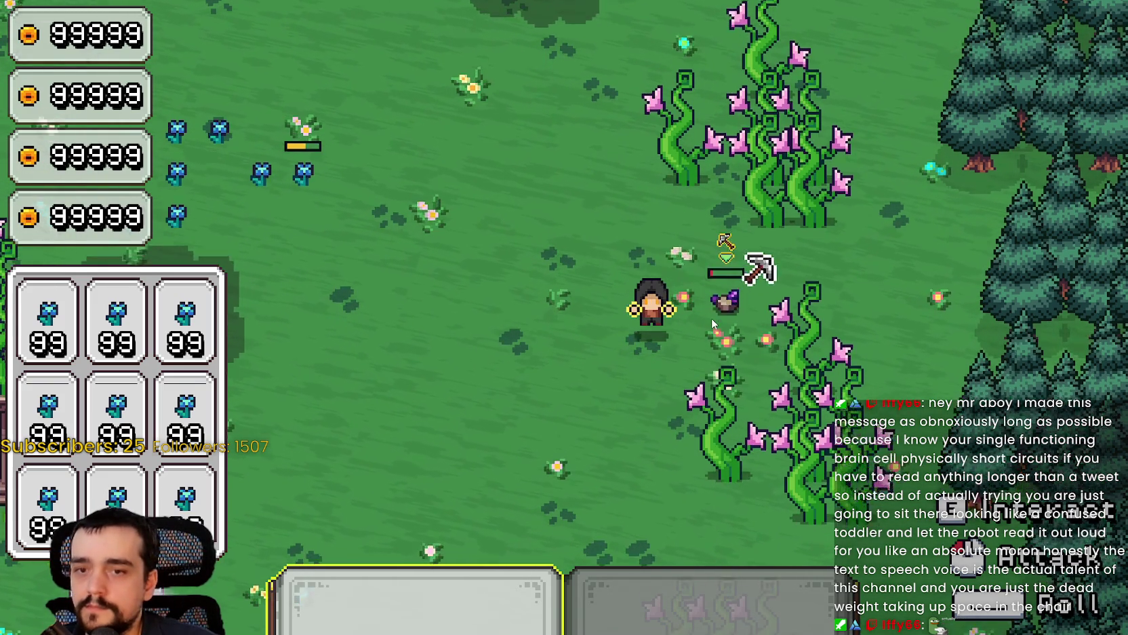
{"action": "key", "text": "s"}
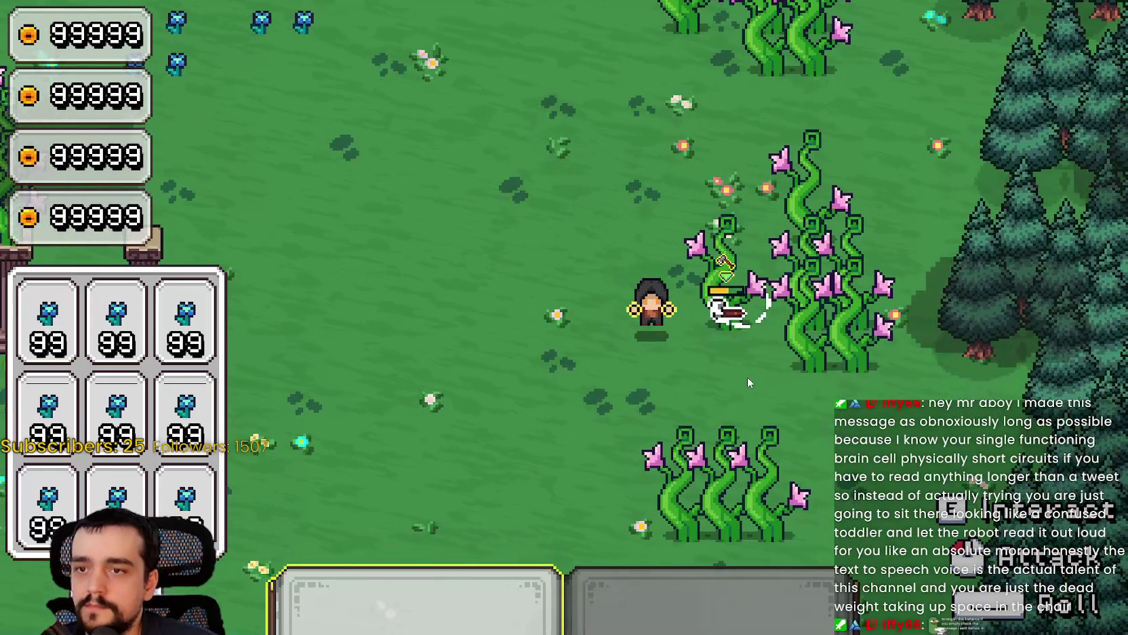
{"action": "left_click", "coordinate": [745, 368]}
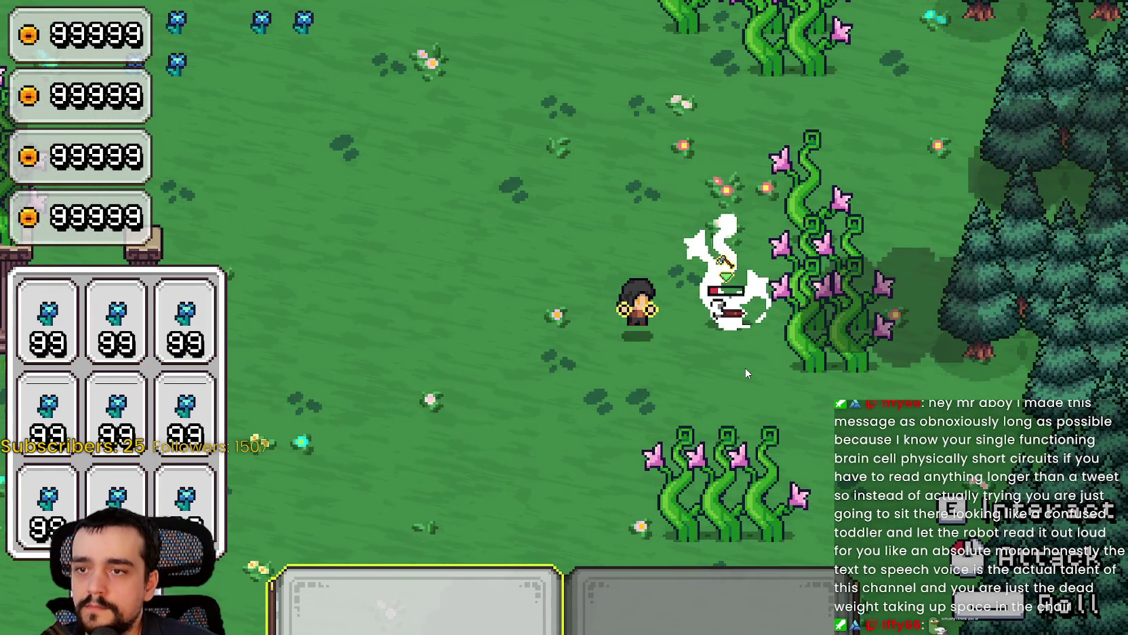
{"action": "left_click", "coordinate": [745, 368]}
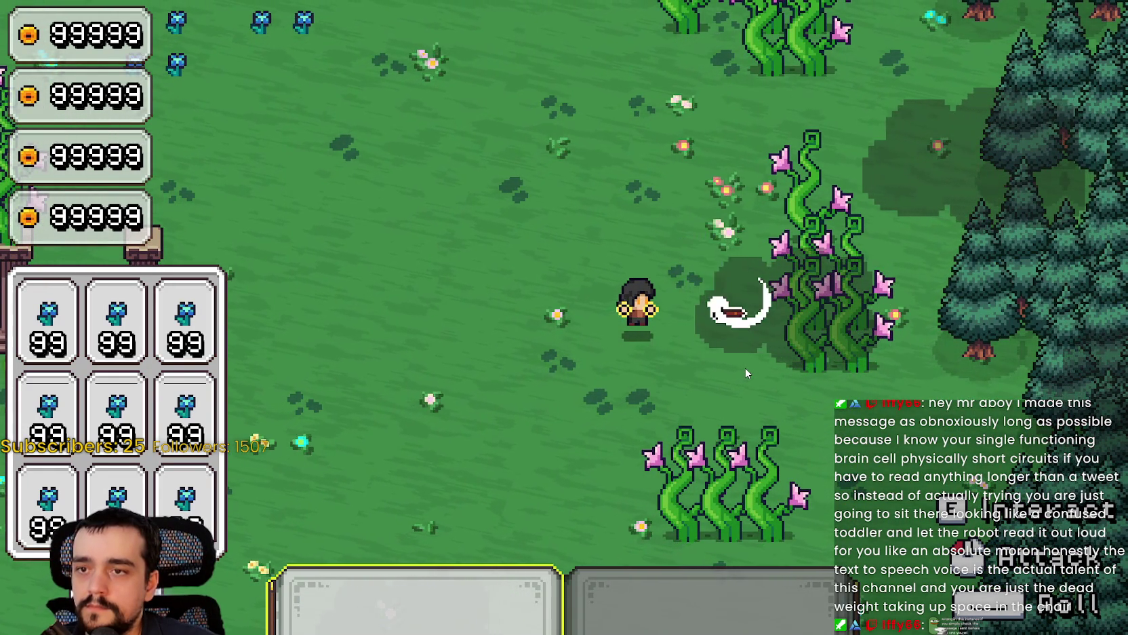
Walk down-left to the flowering vines and cut down the first vine with tool 2.
{"action": "key", "text": "s"}
{"action": "key", "text": "a"}
{"action": "key", "text": "s"}
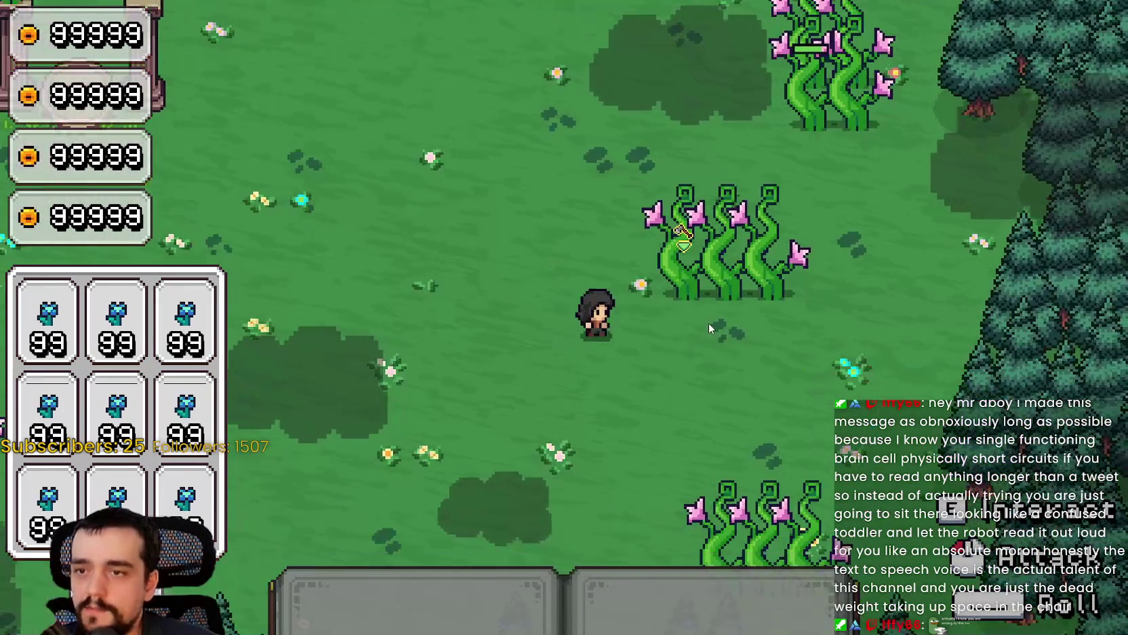
{"action": "key", "text": "2"}
{"action": "left_click", "coordinate": [708, 322]}
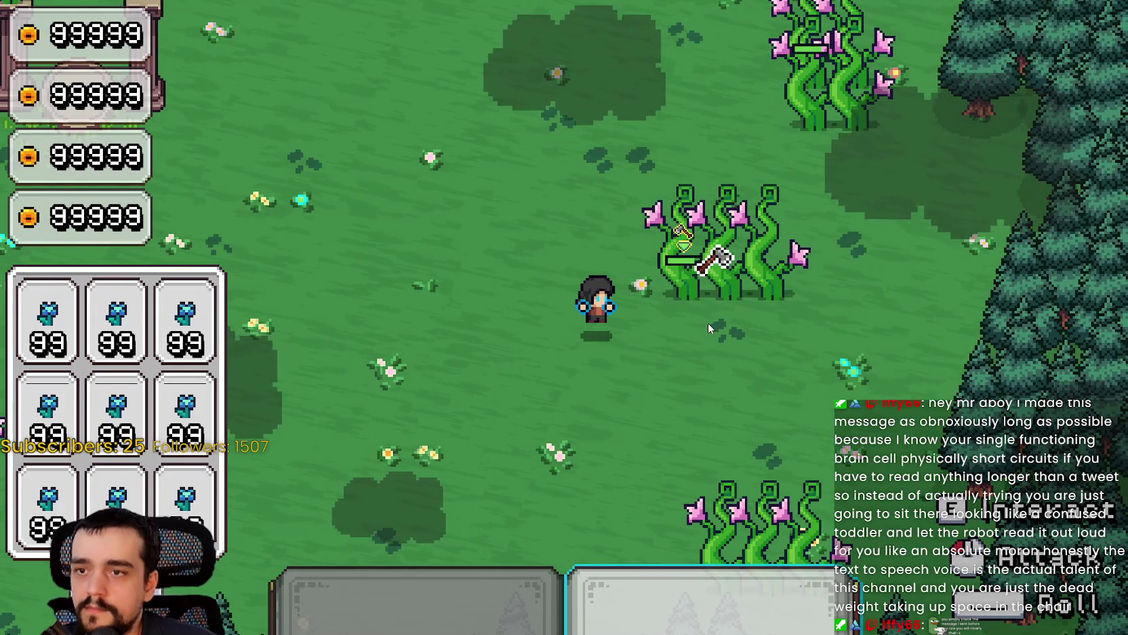
{"action": "left_click", "coordinate": [708, 322]}
{"action": "left_click", "coordinate": [708, 323]}
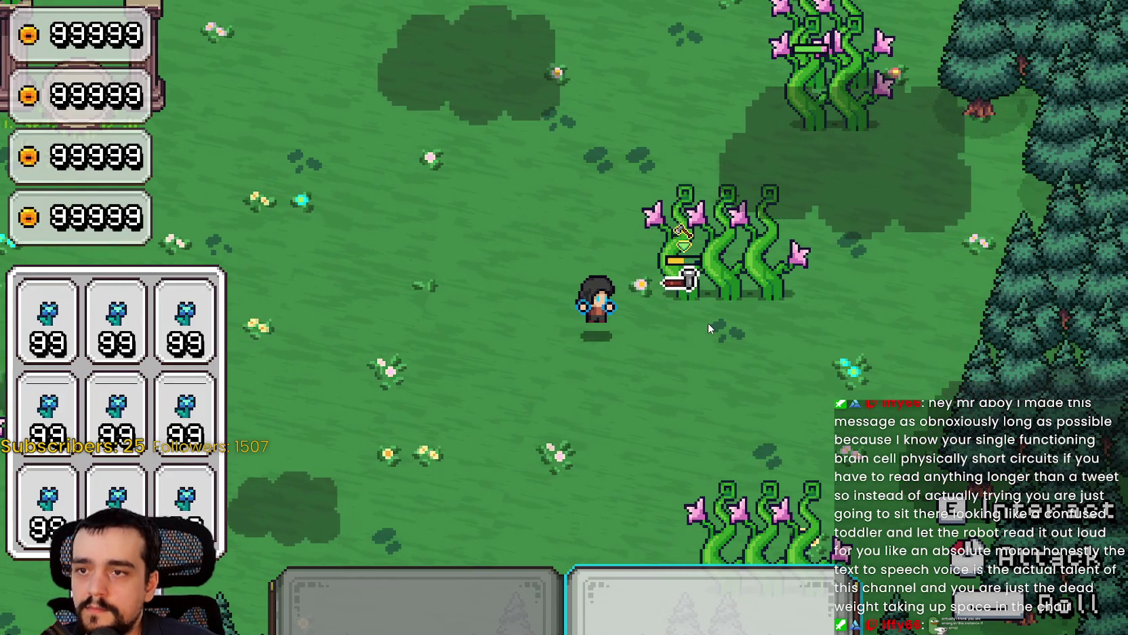
{"action": "left_click", "coordinate": [708, 323]}
{"action": "left_click", "coordinate": [708, 323]}
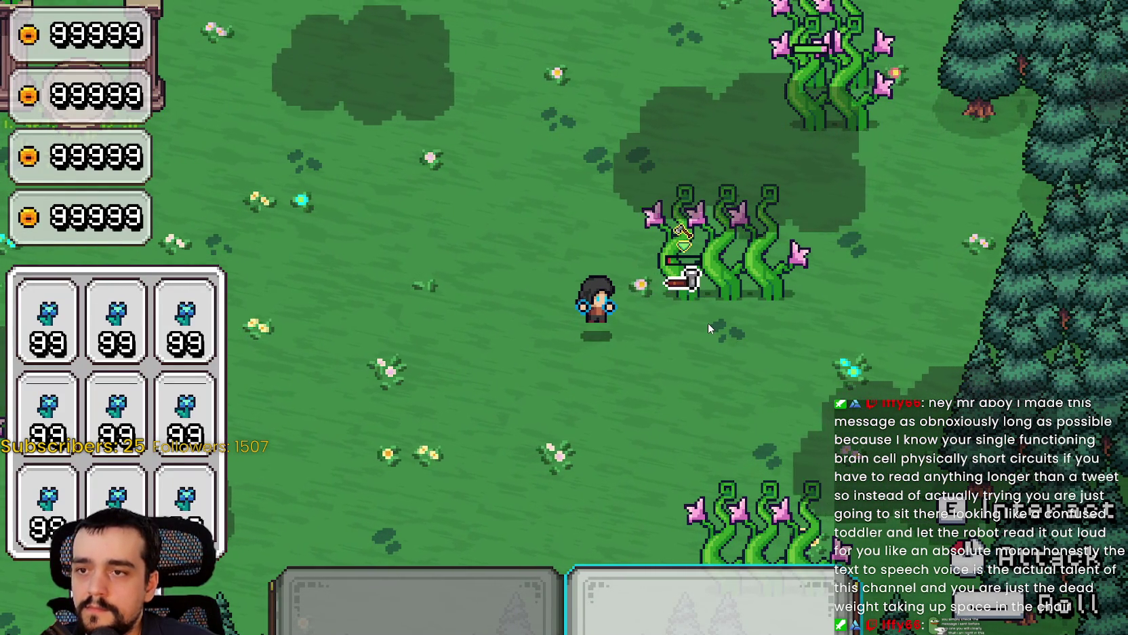
{"action": "left_click", "coordinate": [708, 323]}
Switch to tool 1 and chop through the remaining vines in the clump.
{"action": "key", "text": "1"}
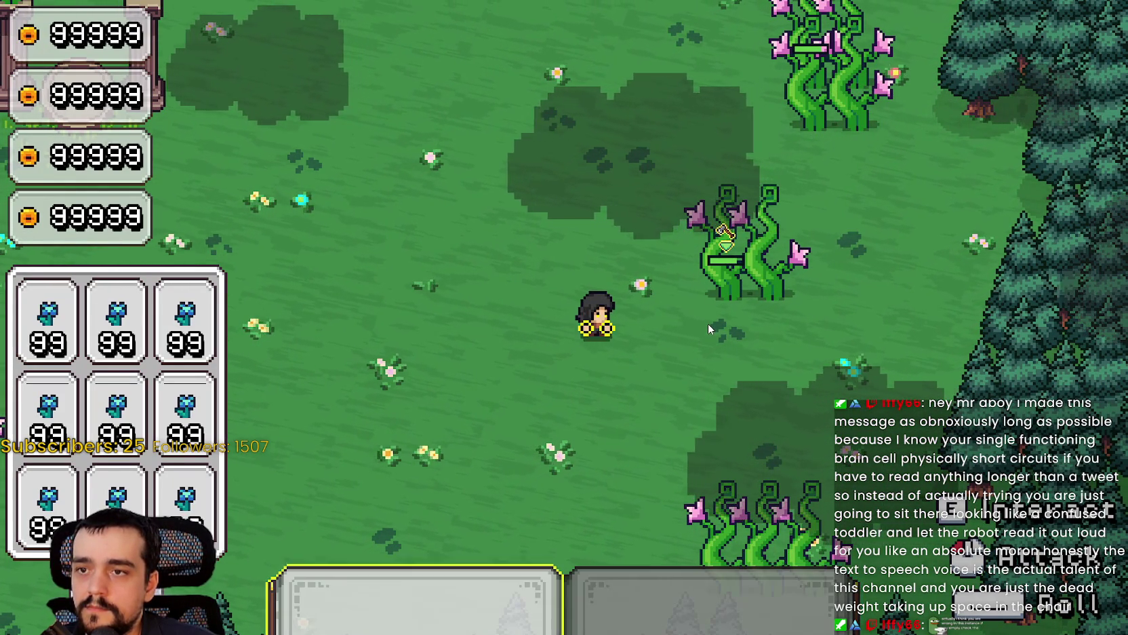
{"action": "left_click", "coordinate": [708, 323]}
{"action": "left_click", "coordinate": [708, 324]}
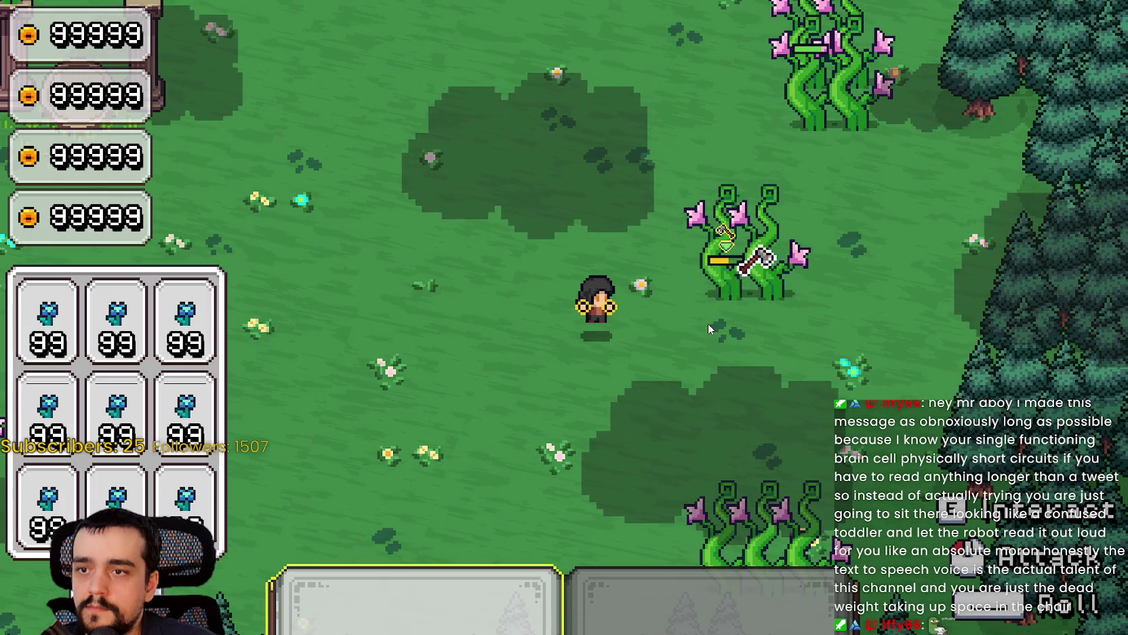
{"action": "left_click", "coordinate": [708, 324]}
{"action": "left_click", "coordinate": [708, 323]}
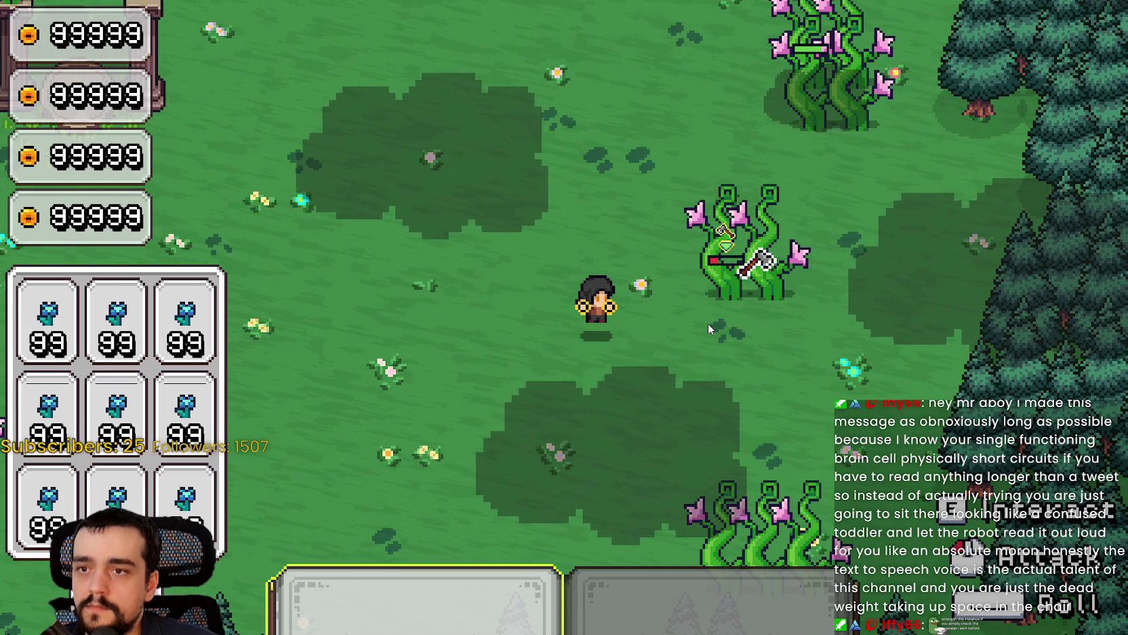
{"action": "left_click", "coordinate": [708, 323]}
{"action": "left_click", "coordinate": [708, 323]}
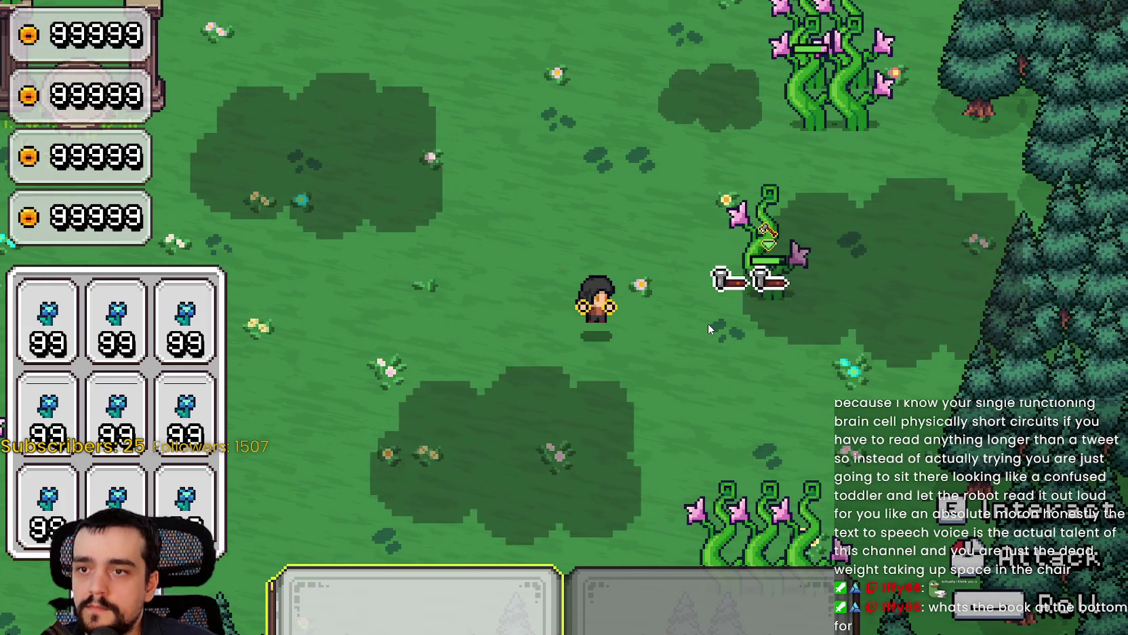
{"action": "left_click", "coordinate": [708, 324]}
{"action": "left_click", "coordinate": [708, 324]}
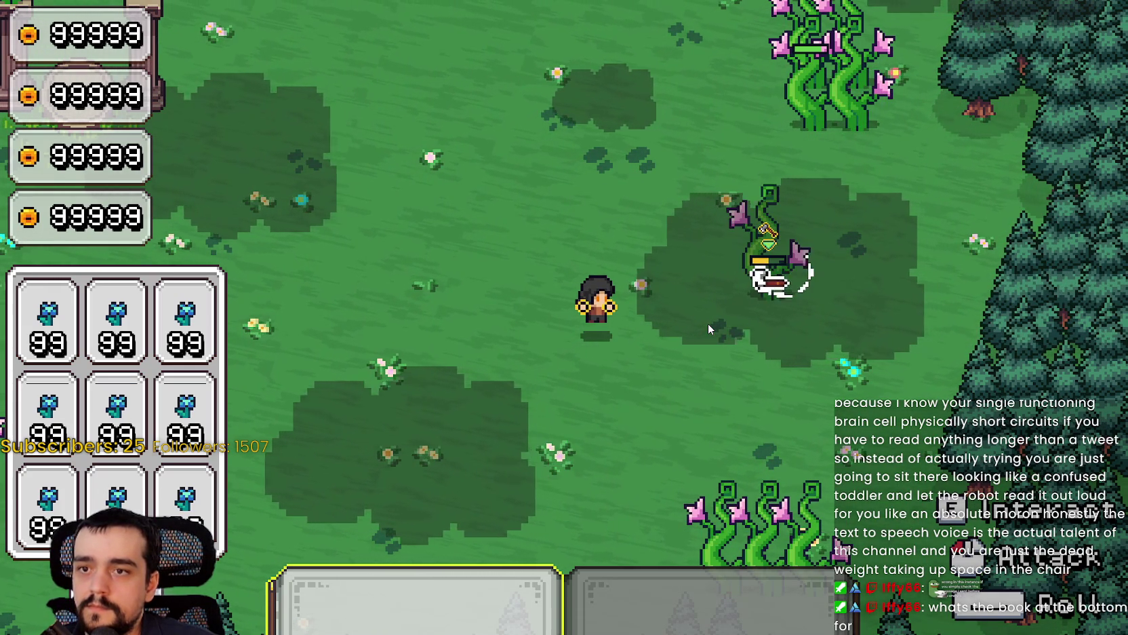
{"action": "left_click", "coordinate": [708, 323]}
{"action": "left_click", "coordinate": [708, 323]}
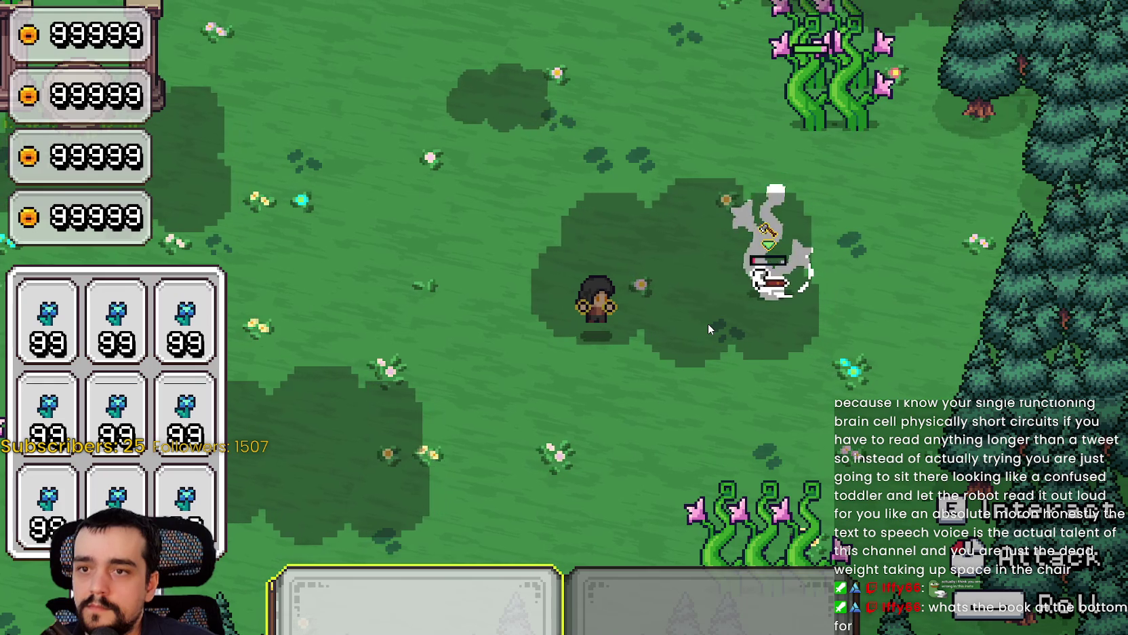
{"action": "left_click", "coordinate": [708, 323]}
Walk up-right to the tall vine and start chopping it with the axe.
{"action": "key", "text": "w"}
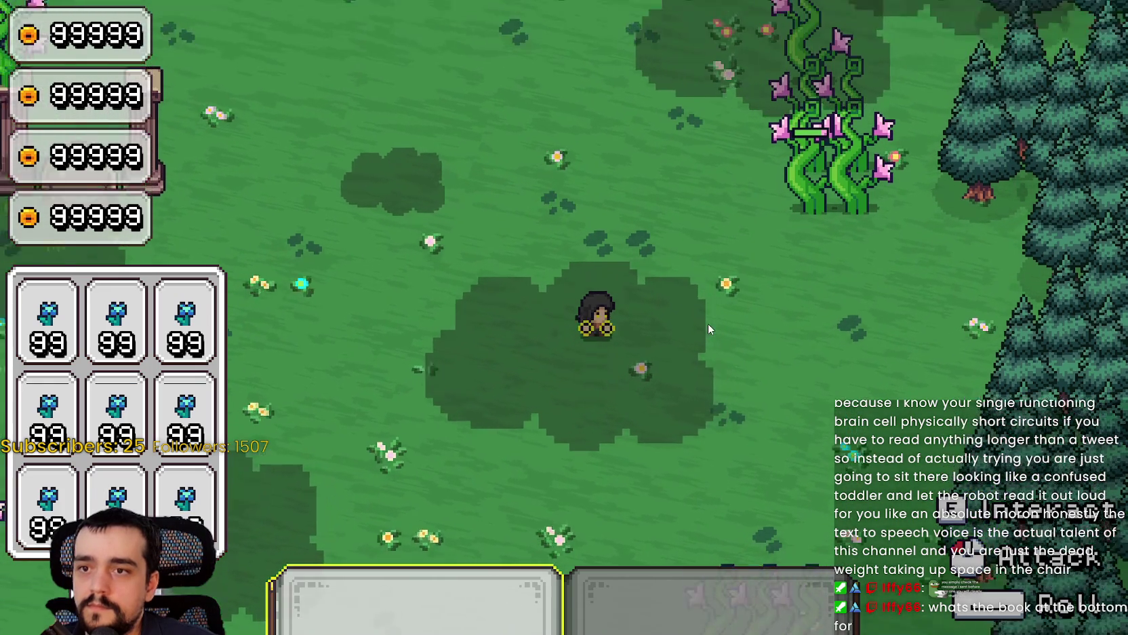
{"action": "key", "text": "d"}
{"action": "key", "text": "1"}
{"action": "left_click", "coordinate": [708, 325]}
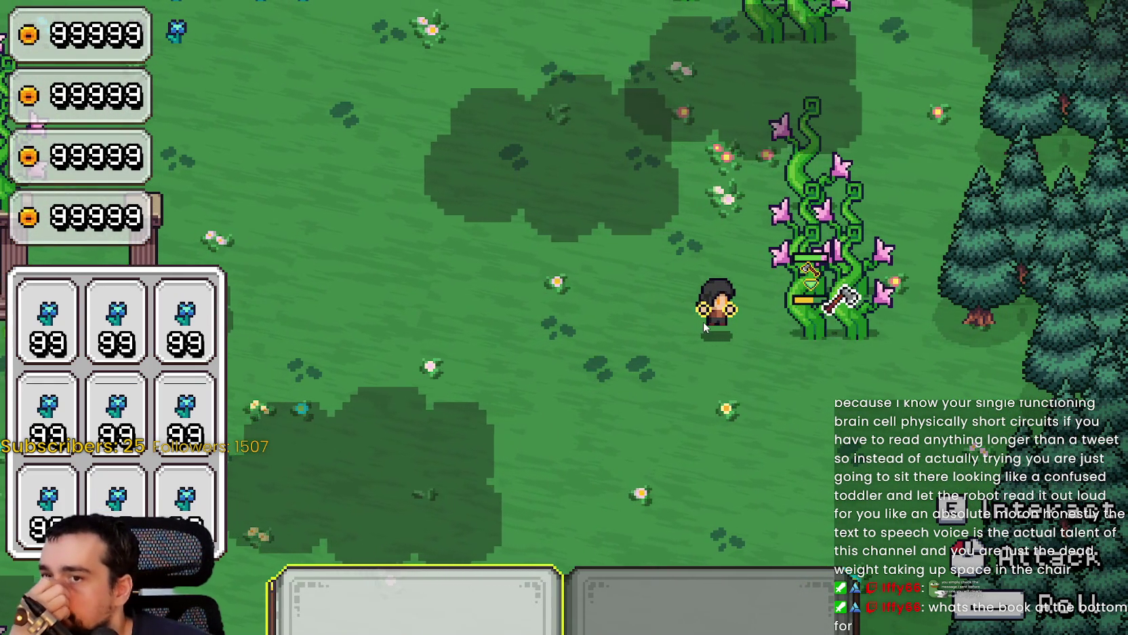
{"action": "left_click", "coordinate": [705, 324]}
{"action": "left_click", "coordinate": [707, 332]}
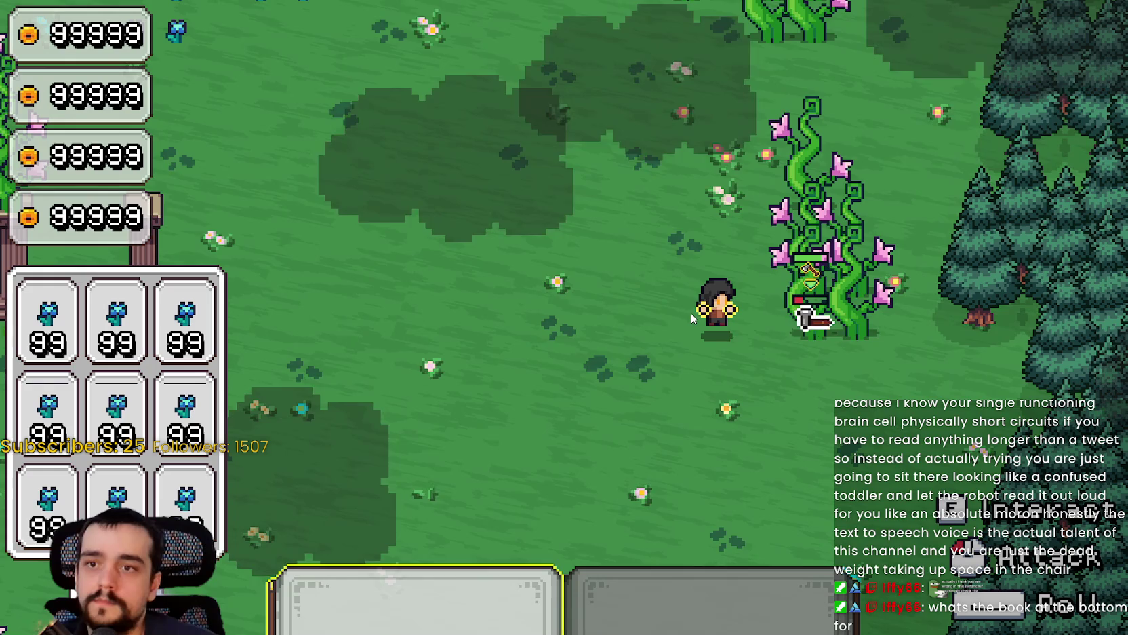
{"action": "left_click", "coordinate": [723, 363]}
{"action": "left_click", "coordinate": [729, 377]}
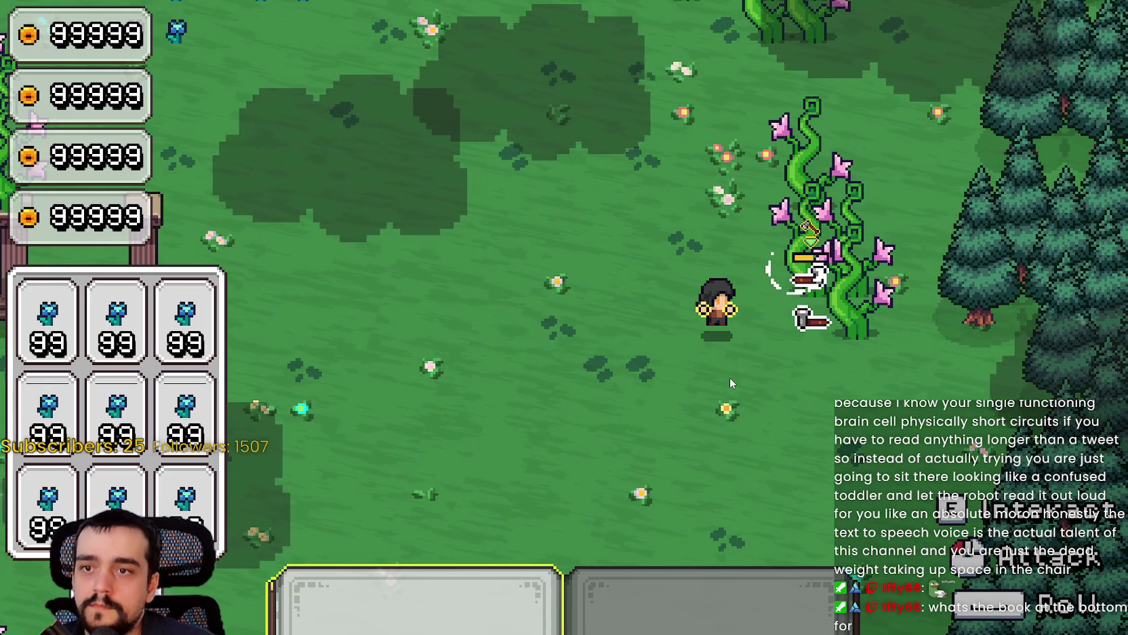
{"action": "left_click", "coordinate": [729, 377]}
Keep chopping the tall vine until its health is yellow and its lower part is cut.
{"action": "left_click", "coordinate": [730, 378]}
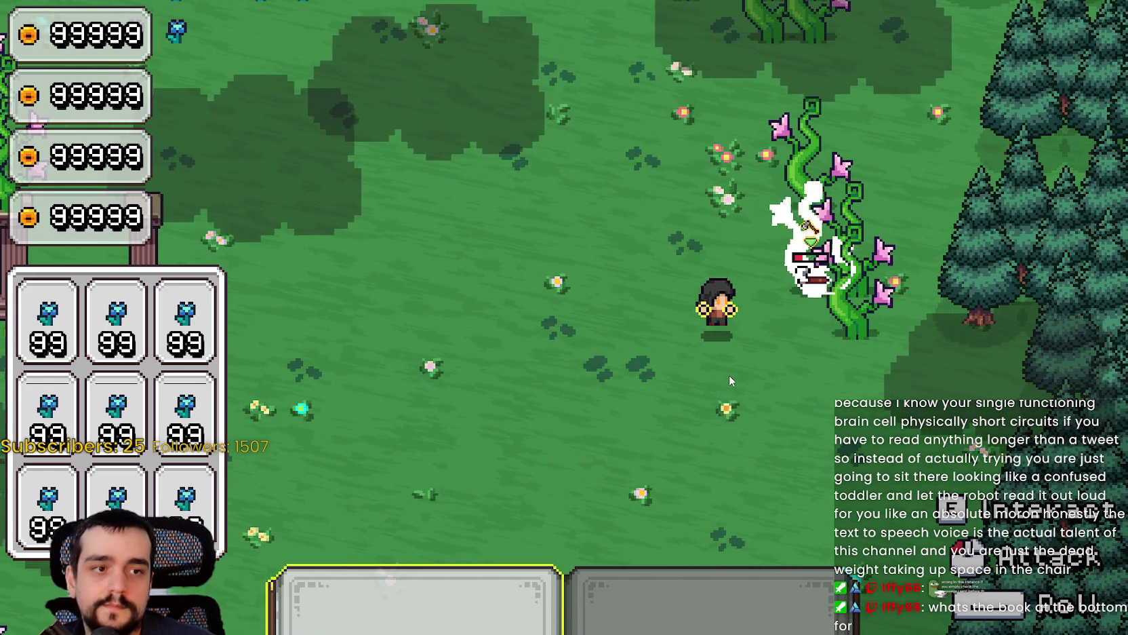
{"action": "left_click", "coordinate": [730, 376]}
{"action": "left_click", "coordinate": [729, 375]}
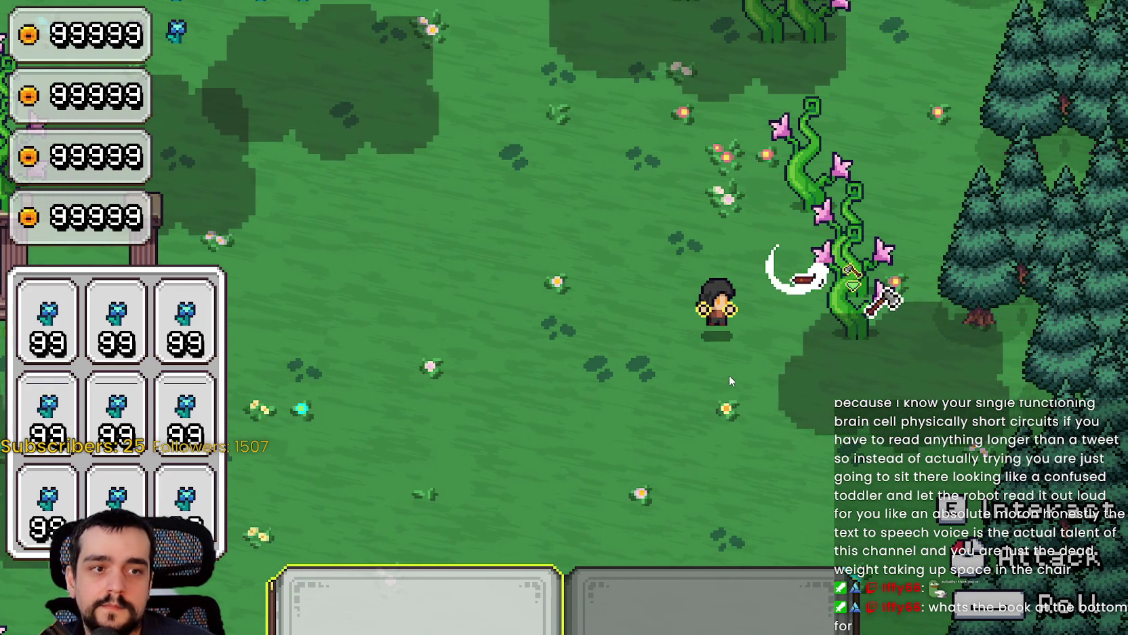
{"action": "left_click", "coordinate": [725, 368]}
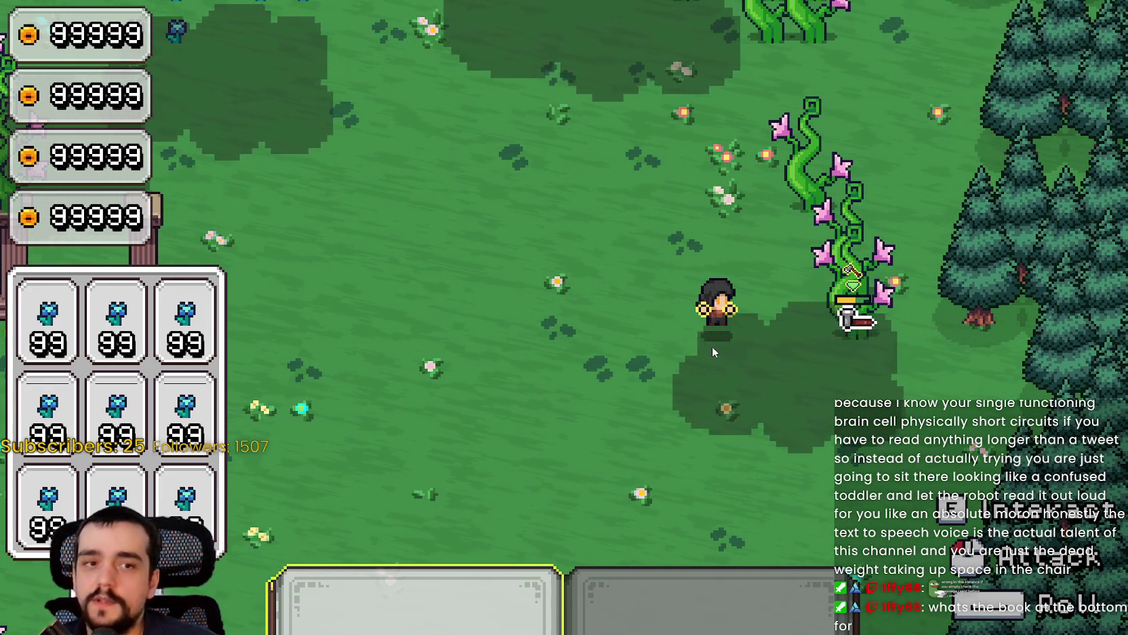
{"action": "left_click", "coordinate": [712, 407]}
{"action": "left_click", "coordinate": [668, 383]}
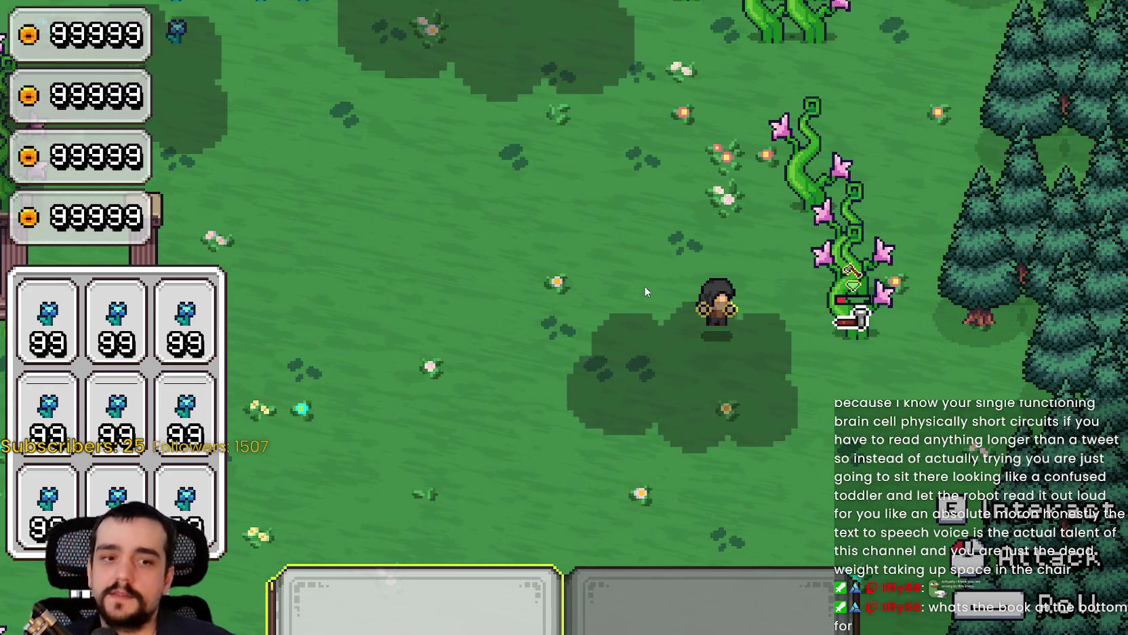
{"action": "left_click", "coordinate": [652, 217]}
{"action": "left_click", "coordinate": [688, 261]}
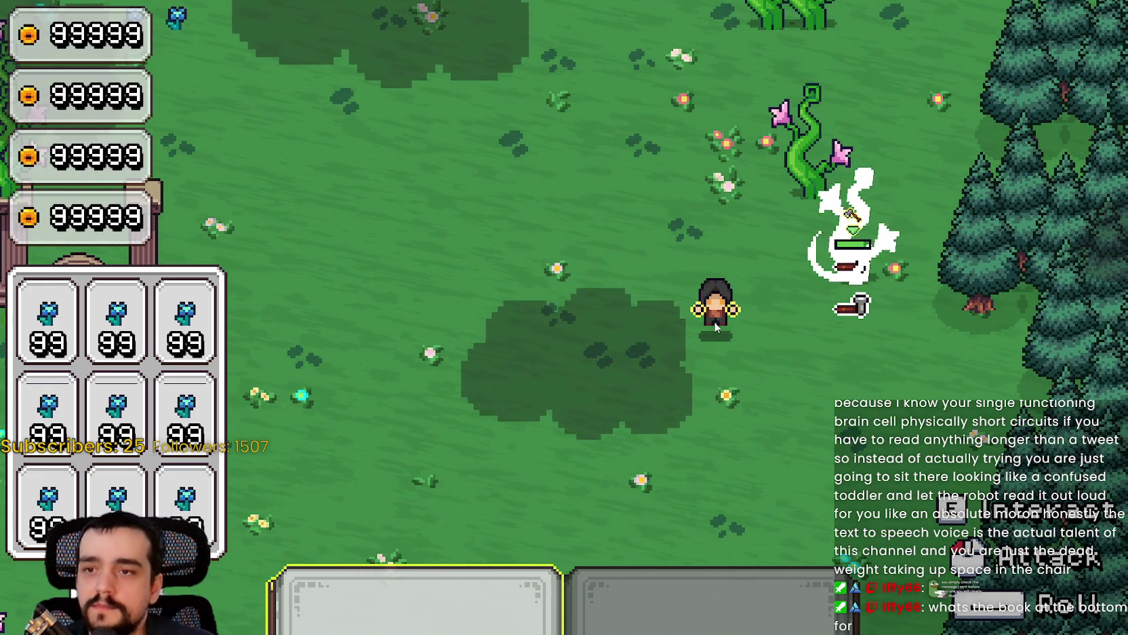
{"action": "left_click", "coordinate": [712, 333]}
Move up to the next vine and destroy both its lower and upper sections.
{"action": "key", "text": "w"}
{"action": "left_click", "coordinate": [775, 258]}
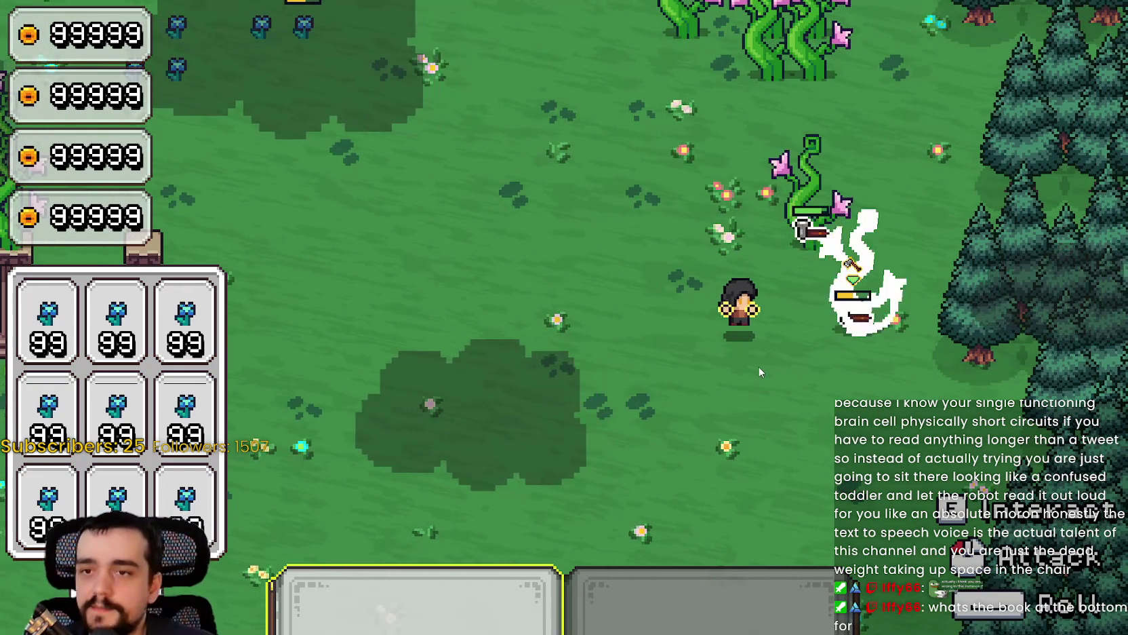
{"action": "left_click", "coordinate": [872, 214]}
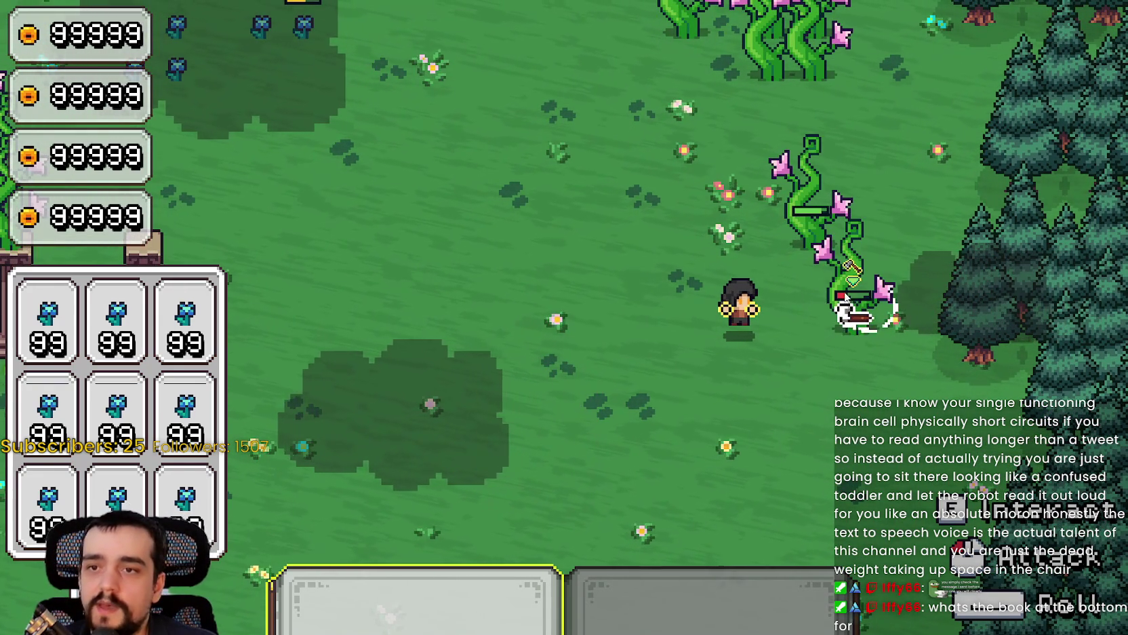
{"action": "left_click", "coordinate": [797, 341]}
{"action": "left_click", "coordinate": [856, 292]}
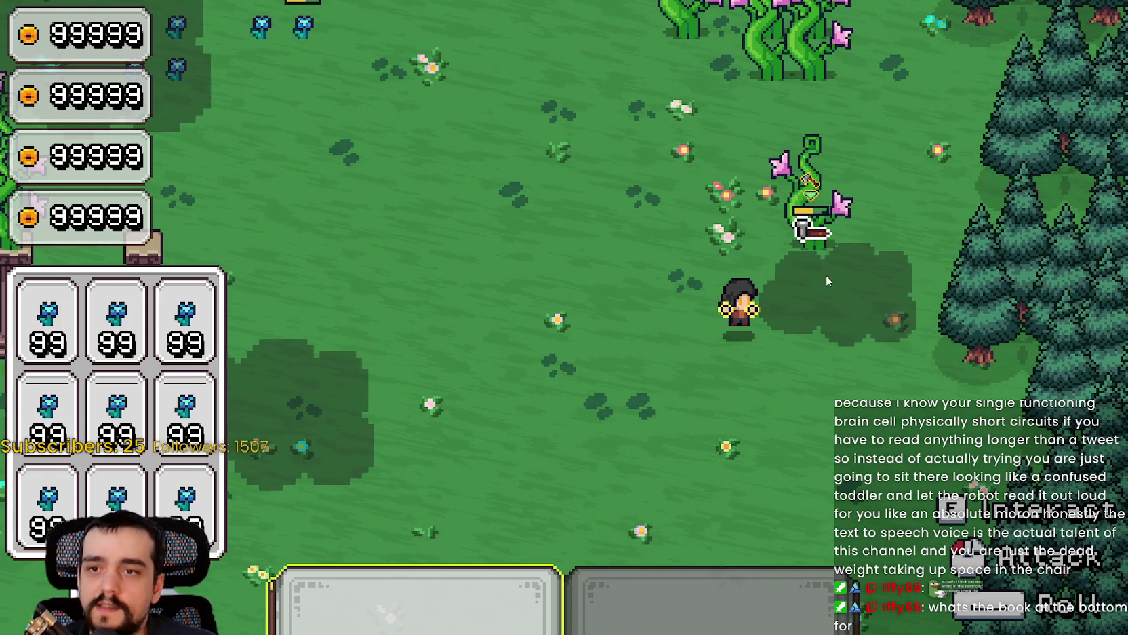
{"action": "left_click", "coordinate": [841, 203]}
{"action": "left_click", "coordinate": [701, 285]}
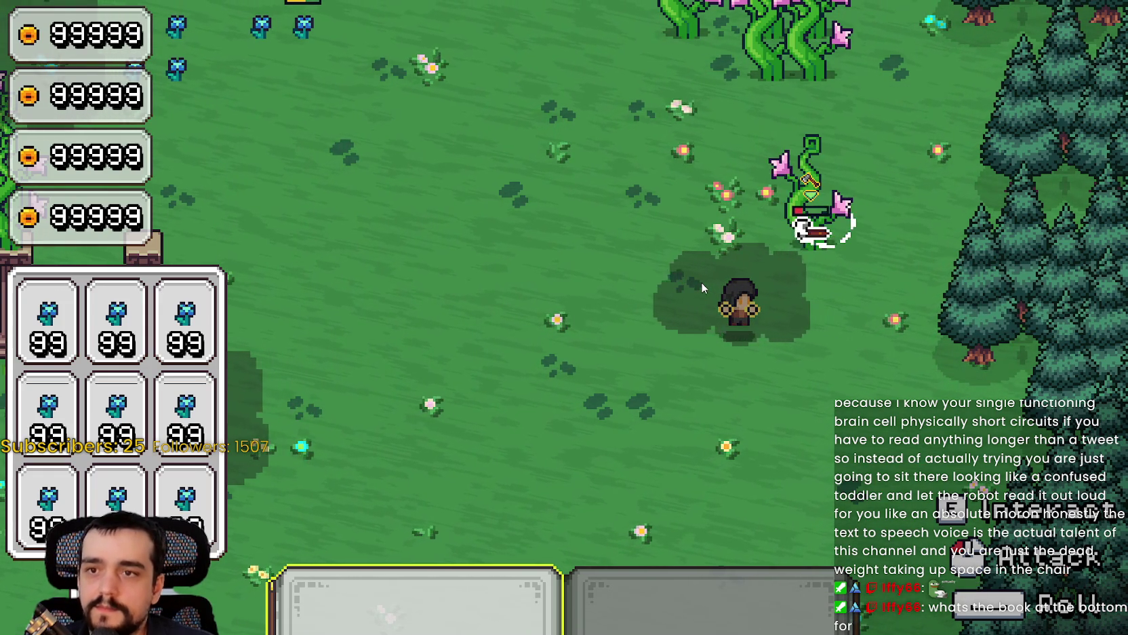
{"action": "left_click", "coordinate": [701, 285]}
{"action": "left_click", "coordinate": [701, 280]}
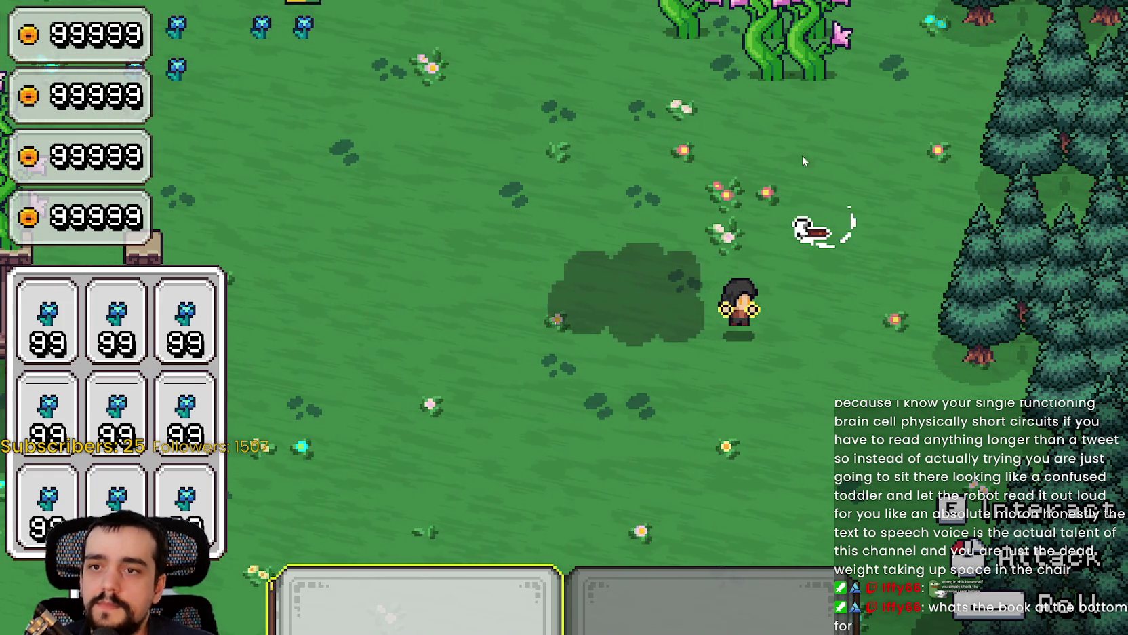
Walk up-left to the blue flower patch and cut the nearest blue flowers.
{"action": "key", "text": "w+a"}
{"action": "key", "text": "w"}
{"action": "key", "text": "a"}
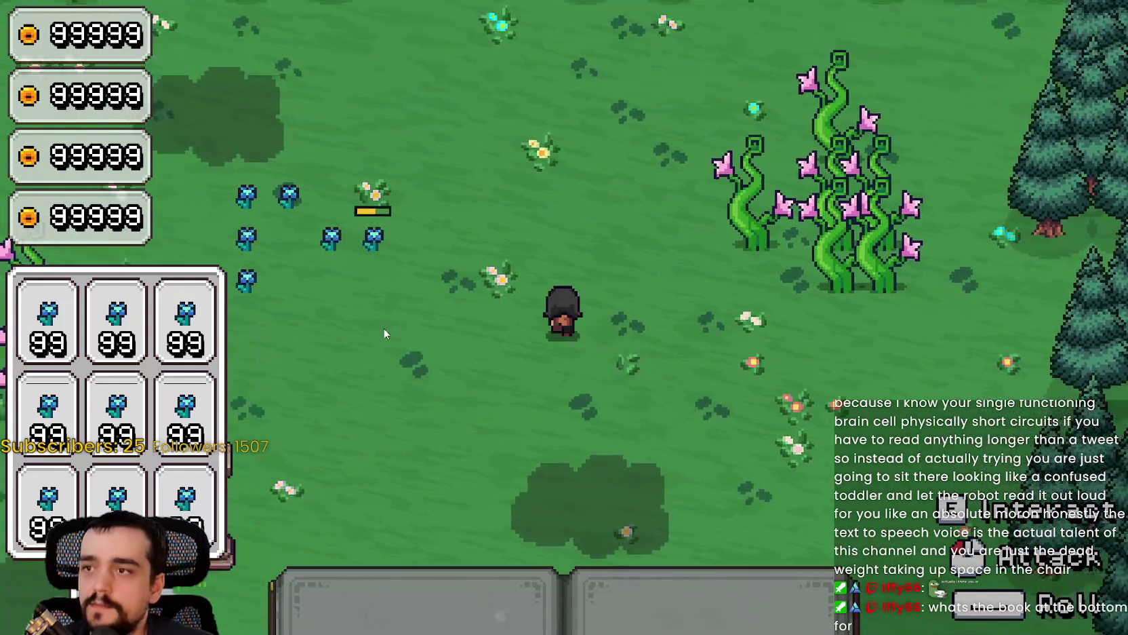
{"action": "left_click", "coordinate": [477, 323]}
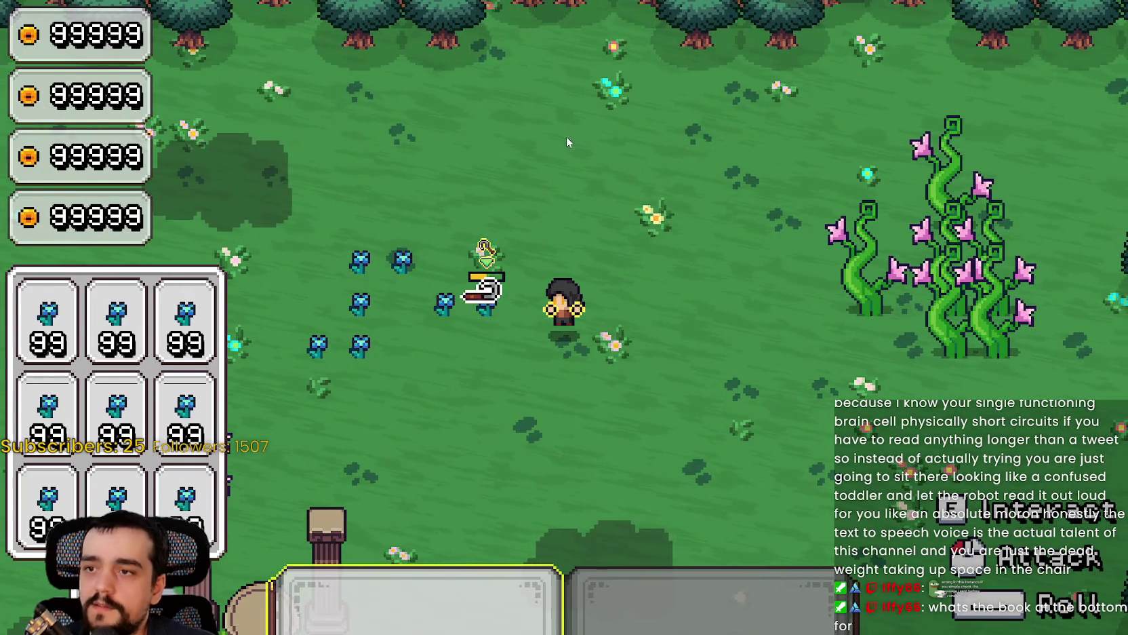
{"action": "key", "text": "s+a"}
{"action": "left_click", "coordinate": [562, 252]}
{"action": "left_click", "coordinate": [574, 253]}
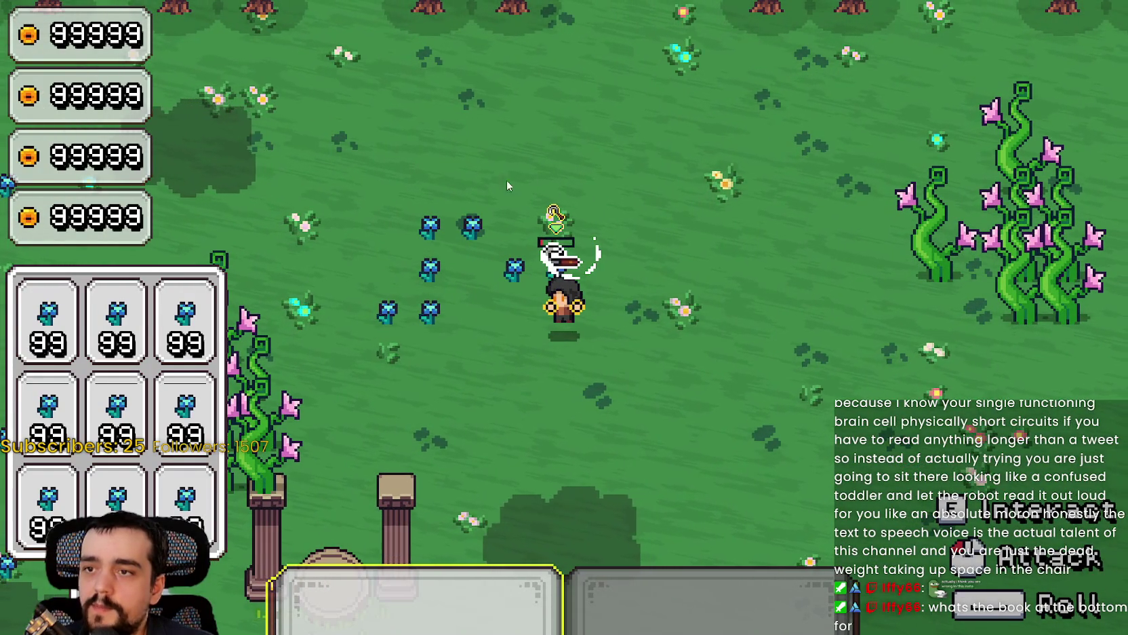
{"action": "left_click", "coordinate": [502, 270]}
Move down-left and keep striking the remaining blue flowers around the character.
{"action": "key", "text": "s+a"}
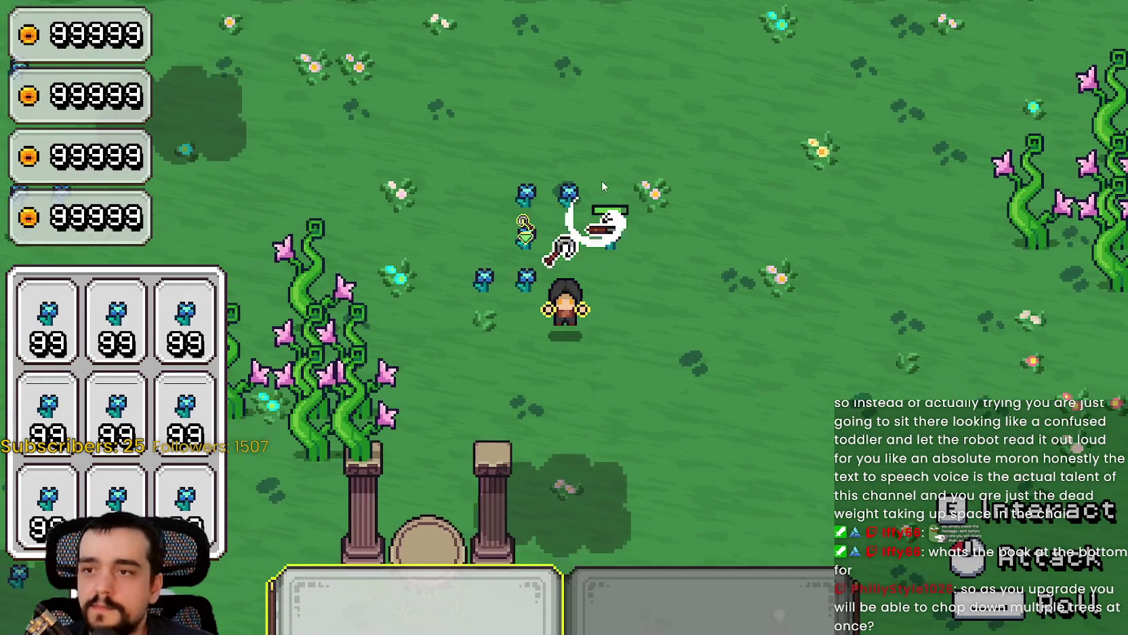
{"action": "left_click", "coordinate": [628, 182]}
{"action": "left_click", "coordinate": [629, 182]}
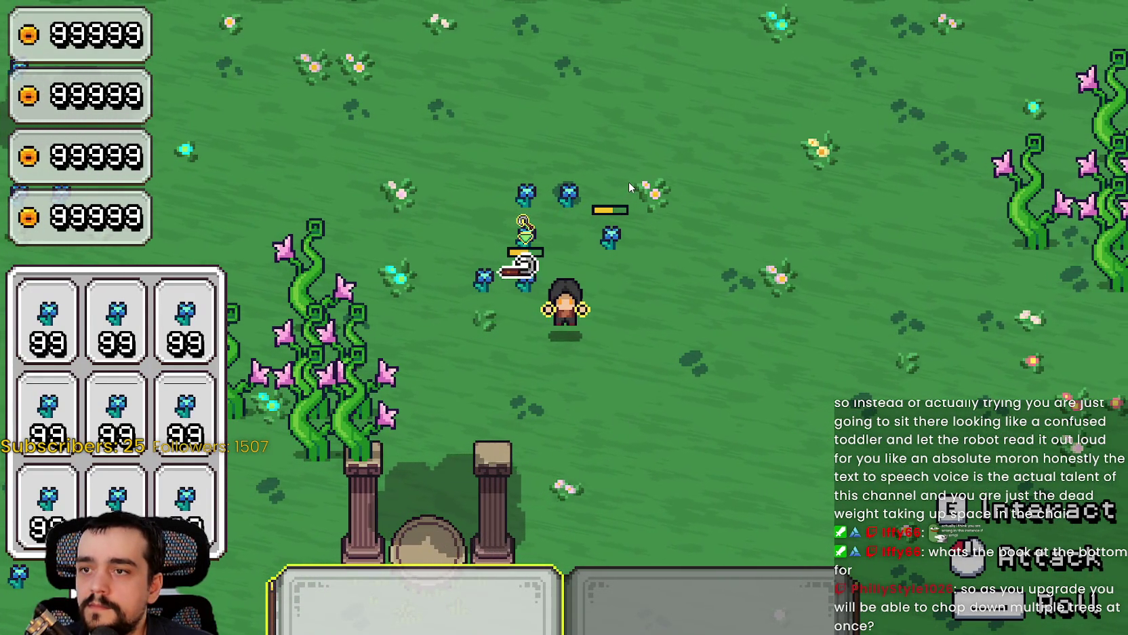
{"action": "left_click", "coordinate": [629, 182]}
{"action": "left_click", "coordinate": [606, 346]}
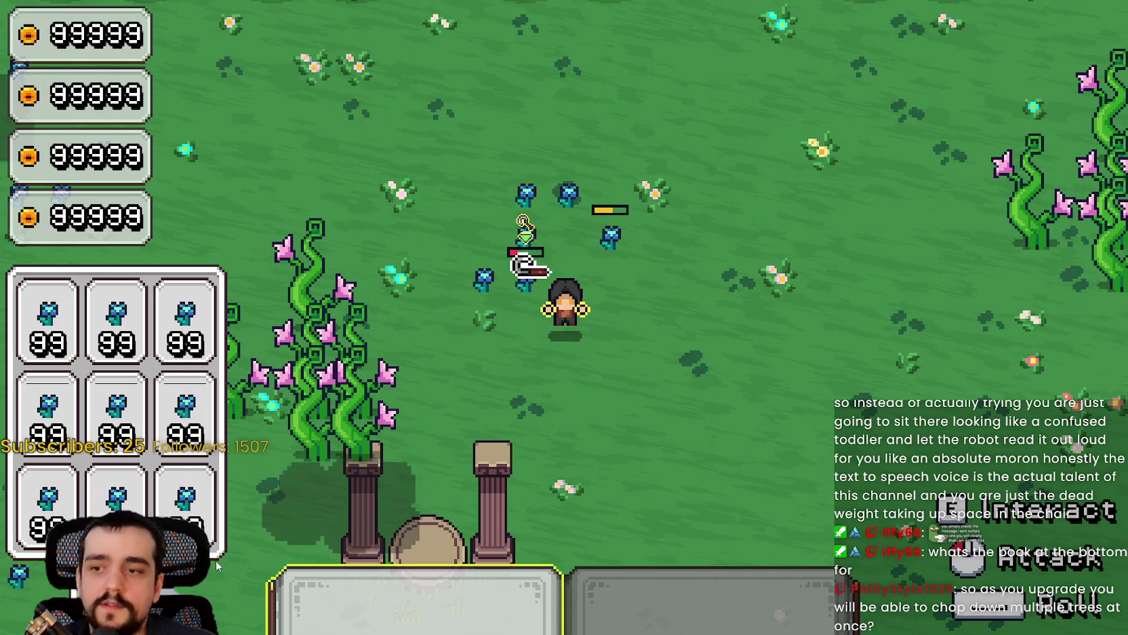
{"action": "left_click", "coordinate": [529, 120]}
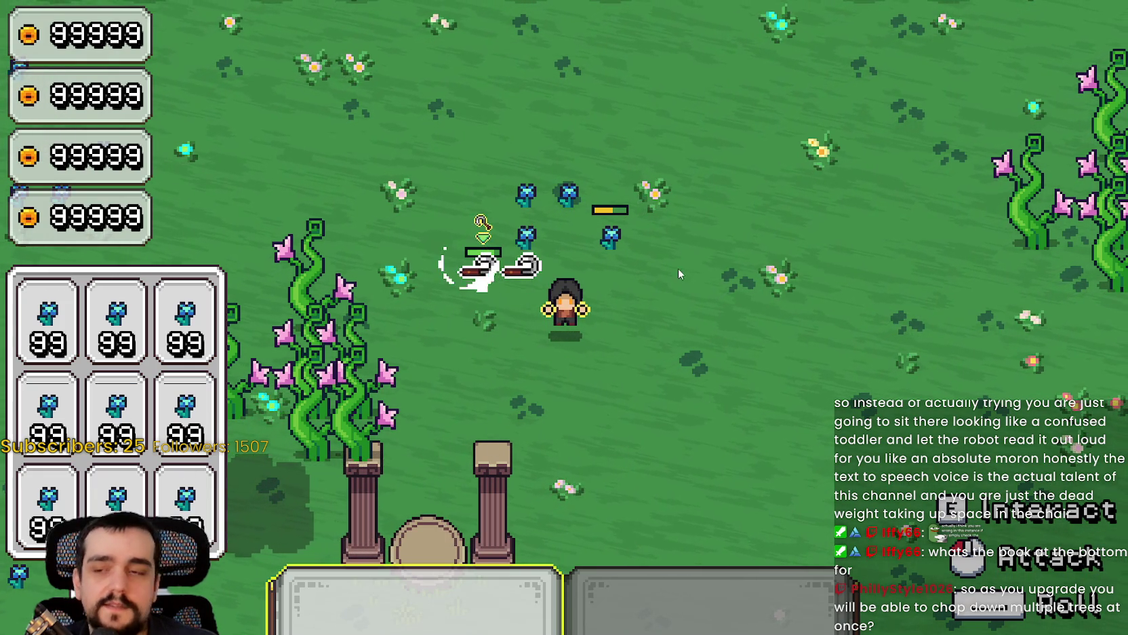
Walk left to the vine plant and hack at it from several sides.
{"action": "key", "text": "a"}
{"action": "left_click", "coordinate": [567, 333]}
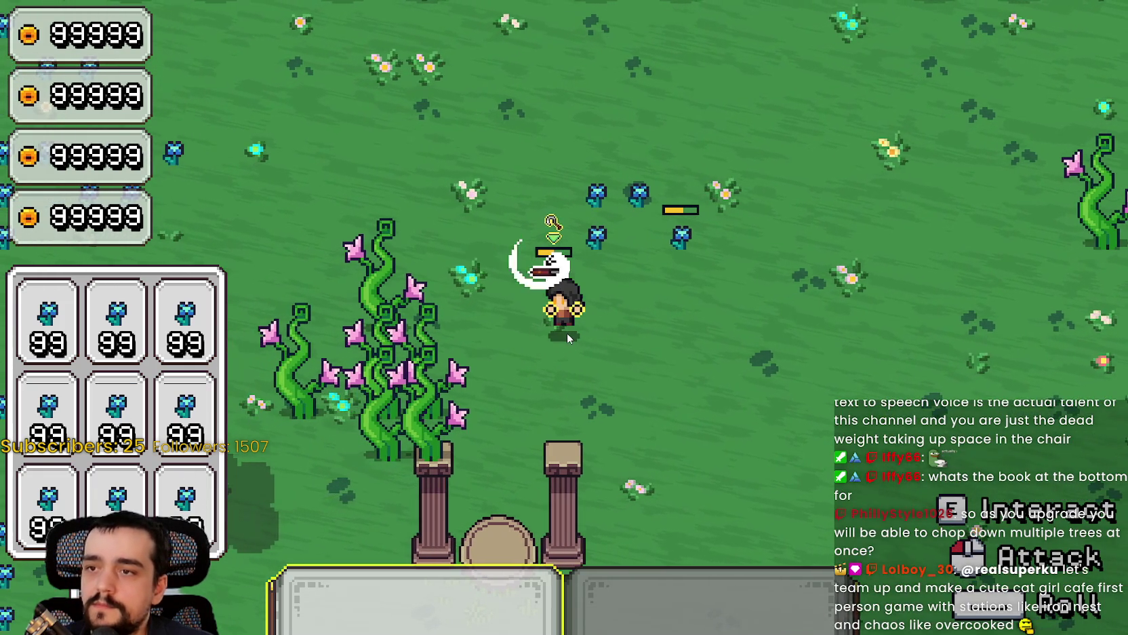
{"action": "key", "text": "a"}
{"action": "left_click", "coordinate": [535, 271]}
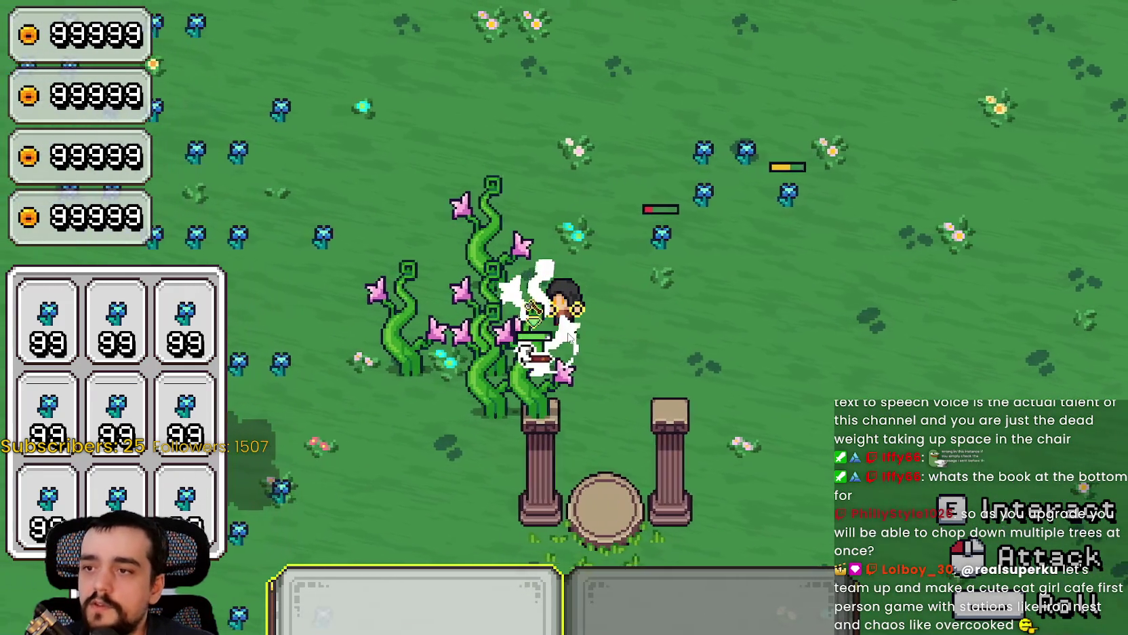
{"action": "left_click", "coordinate": [708, 266]}
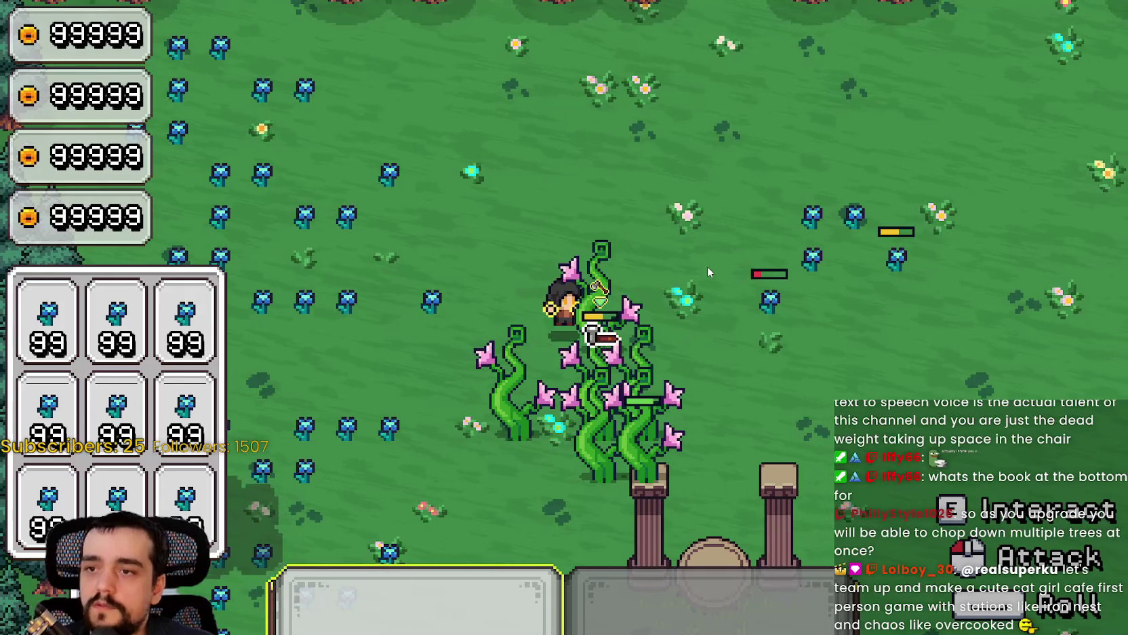
{"action": "left_click", "coordinate": [698, 262]}
{"action": "left_click", "coordinate": [567, 383]}
{"action": "key", "text": "a"}
{"action": "left_click", "coordinate": [566, 383]}
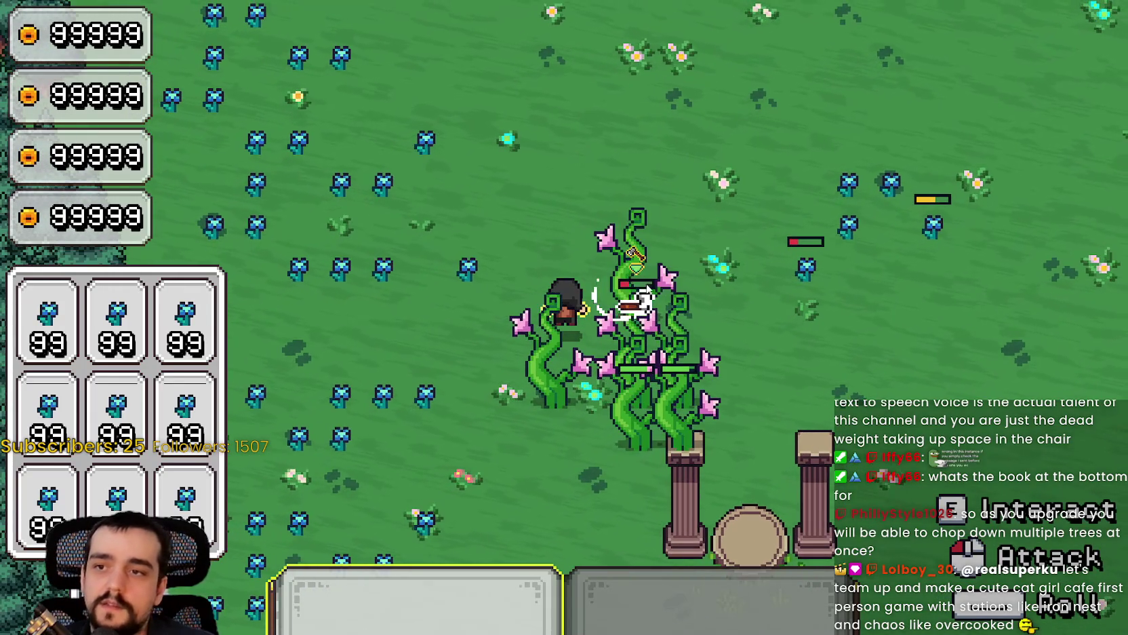
{"action": "left_click", "coordinate": [491, 314]}
Move down alongside the vine and chop it down to nothing.
{"action": "key", "text": "s"}
{"action": "left_click", "coordinate": [717, 217]}
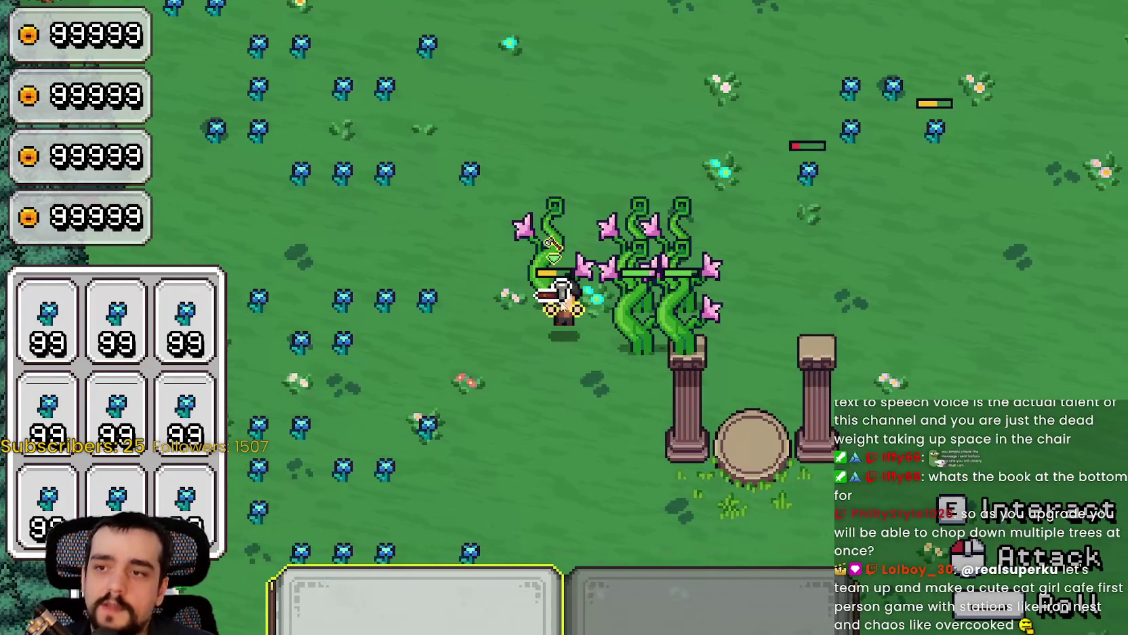
{"action": "key", "text": "s"}
{"action": "key", "text": "a"}
{"action": "left_click", "coordinate": [591, 277]}
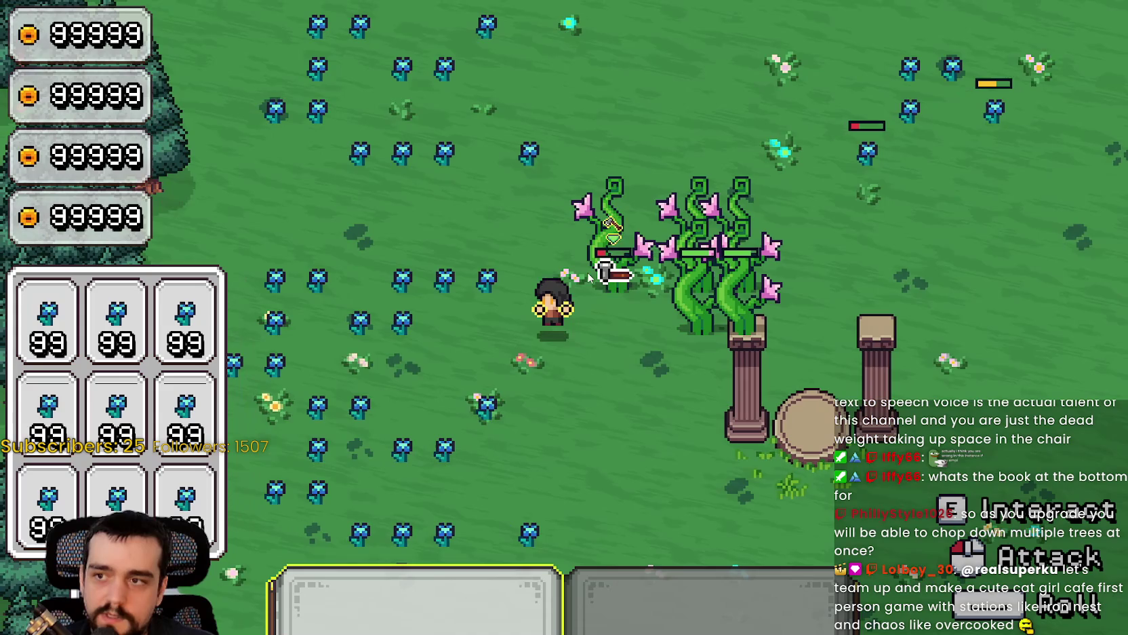
{"action": "left_click", "coordinate": [645, 266]}
Leave the fallen vine and walk down-right to the vine cluster by the forest edge.
{"action": "key", "text": "a"}
{"action": "left_click", "coordinate": [499, 272]}
{"action": "left_click", "coordinate": [438, 355]}
{"action": "key", "text": "s"}
{"action": "left_click", "coordinate": [464, 317]}
{"action": "key", "text": "w"}
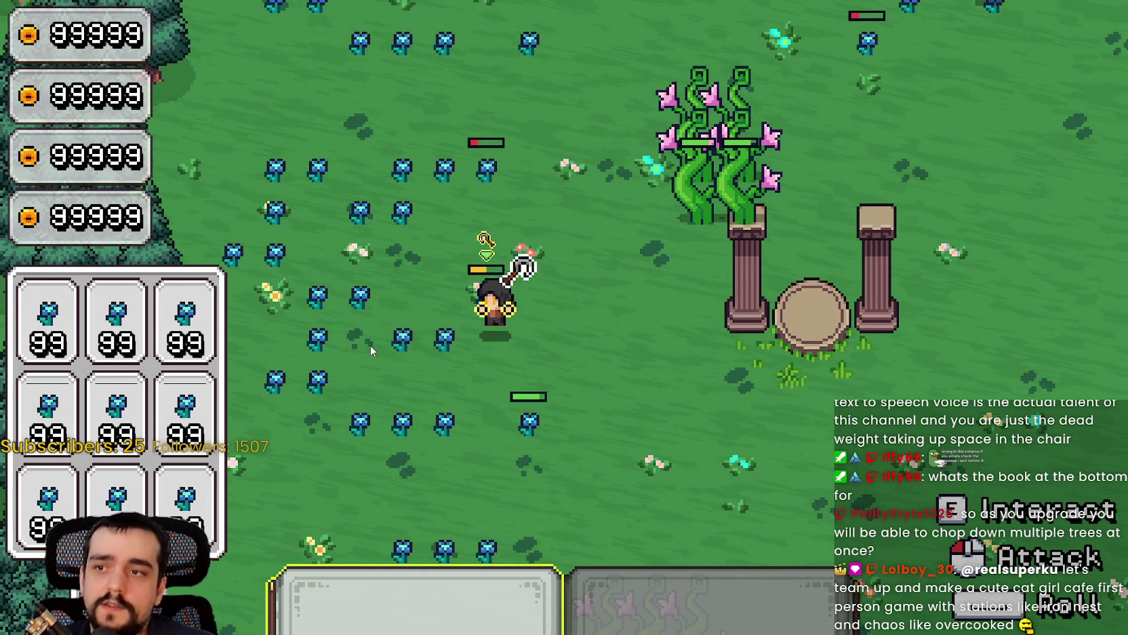
{"action": "key", "text": "d"}
{"action": "key", "text": "s"}
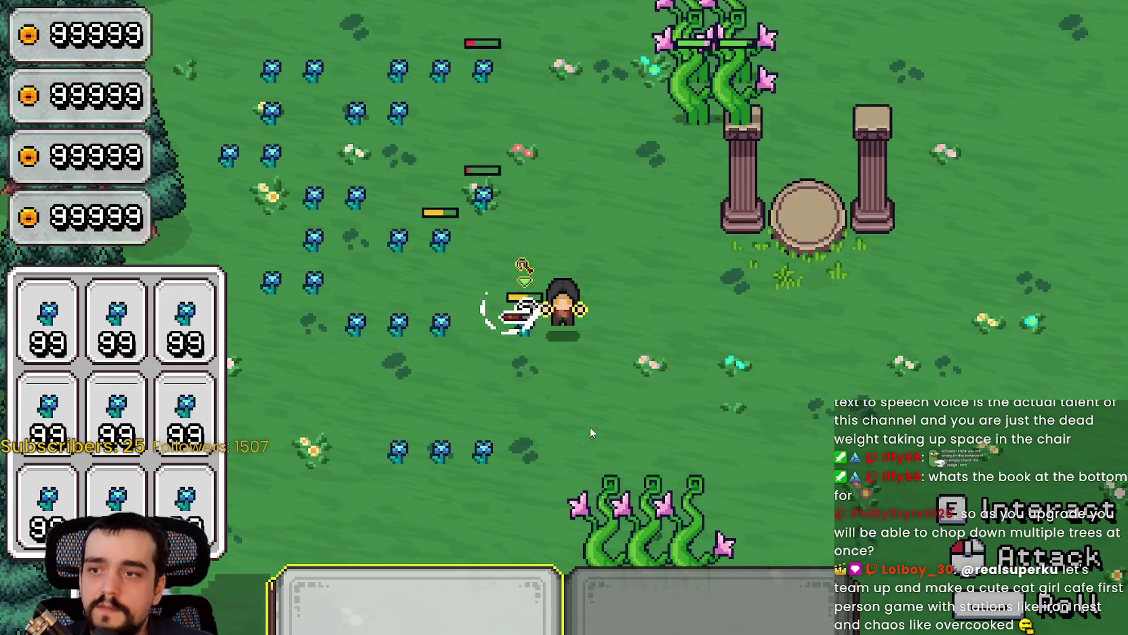
{"action": "key", "text": "s"}
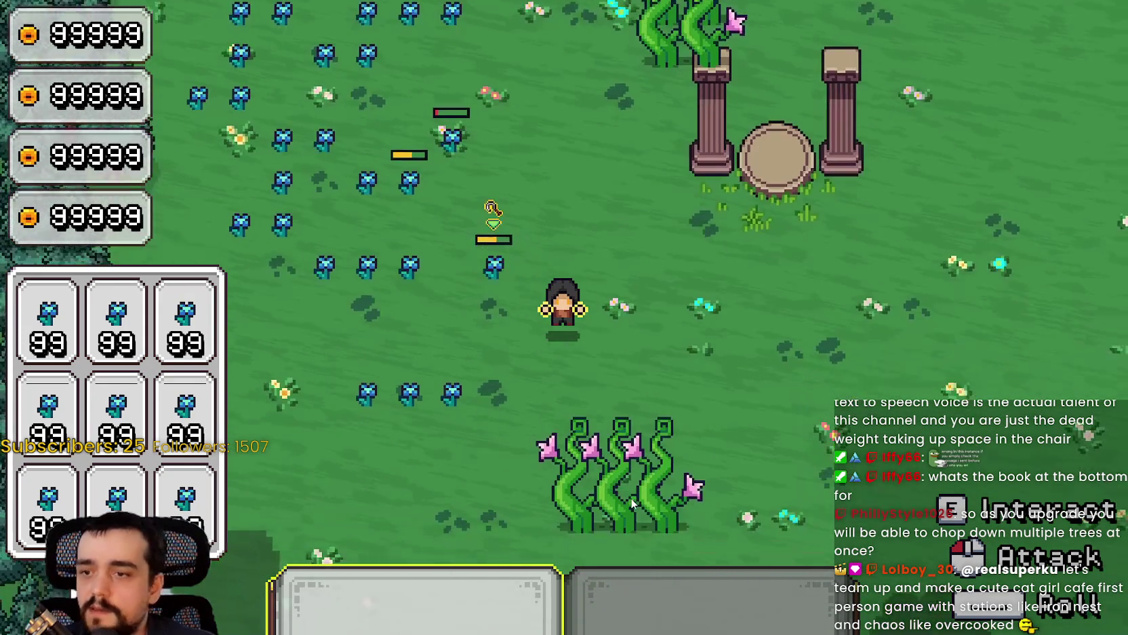
{"action": "key", "text": "d"}
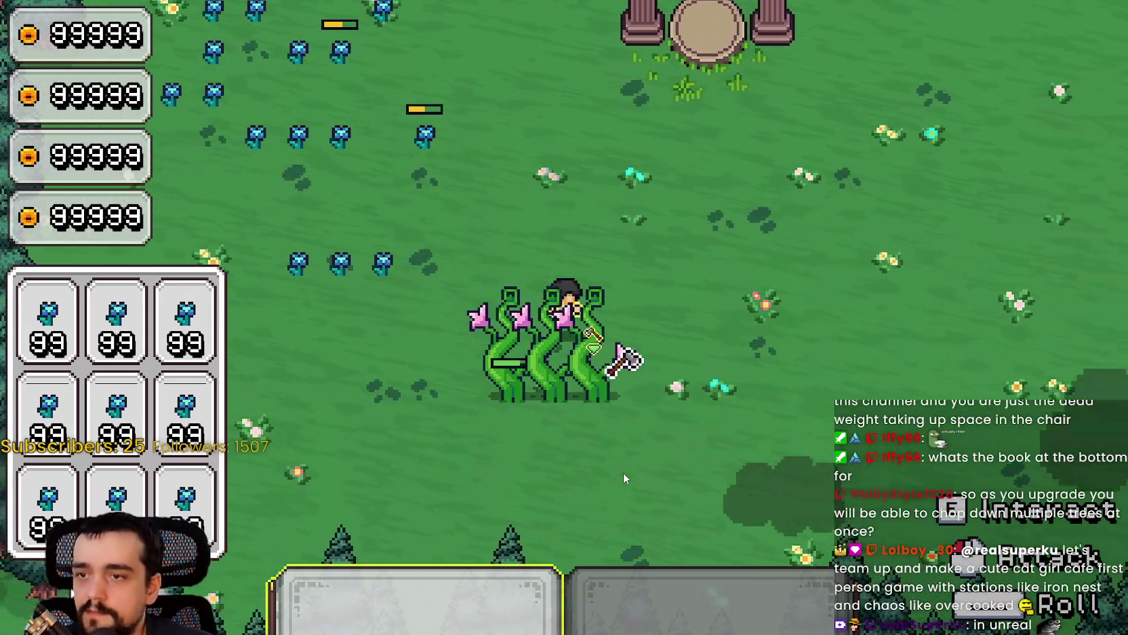
{"action": "key", "text": "d"}
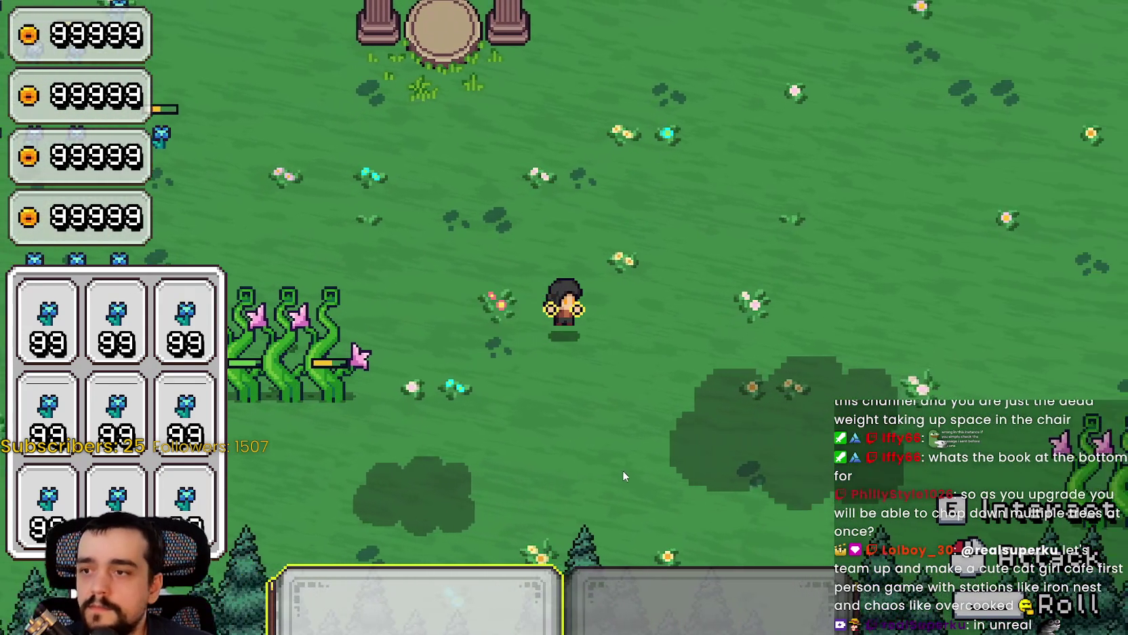
{"action": "key", "text": "d"}
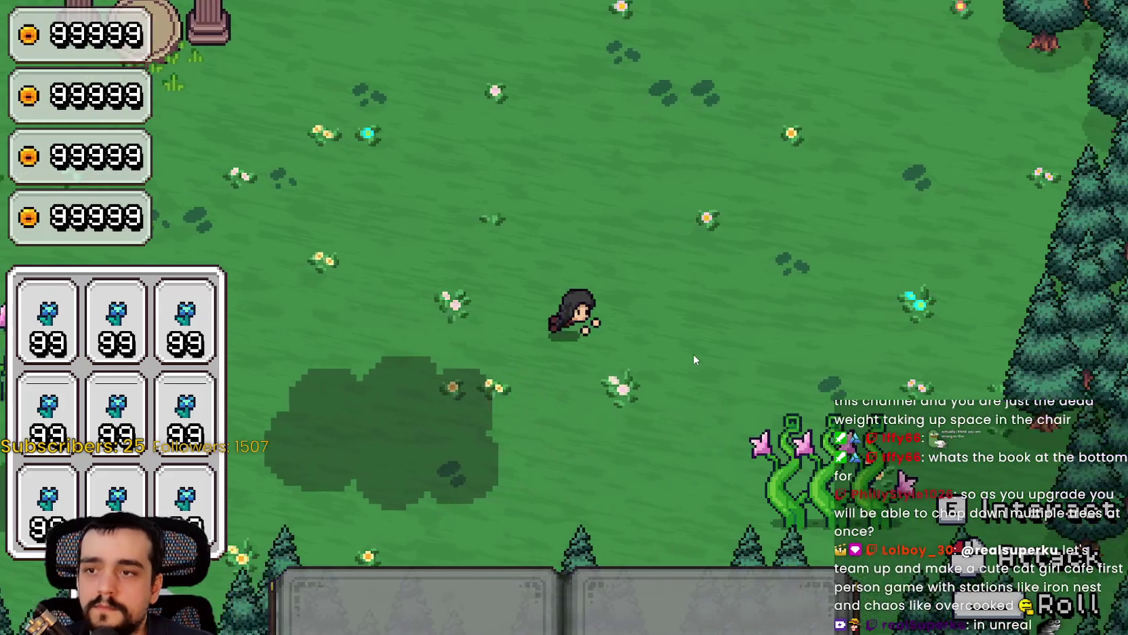
{"action": "key", "text": "s"}
{"action": "key", "text": "d"}
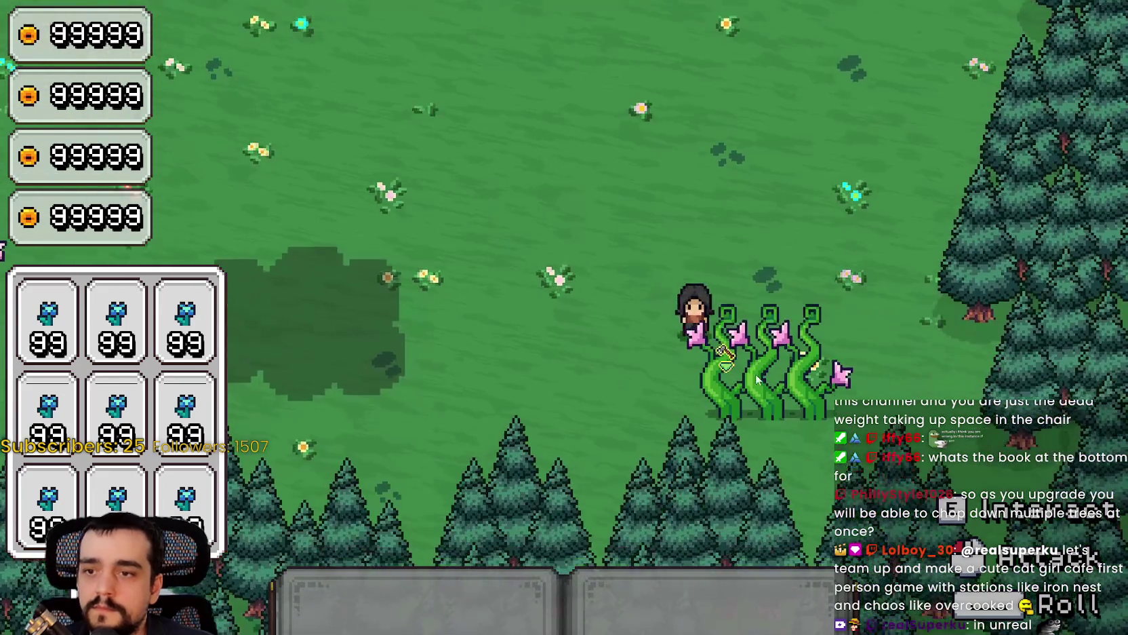
Equip tool 1 and hack at the forest-edge vines while circling them.
{"action": "key", "text": "1"}
{"action": "left_click", "coordinate": [613, 313]}
{"action": "key", "text": "s"}
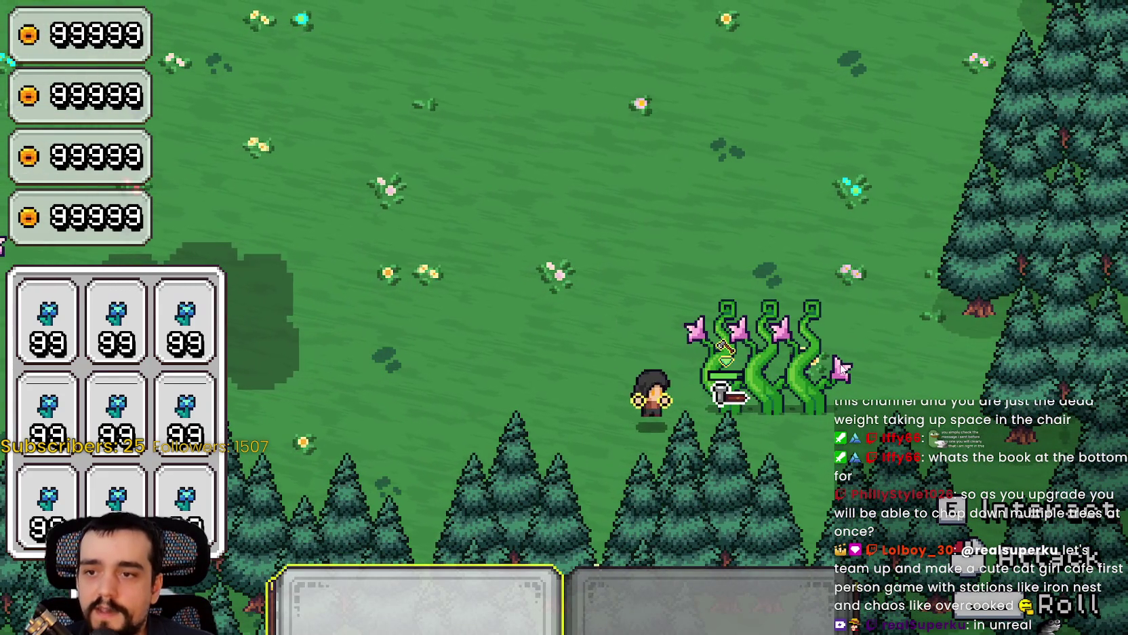
{"action": "key", "text": "w"}
{"action": "left_click", "coordinate": [668, 174]}
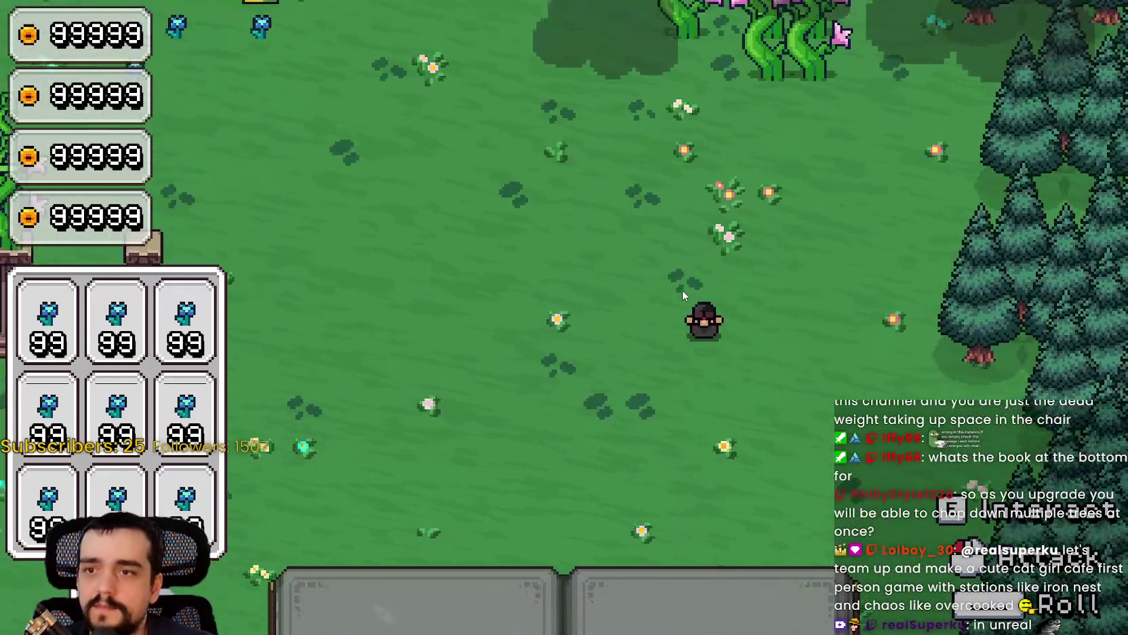
{"action": "key", "text": "w"}
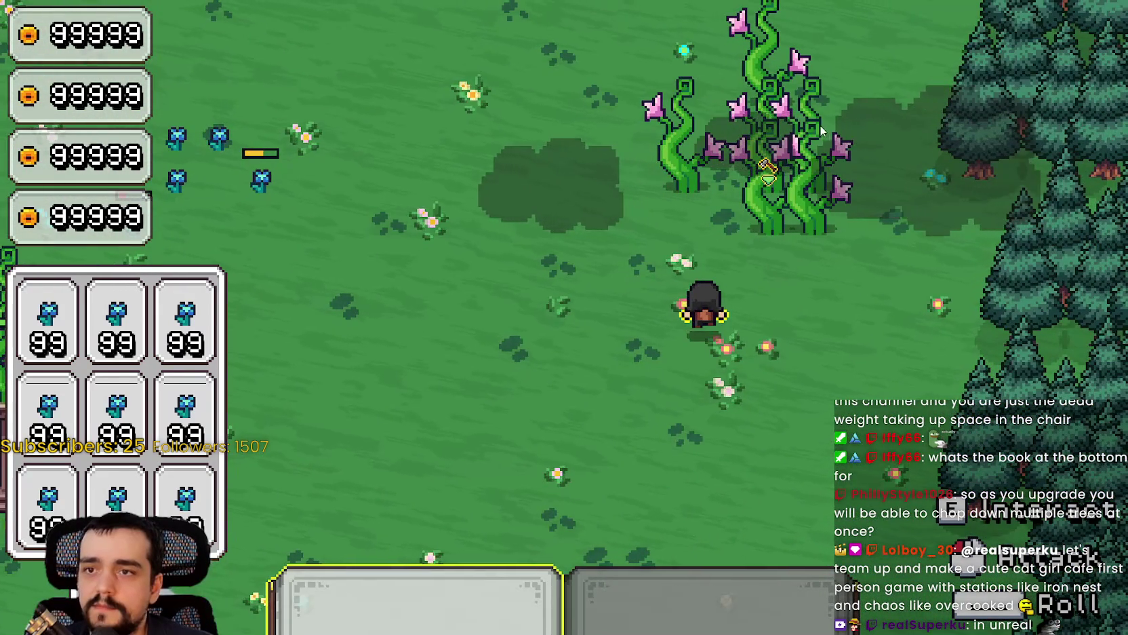
{"action": "left_click", "coordinate": [734, 177]}
{"action": "key", "text": "w"}
{"action": "key", "text": "a"}
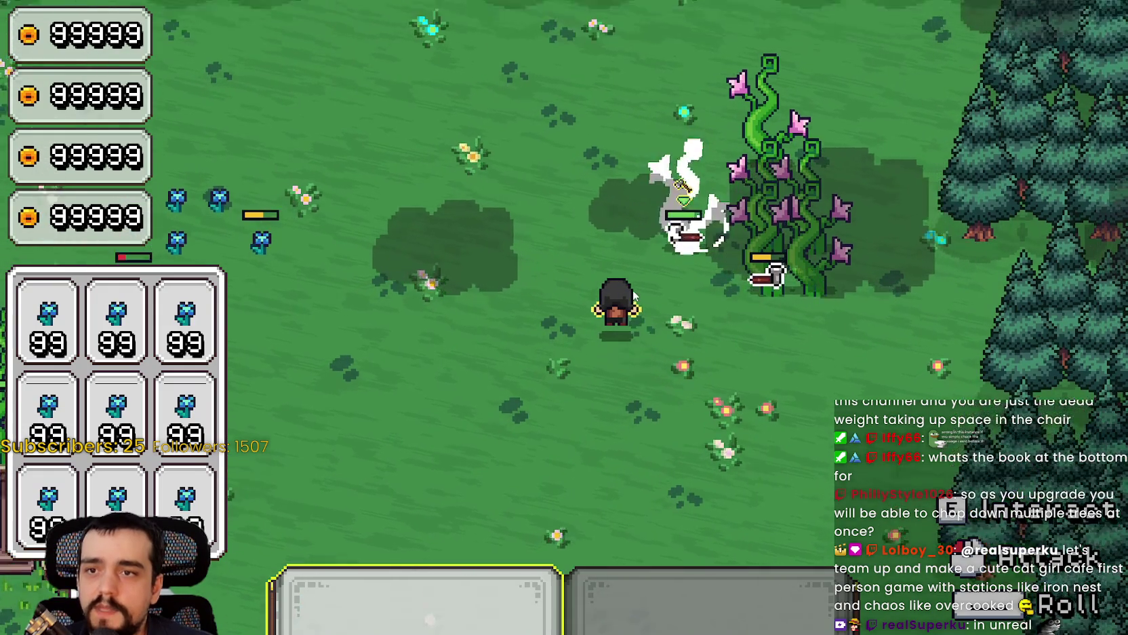
{"action": "left_click", "coordinate": [744, 226]}
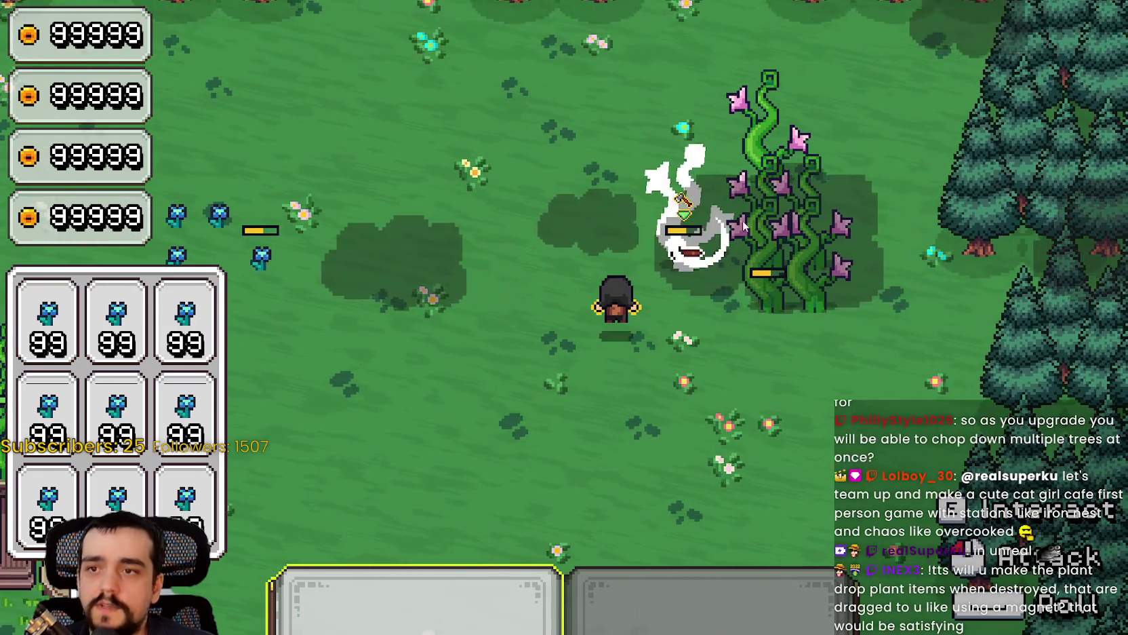
{"action": "left_click", "coordinate": [673, 303]}
Walk up-left and chop the two blue flower creatures until their health drains.
{"action": "key", "text": "w"}
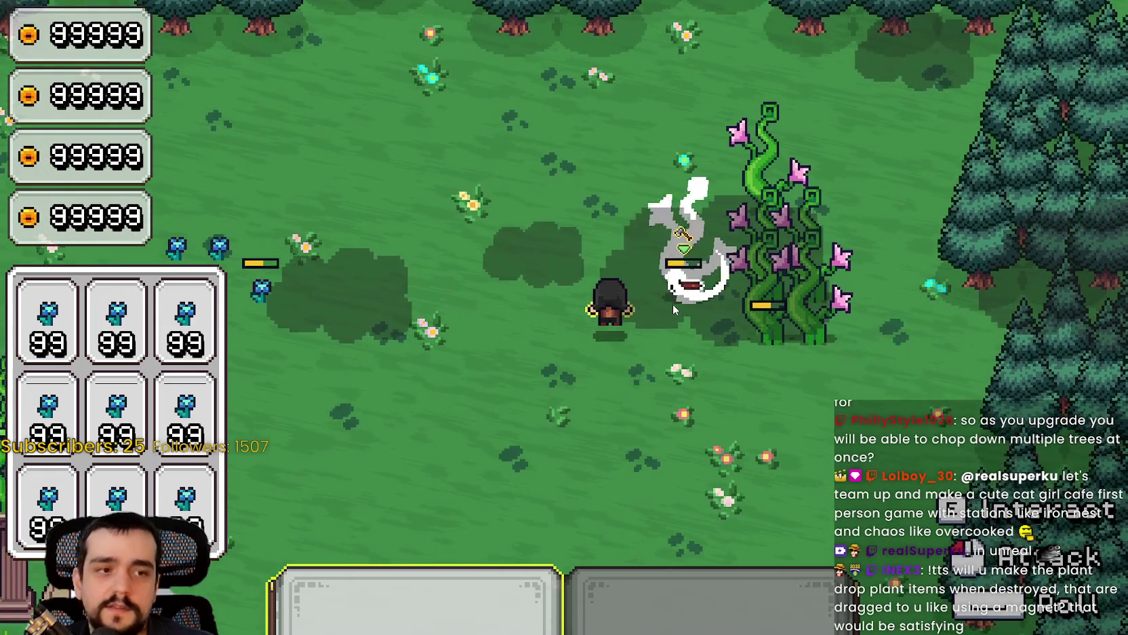
{"action": "key", "text": "a"}
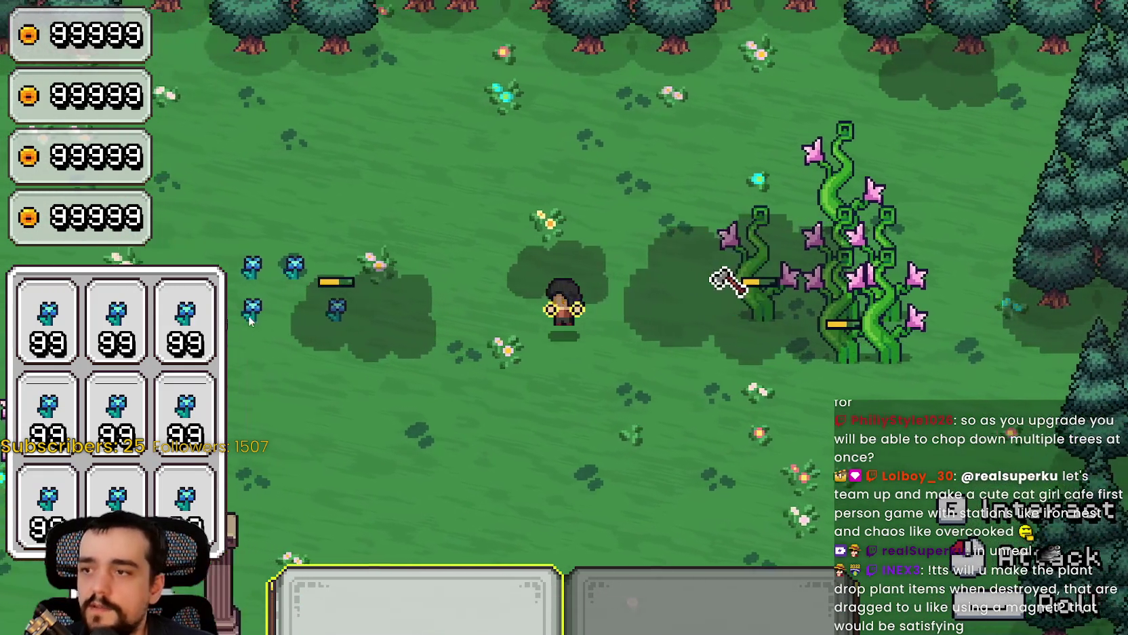
{"action": "key", "text": "a"}
{"action": "left_click", "coordinate": [506, 374]}
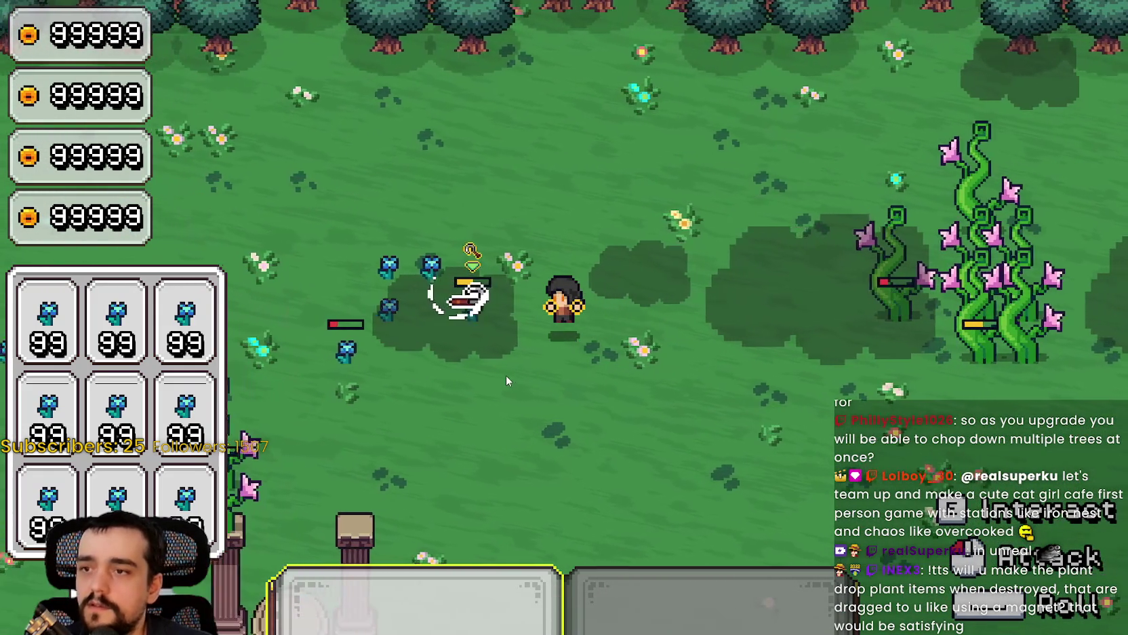
{"action": "left_click", "coordinate": [506, 375]}
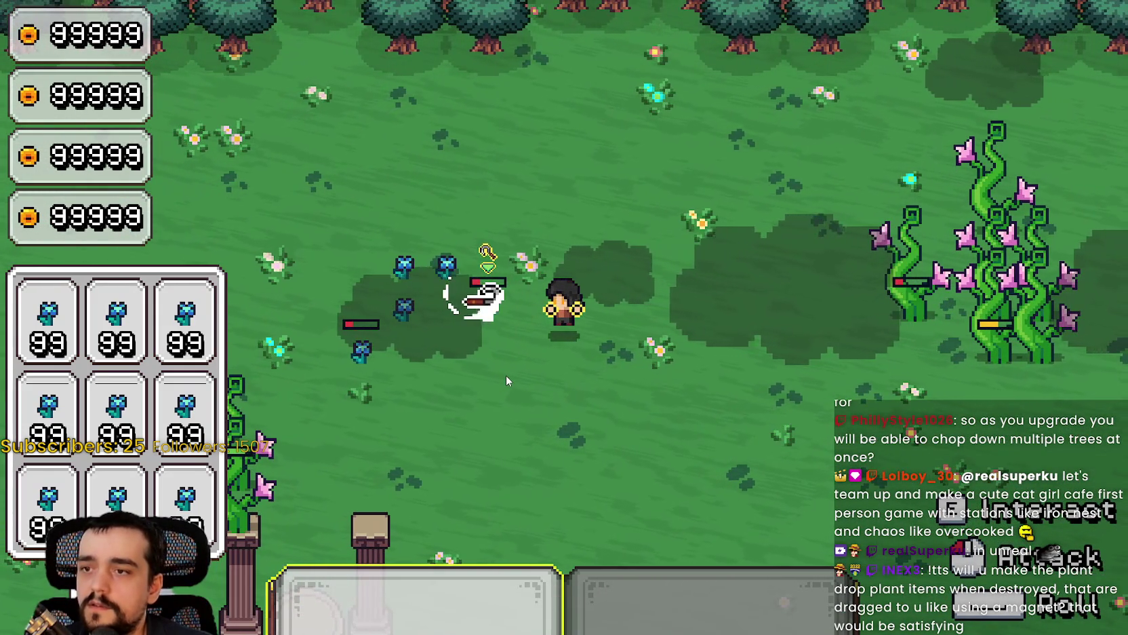
{"action": "left_click", "coordinate": [506, 381]}
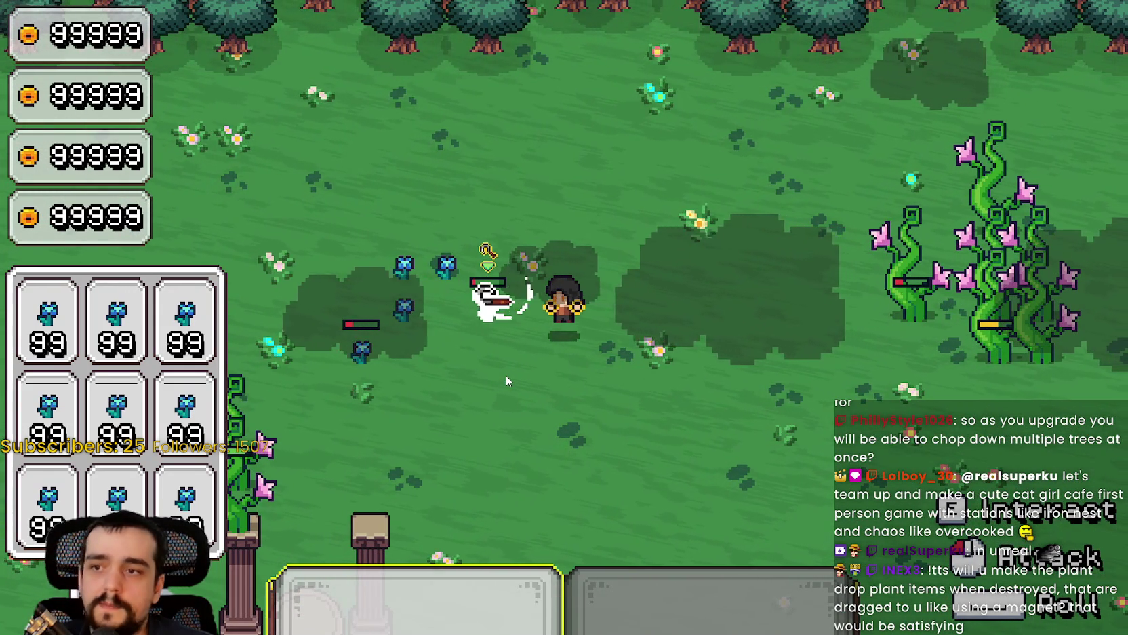
{"action": "left_click", "coordinate": [506, 380]}
{"action": "left_click", "coordinate": [506, 374]}
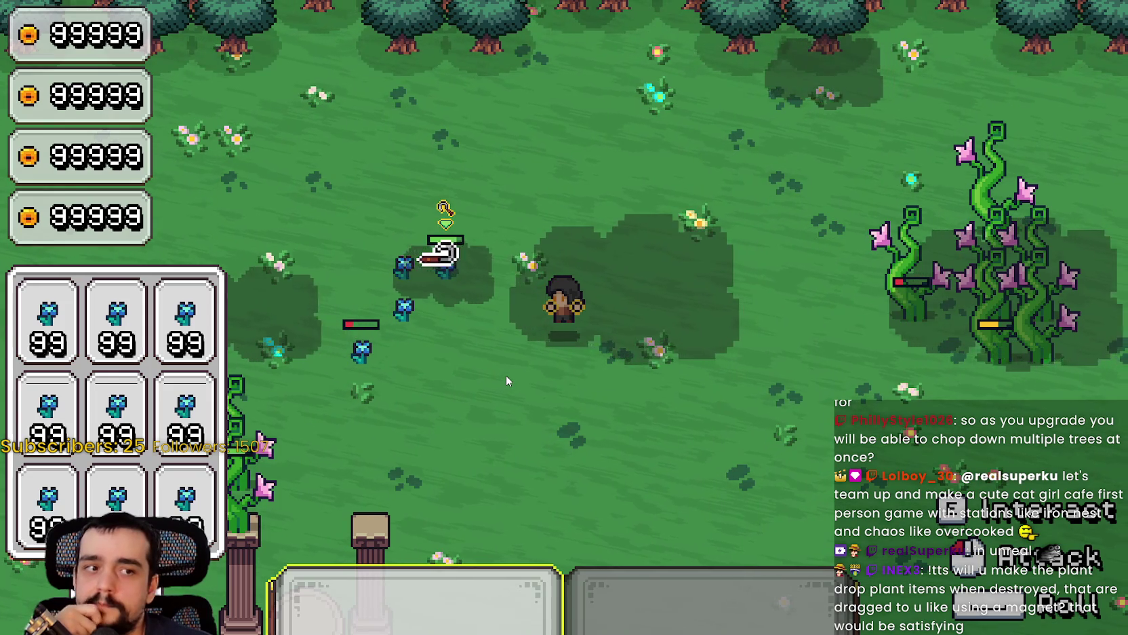
{"action": "left_click", "coordinate": [506, 374]}
{"action": "left_click", "coordinate": [505, 373]}
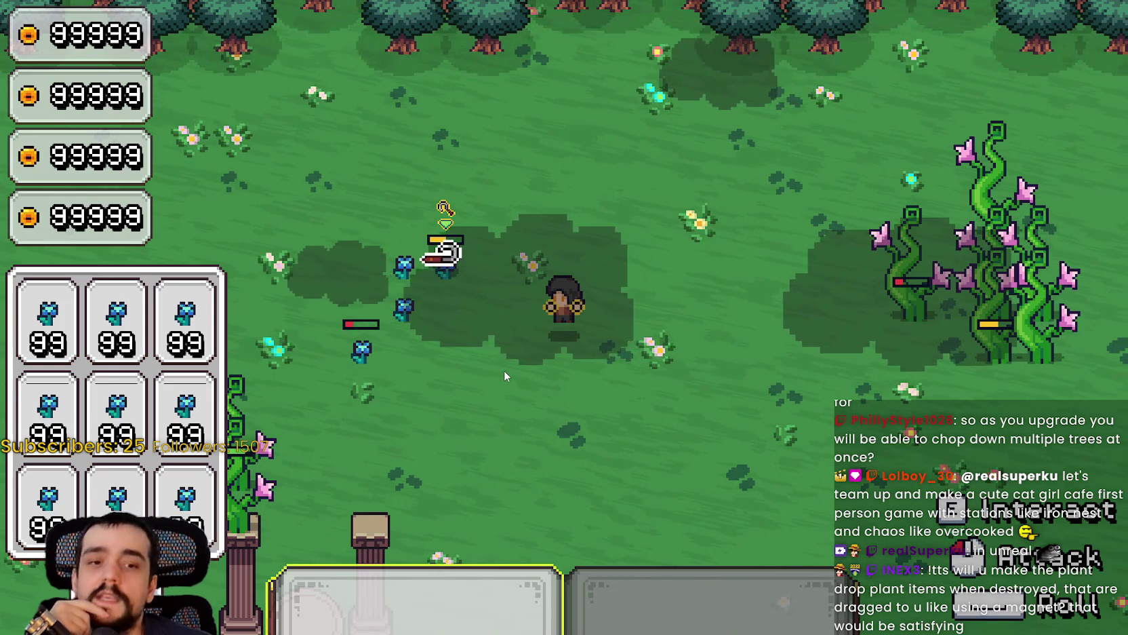
{"action": "left_click", "coordinate": [505, 370]}
{"action": "left_click", "coordinate": [505, 370]}
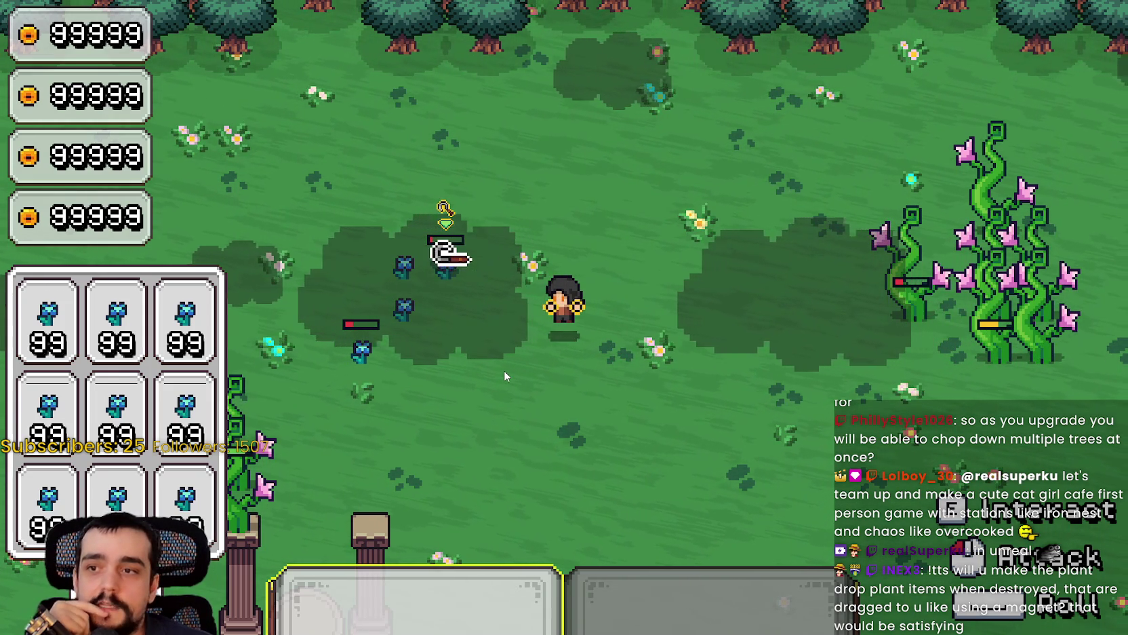
{"action": "left_click", "coordinate": [504, 358]}
Move left and right to strike the remaining blue flowers, finishing the last one.
{"action": "key", "text": "a"}
{"action": "left_click", "coordinate": [501, 356]}
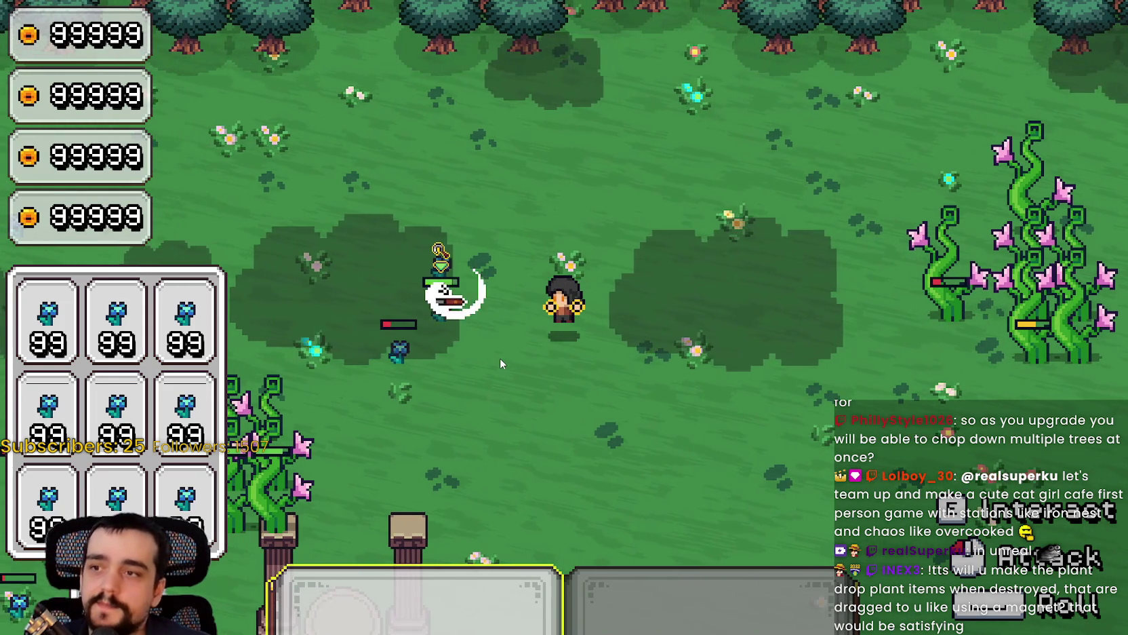
{"action": "left_click", "coordinate": [500, 356]}
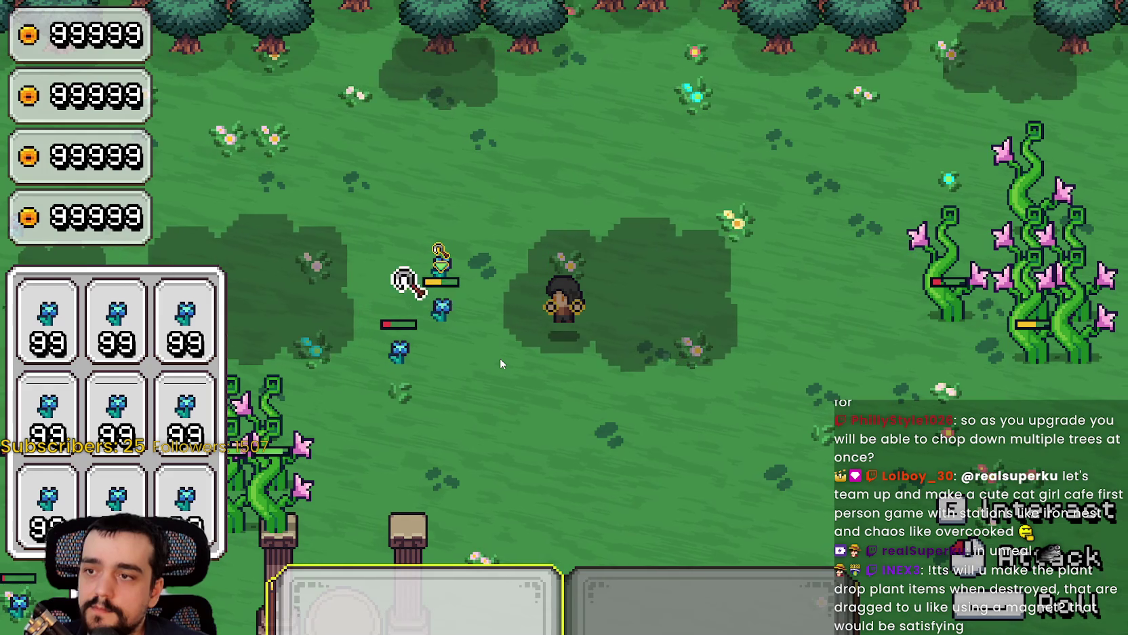
{"action": "left_click", "coordinate": [500, 357]}
{"action": "key", "text": "d"}
{"action": "left_click", "coordinate": [302, 293]}
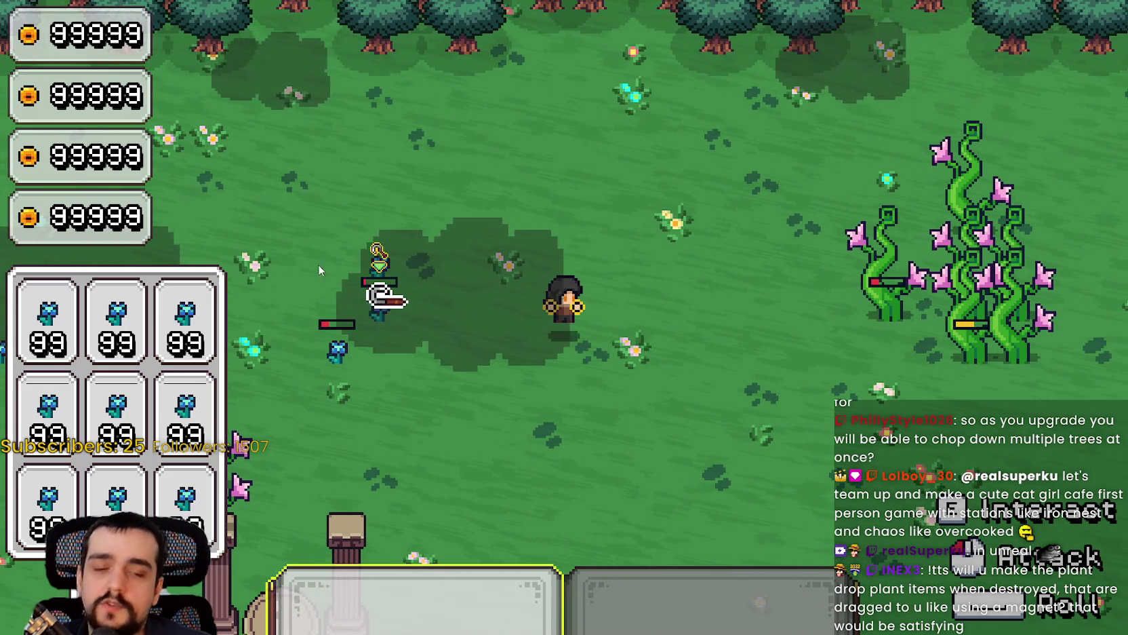
{"action": "left_click", "coordinate": [572, 375]}
{"action": "left_click", "coordinate": [596, 275]}
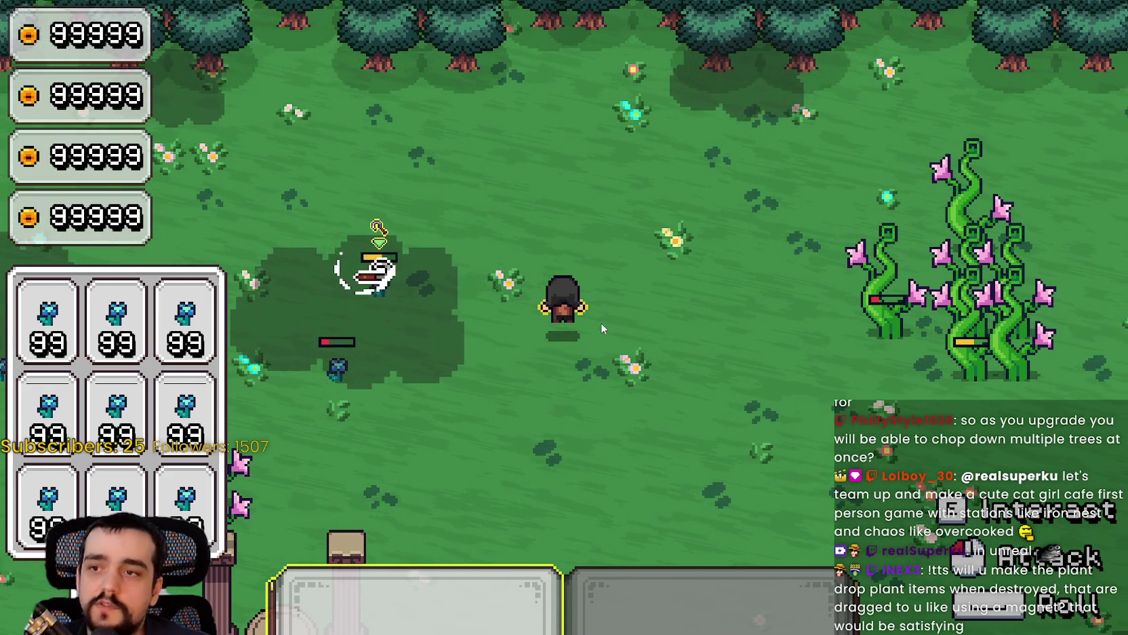
{"action": "left_click", "coordinate": [654, 330]}
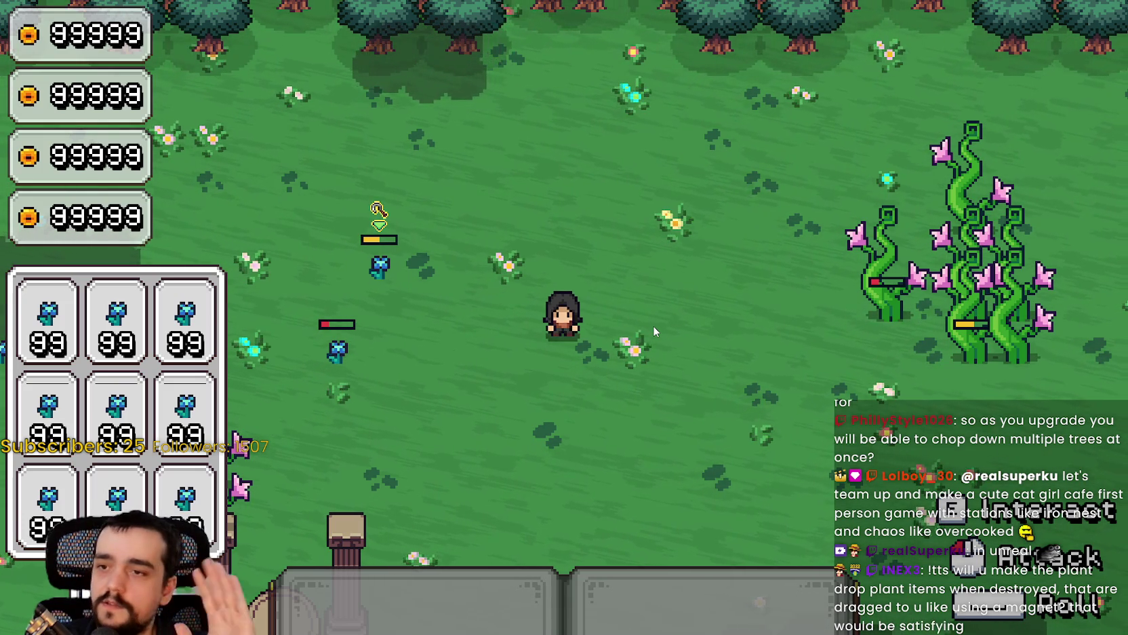
Reposition and attack the ghost and nearby flower creatures with the axe.
{"action": "key", "text": "d"}
{"action": "key", "text": "d"}
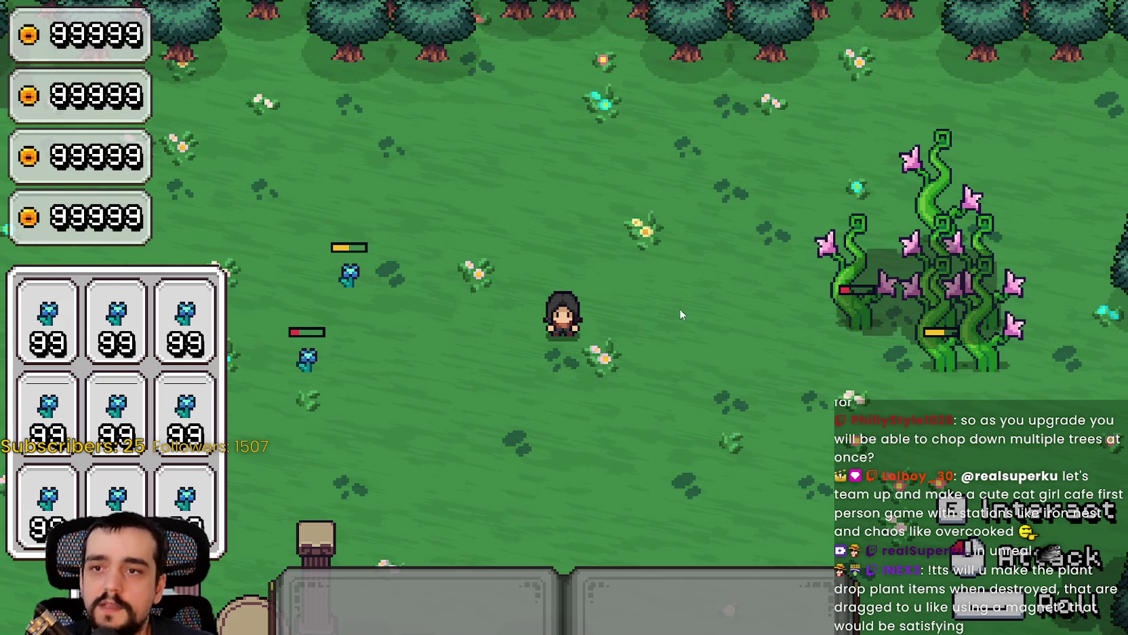
{"action": "key", "text": "a"}
{"action": "left_click", "coordinate": [550, 352]}
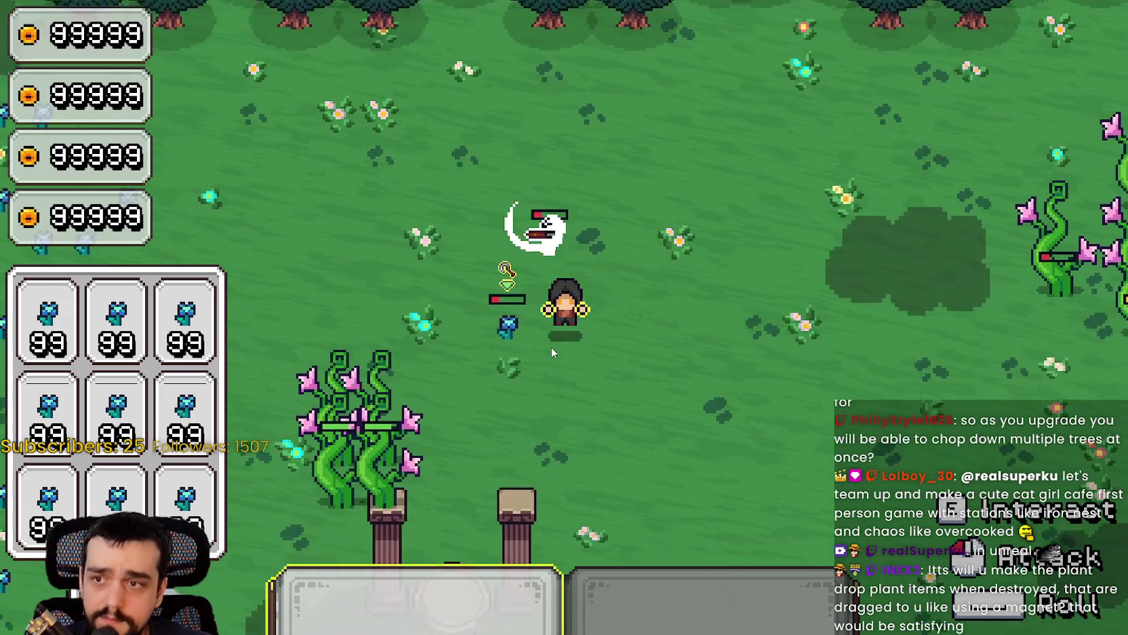
{"action": "key", "text": "d"}
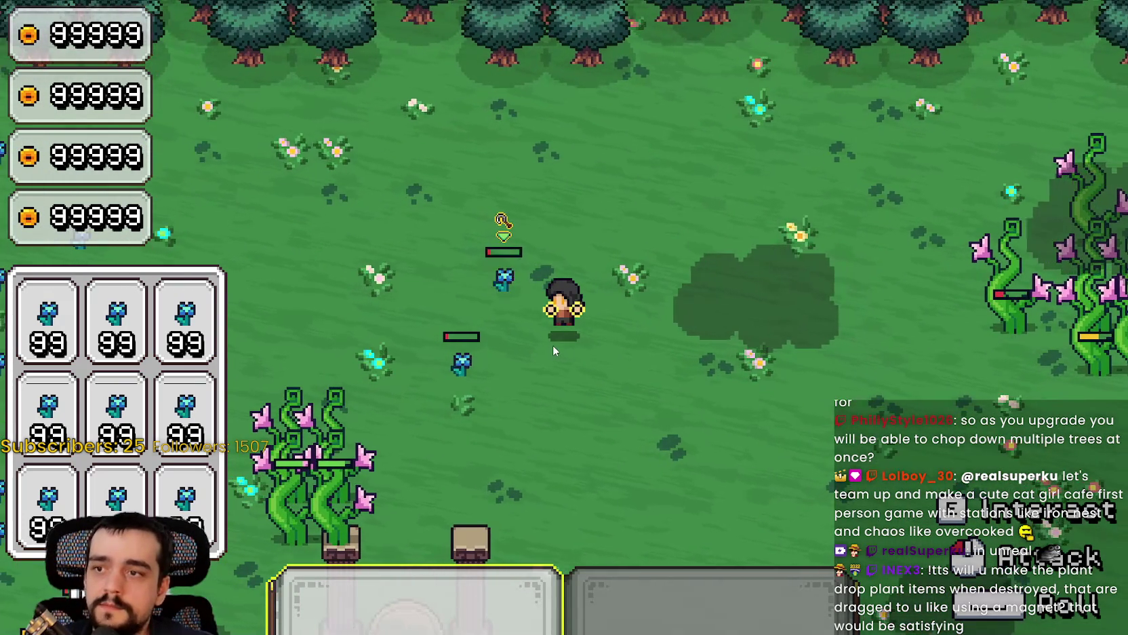
{"action": "left_click", "coordinate": [552, 344]}
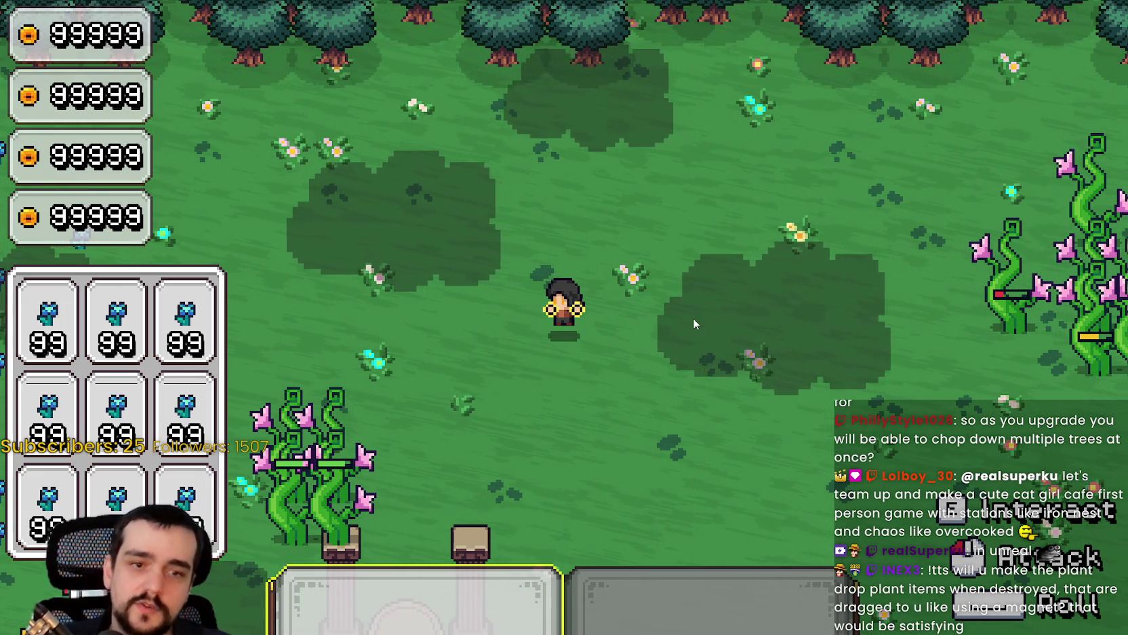
Put the axe away and walk northeast to the pink-flowered vines at the forest edge.
{"action": "key", "text": "1"}
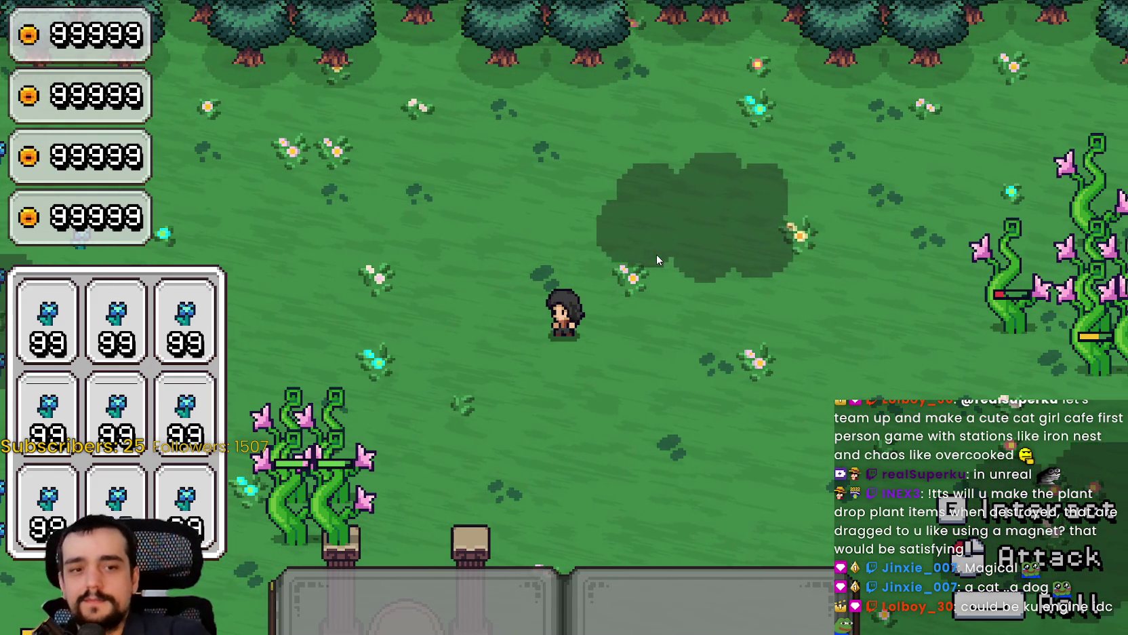
{"action": "key", "text": "s"}
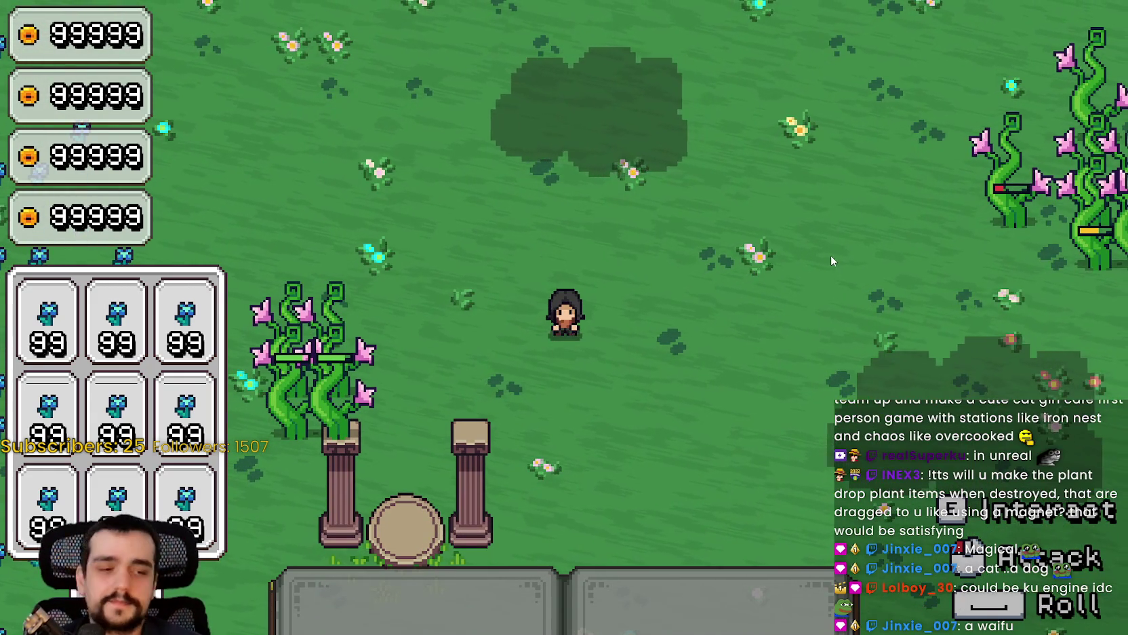
{"action": "key", "text": "w"}
{"action": "key", "text": "d"}
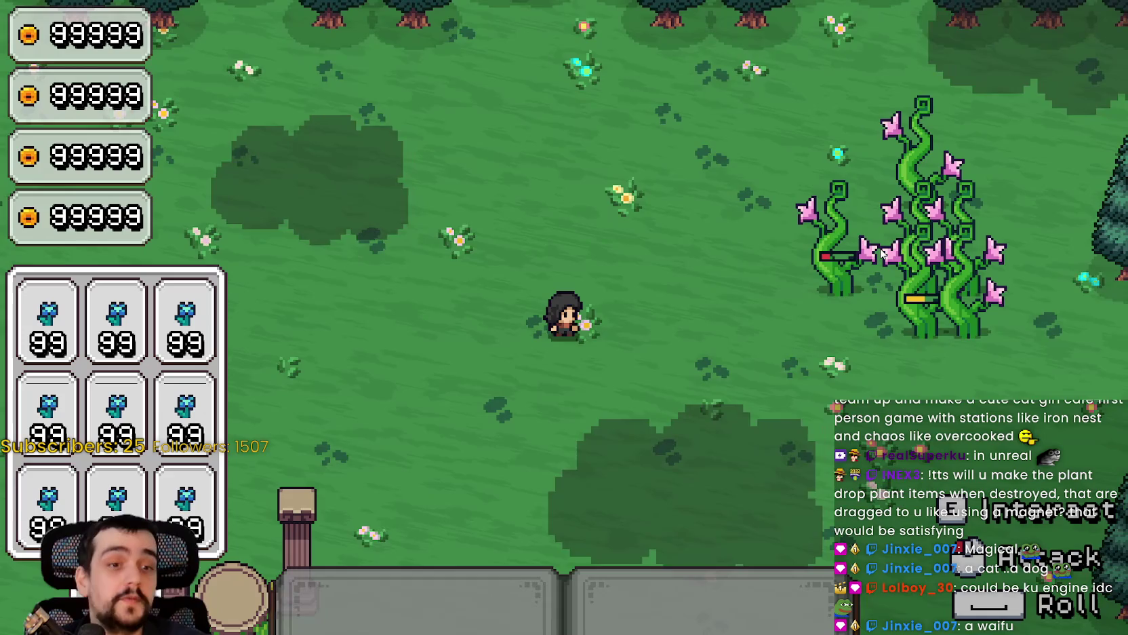
{"action": "key", "text": "d"}
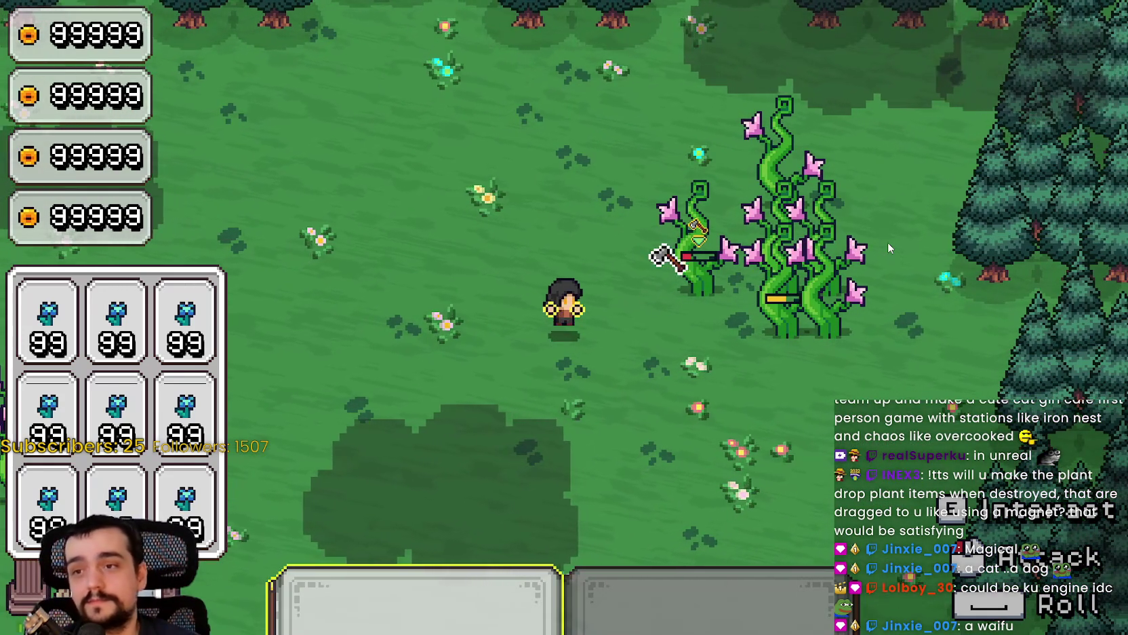
Ready the axe and start chopping the vines at the forest edge.
{"action": "left_click", "coordinate": [887, 243]}
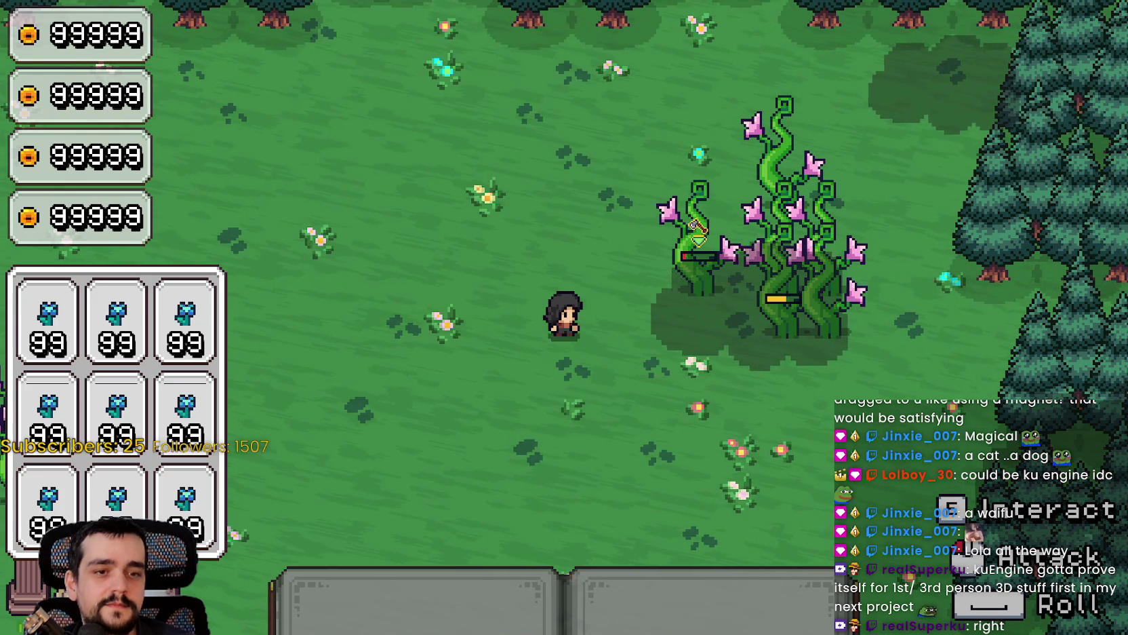
{"action": "key", "text": "1"}
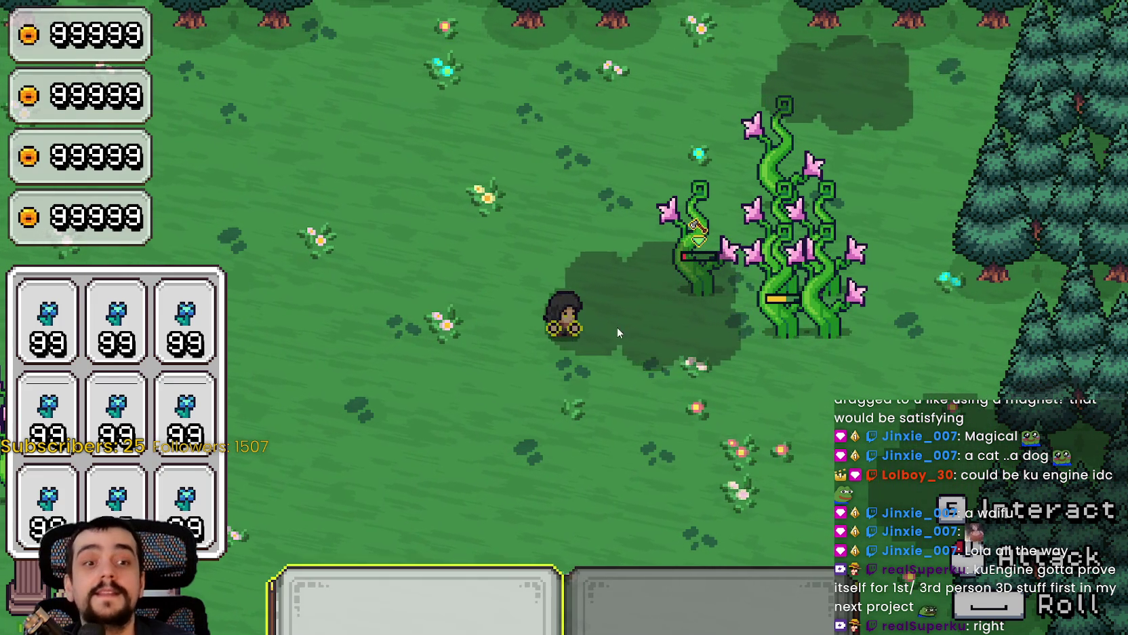
{"action": "left_click", "coordinate": [685, 333]}
{"action": "key", "text": "d"}
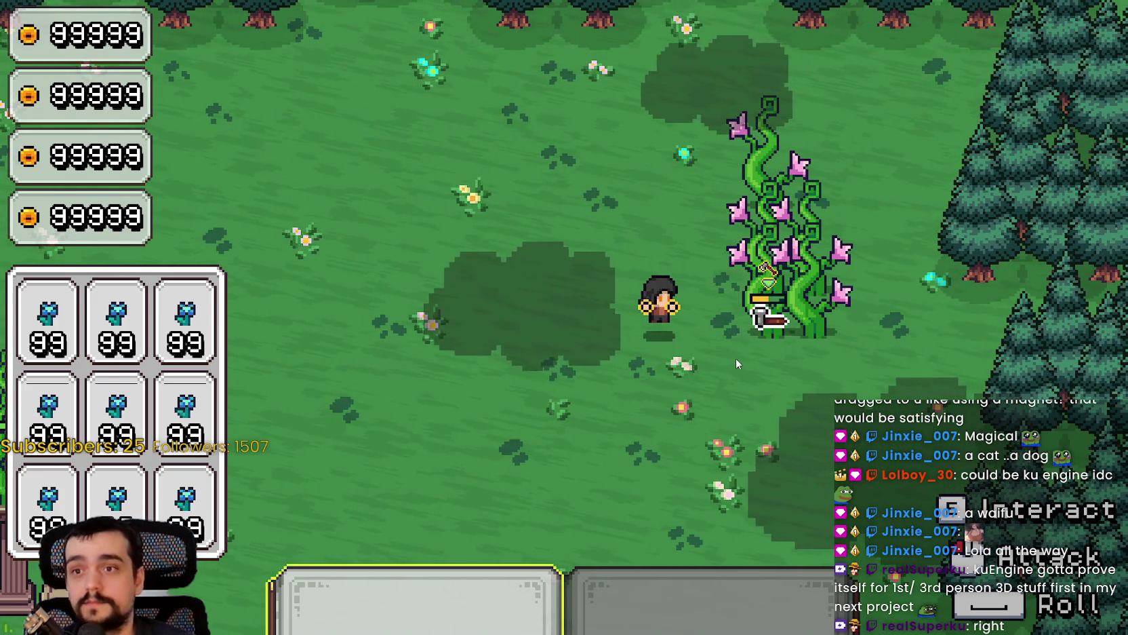
{"action": "left_click", "coordinate": [735, 353]}
{"action": "left_click", "coordinate": [733, 343]}
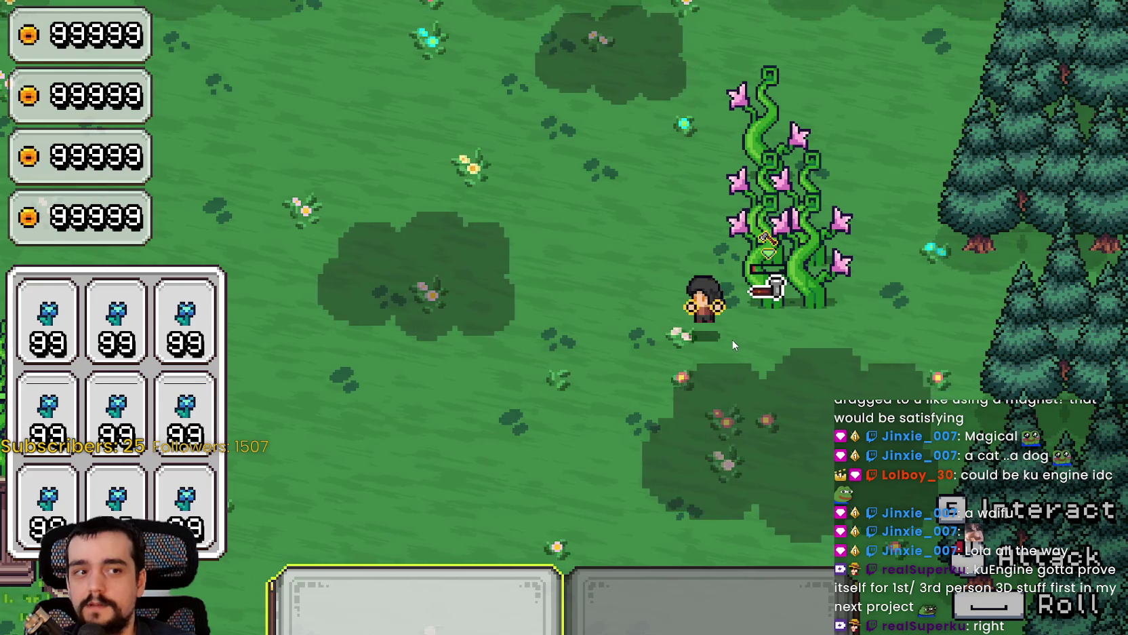
{"action": "key", "text": "w"}
{"action": "left_click", "coordinate": [733, 344]}
Keep striking the lower vine until it breaks.
{"action": "key", "text": "s"}
{"action": "left_click", "coordinate": [731, 338]}
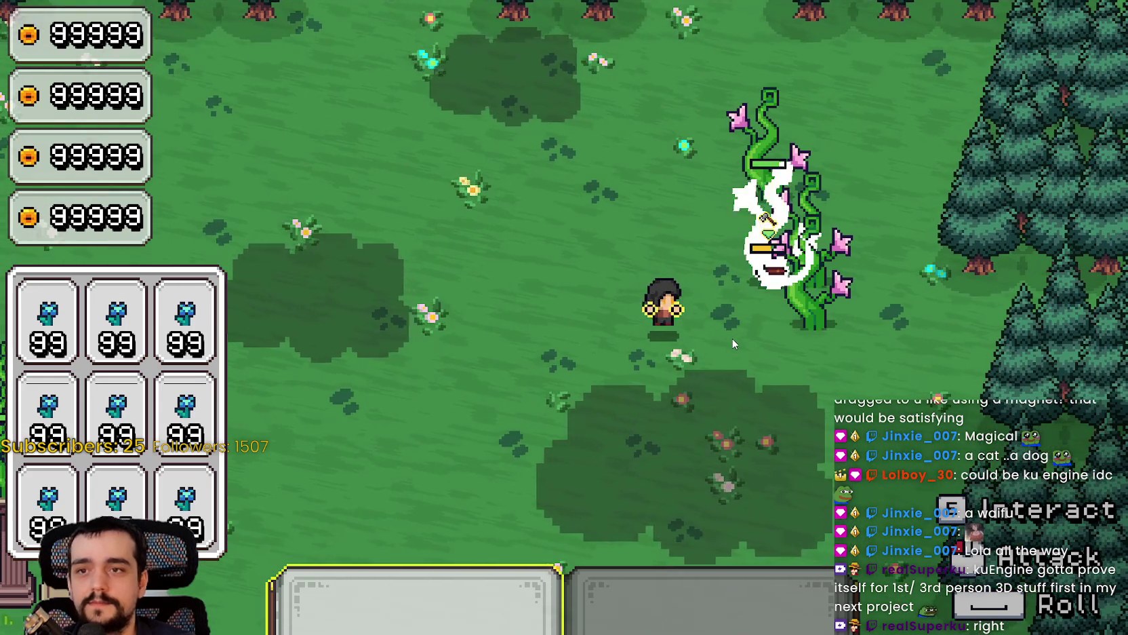
{"action": "key", "text": "d"}
{"action": "left_click", "coordinate": [729, 260]}
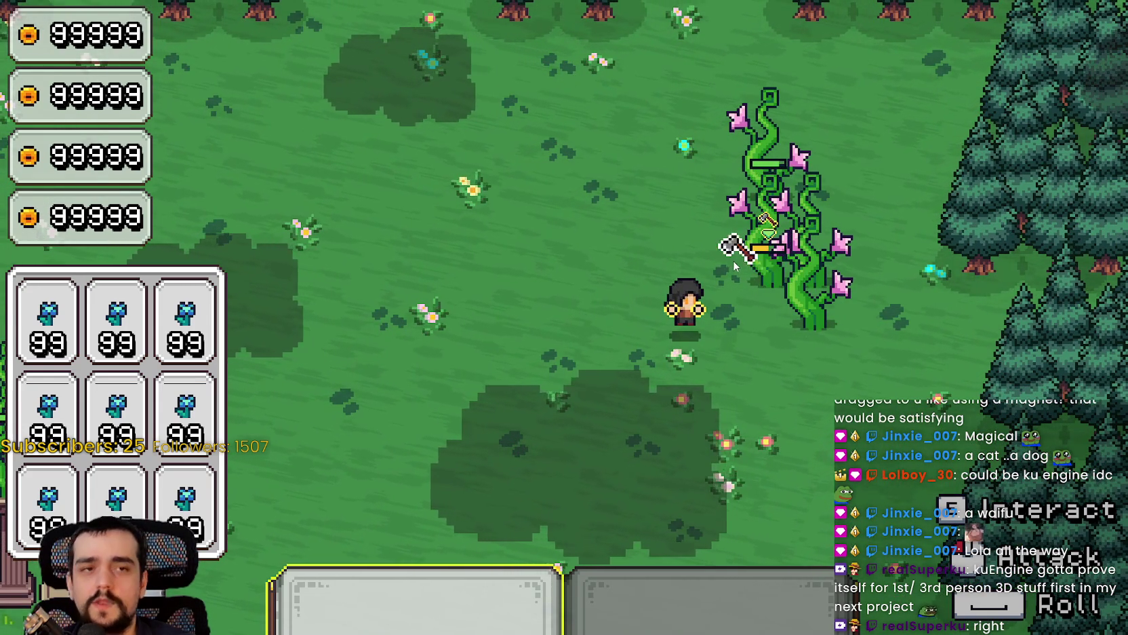
{"action": "left_click", "coordinate": [733, 285]}
{"action": "key", "text": "w"}
{"action": "left_click", "coordinate": [737, 314]}
{"action": "left_click", "coordinate": [737, 314]}
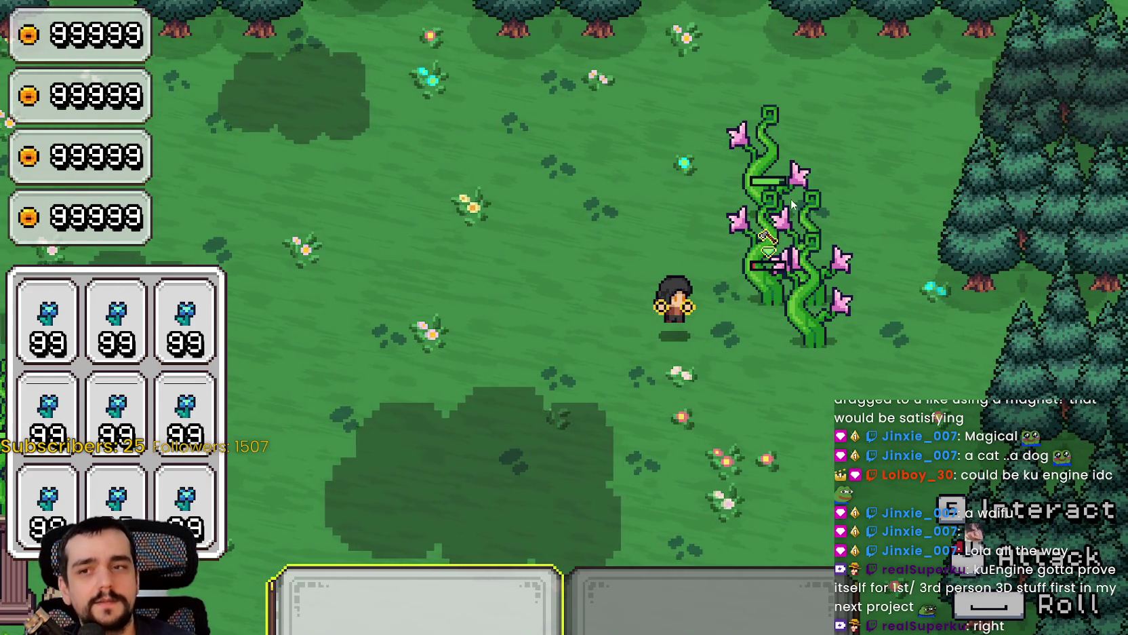
Collect the item the lower vine dropped, then start hacking at the remaining vine.
{"action": "key", "text": "s"}
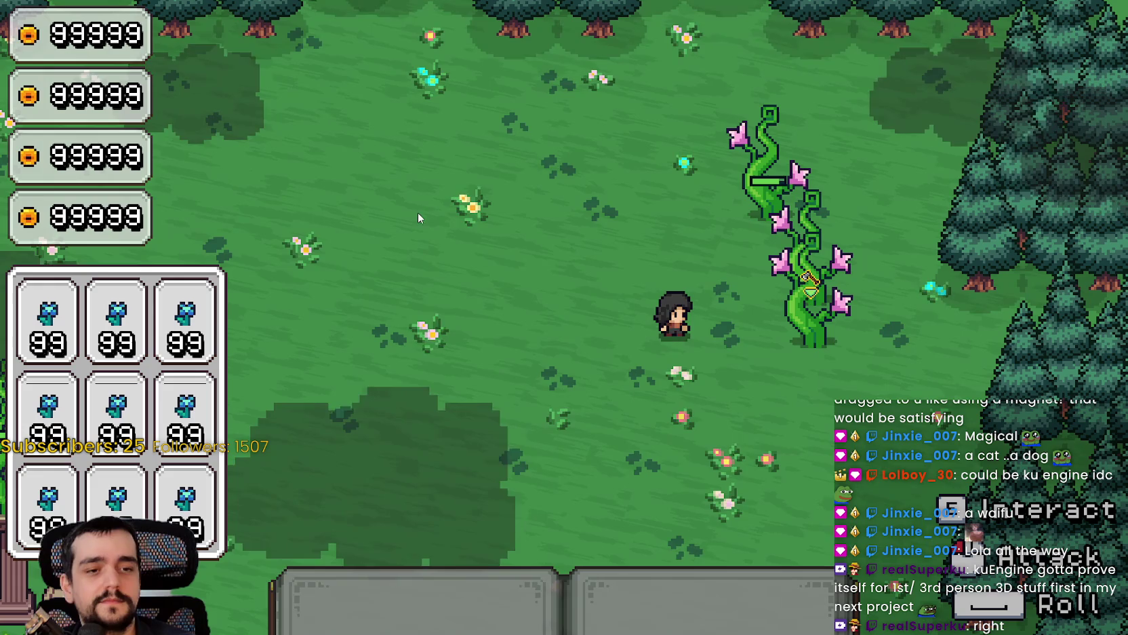
{"action": "key", "text": "w"}
{"action": "key", "text": "d"}
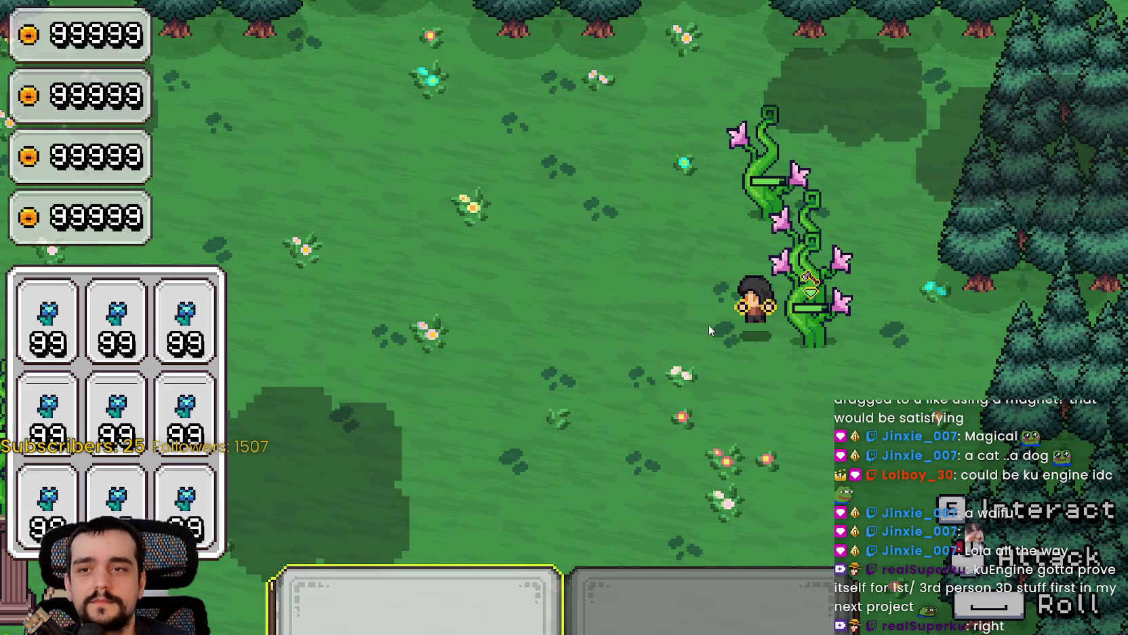
{"action": "left_click", "coordinate": [709, 324]}
{"action": "key", "text": "a"}
{"action": "key", "text": "d"}
{"action": "left_click", "coordinate": [714, 314]}
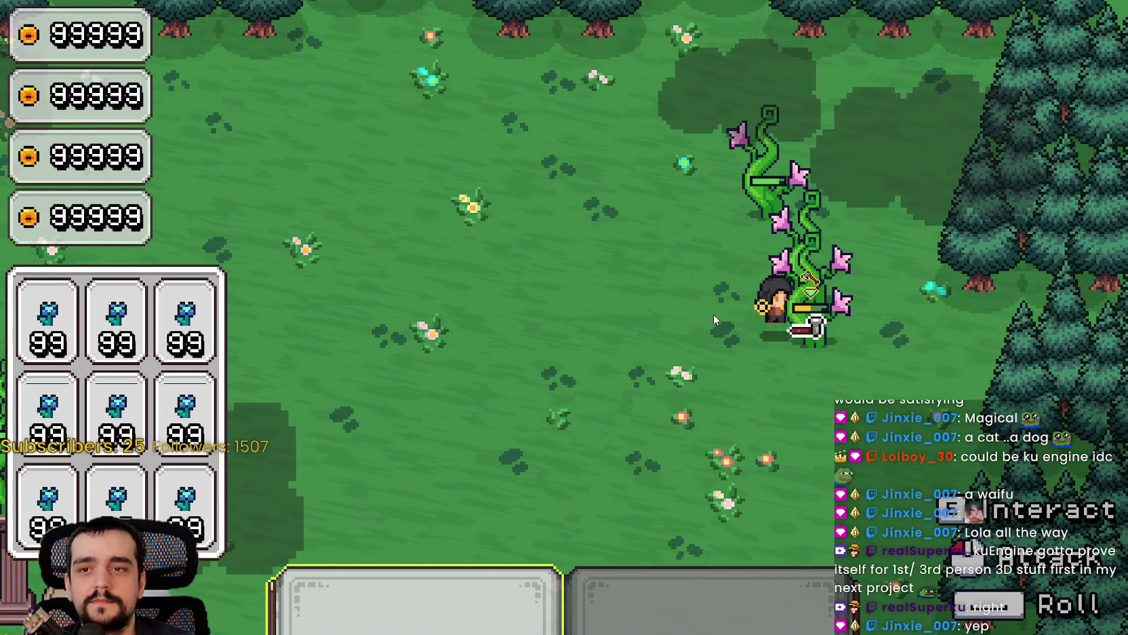
{"action": "key", "text": "a"}
{"action": "left_click", "coordinate": [713, 314]}
Keep slashing the remaining vines while stepping in and out beside them.
{"action": "key", "text": "d"}
{"action": "left_click", "coordinate": [713, 314]}
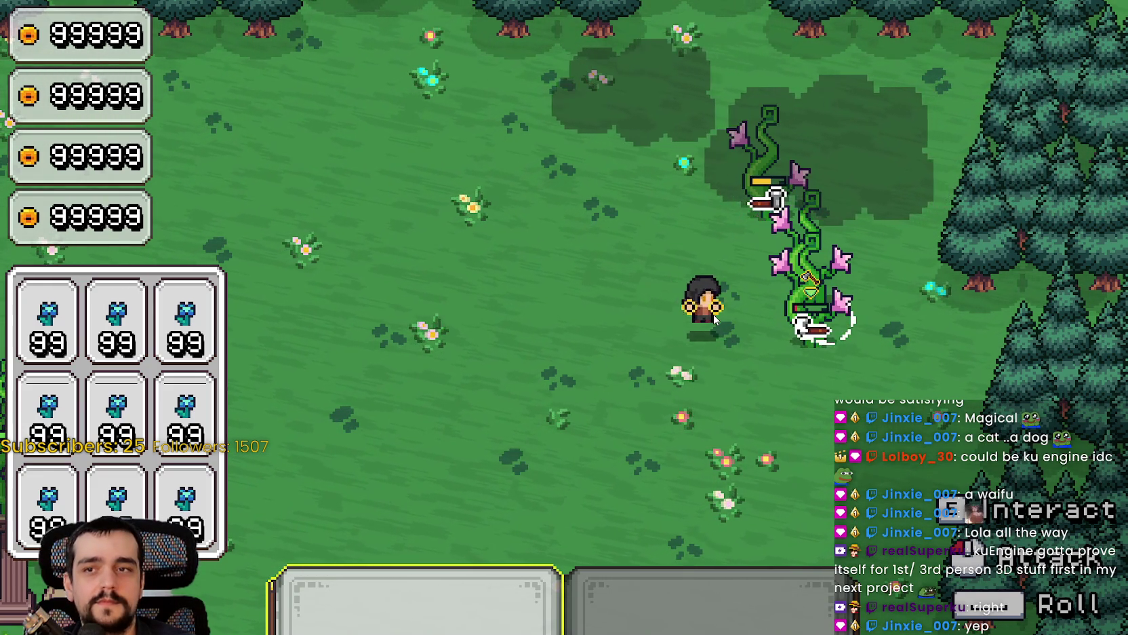
{"action": "left_click", "coordinate": [713, 314]}
{"action": "key", "text": "a"}
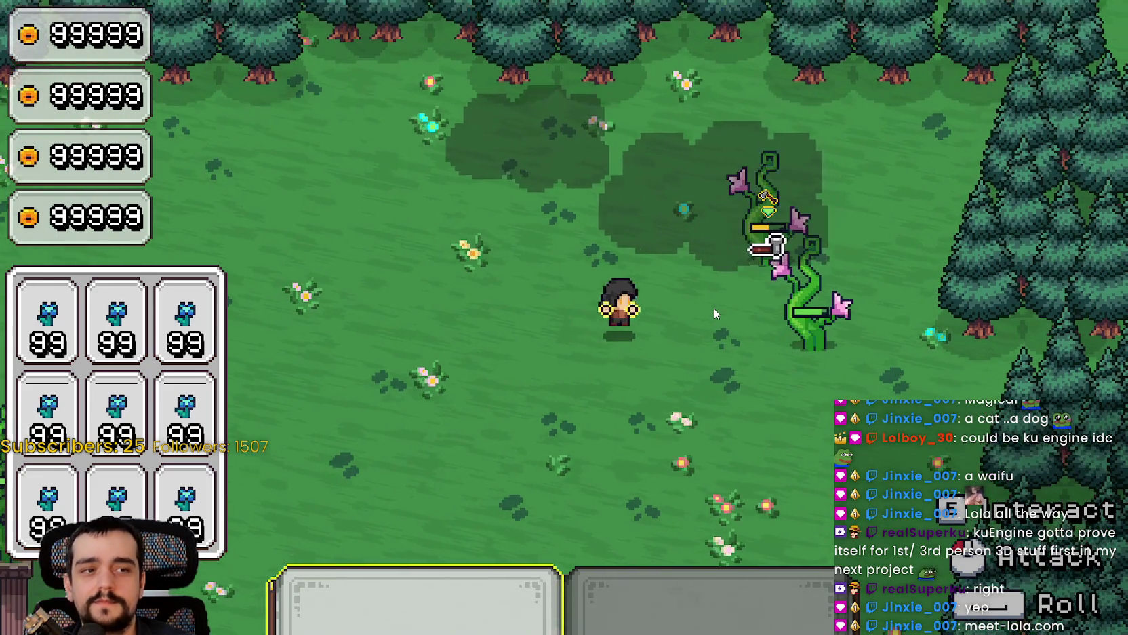
{"action": "key", "text": "d"}
{"action": "left_click", "coordinate": [709, 317]}
{"action": "key", "text": "d"}
{"action": "left_click", "coordinate": [708, 318]}
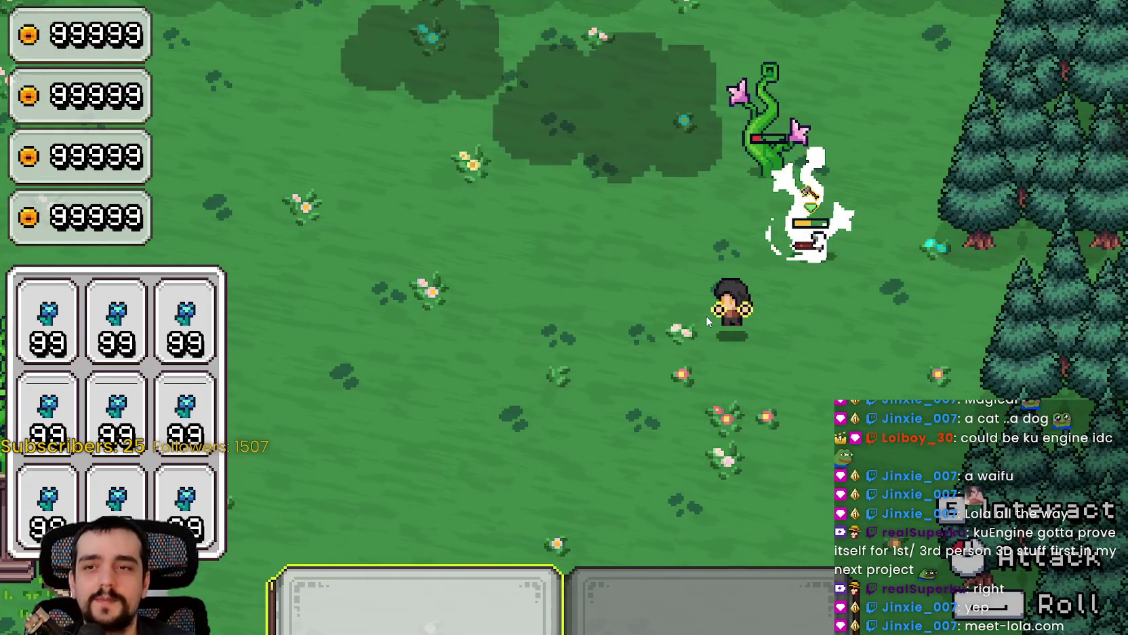
Finish off the last vine until it breaks.
{"action": "key", "text": "a"}
{"action": "left_click", "coordinate": [707, 316]}
{"action": "key", "text": "d"}
{"action": "left_click", "coordinate": [700, 274]}
{"action": "key", "text": "a"}
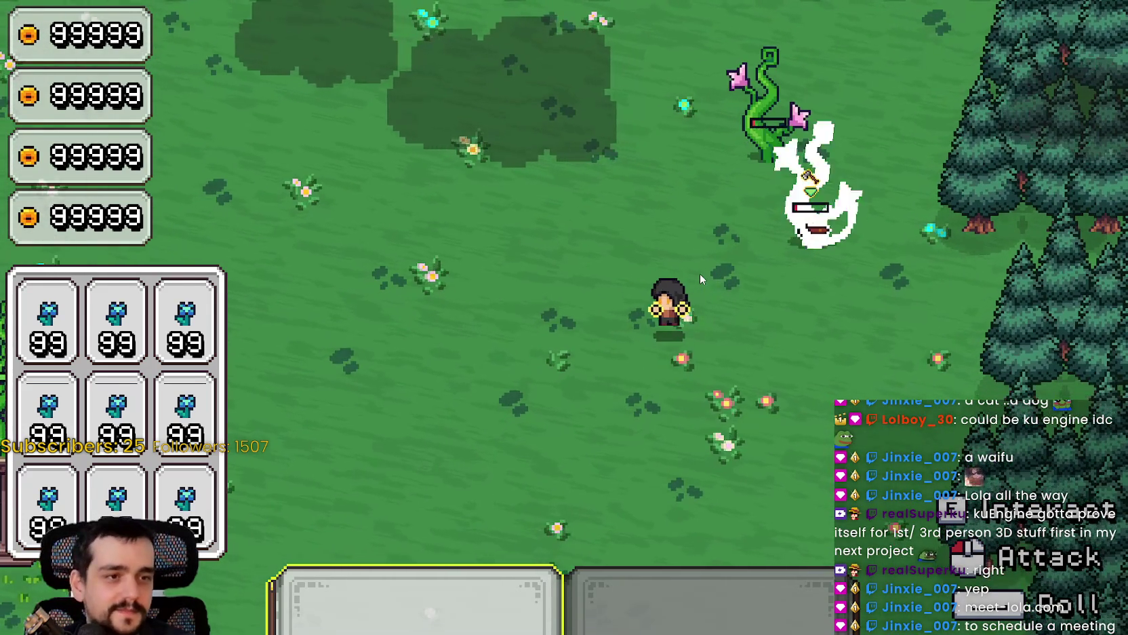
{"action": "key", "text": "d"}
{"action": "left_click", "coordinate": [791, 322]}
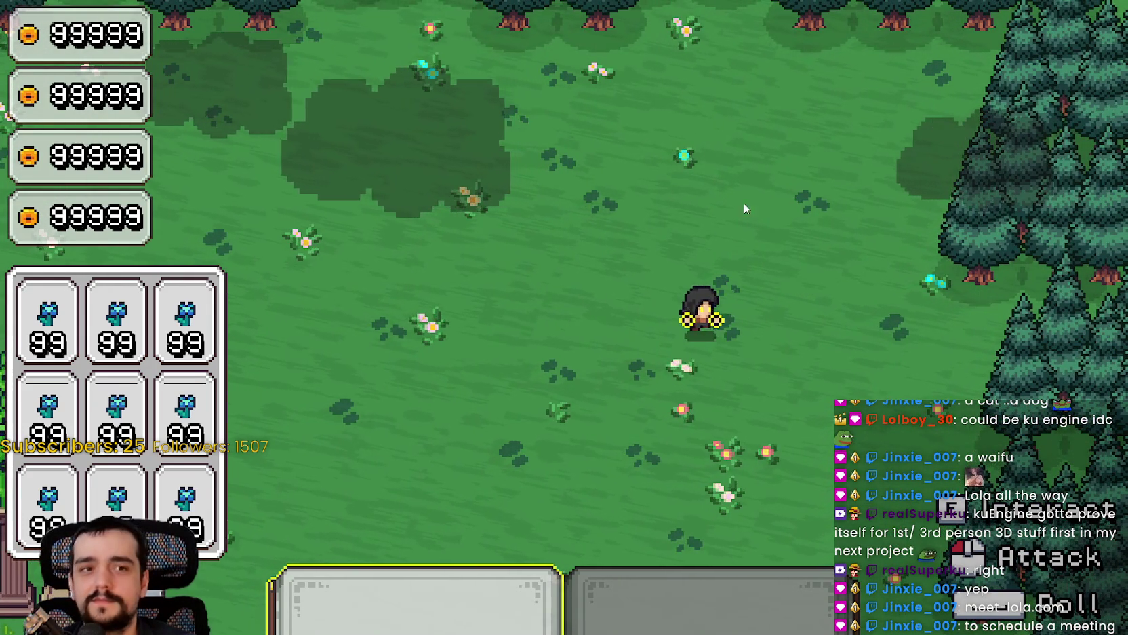
Walk left to the stone pillars and slash at the vines beside them.
{"action": "key", "text": "a"}
{"action": "key", "text": "w"}
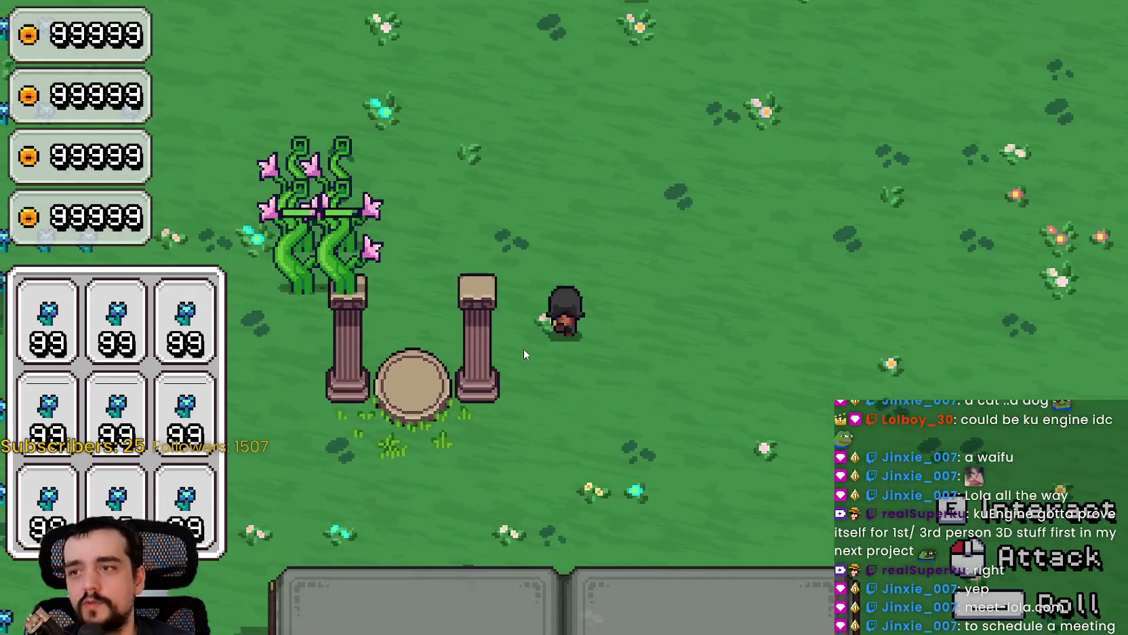
{"action": "left_click", "coordinate": [679, 254]}
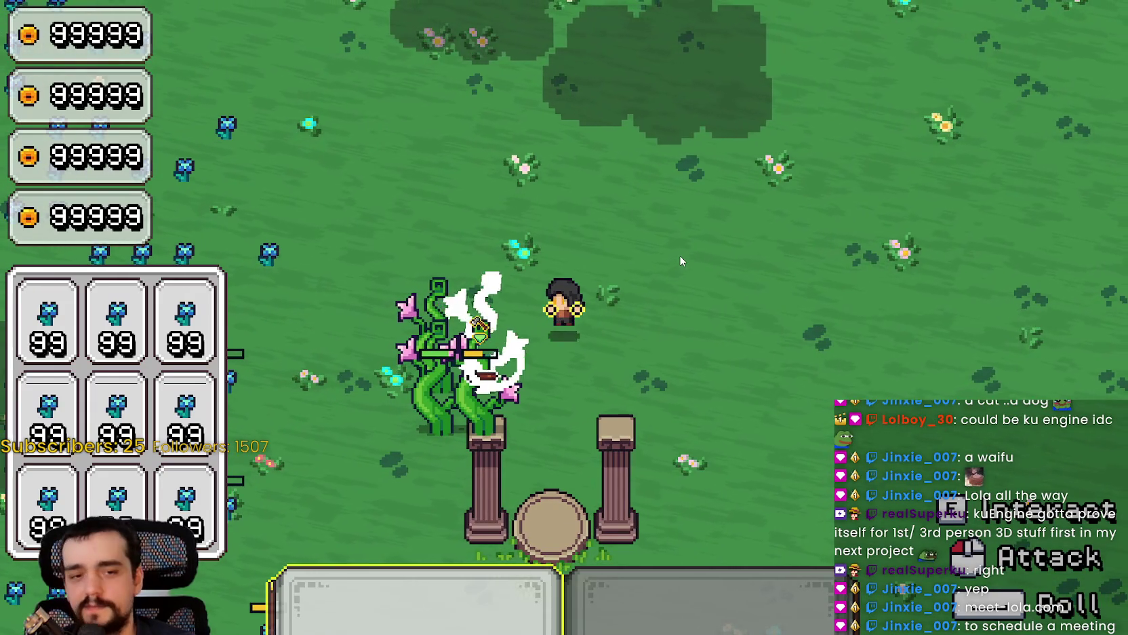
{"action": "key", "text": "a"}
{"action": "left_click", "coordinate": [693, 385]}
{"action": "left_click", "coordinate": [694, 366]}
{"action": "key", "text": "a"}
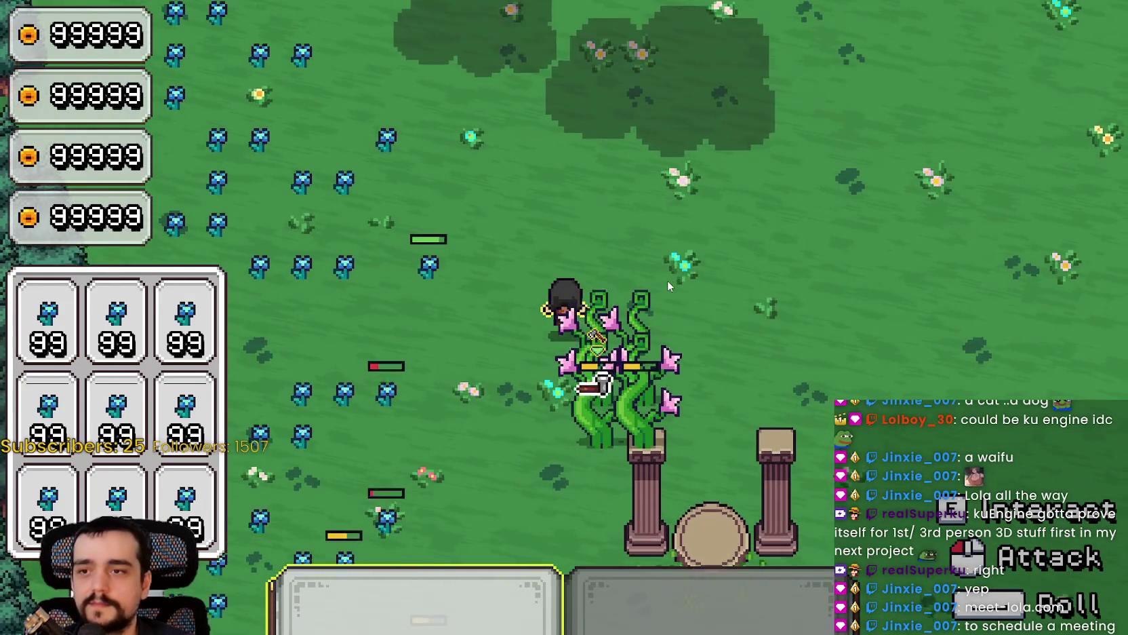
{"action": "left_click", "coordinate": [667, 280]}
{"action": "key", "text": "d"}
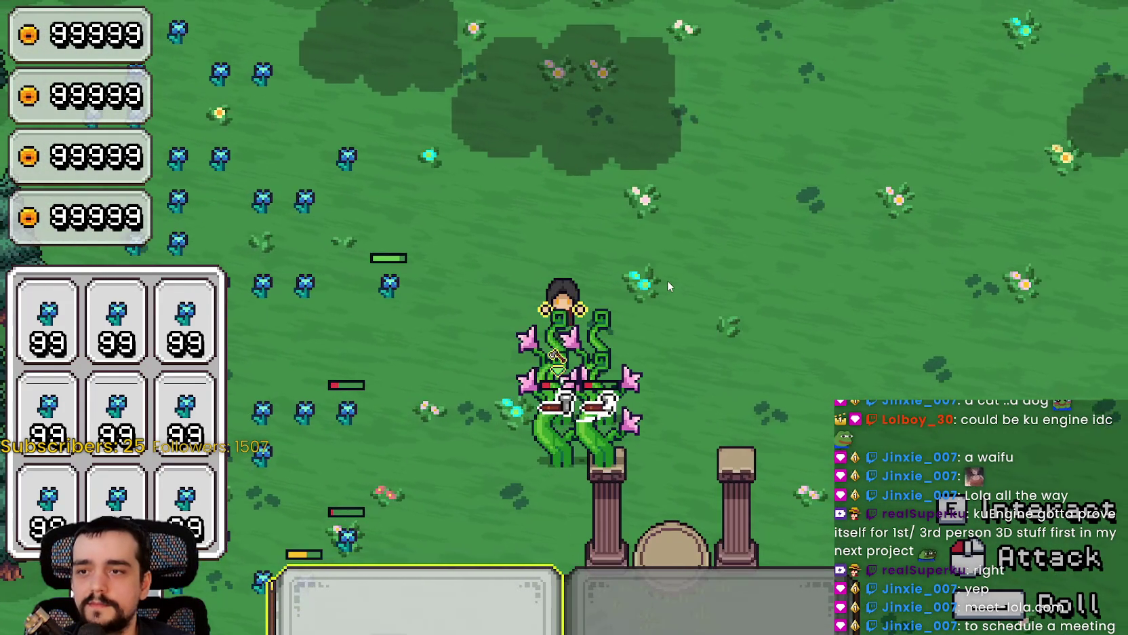
{"action": "left_click", "coordinate": [672, 289]}
Keep swinging the axe until the flowering vine is destroyed.
{"action": "left_click", "coordinate": [679, 329]}
{"action": "key", "text": "s"}
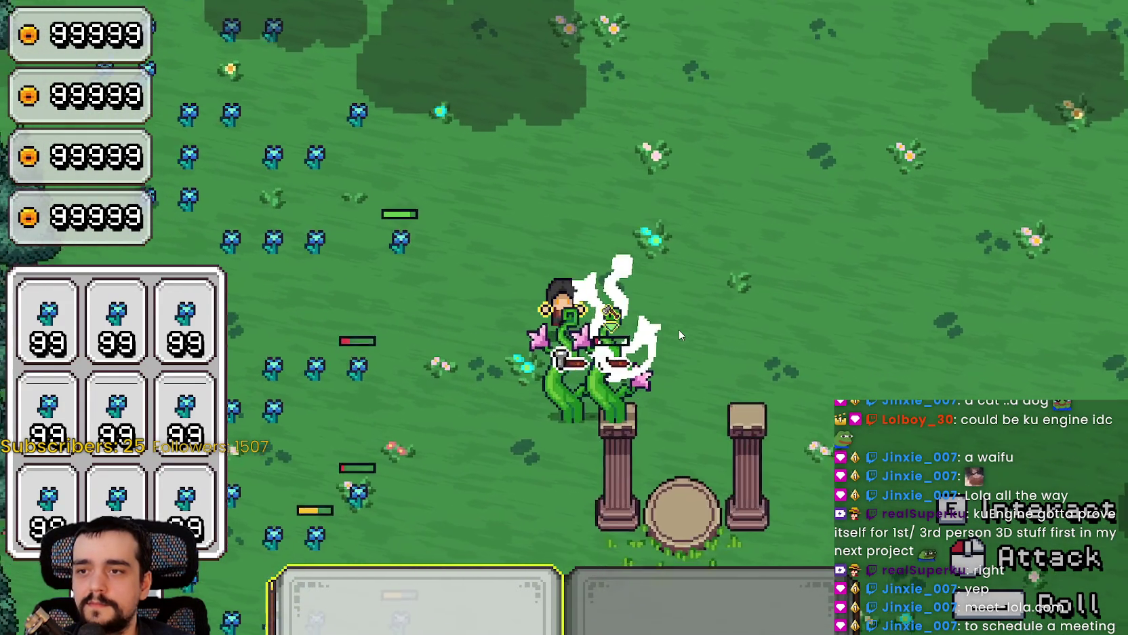
{"action": "left_click", "coordinate": [682, 244]}
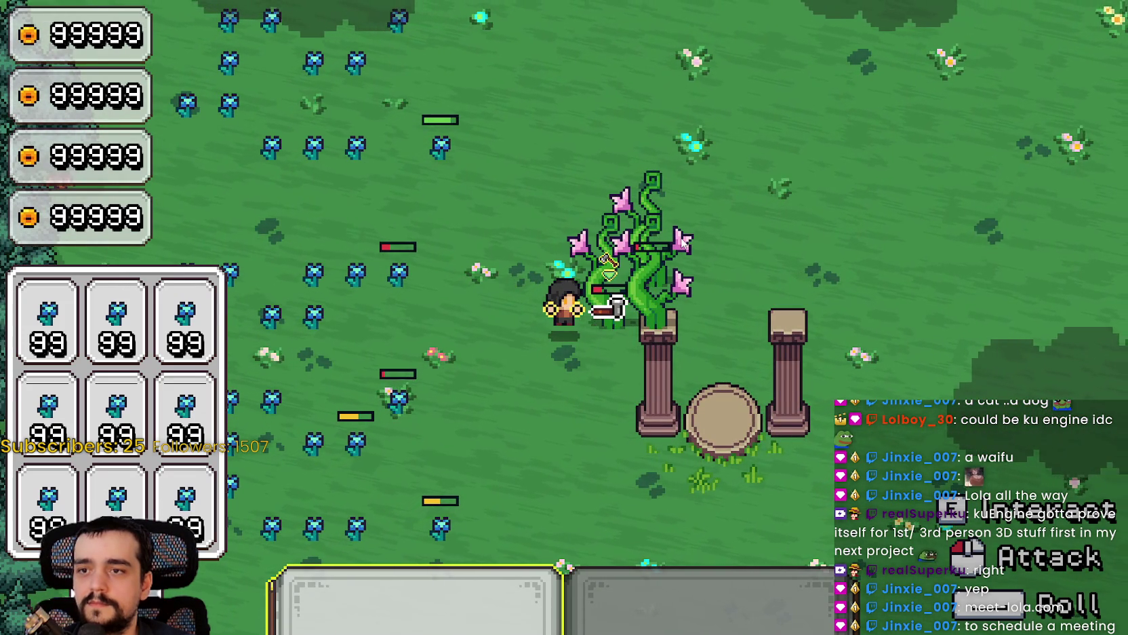
{"action": "left_click", "coordinate": [680, 241]}
{"action": "left_click", "coordinate": [681, 243]}
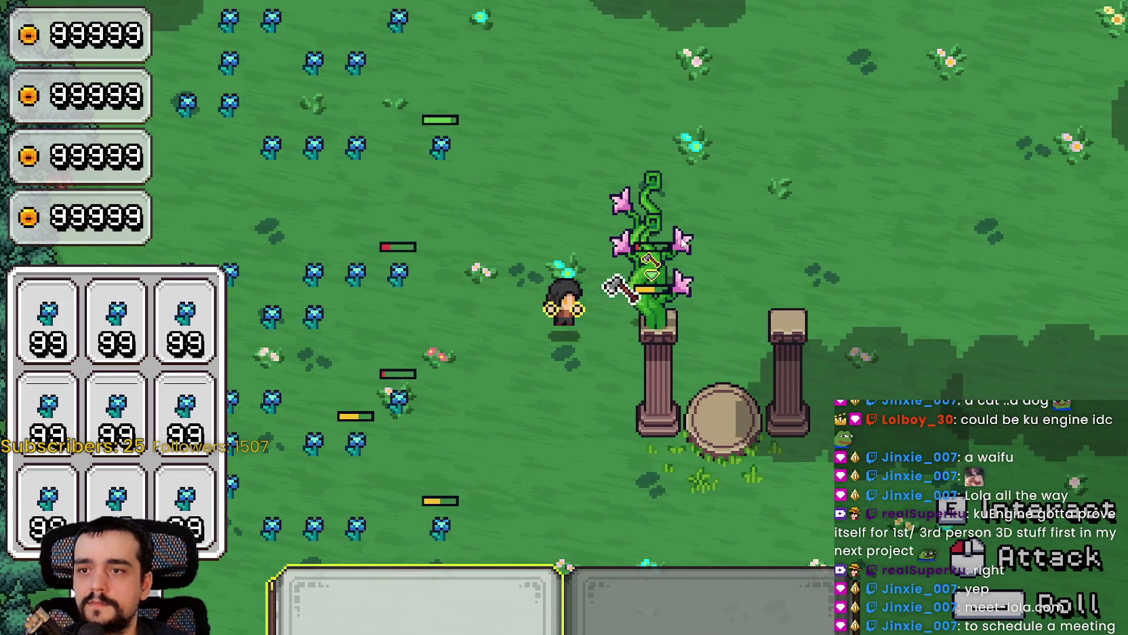
{"action": "left_click", "coordinate": [681, 240]}
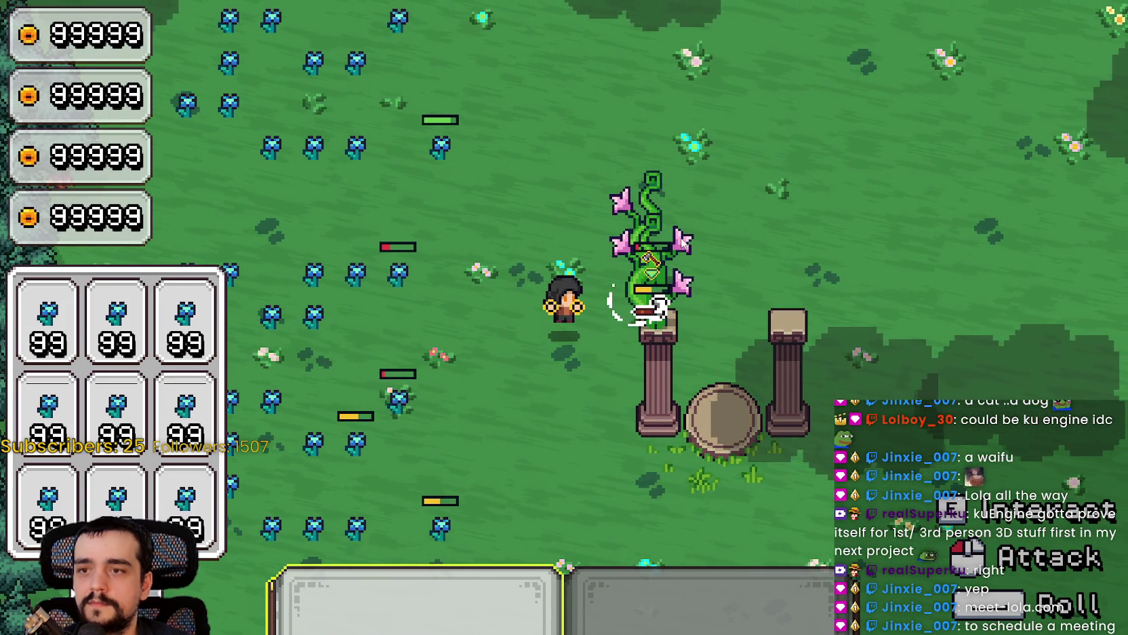
{"action": "left_click", "coordinate": [834, 272]}
{"action": "left_click", "coordinate": [831, 270]}
Walk the mage north and back south, then drag the Tangia window into view.
{"action": "key", "text": "w"}
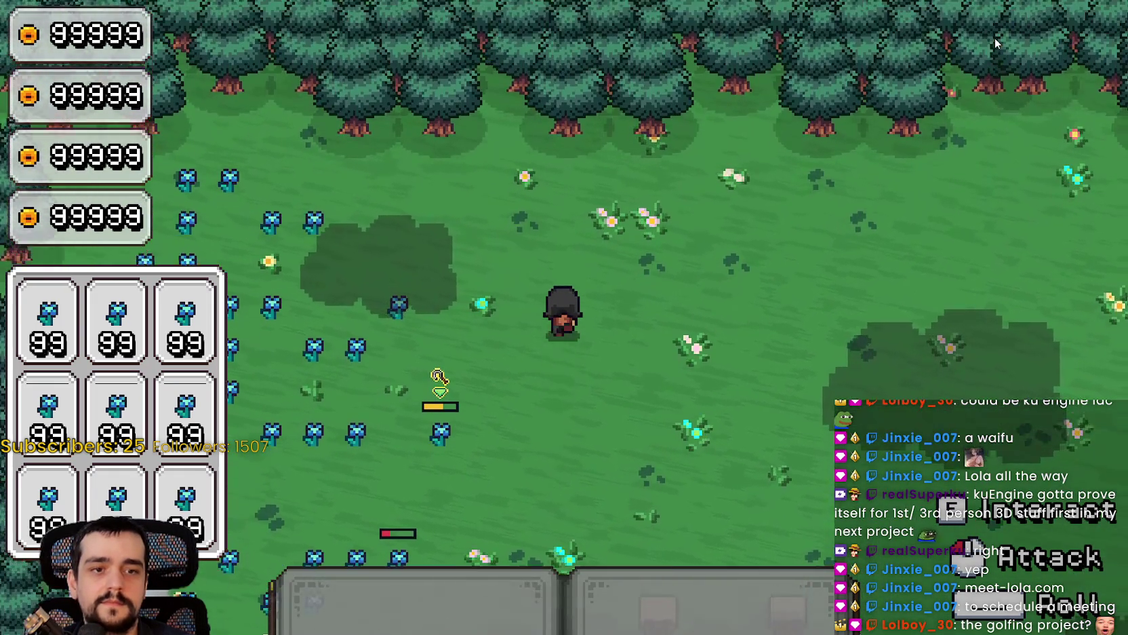
{"action": "key", "text": "s"}
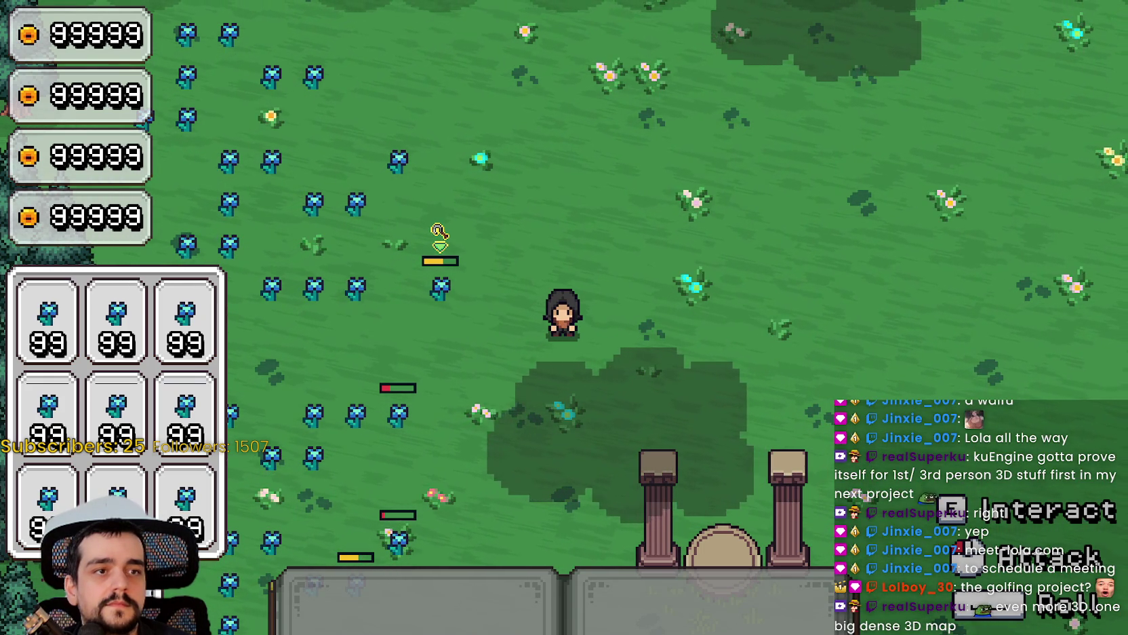
{"action": "left_click_drag", "start_coordinate": [762, 133], "coordinate": [308, 94]}
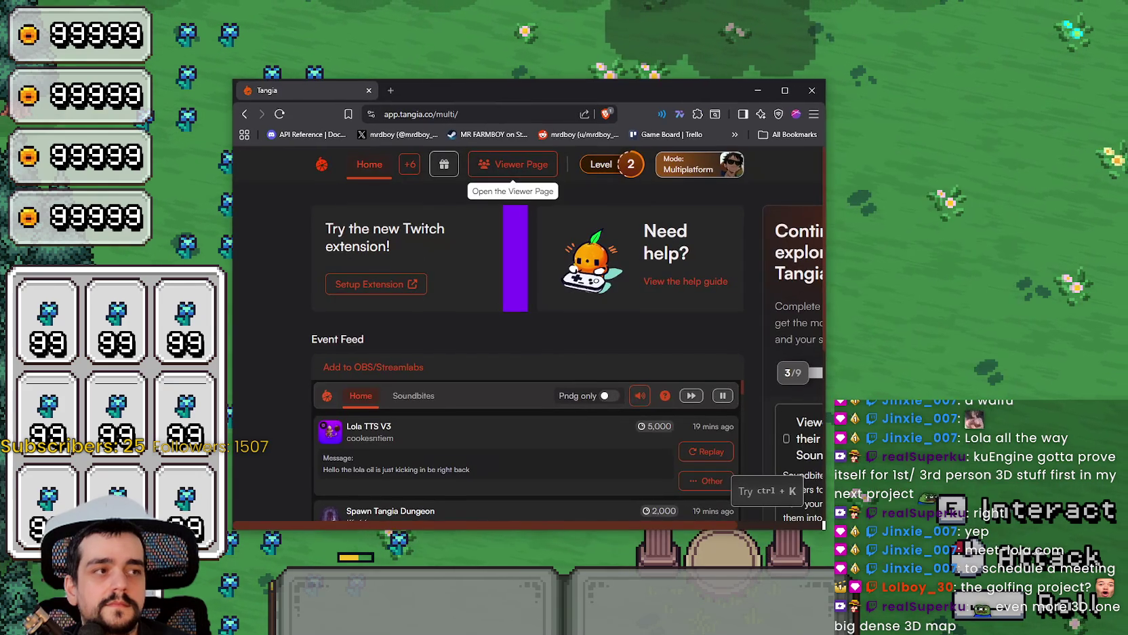
Widen the Tangia window and search its Interactions list for 'lola'.
{"action": "left_click", "coordinate": [1096, 275]}
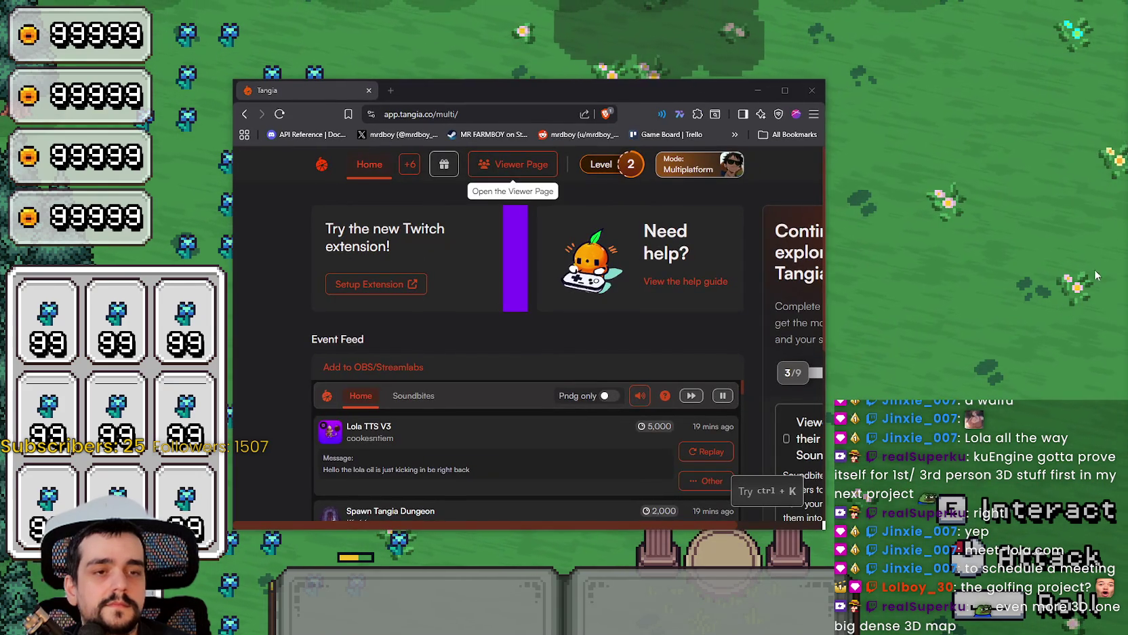
{"action": "double_click", "coordinate": [357, 426]}
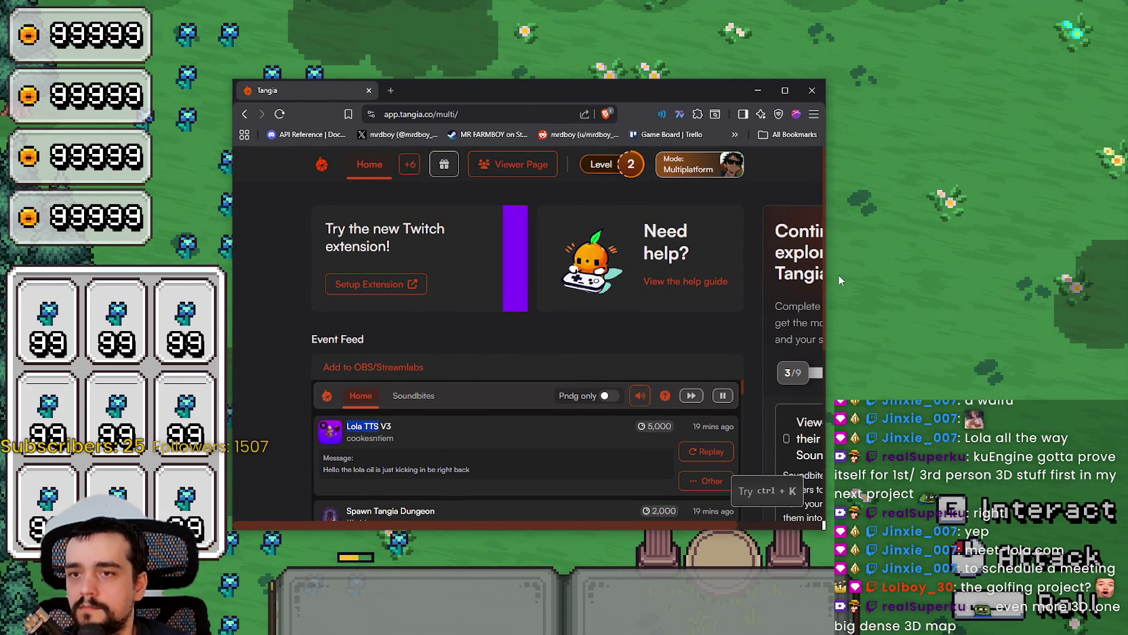
{"action": "left_click_drag", "start_coordinate": [825, 271], "coordinate": [1002, 267]}
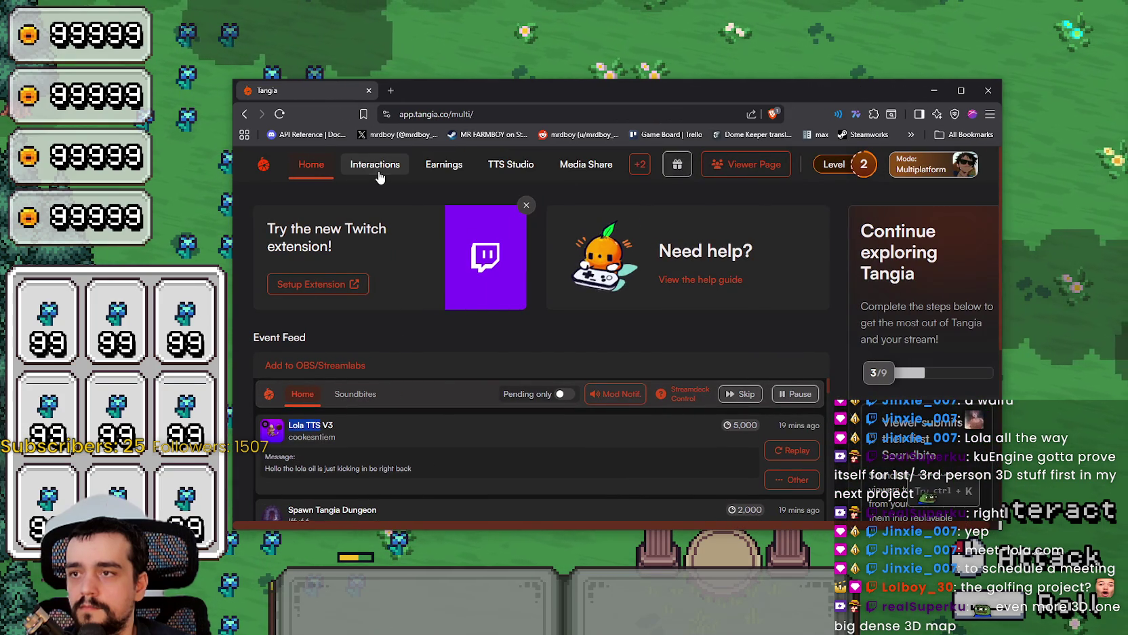
{"action": "left_click", "coordinate": [375, 164]}
{"action": "left_click", "coordinate": [317, 227]}
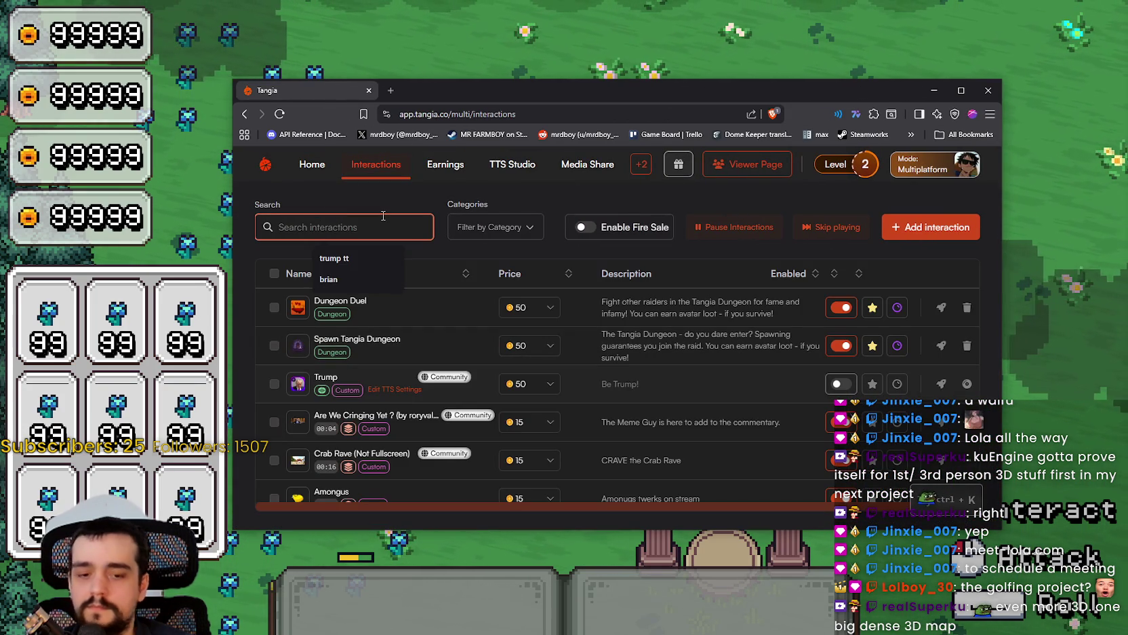
{"action": "type", "text": "lola"}
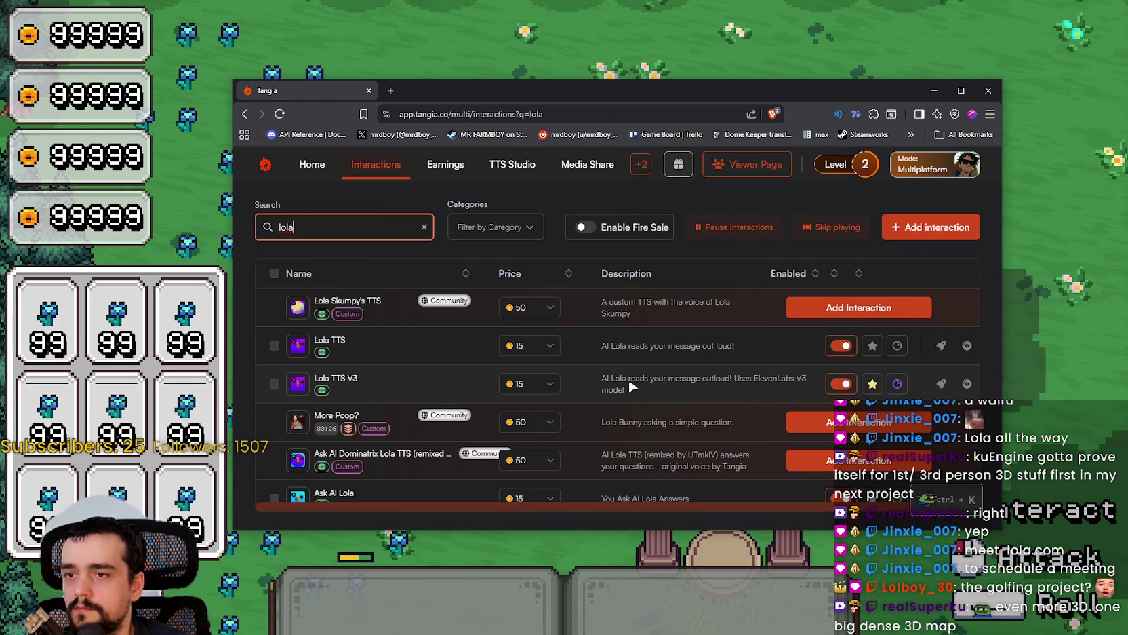
Select the Lola TTS V3 description text, then close the Tangia window.
{"action": "mouse_move", "coordinate": [603, 377]}
{"action": "left_mouse_down"}
{"action": "mouse_move", "coordinate": [611, 399]}
{"action": "mouse_move", "coordinate": [627, 385]}
{"action": "mouse_move", "coordinate": [696, 392]}
{"action": "left_mouse_up"}
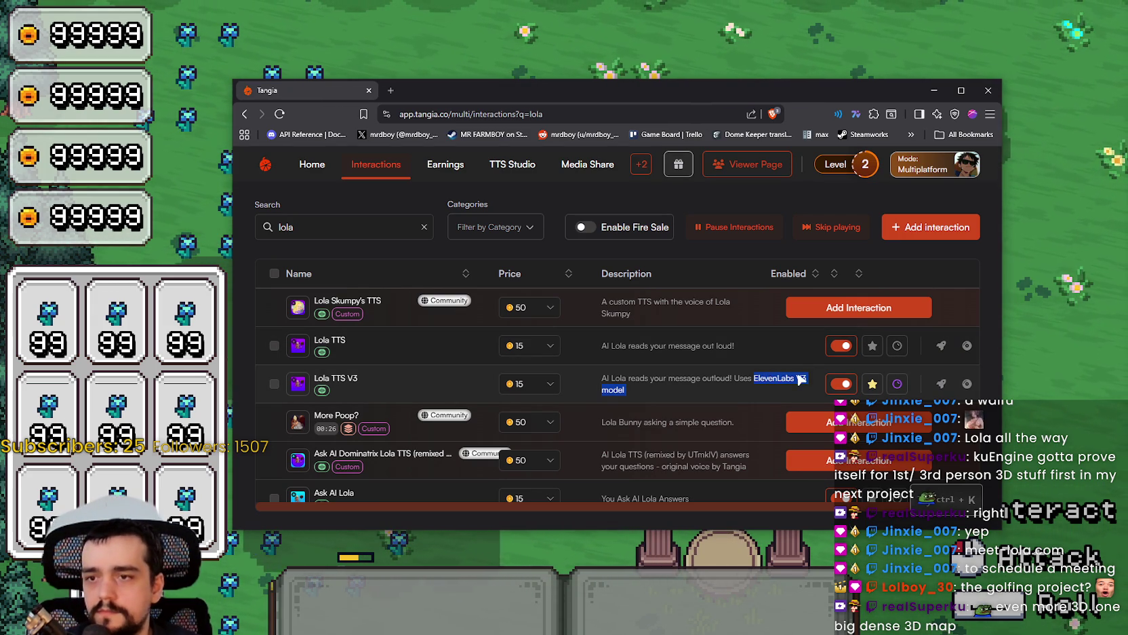
{"action": "key", "text": "alt+Tab"}
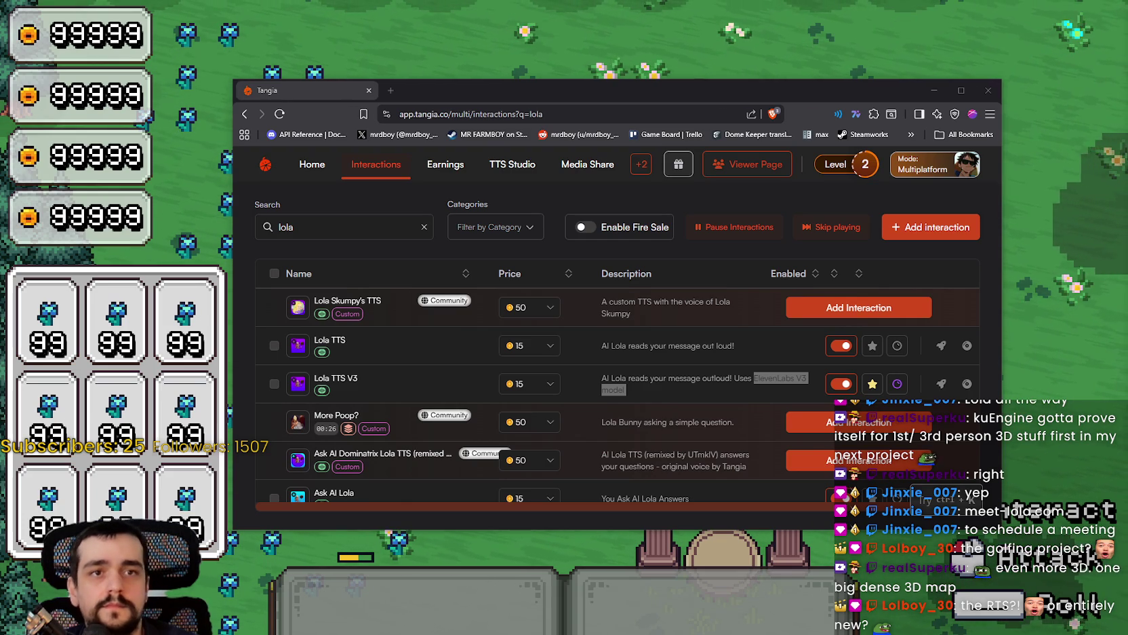
{"action": "left_click", "coordinate": [988, 90]}
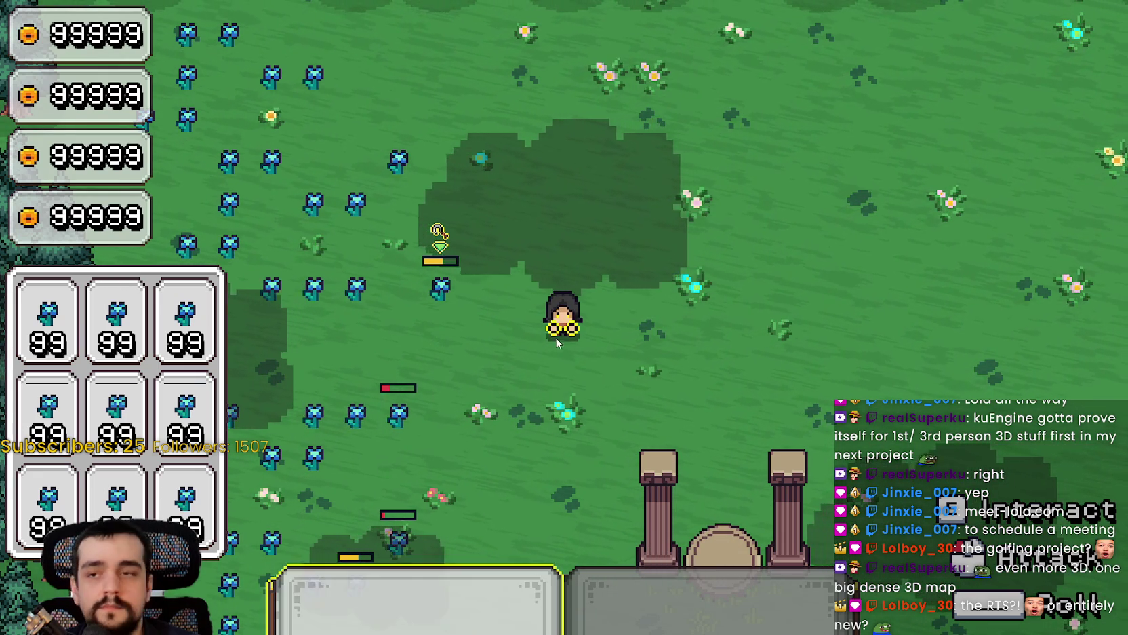
Move the mage around the field to fight the white ghosts.
{"action": "key", "text": "a"}
{"action": "key", "text": "s"}
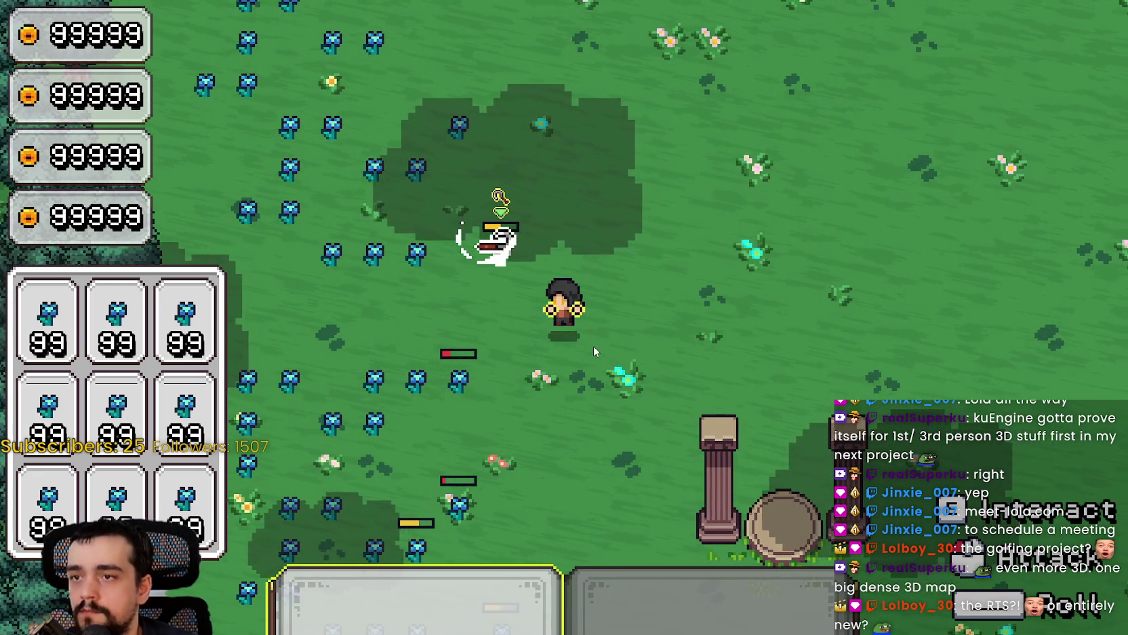
{"action": "key", "text": "w"}
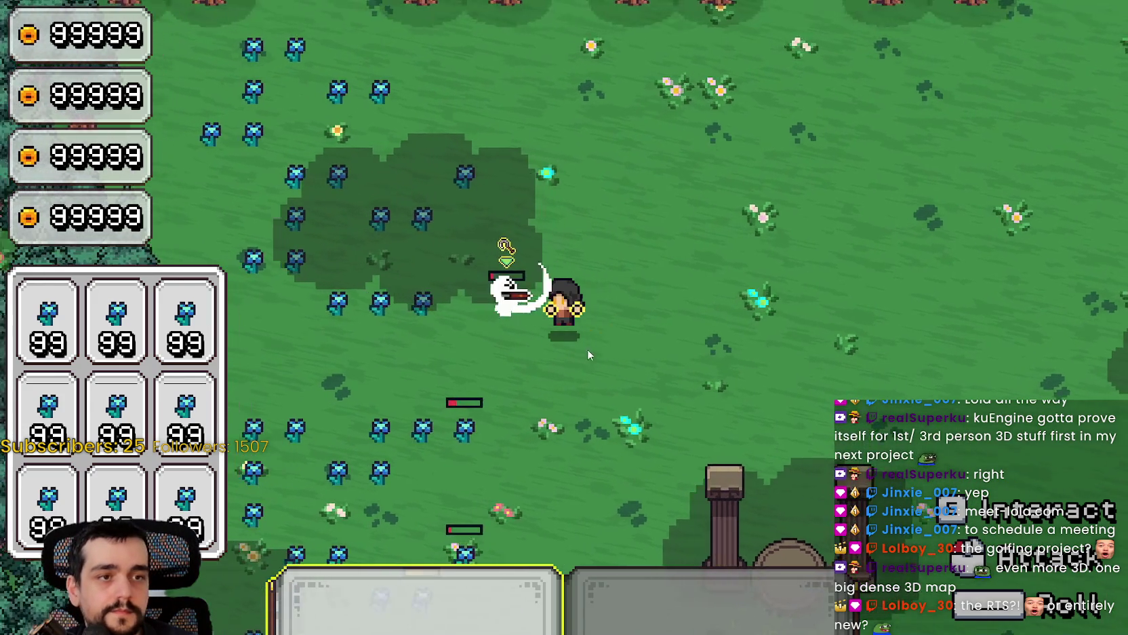
{"action": "key", "text": "a"}
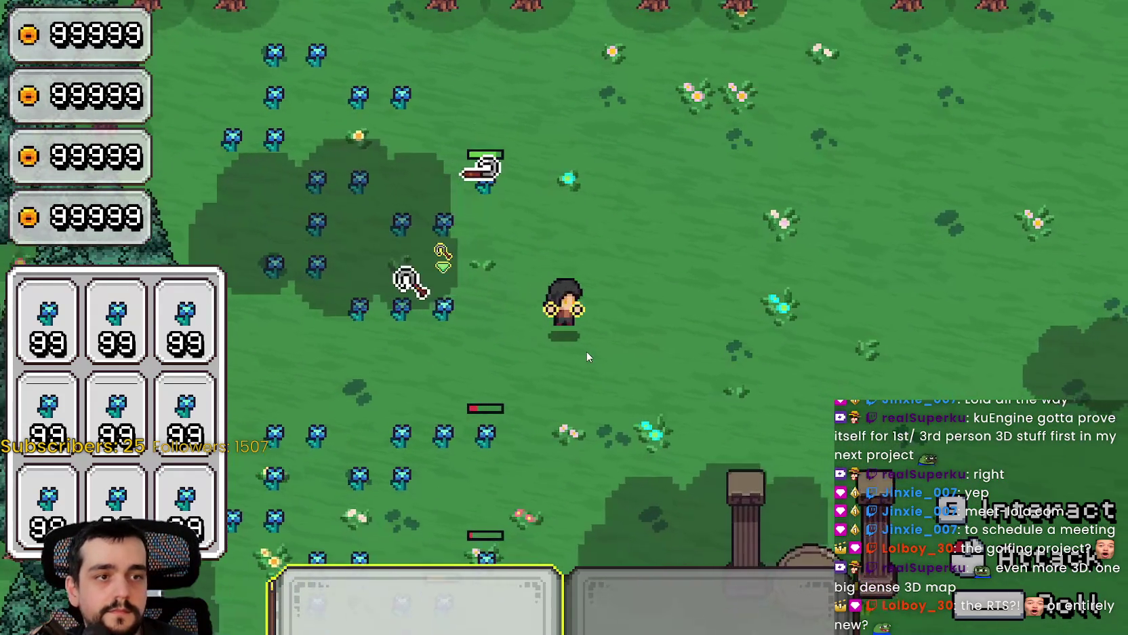
{"action": "key", "text": "w"}
{"action": "key", "text": "d"}
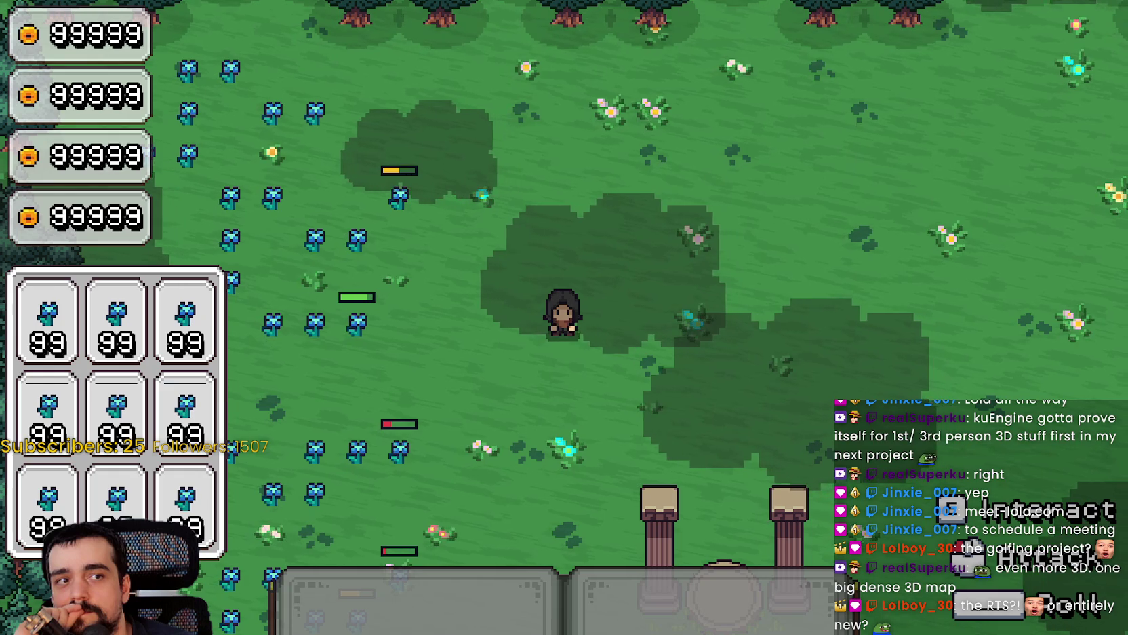
Bring up the YouTube browser, reposition it, and open the Daily Dose Of Internet channel.
{"action": "key", "text": "alt+Tab"}
{"action": "left_click_drag", "start_coordinate": [953, 56], "coordinate": [889, 44]}
{"action": "left_click", "coordinate": [282, 536]}
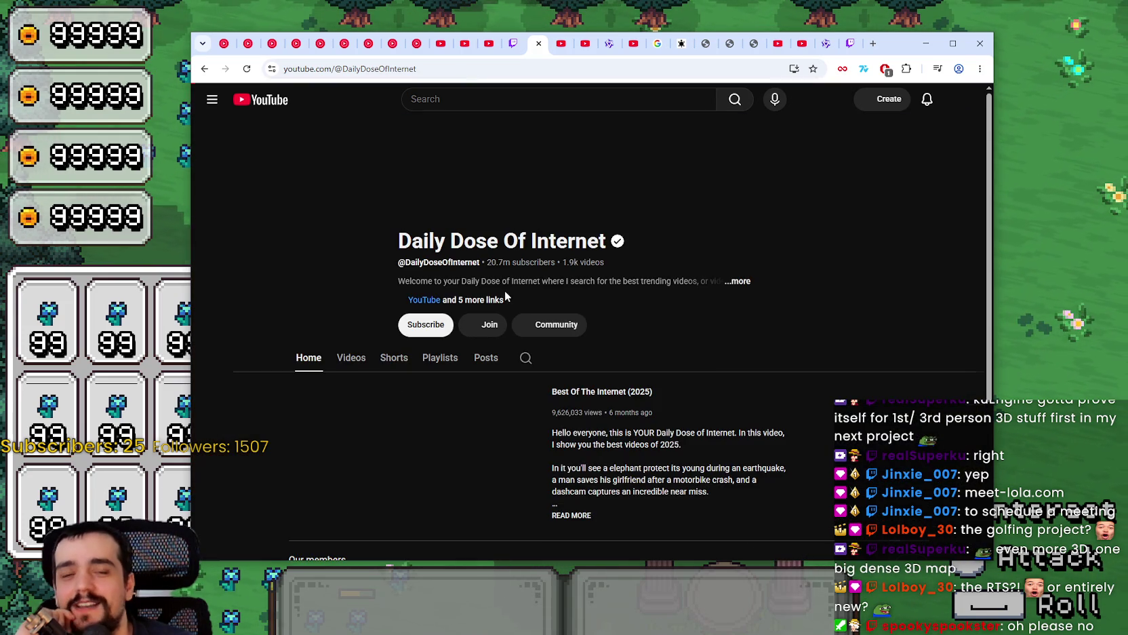
Show the Daily Dose Of Internet Videos list, then paste a video link into the address bar.
{"action": "left_click", "coordinate": [351, 358]}
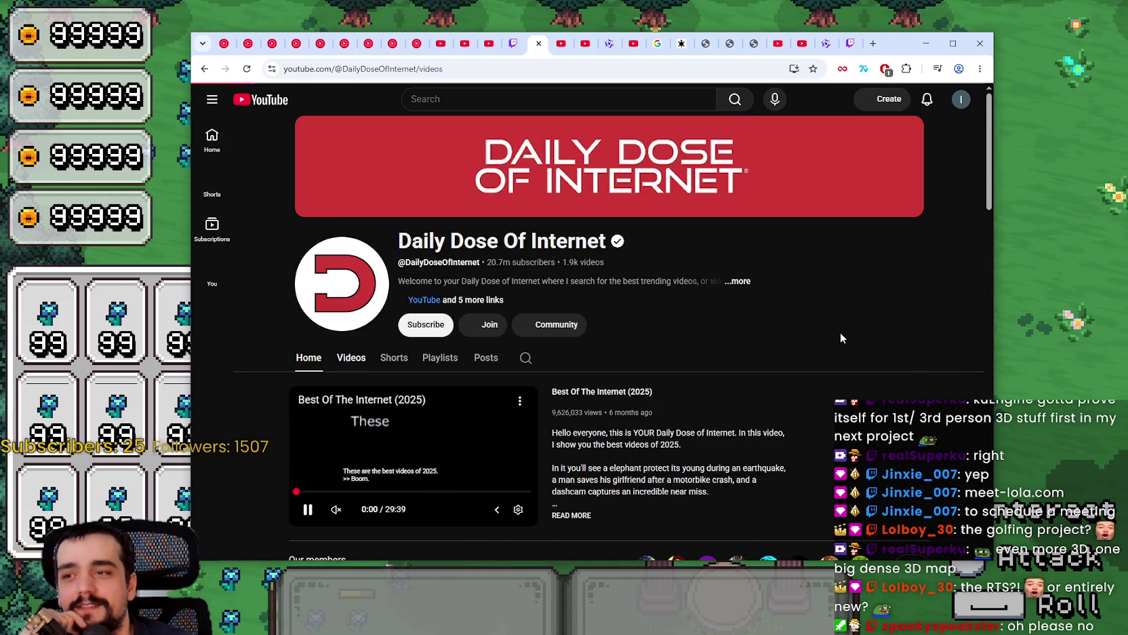
{"action": "scroll", "coordinate": [664, 337], "scroll_direction": "down", "scroll_amount": 1}
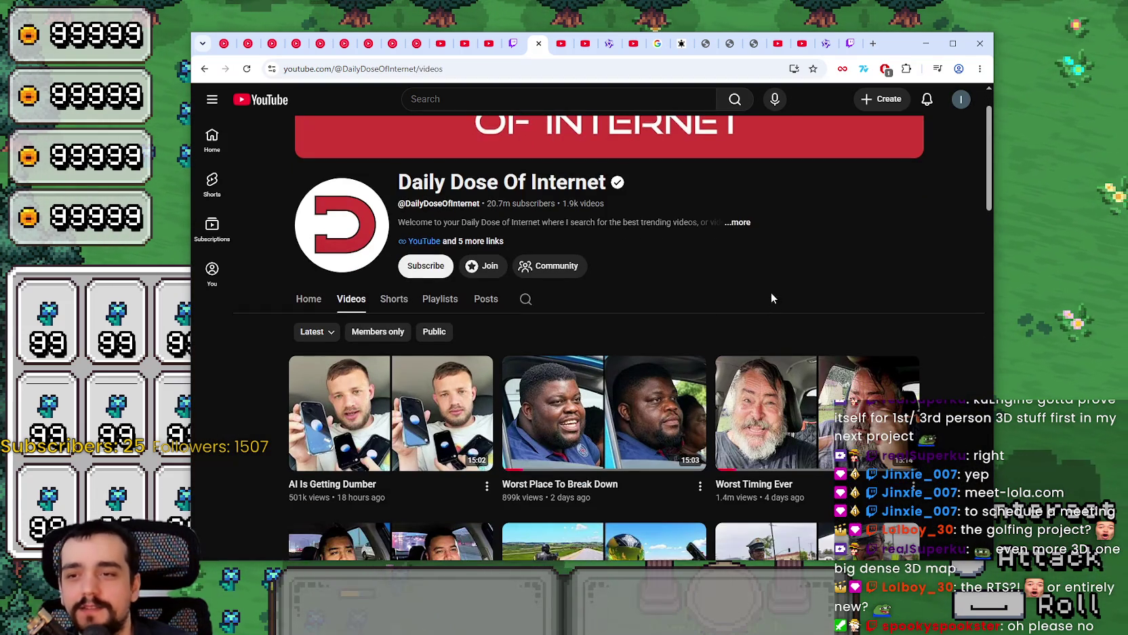
{"action": "scroll", "coordinate": [772, 285], "scroll_direction": "up", "scroll_amount": 1}
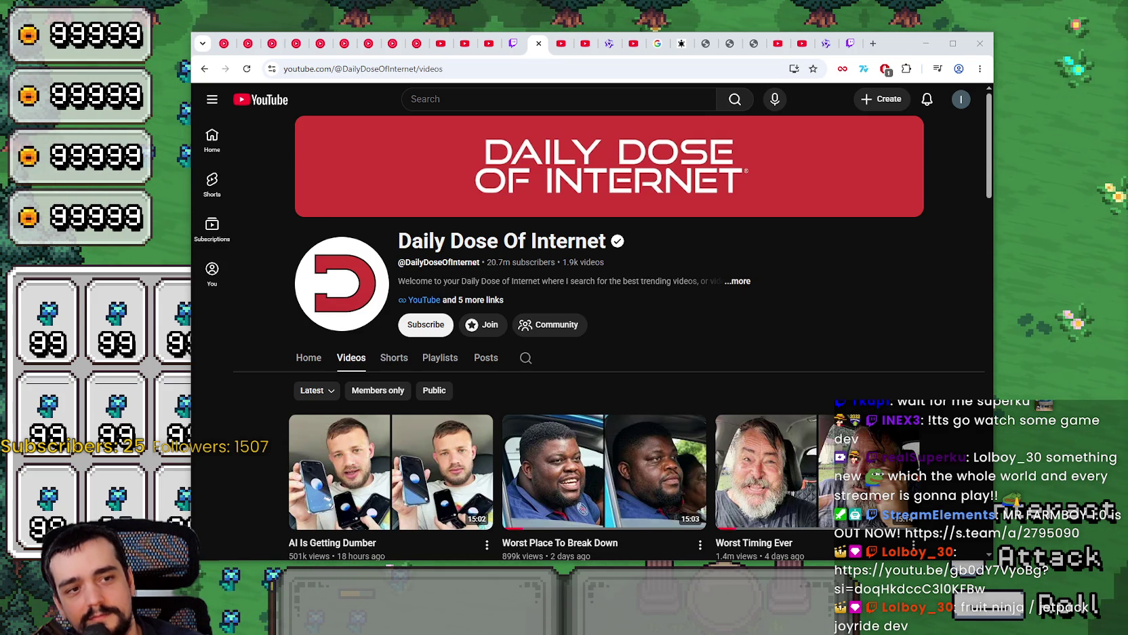
{"action": "left_click", "coordinate": [559, 68]}
{"action": "type", "text": "https://www.youtube.com/watch?v=gb0dY7VyoBg"}
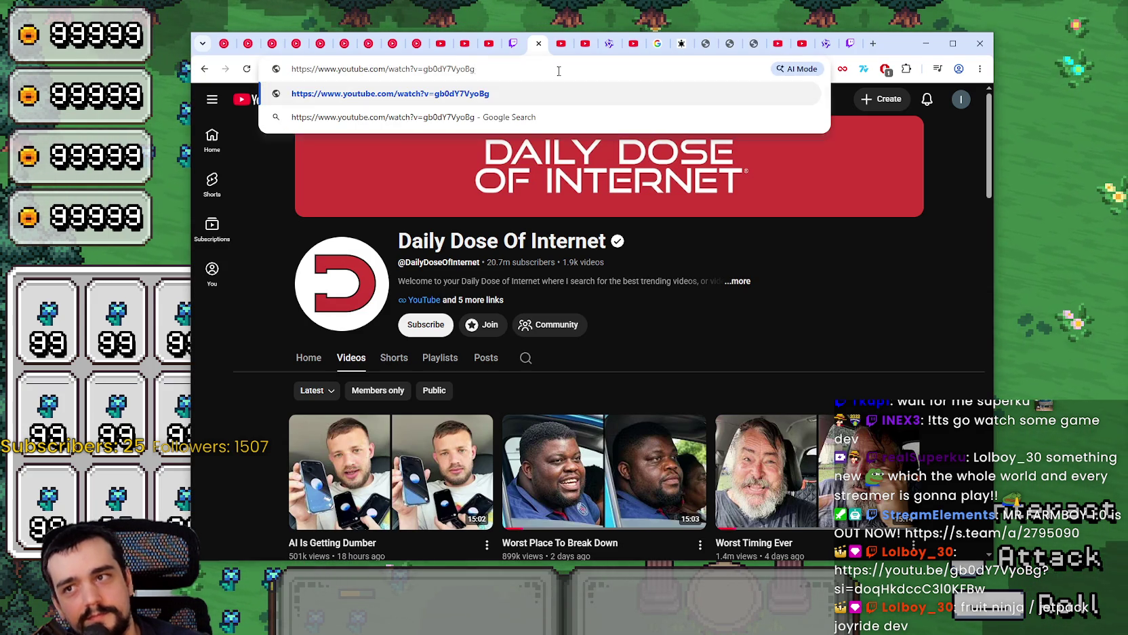
Load the pasted video link and set its playback quality to 2160p.
{"action": "key", "text": "Return"}
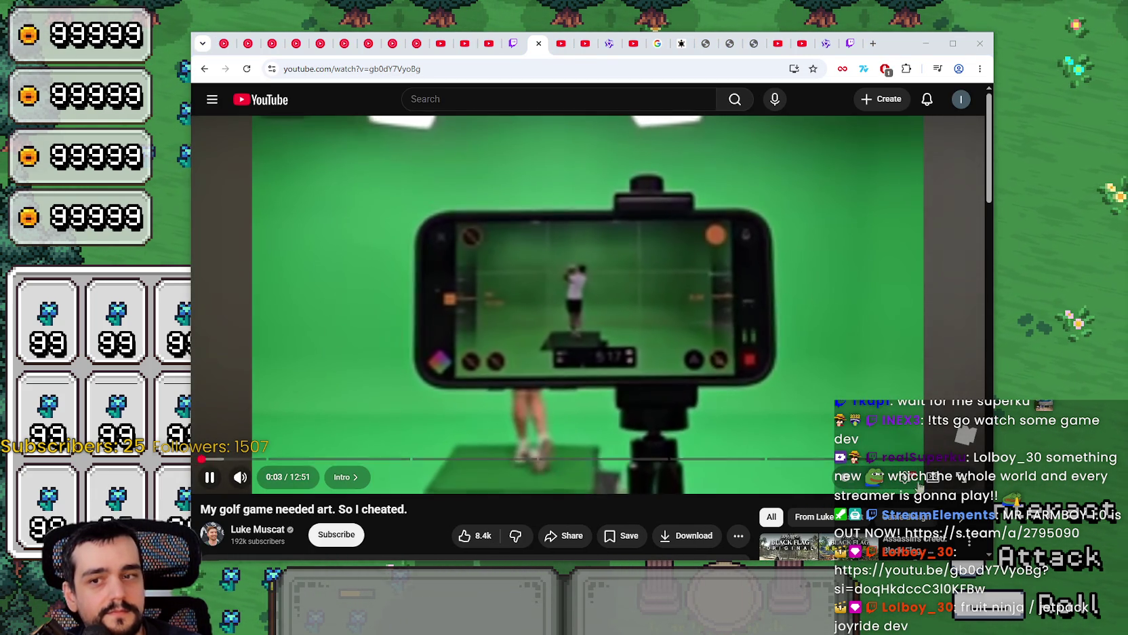
{"action": "left_click", "coordinate": [882, 476]}
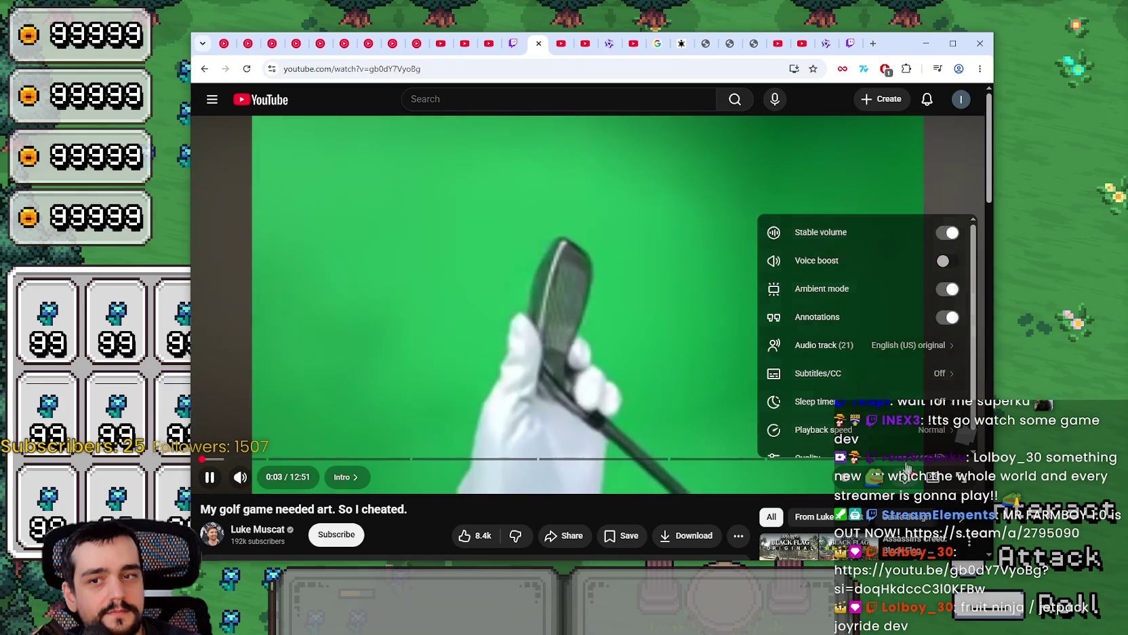
{"action": "scroll", "coordinate": [882, 407], "scroll_direction": "down", "scroll_amount": 2}
{"action": "left_click", "coordinate": [881, 441]}
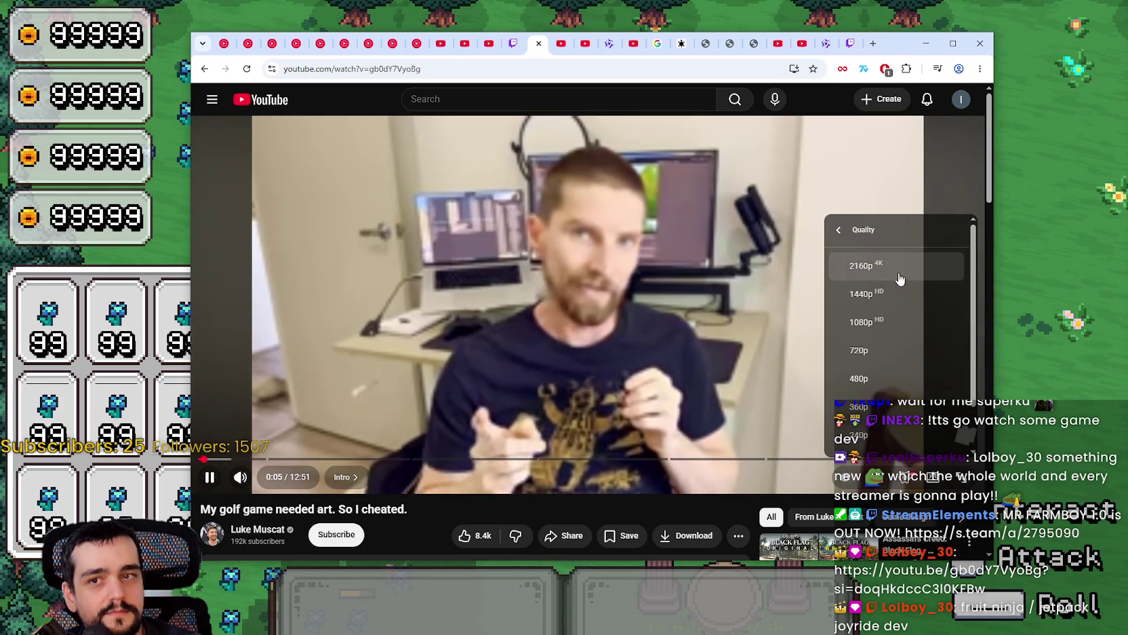
{"action": "left_click", "coordinate": [900, 279]}
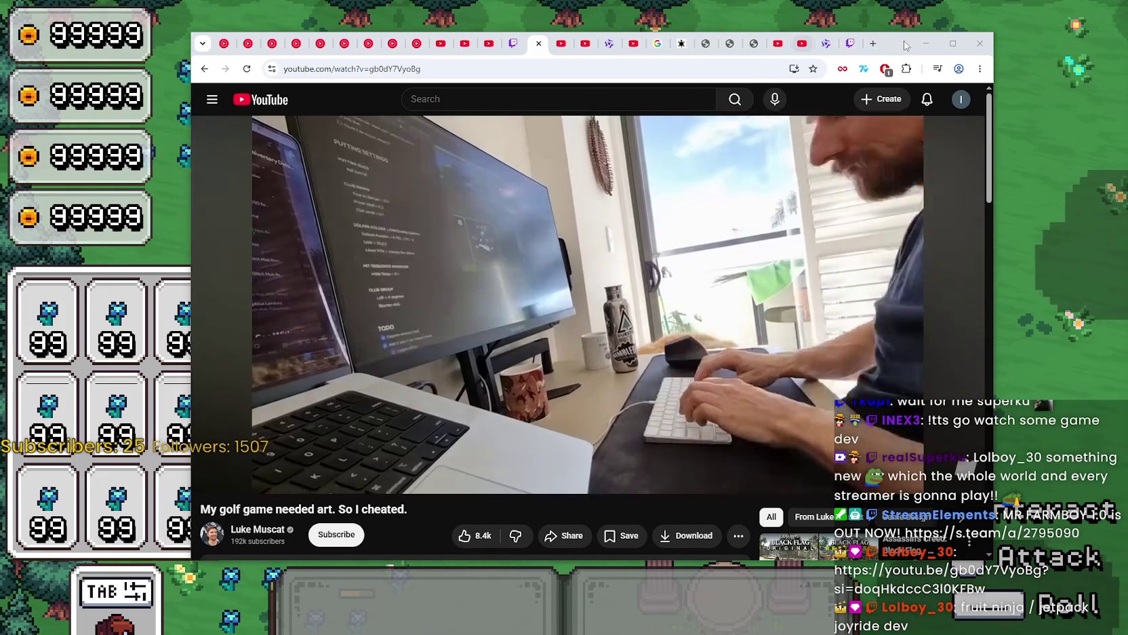
{"action": "left_click_drag", "start_coordinate": [907, 41], "coordinate": [878, 27]}
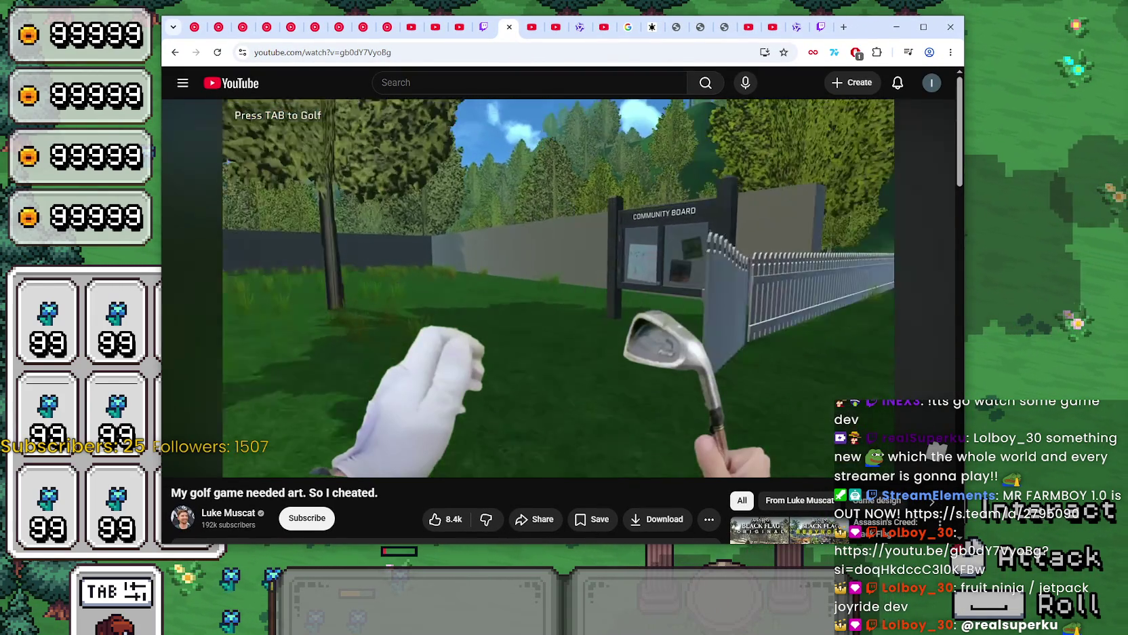
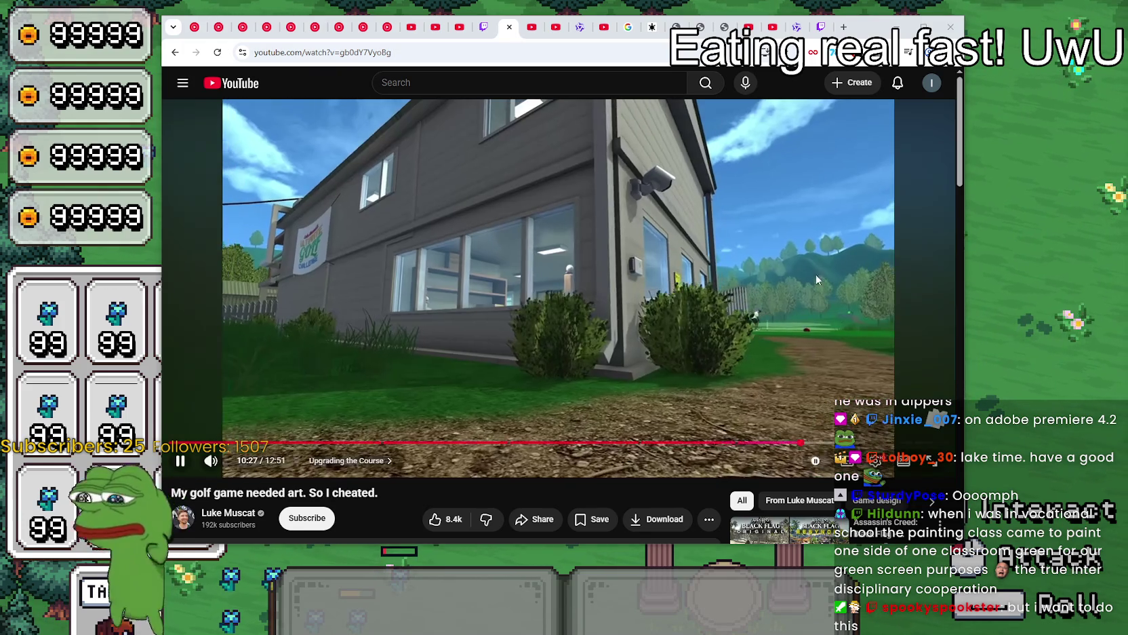
Pause and resume the golf-game art video, leaving it near 12:35 of 12:51.
{"action": "left_click", "coordinate": [780, 268]}
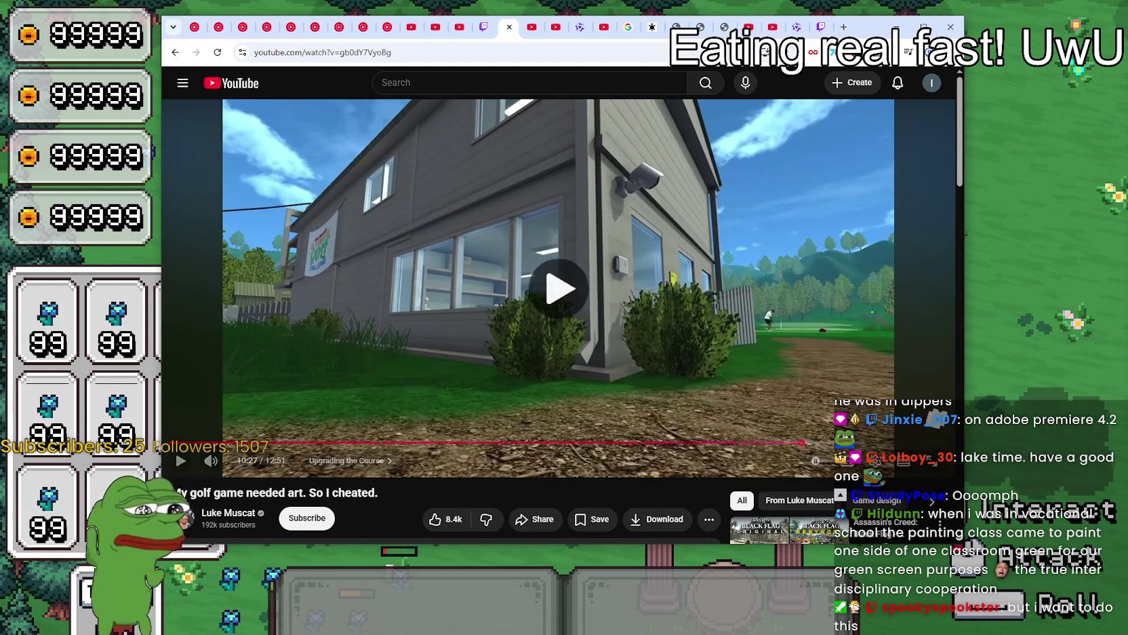
{"action": "key", "text": "space"}
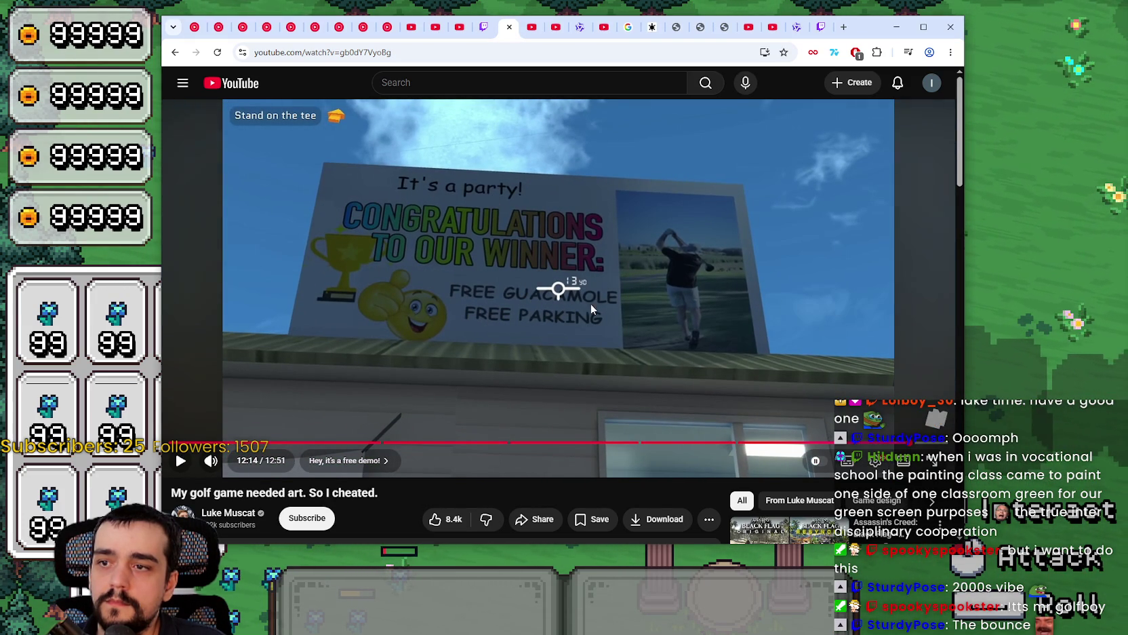
{"action": "left_click", "coordinate": [474, 233]}
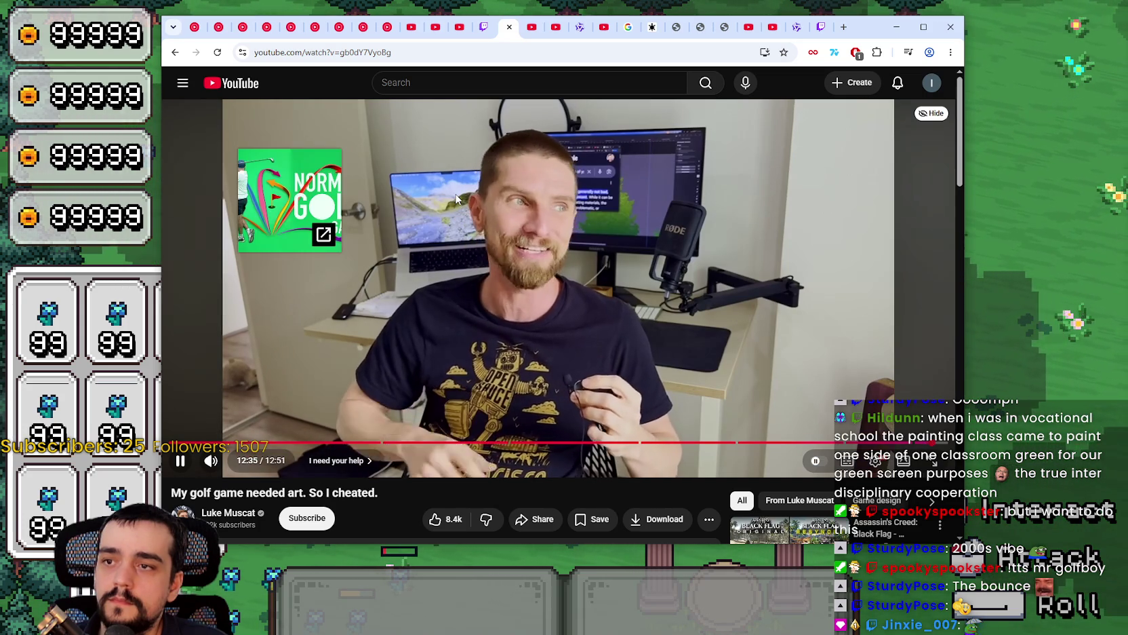
Copy the video's web address from the address bar and dismiss the suggestions.
{"action": "left_click", "coordinate": [456, 199]}
{"action": "key", "text": "ctrl+l"}
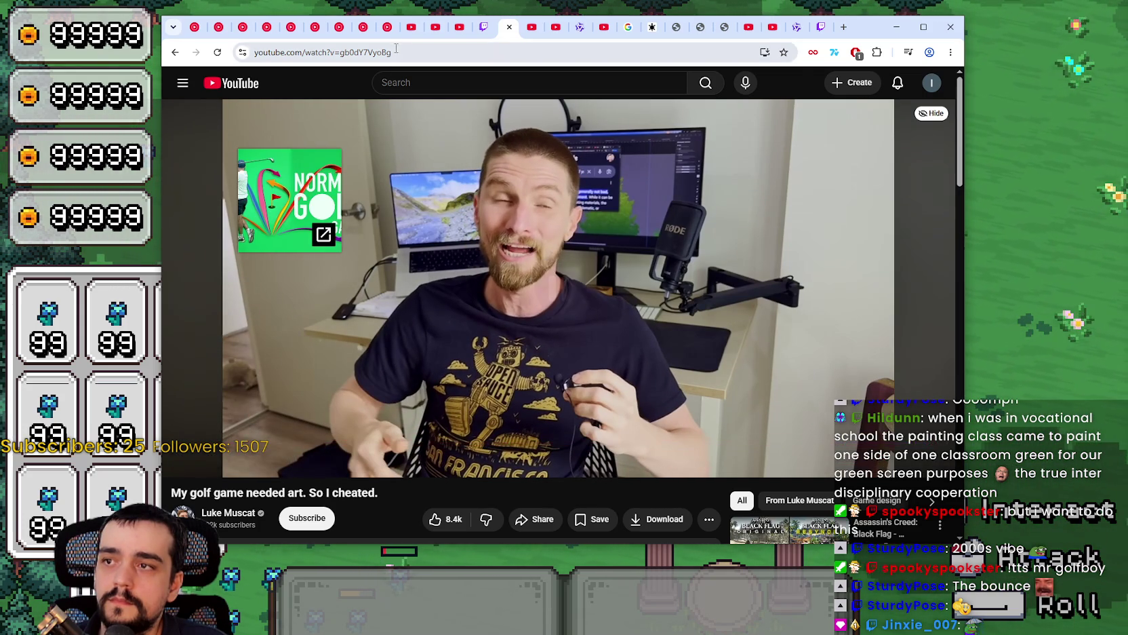
{"action": "key", "text": "Escape"}
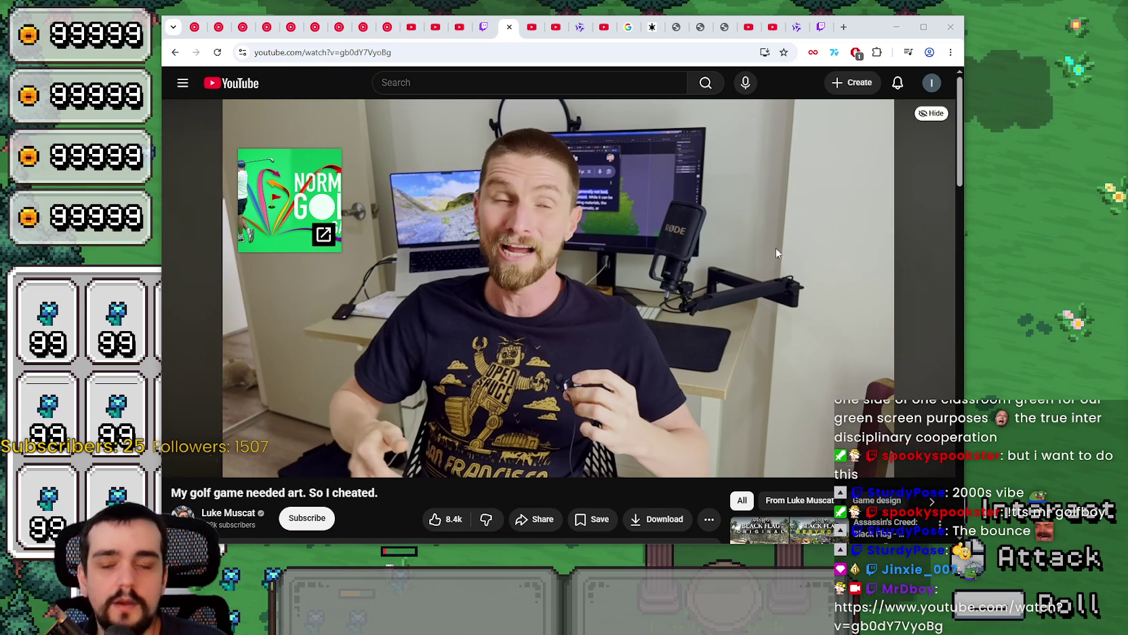
Scroll to the video's description and comments, then open the Normal Golf Game Demo Steam page.
{"action": "scroll", "coordinate": [429, 299], "scroll_direction": "down", "scroll_amount": 2}
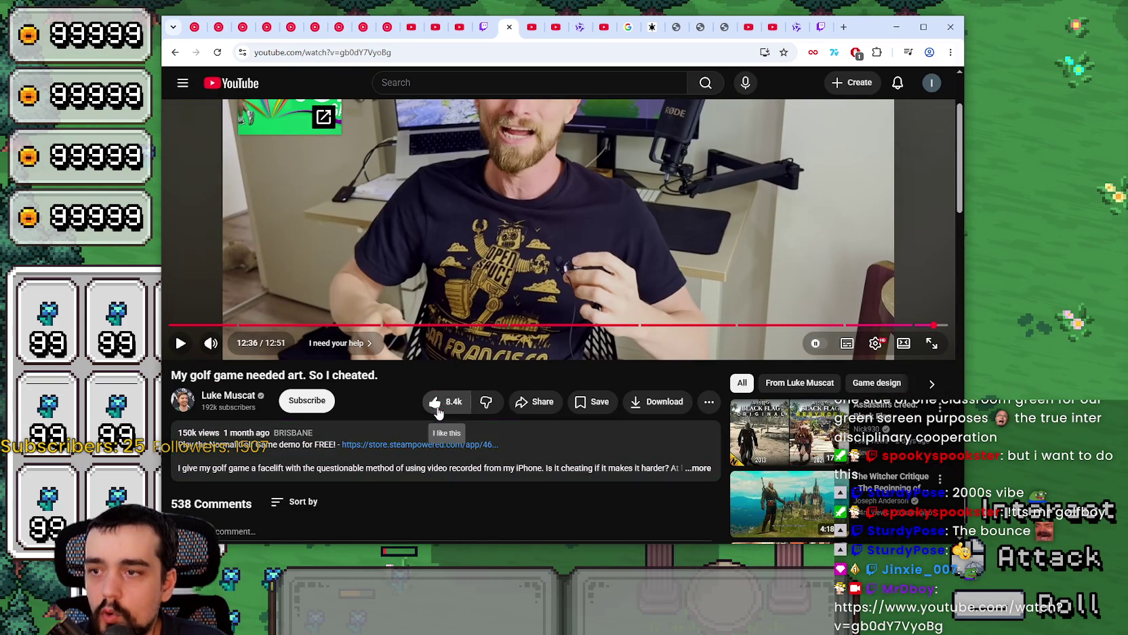
{"action": "scroll", "coordinate": [400, 422], "scroll_direction": "down", "scroll_amount": 2}
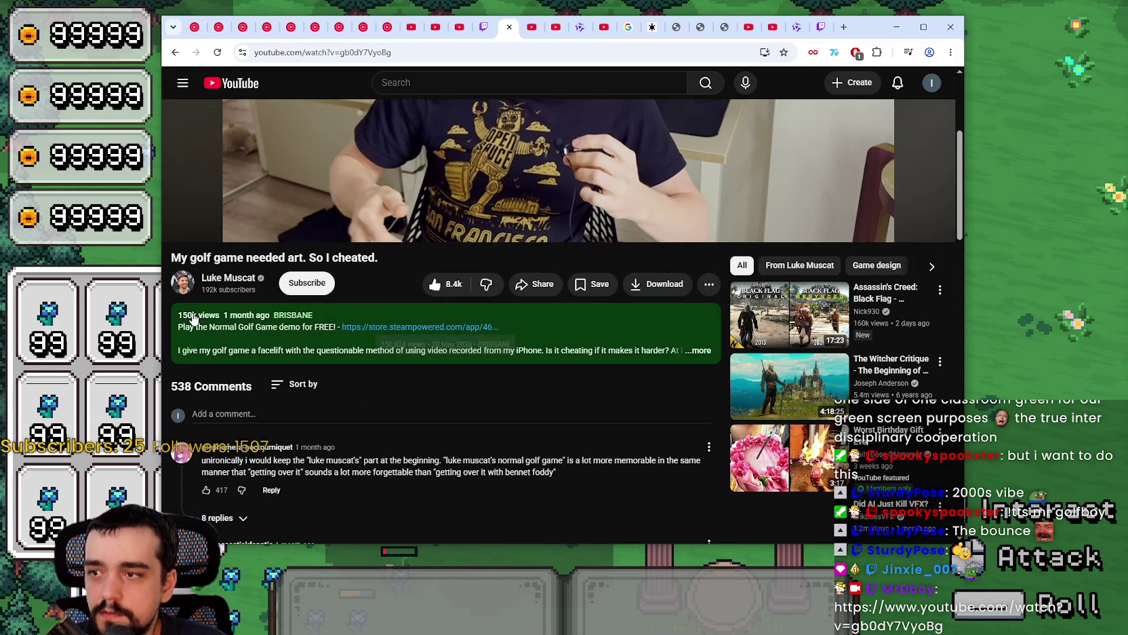
{"action": "mouse_move", "coordinate": [182, 326]}
{"action": "scroll", "coordinate": [328, 467], "scroll_direction": "down", "scroll_amount": 2}
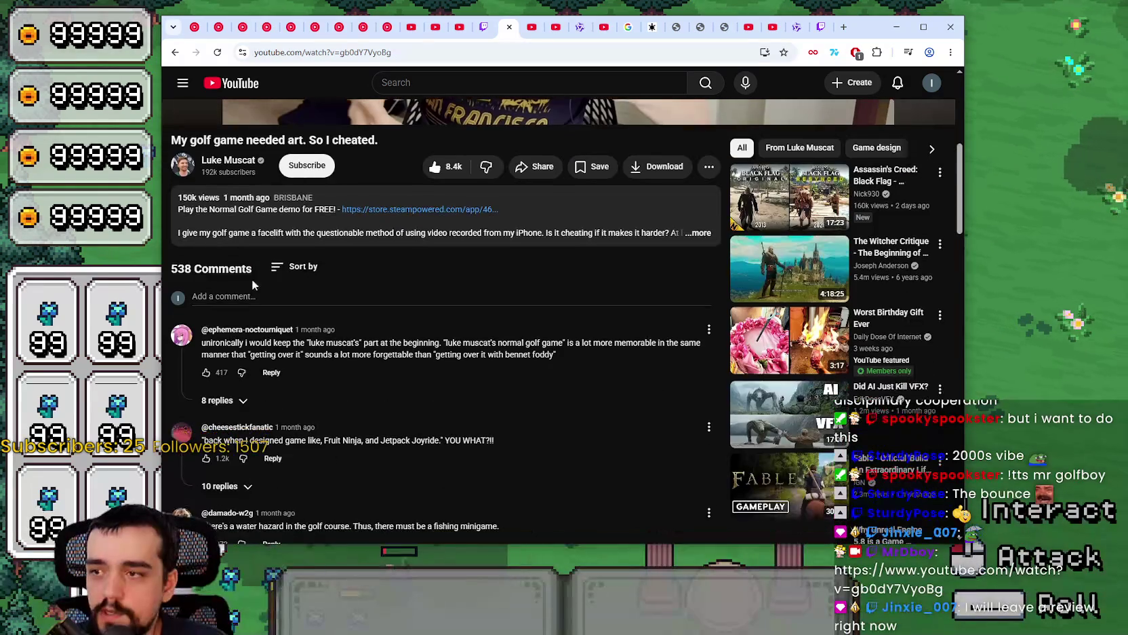
{"action": "scroll", "coordinate": [415, 425], "scroll_direction": "up", "scroll_amount": 6}
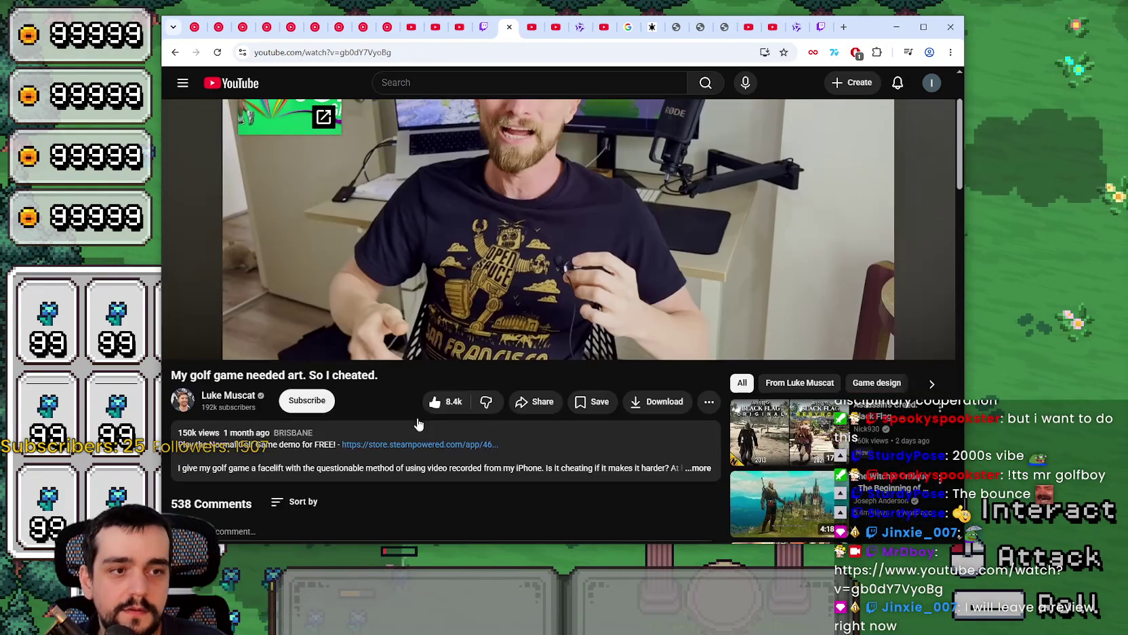
{"action": "scroll", "coordinate": [660, 348], "scroll_direction": "down", "scroll_amount": 3}
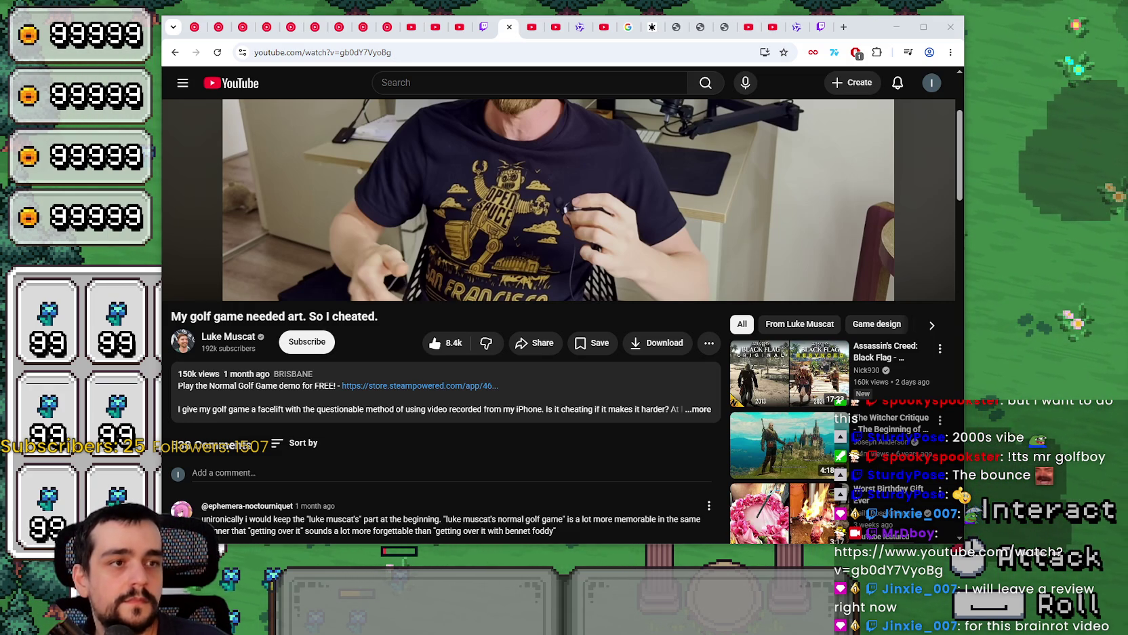
{"action": "left_click", "coordinate": [420, 385]}
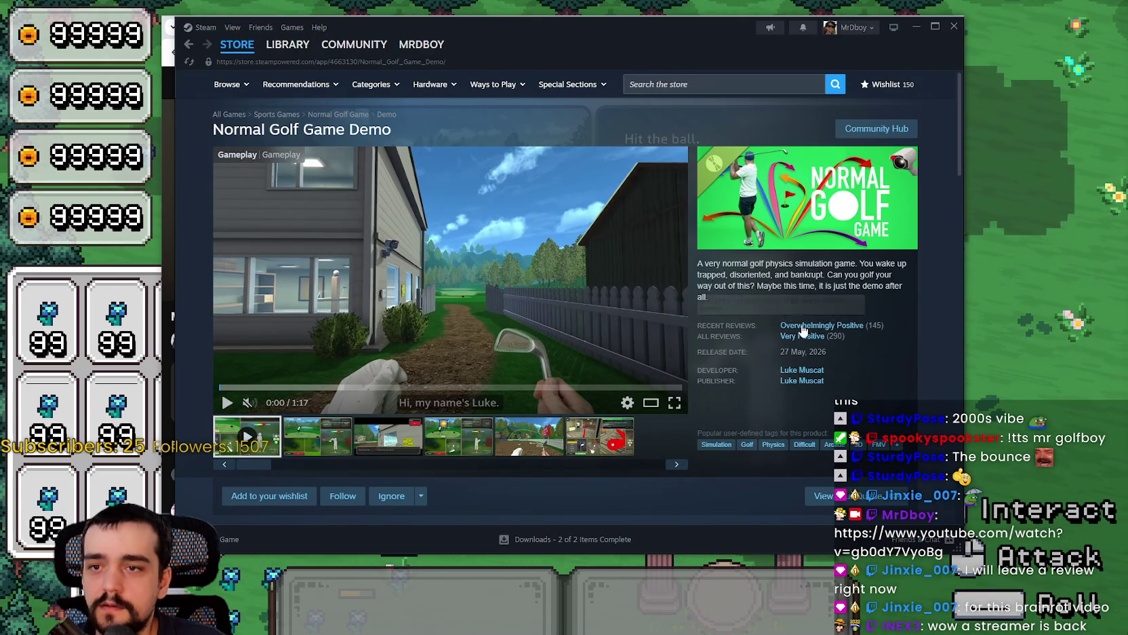
Look over the developer's four Steam titles, then return to the YouTube video page.
{"action": "mouse_move", "coordinate": [806, 344]}
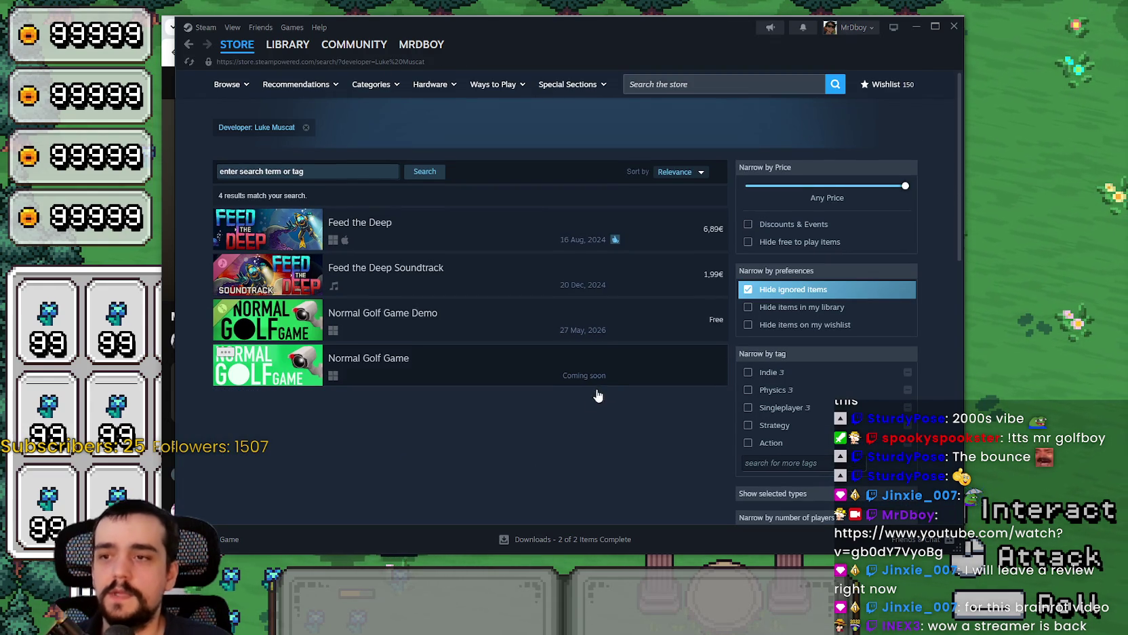
{"action": "mouse_move", "coordinate": [278, 230]}
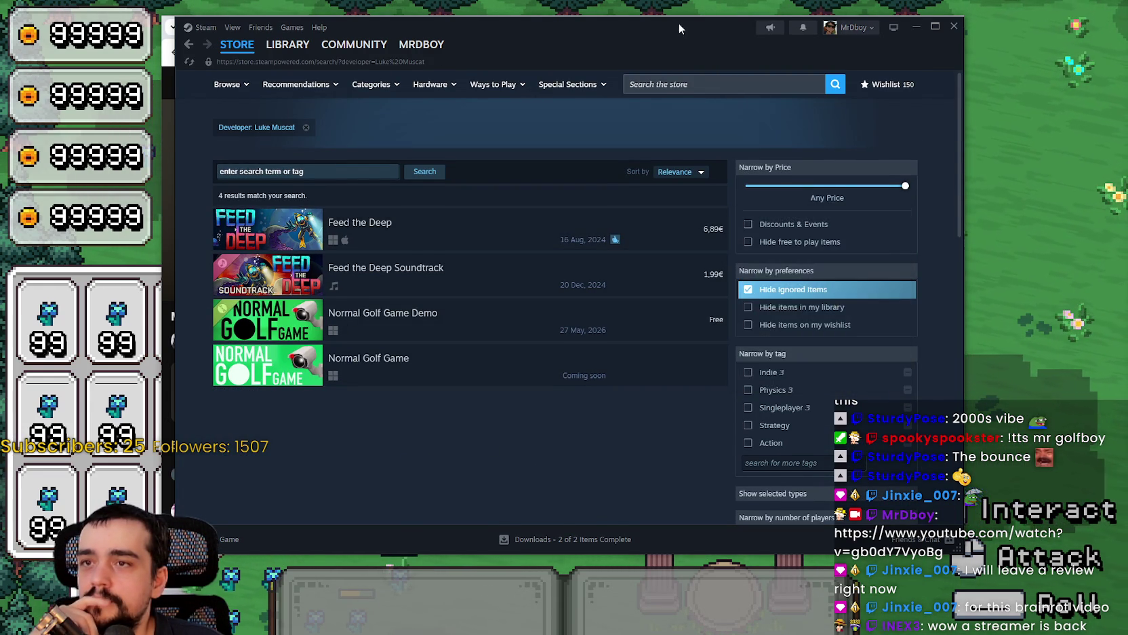
{"action": "key", "text": "alt+Tab"}
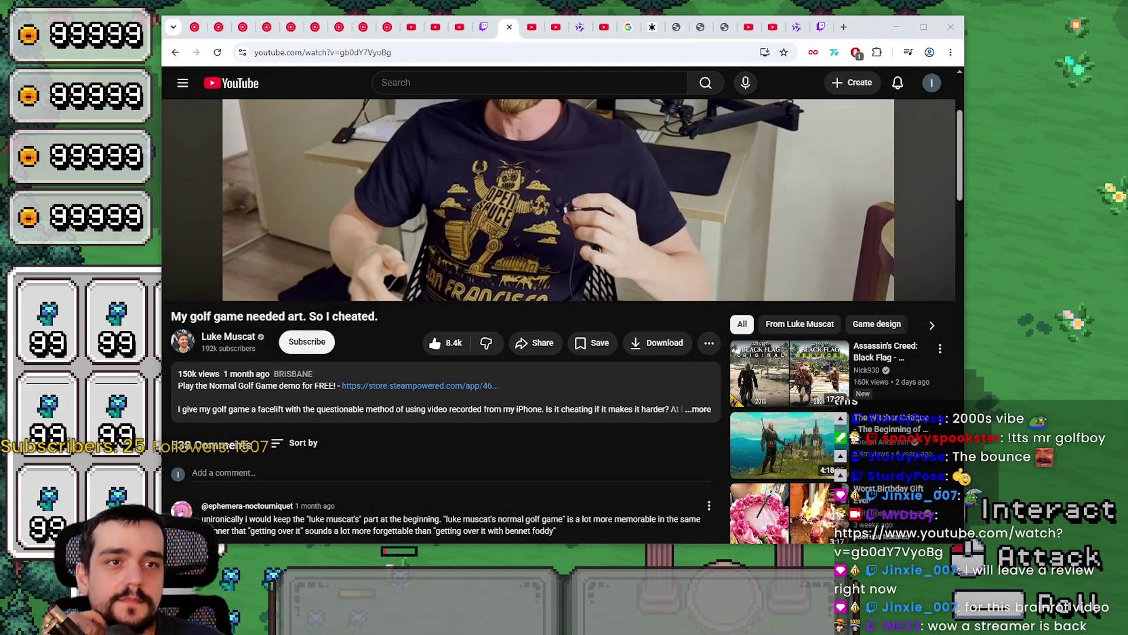
Skim through the video's comments, then switch to the mr-farmboy-steam commit history.
{"action": "scroll", "coordinate": [529, 400], "scroll_direction": "down", "scroll_amount": 3}
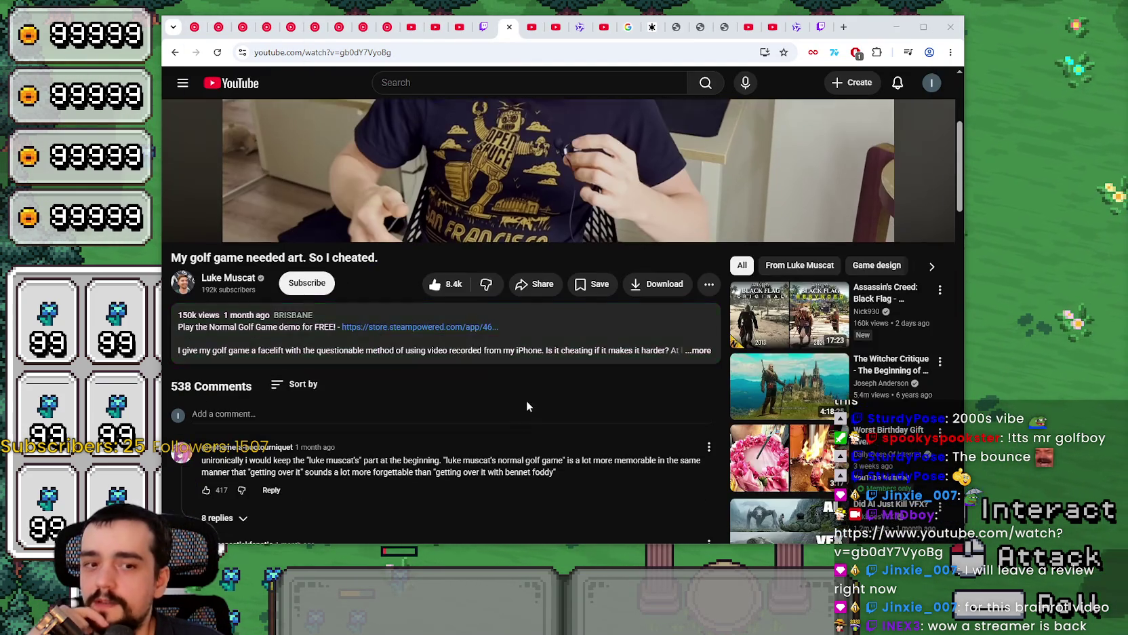
{"action": "scroll", "coordinate": [516, 410], "scroll_direction": "up", "scroll_amount": 2}
{"action": "scroll", "coordinate": [430, 453], "scroll_direction": "down", "scroll_amount": 5}
{"action": "scroll", "coordinate": [430, 450], "scroll_direction": "down", "scroll_amount": 12}
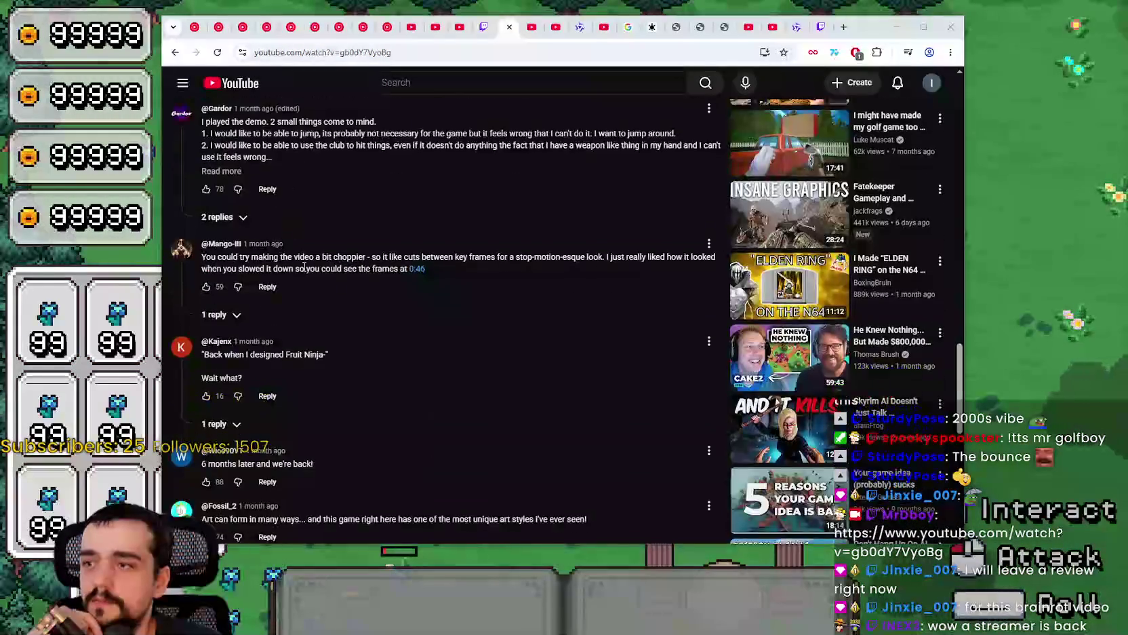
{"action": "scroll", "coordinate": [465, 315], "scroll_direction": "up", "scroll_amount": 6}
{"action": "scroll", "coordinate": [475, 309], "scroll_direction": "up", "scroll_amount": 10}
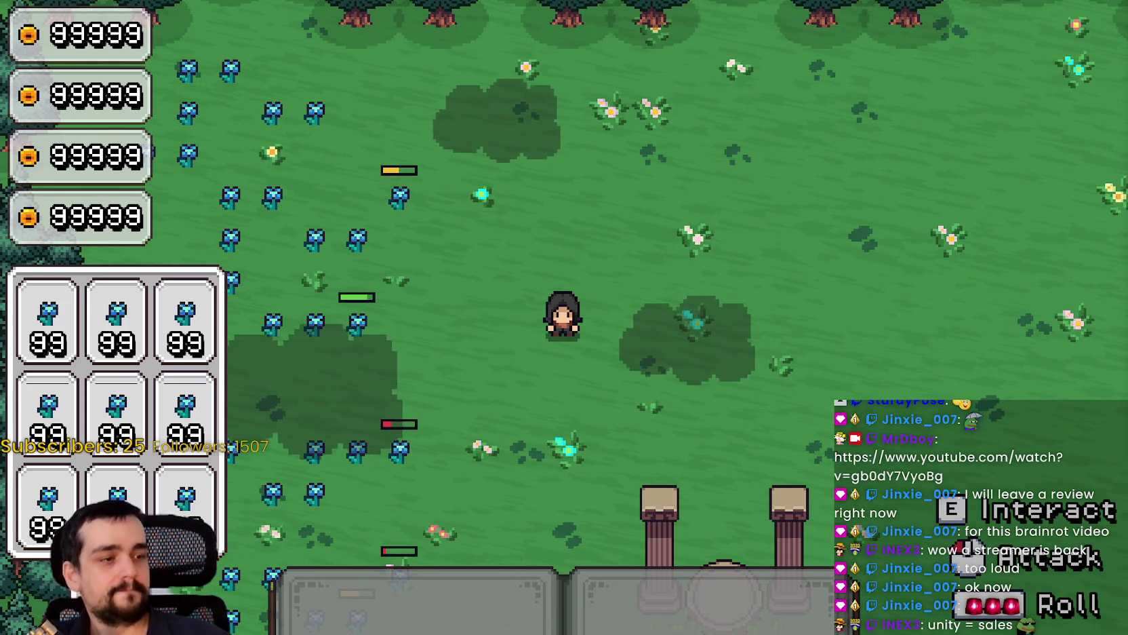
{"action": "key", "text": "alt+Tab"}
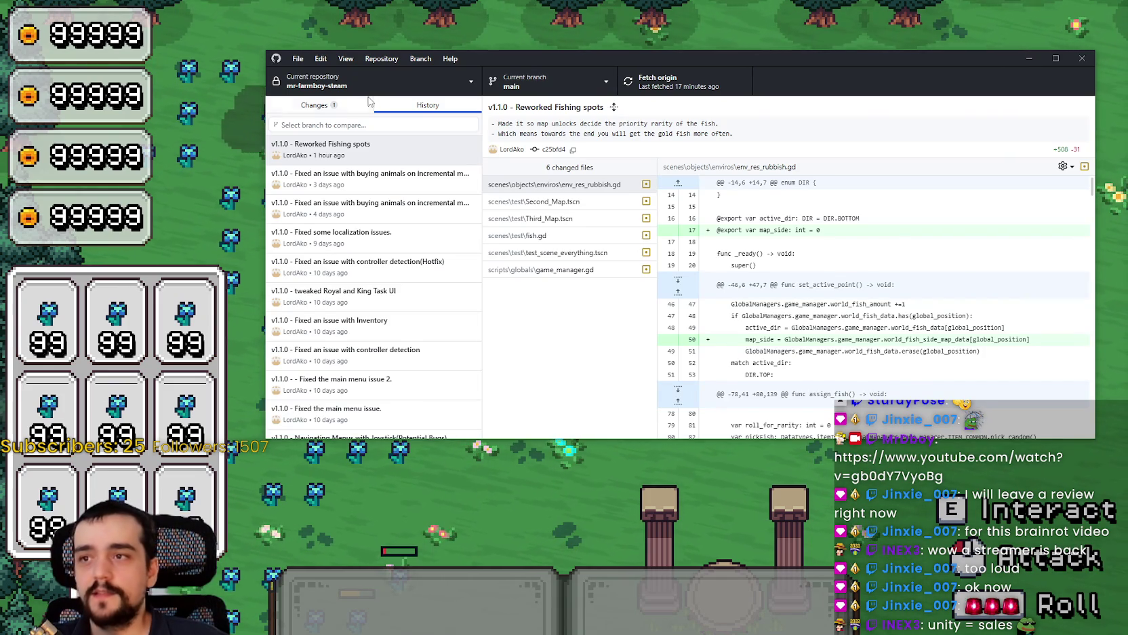
Check the one uncommitted change, the deleted libgodotsteam DLL, and close GitHub Desktop.
{"action": "key", "text": "ctrl+1"}
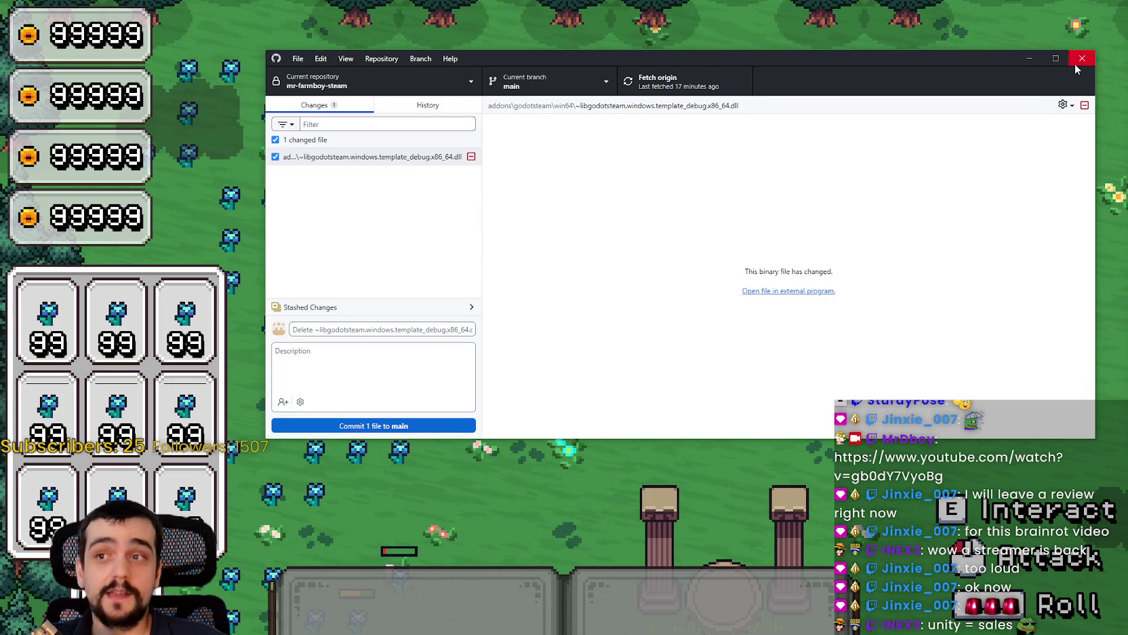
{"action": "left_click", "coordinate": [1076, 65]}
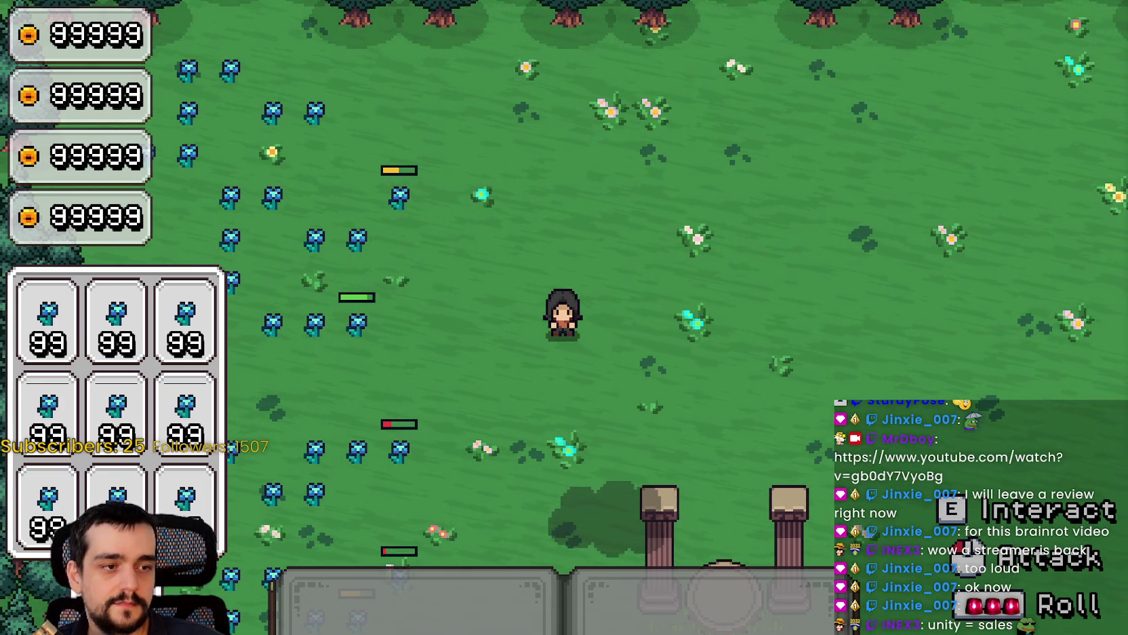
Return to Godot, zoom the resource_plant canvas, and clear the FileSystem filter.
{"action": "key", "text": "alt+Tab"}
{"action": "scroll", "coordinate": [832, 296], "scroll_direction": "down", "scroll_amount": 3}
{"action": "scroll", "coordinate": [814, 281], "scroll_direction": "up", "scroll_amount": 1}
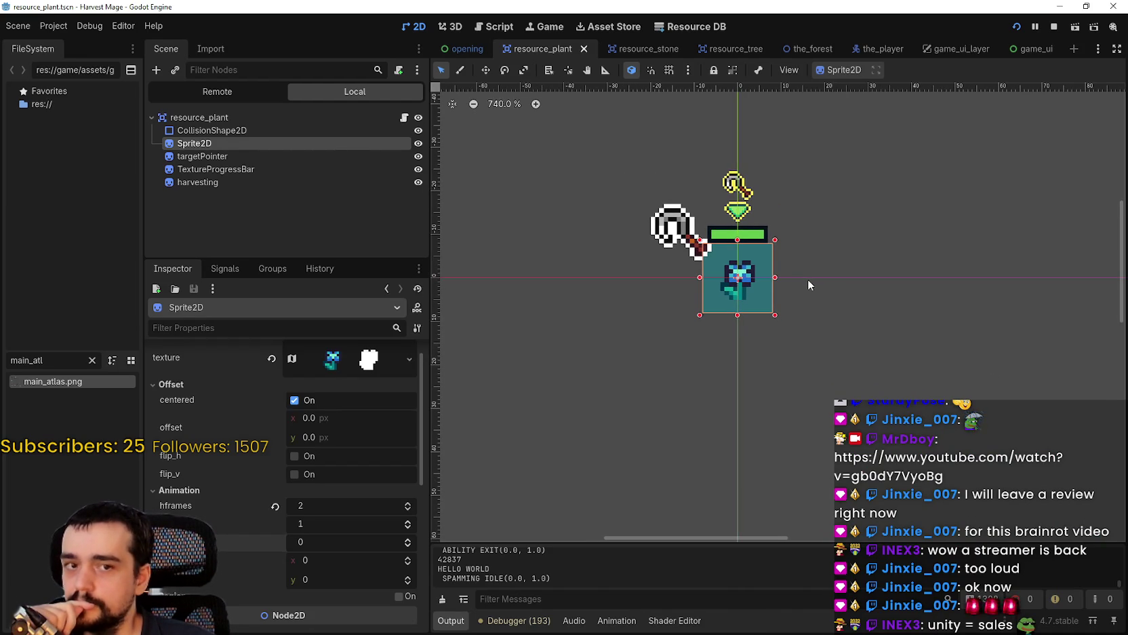
{"action": "scroll", "coordinate": [808, 279], "scroll_direction": "down", "scroll_amount": 2}
{"action": "scroll", "coordinate": [807, 279], "scroll_direction": "down", "scroll_amount": 2}
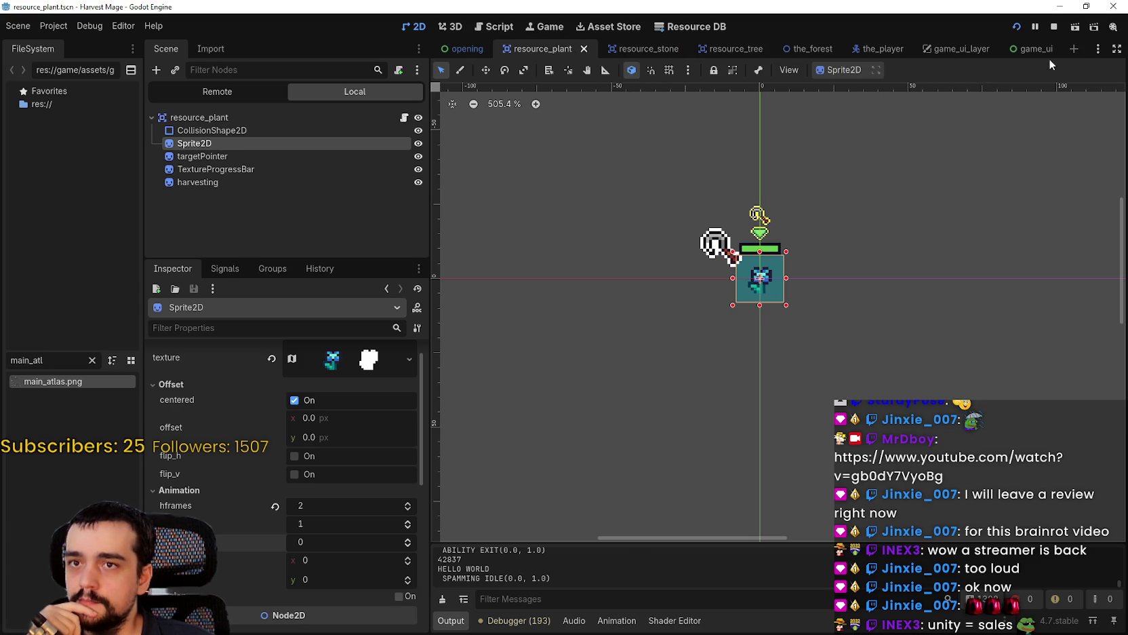
{"action": "left_click", "coordinate": [90, 359]}
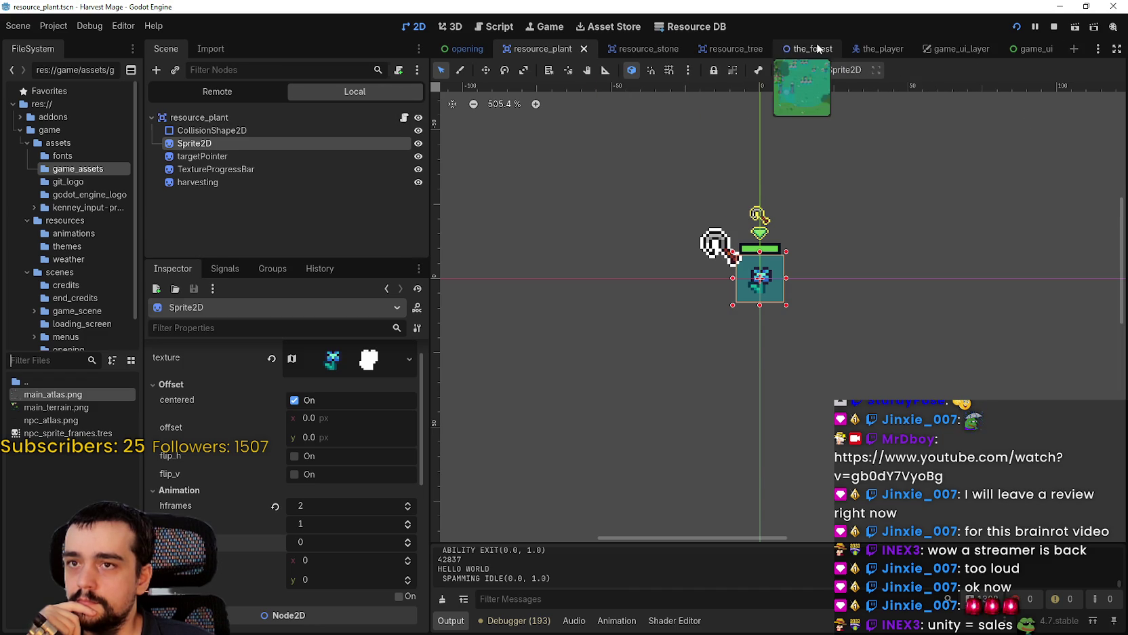
Open the the_forest scene and enlarge the Scene dock to show more nodes.
{"action": "left_click", "coordinate": [795, 48]}
{"action": "scroll", "coordinate": [265, 210], "scroll_direction": "down", "scroll_amount": 10}
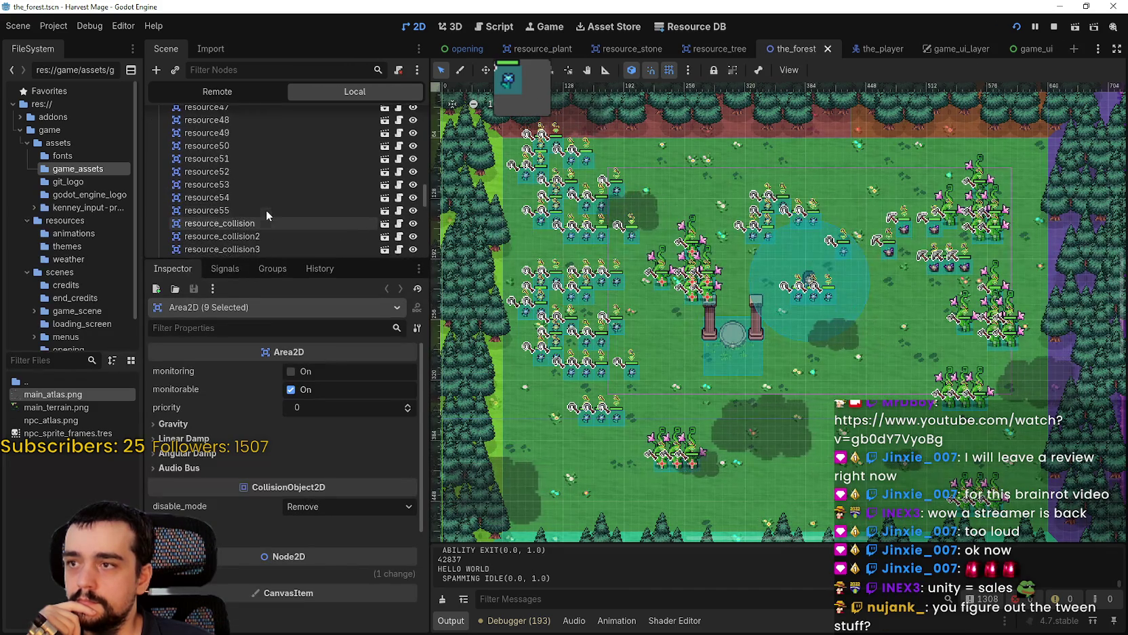
{"action": "scroll", "coordinate": [267, 203], "scroll_direction": "up", "scroll_amount": 10}
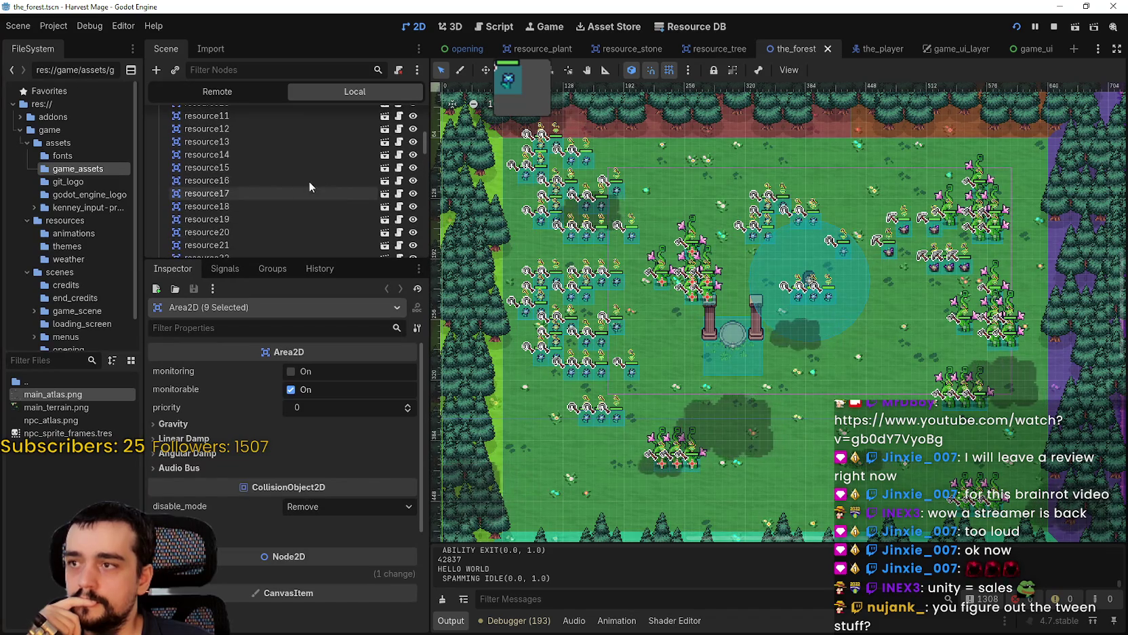
{"action": "left_click_drag", "start_coordinate": [319, 258], "coordinate": [331, 410]}
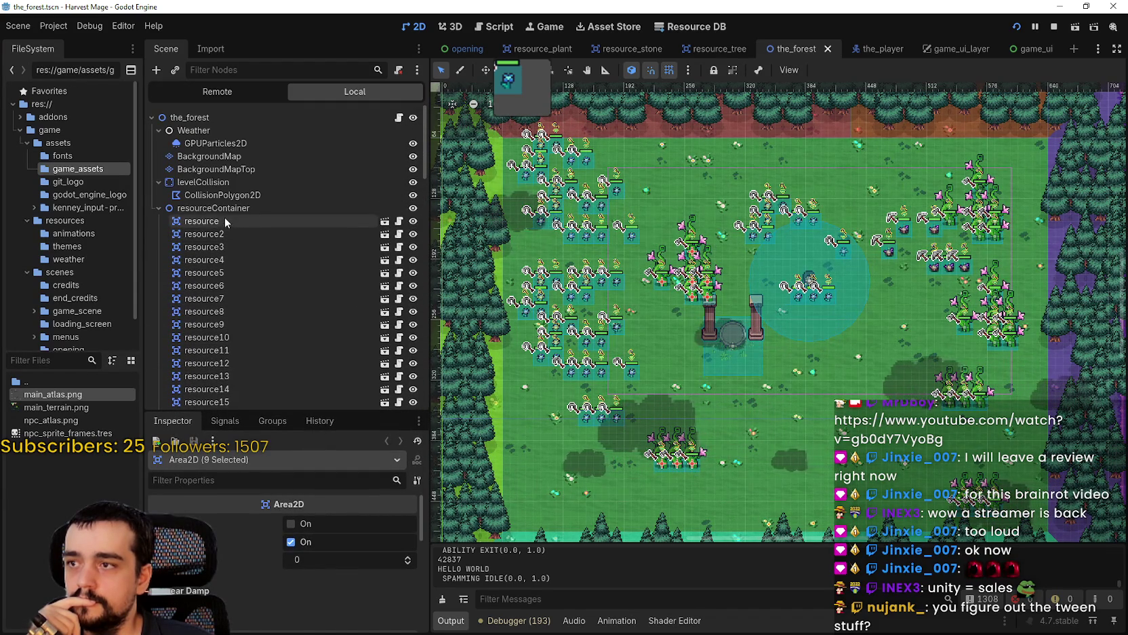
Select resourceContainer, then the resource2 and resource3 nodes.
{"action": "left_click", "coordinate": [230, 207]}
{"action": "scroll", "coordinate": [617, 257], "scroll_direction": "down", "scroll_amount": 2}
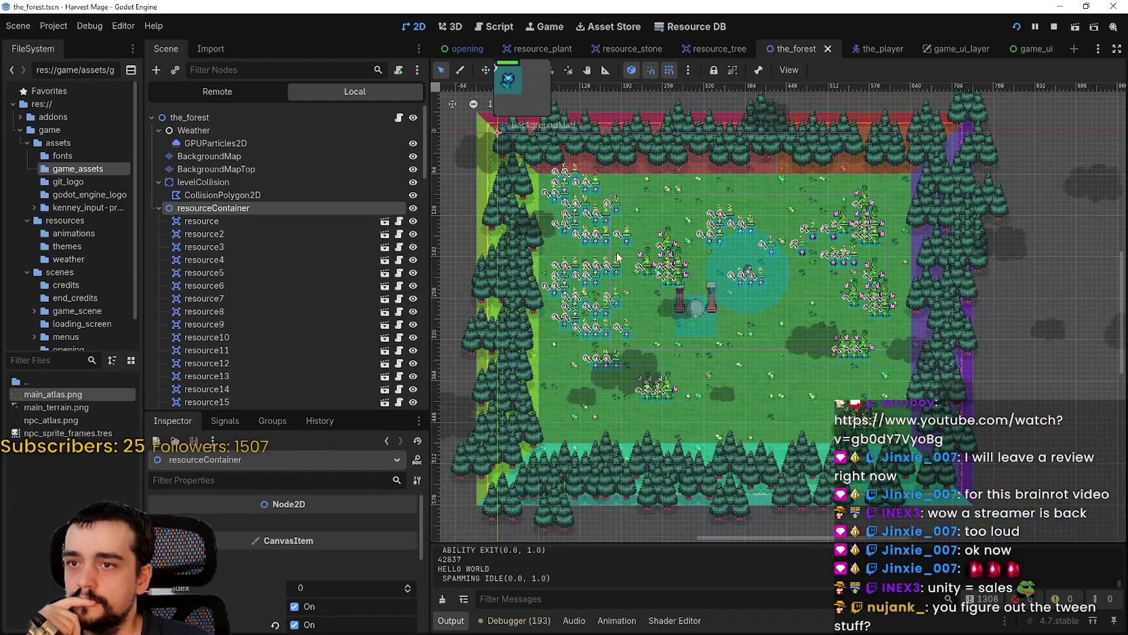
{"action": "left_click", "coordinate": [224, 234]}
{"action": "left_click", "coordinate": [224, 247]}
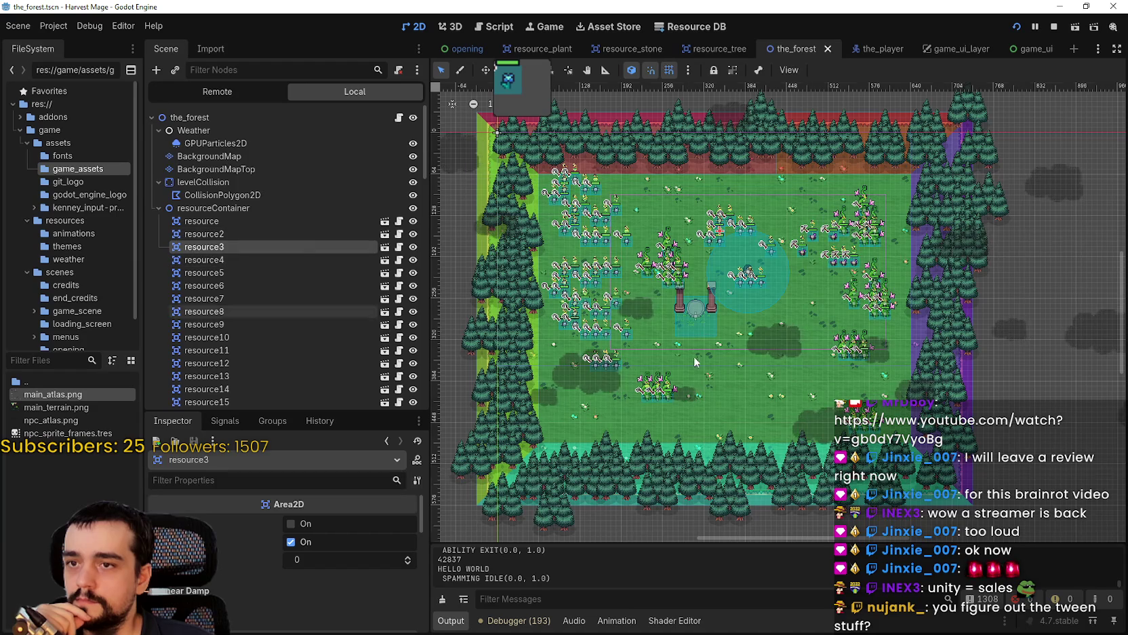
{"action": "scroll", "coordinate": [794, 340], "scroll_direction": "left", "scroll_amount": 1}
{"action": "scroll", "coordinate": [794, 339], "scroll_direction": "down", "scroll_amount": 1}
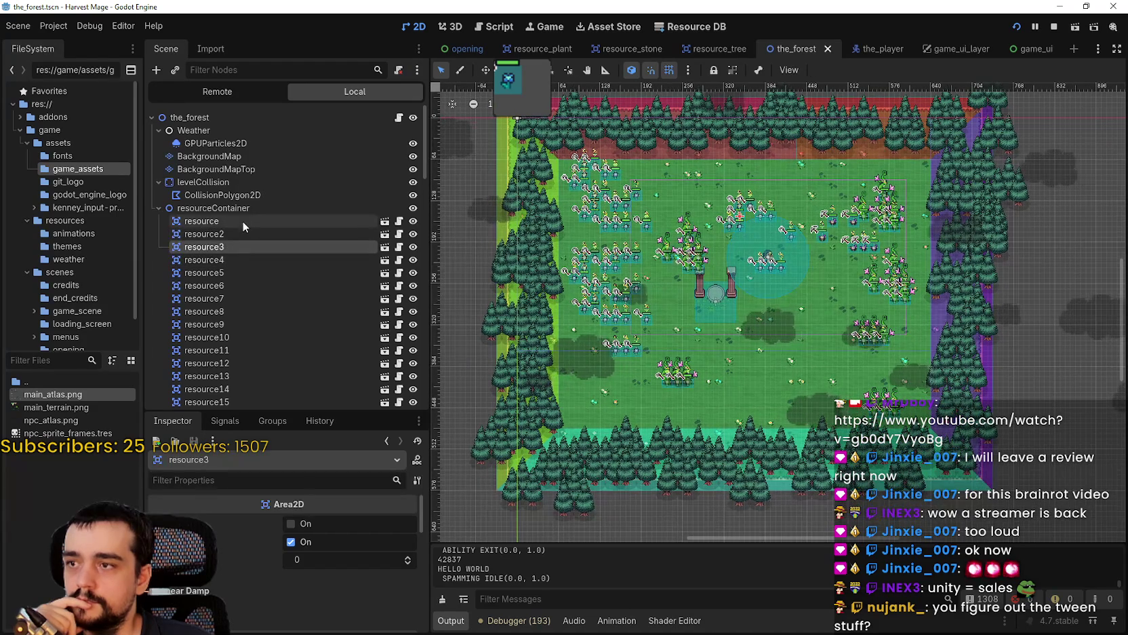
Inspect resource nodes resource4 through resource8 in the Scene dock.
{"action": "double_click", "coordinate": [247, 257]}
{"action": "key", "text": "Escape"}
{"action": "left_click", "coordinate": [263, 272]}
{"action": "left_click", "coordinate": [269, 284]}
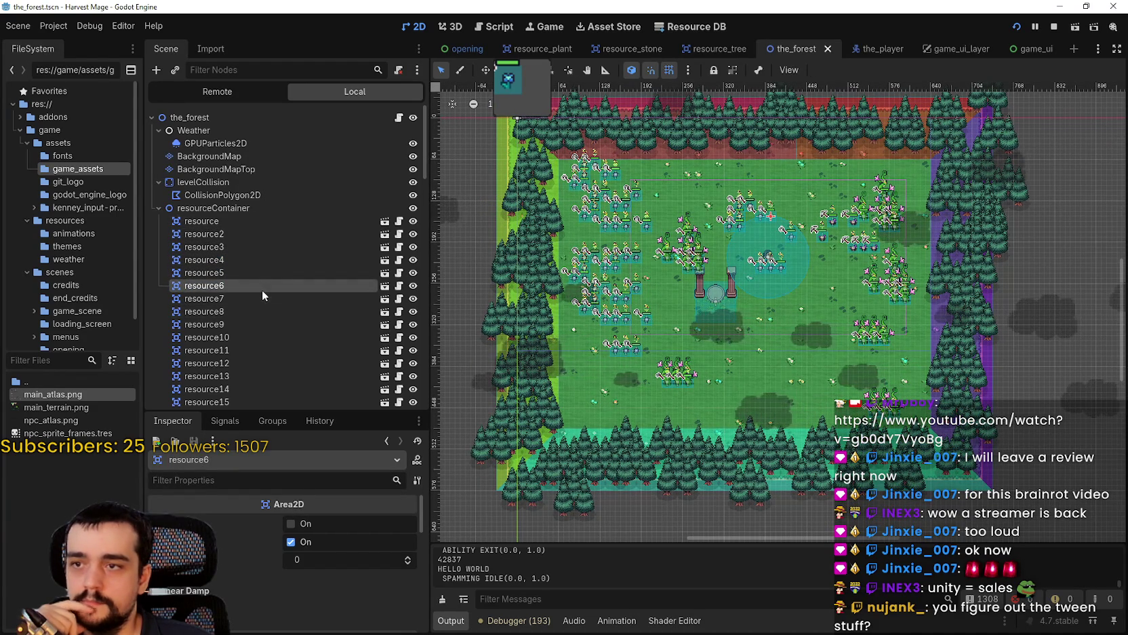
{"action": "left_click", "coordinate": [261, 297]}
{"action": "left_click", "coordinate": [261, 311]}
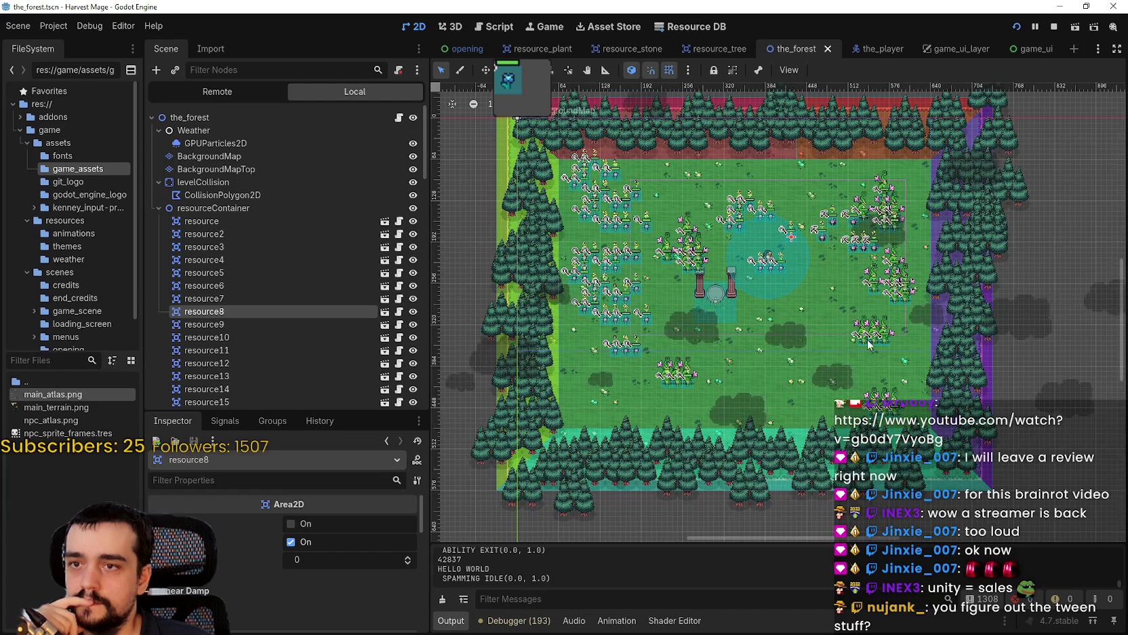
{"action": "scroll", "coordinate": [863, 340], "scroll_direction": "up", "scroll_amount": 2}
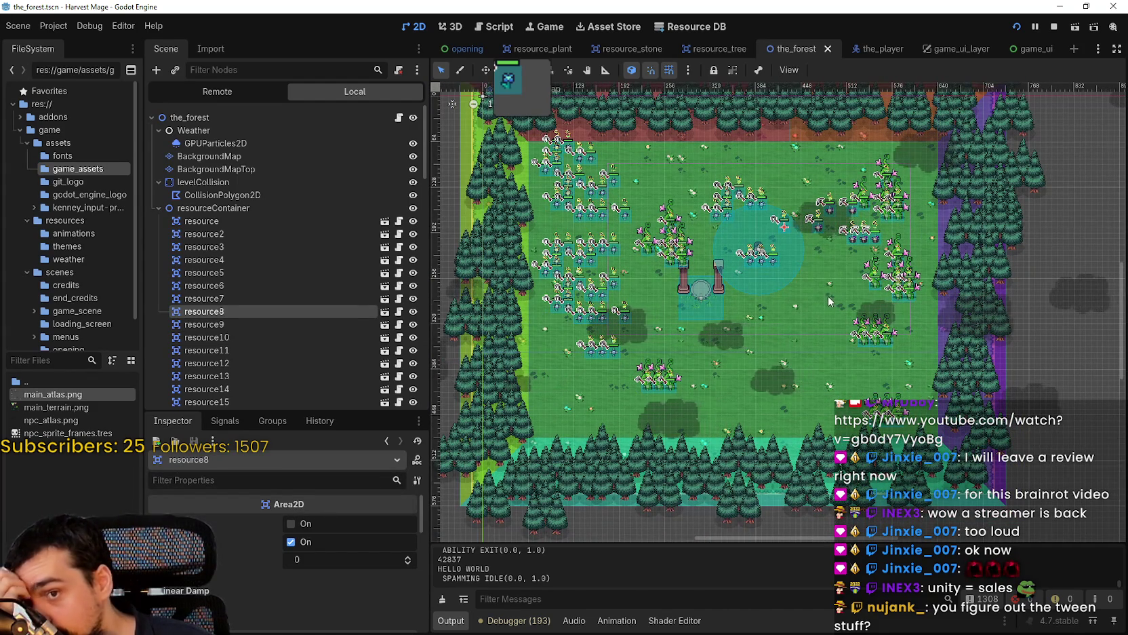
{"action": "scroll", "coordinate": [804, 306], "scroll_direction": "up", "scroll_amount": 2}
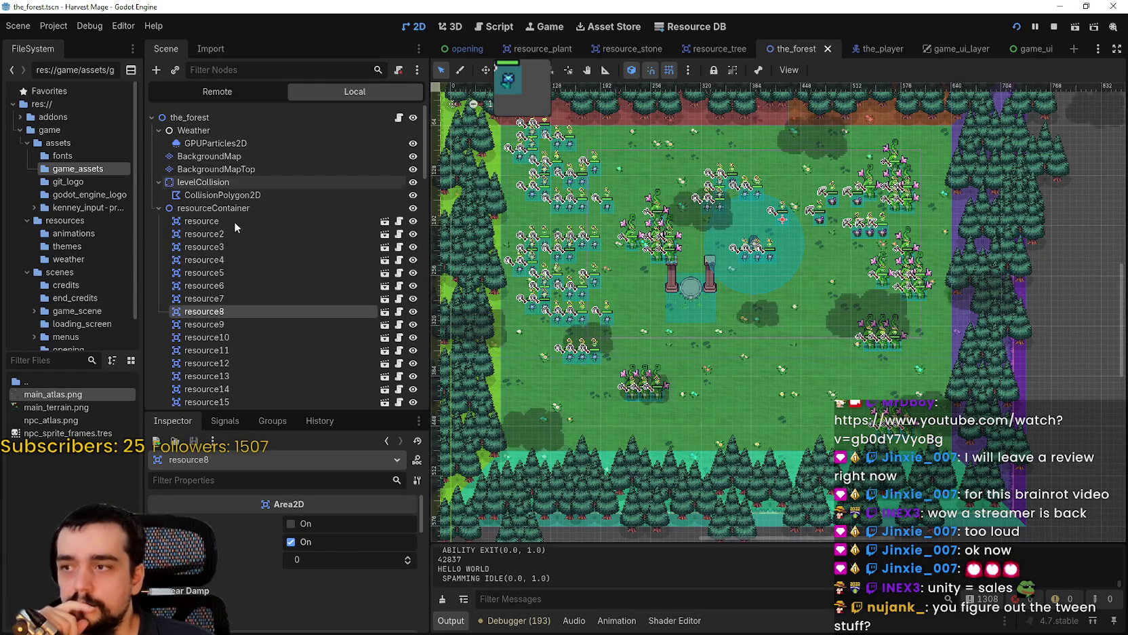
Inspect the first resource node and bring the forest's upper-left area into view.
{"action": "left_click", "coordinate": [326, 223]}
{"action": "left_click_drag", "start_coordinate": [568, 266], "coordinate": [741, 327]}
{"action": "scroll", "coordinate": [693, 227], "scroll_direction": "up", "scroll_amount": 3}
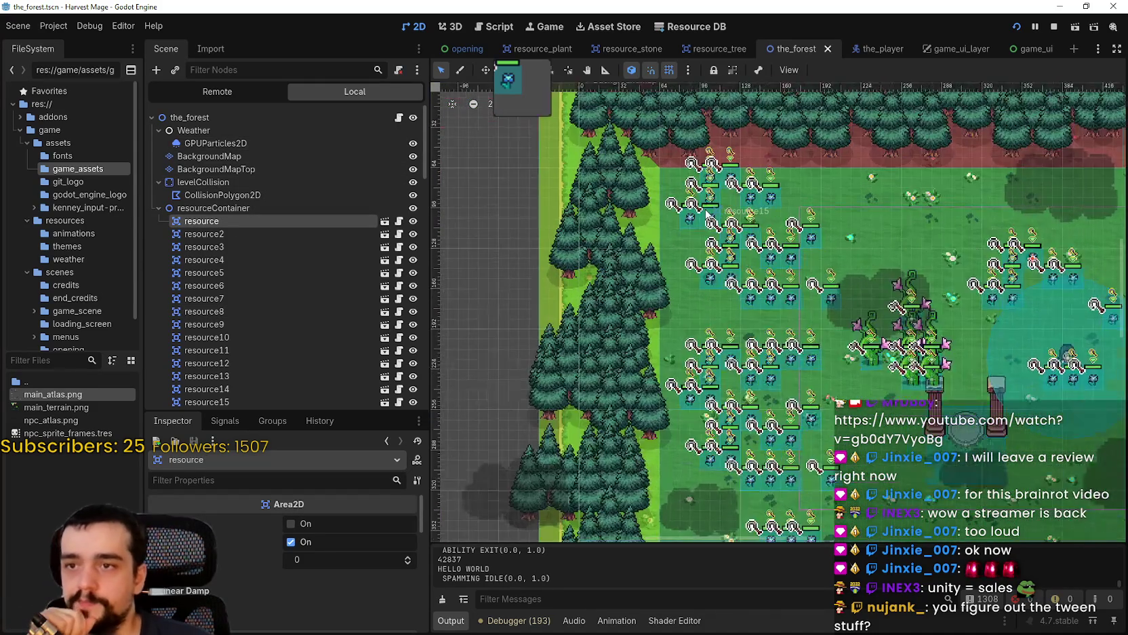
{"action": "scroll", "coordinate": [701, 203], "scroll_direction": "down", "scroll_amount": 3}
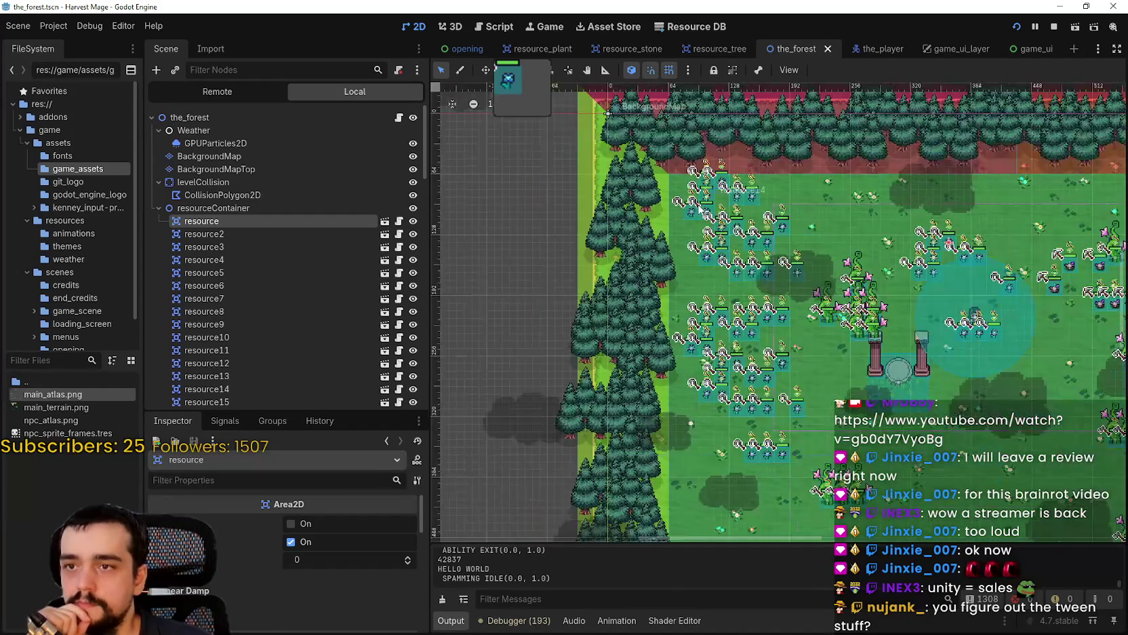
{"action": "scroll", "coordinate": [359, 265], "scroll_direction": "down", "scroll_amount": 5}
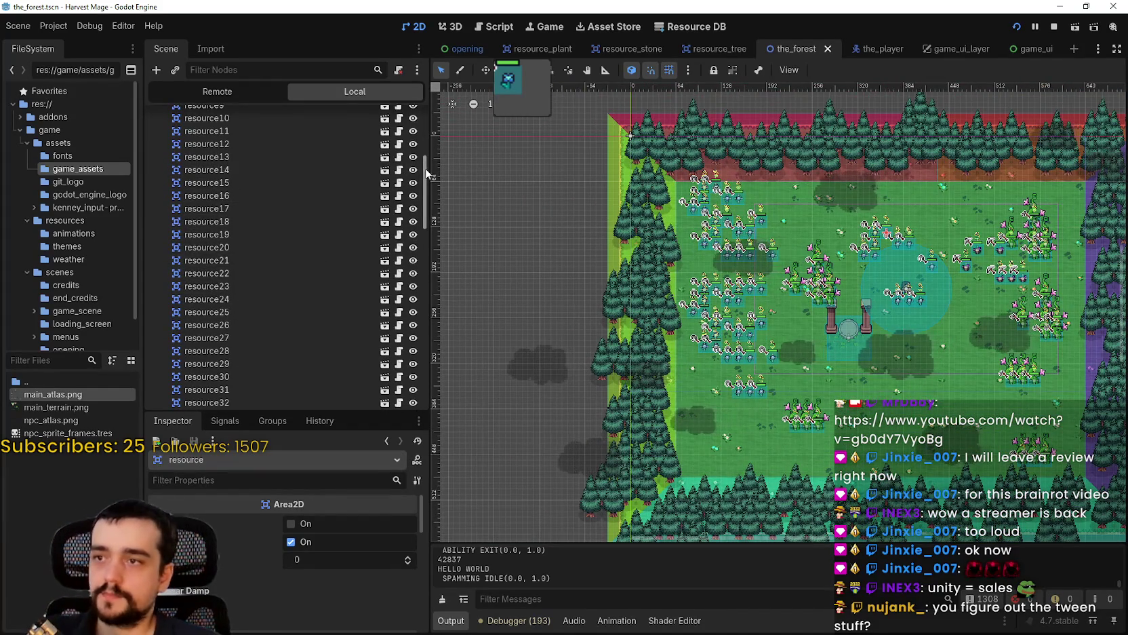
{"action": "scroll", "coordinate": [251, 236], "scroll_direction": "down", "scroll_amount": 5}
{"action": "scroll", "coordinate": [289, 293], "scroll_direction": "up", "scroll_amount": 8}
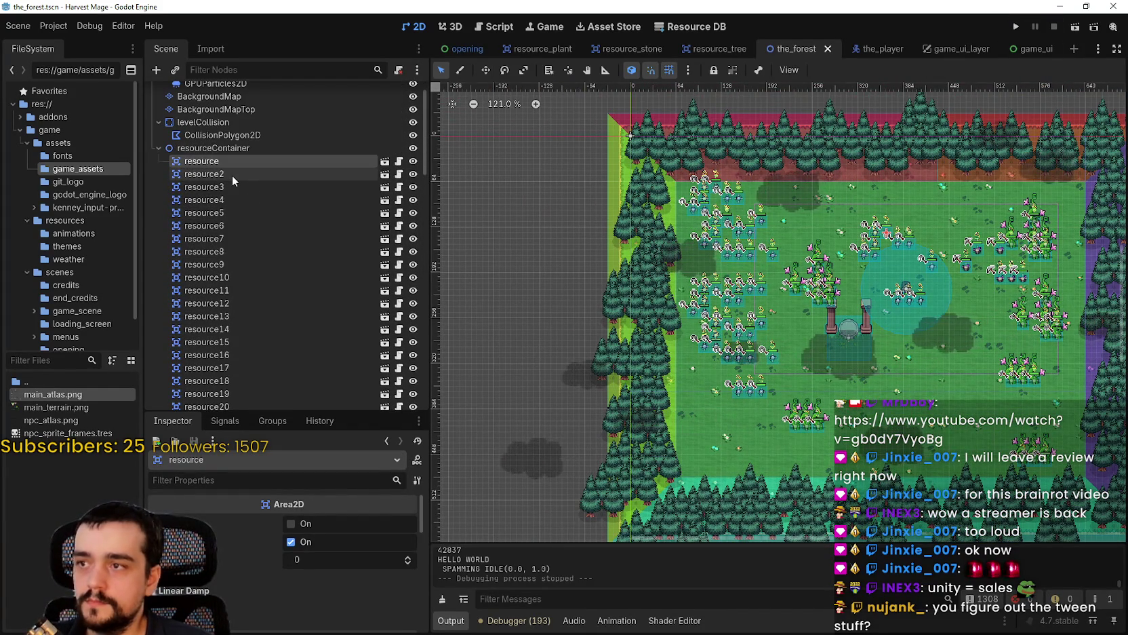
Re-inspect resourceContainer and the first resource node while zooming the forest map.
{"action": "left_click", "coordinate": [216, 145]}
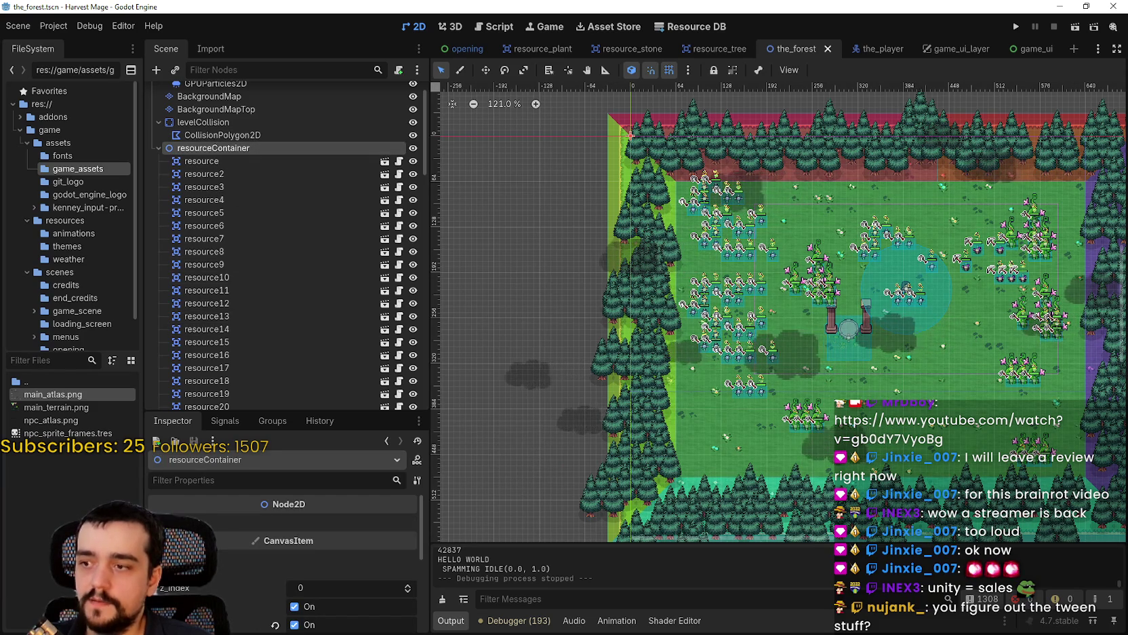
{"action": "scroll", "coordinate": [684, 183], "scroll_direction": "up", "scroll_amount": 5}
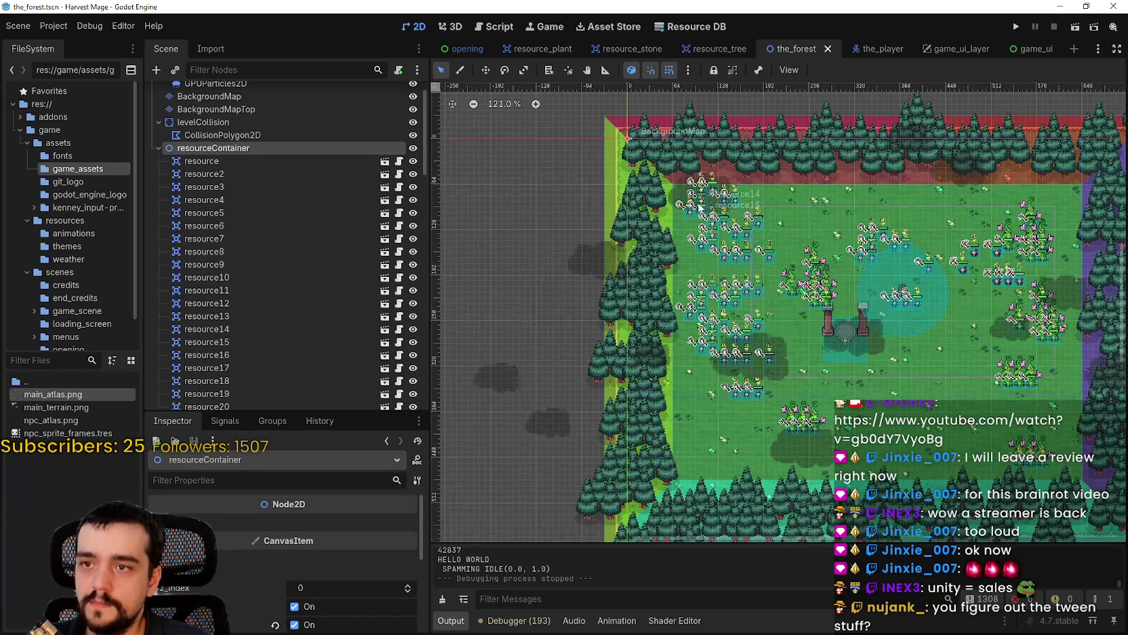
{"action": "scroll", "coordinate": [666, 179], "scroll_direction": "down", "scroll_amount": 3}
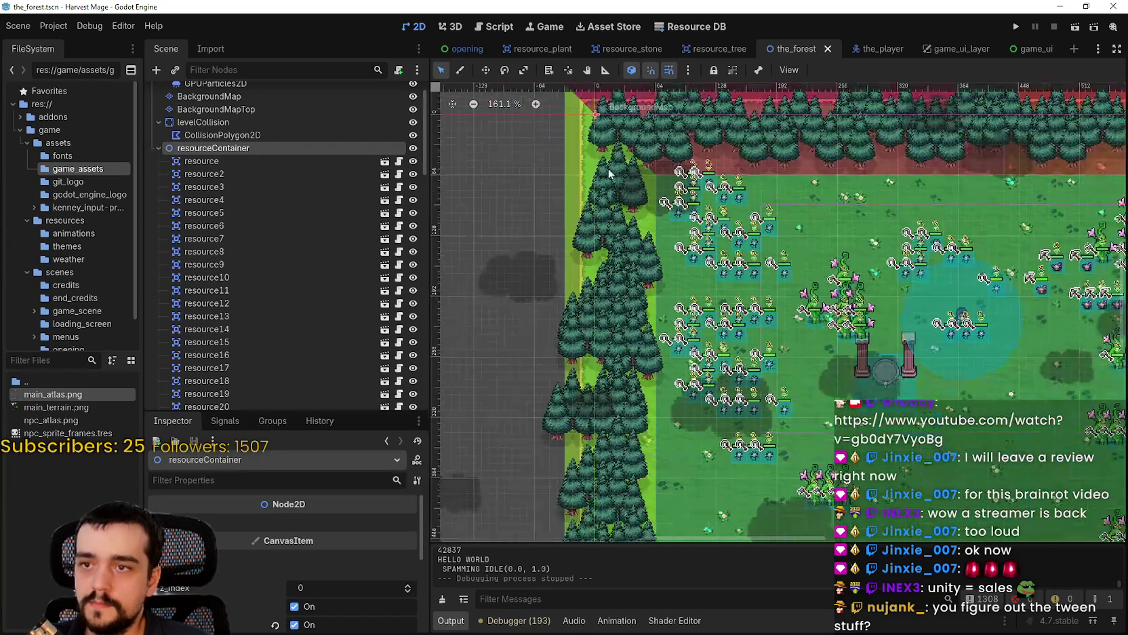
{"action": "left_click", "coordinate": [265, 160]}
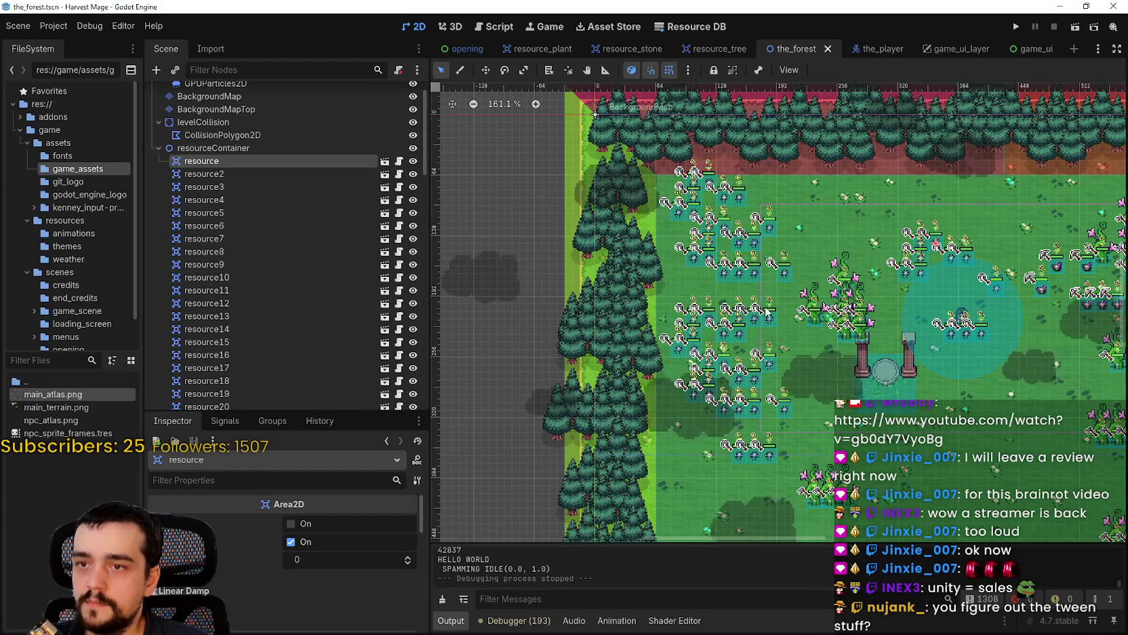
{"action": "scroll", "coordinate": [798, 299], "scroll_direction": "down", "scroll_amount": 2}
{"action": "scroll", "coordinate": [798, 299], "scroll_direction": "down", "scroll_amount": 1}
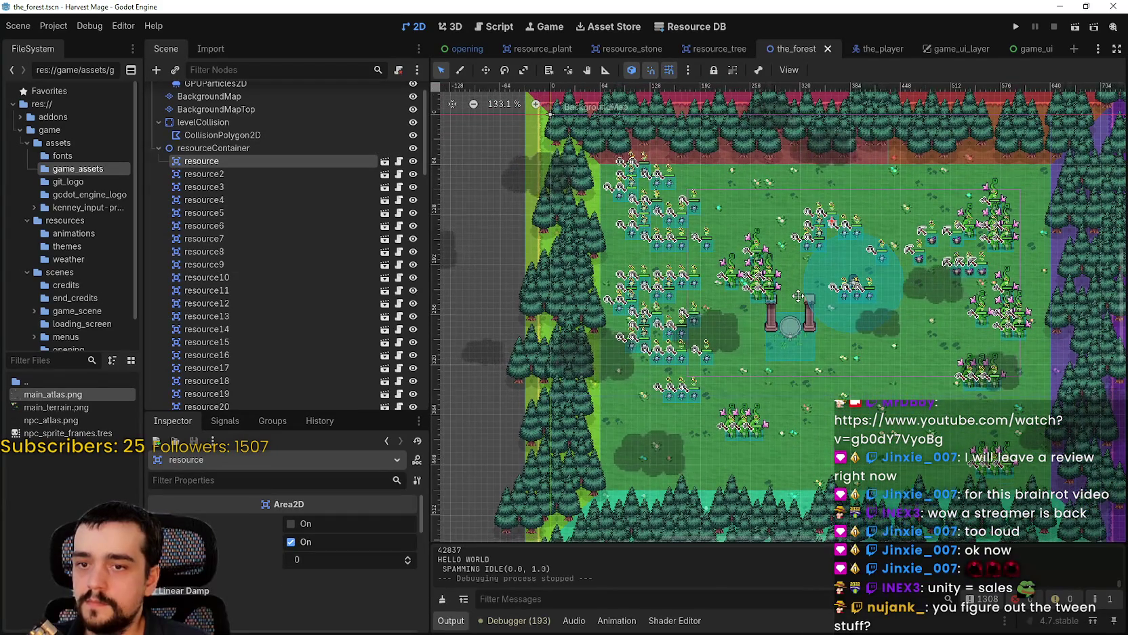
{"action": "scroll", "coordinate": [1043, 475], "scroll_direction": "up", "scroll_amount": 8}
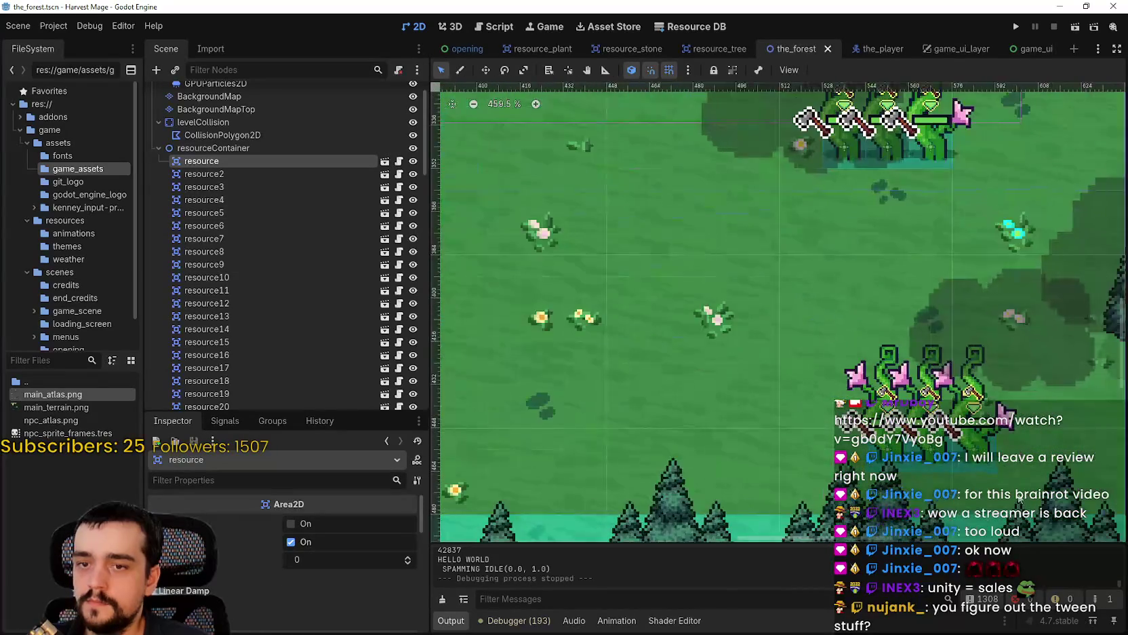
Launch Harvest Mage and reach gameplay showing 99999 of each resource.
{"action": "scroll", "coordinate": [1017, 487], "scroll_direction": "down", "scroll_amount": 8}
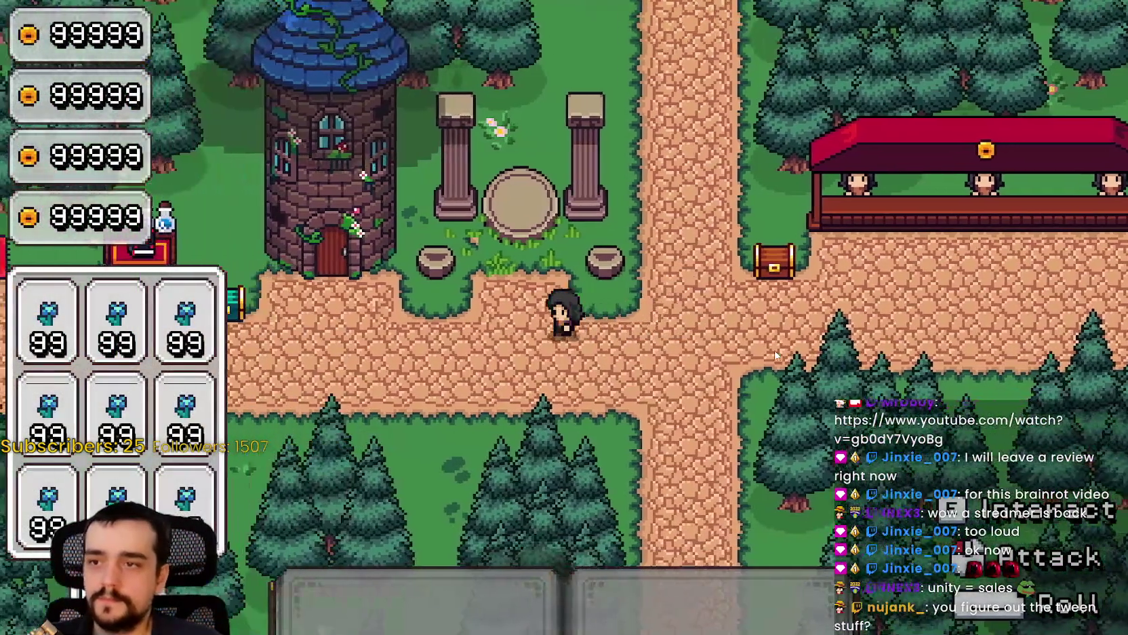
Walk up into the field and cut the blue flowers beside the character.
{"action": "key", "text": "w"}
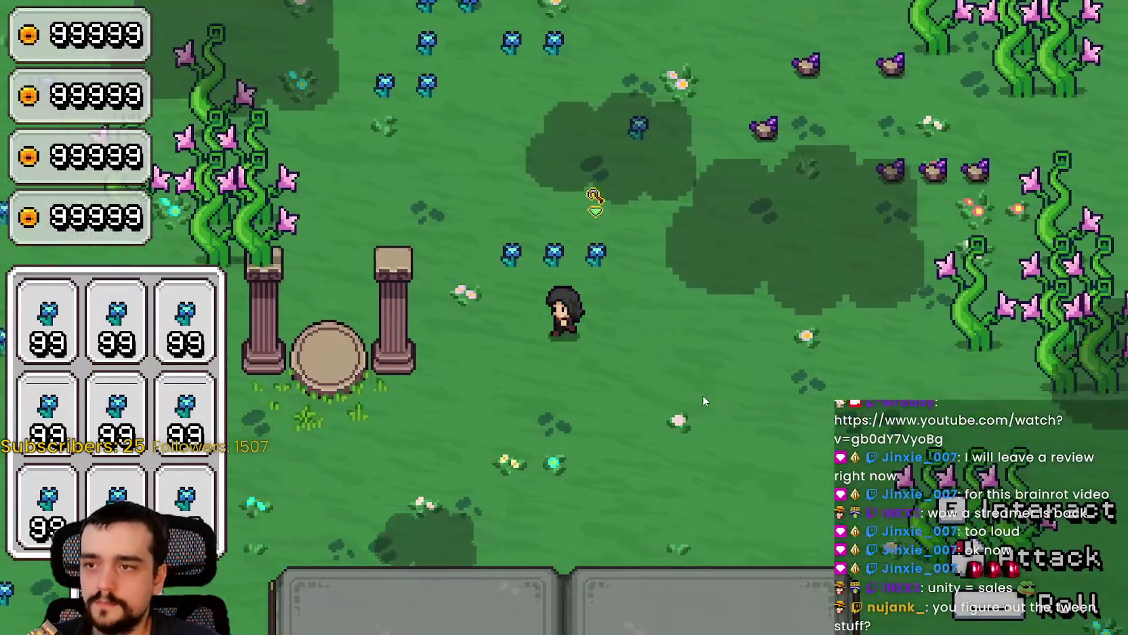
{"action": "left_click", "coordinate": [724, 400]}
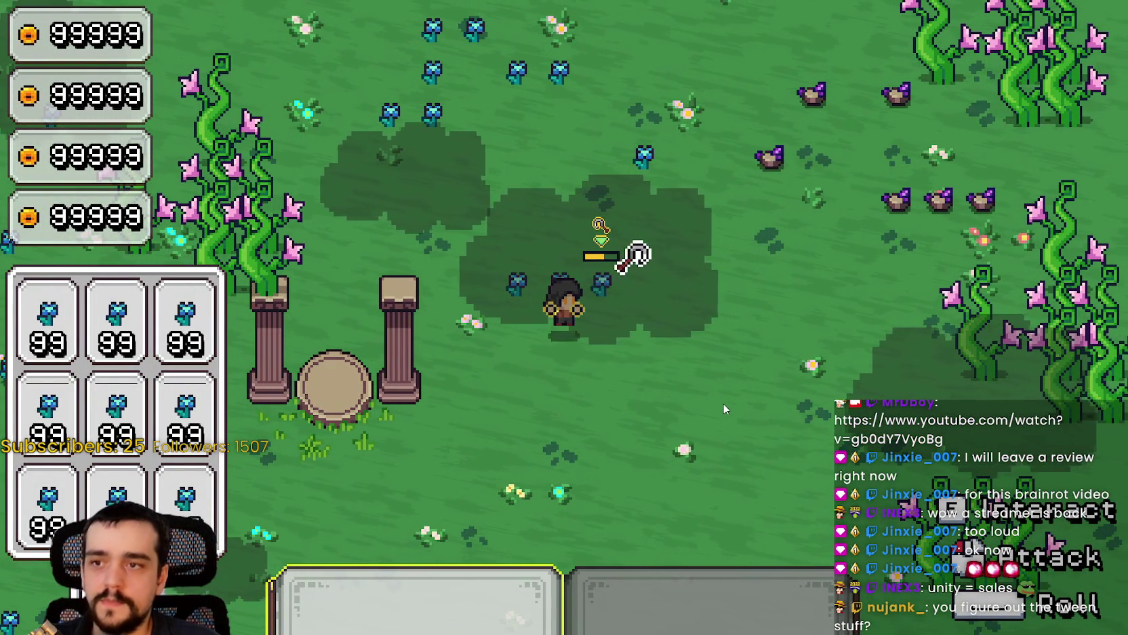
{"action": "left_click", "coordinate": [723, 402]}
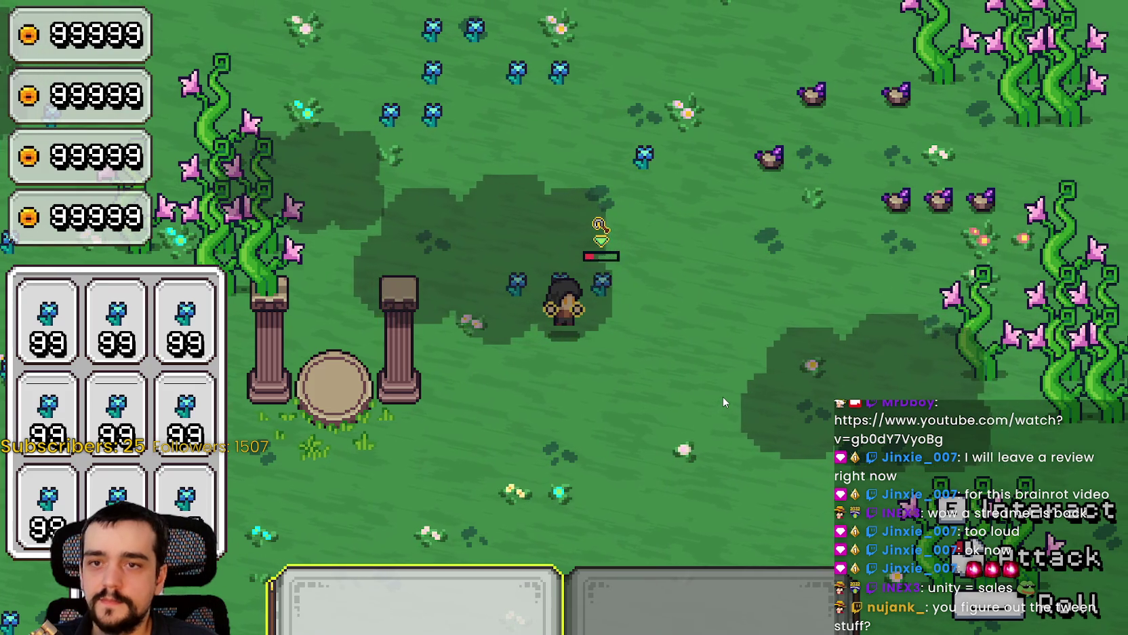
{"action": "left_click", "coordinate": [723, 396]}
Equip the pickaxe and mine the nearby rock repeatedly.
{"action": "key", "text": "w+d"}
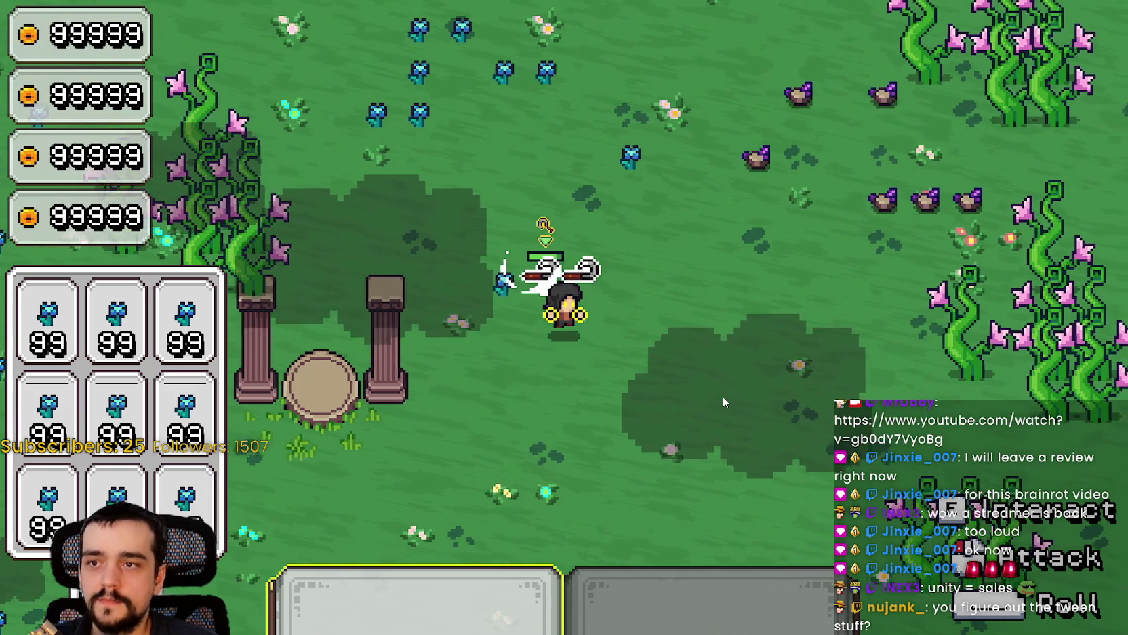
{"action": "key", "text": "1"}
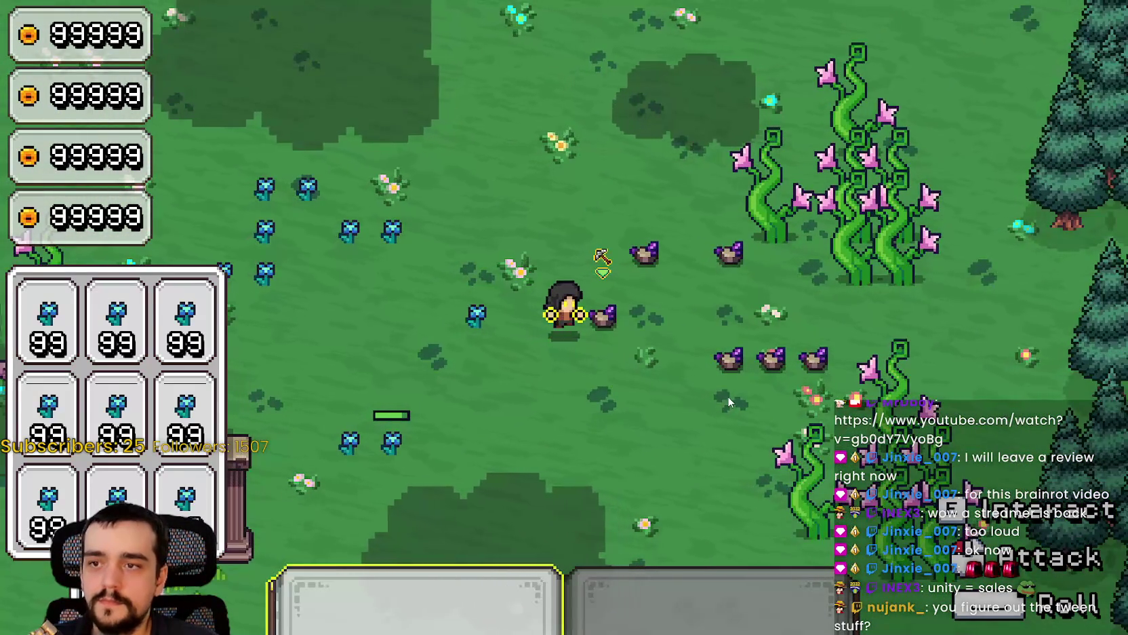
{"action": "left_click", "coordinate": [727, 396]}
{"action": "left_click", "coordinate": [728, 397]}
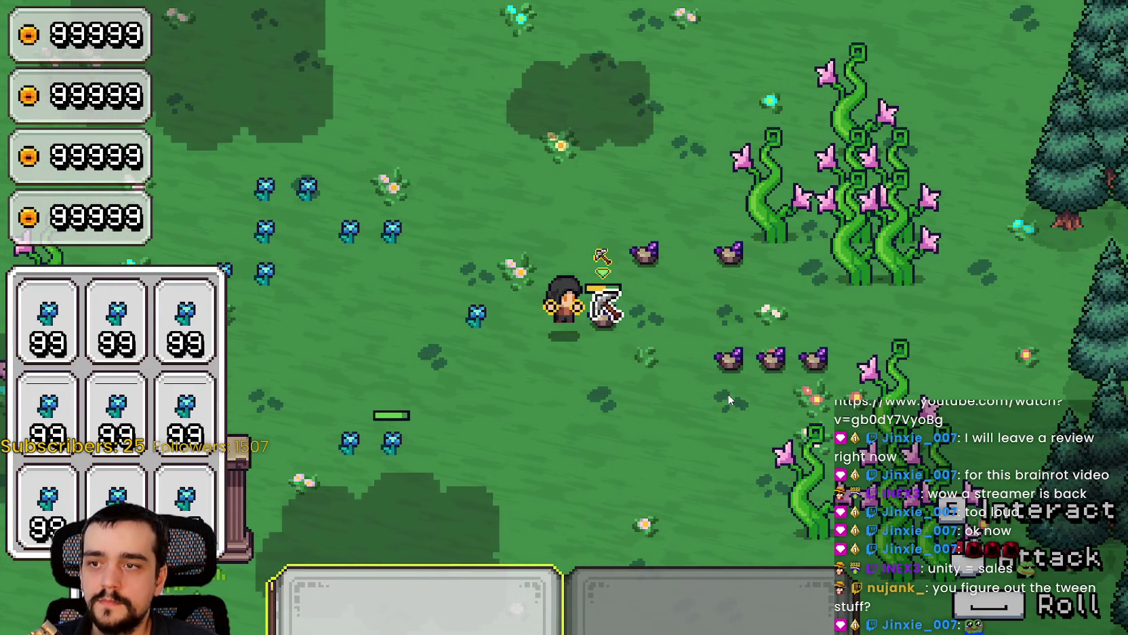
{"action": "left_click", "coordinate": [728, 398]}
{"action": "left_click", "coordinate": [728, 396]}
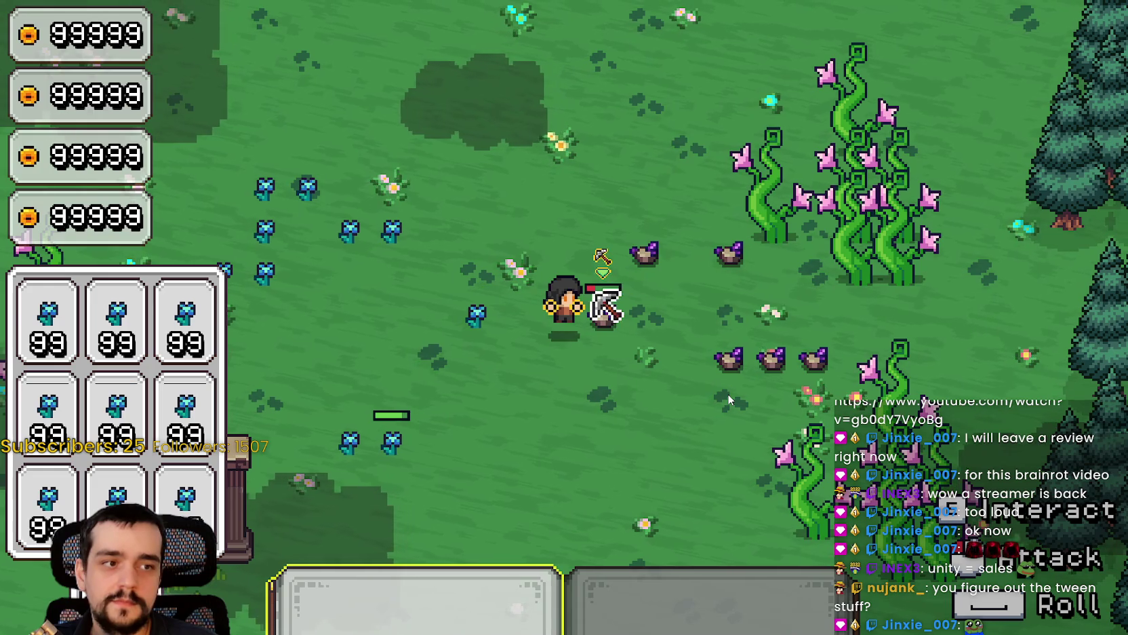
{"action": "left_click", "coordinate": [729, 398]}
{"action": "left_click", "coordinate": [728, 400]}
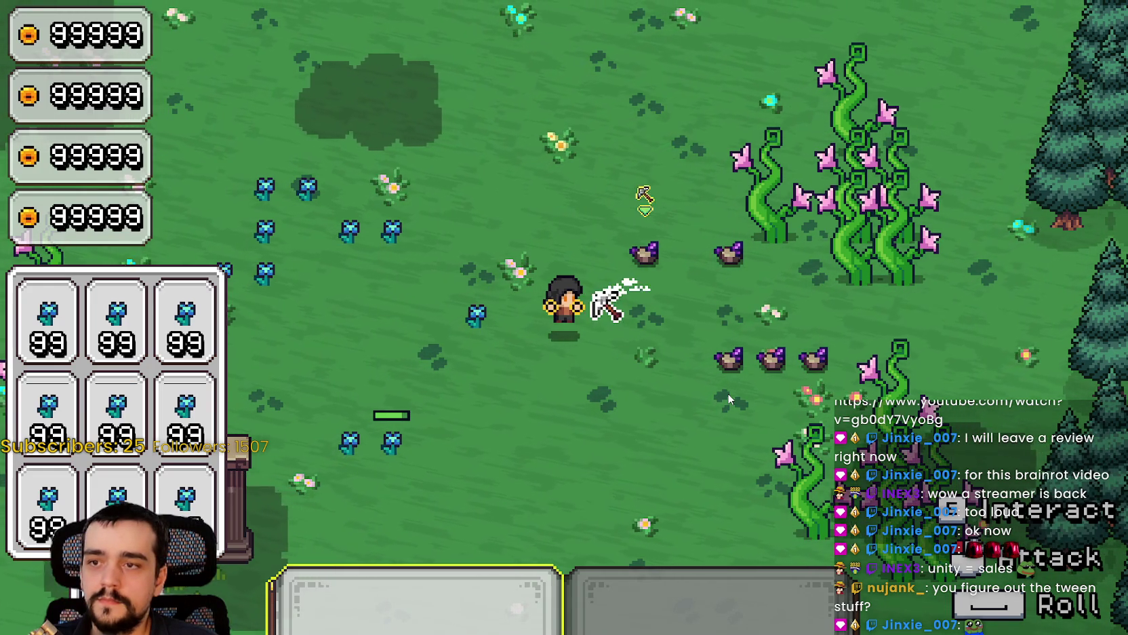
Move to the pink-flowered vines and hit them several times.
{"action": "key", "text": "s"}
{"action": "key", "text": "d"}
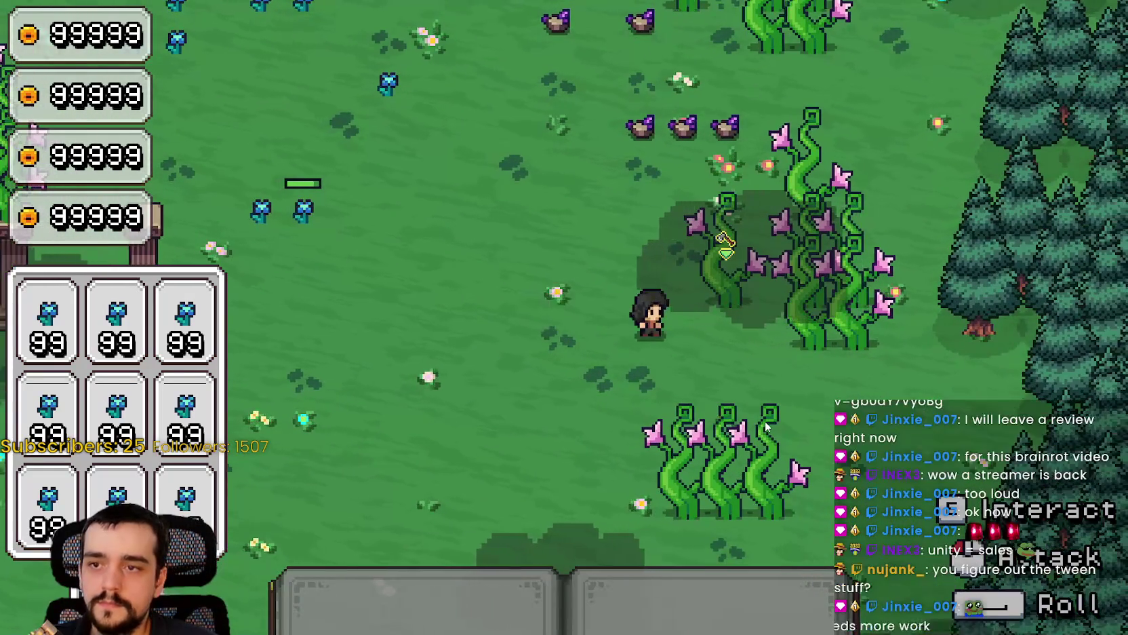
{"action": "key", "text": "1"}
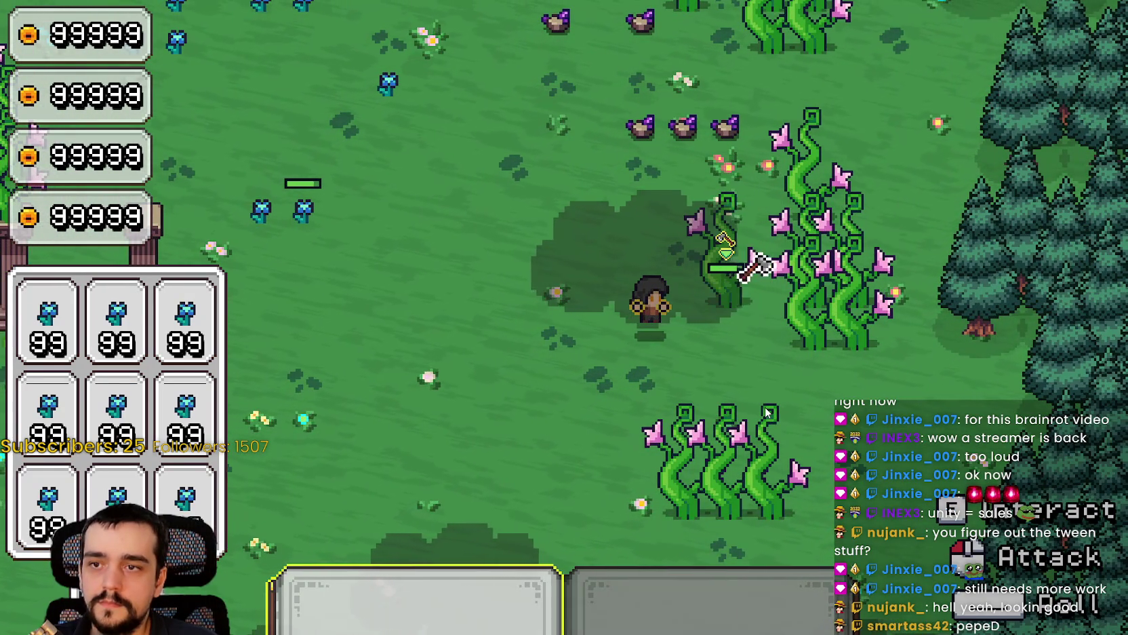
{"action": "left_click", "coordinate": [768, 412]}
{"action": "left_click", "coordinate": [768, 413]}
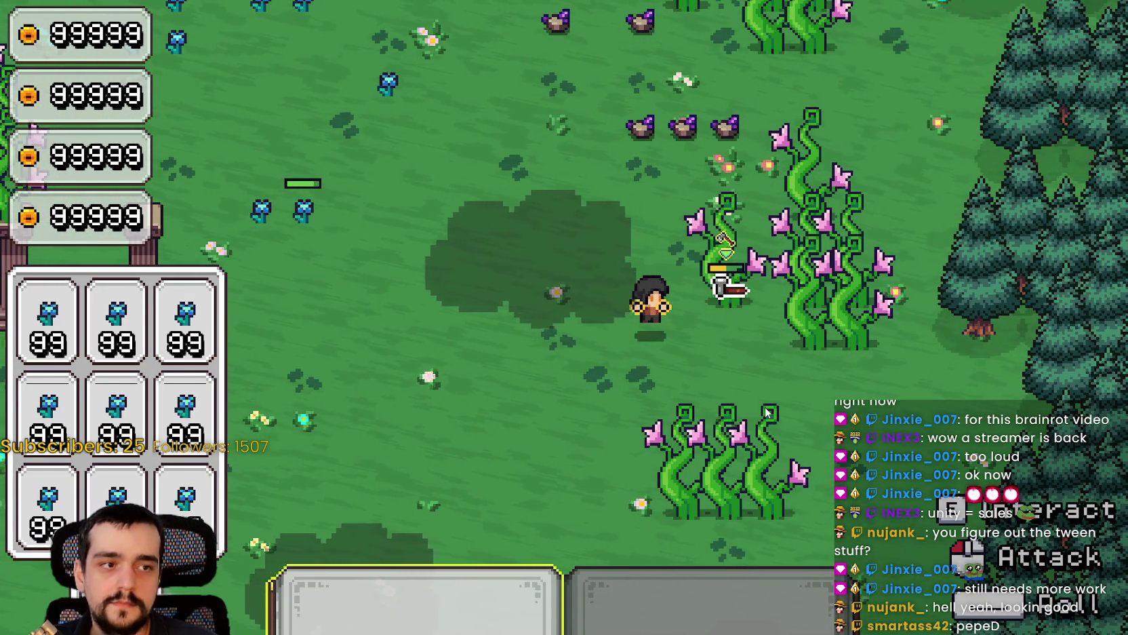
{"action": "left_click", "coordinate": [768, 412]}
{"action": "left_click", "coordinate": [768, 412]}
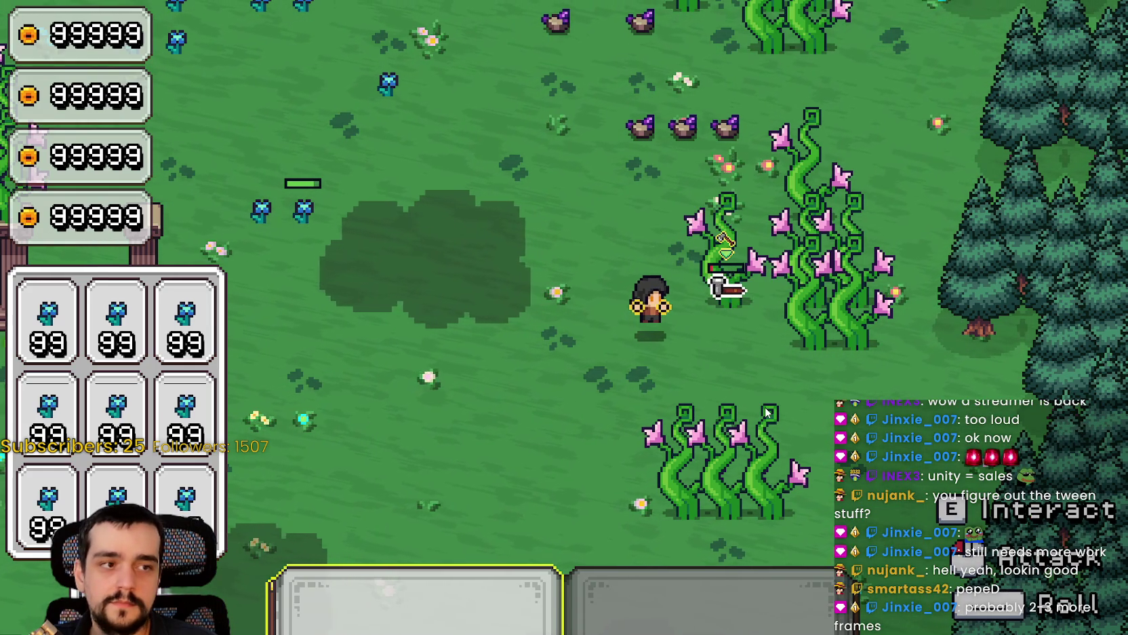
{"action": "key", "text": "a"}
{"action": "key", "text": "s"}
{"action": "key", "text": "w"}
{"action": "key", "text": "d"}
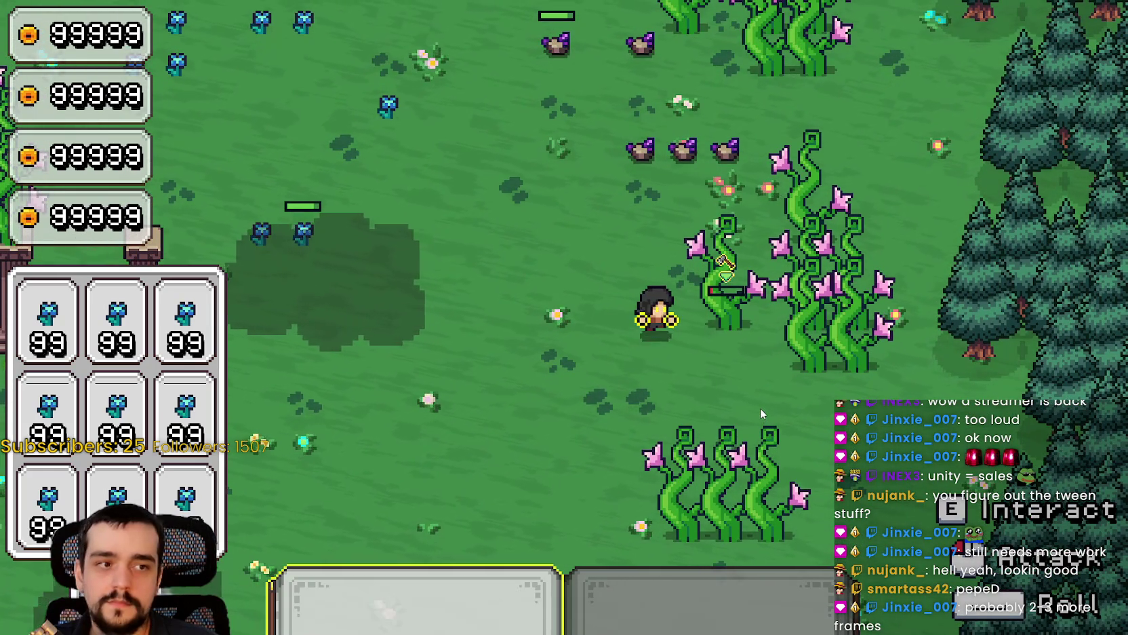
{"action": "left_click", "coordinate": [760, 408]}
{"action": "key", "text": "s"}
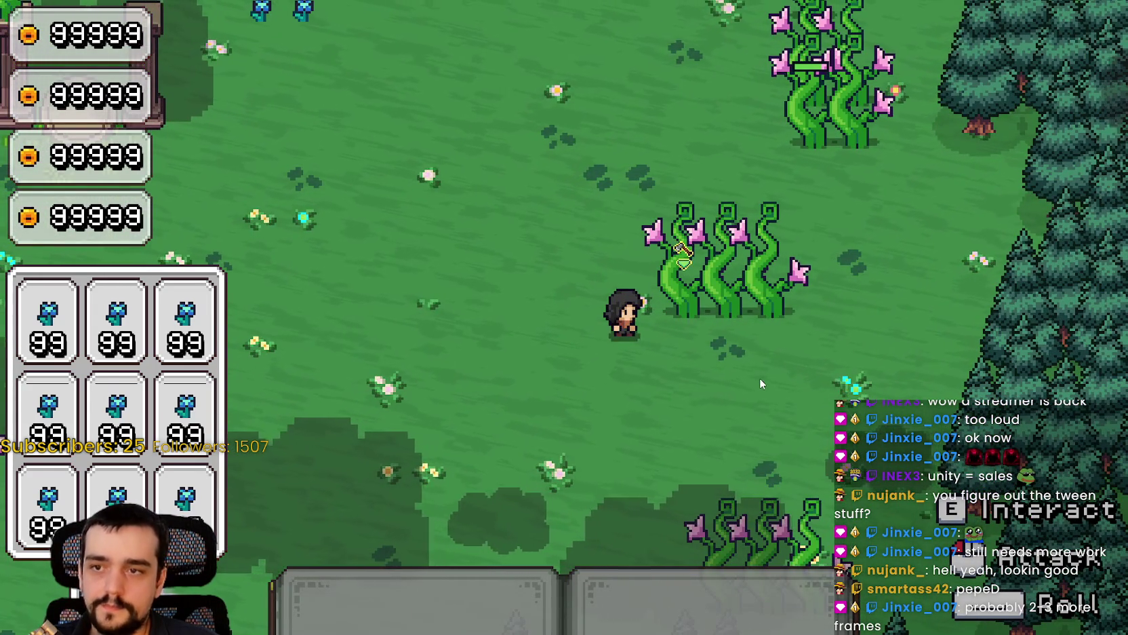
Ready the axe and chop down the vine on the left.
{"action": "key", "text": "1"}
{"action": "left_click", "coordinate": [725, 357]}
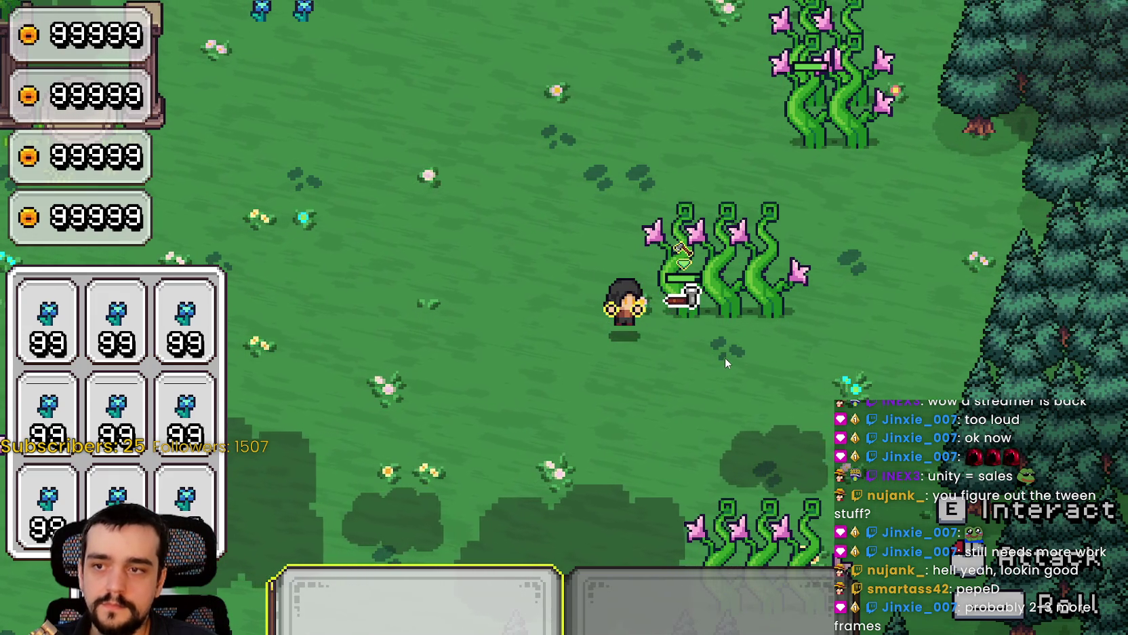
{"action": "left_click", "coordinate": [725, 356]}
{"action": "left_click", "coordinate": [723, 353]}
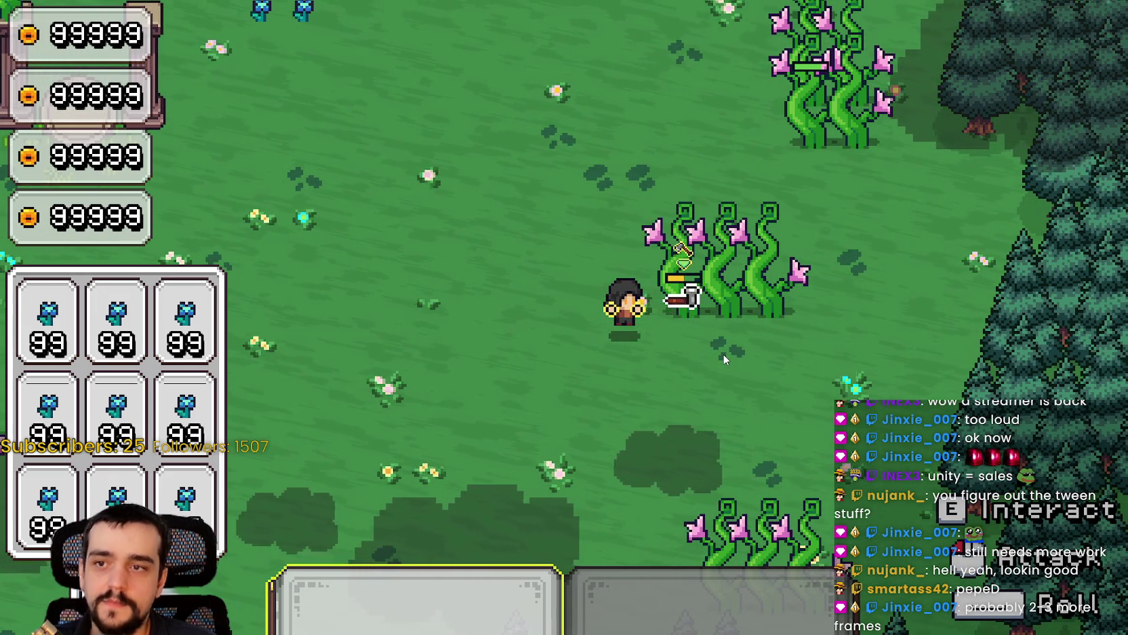
{"action": "left_click", "coordinate": [723, 353]}
{"action": "left_click", "coordinate": [723, 350]}
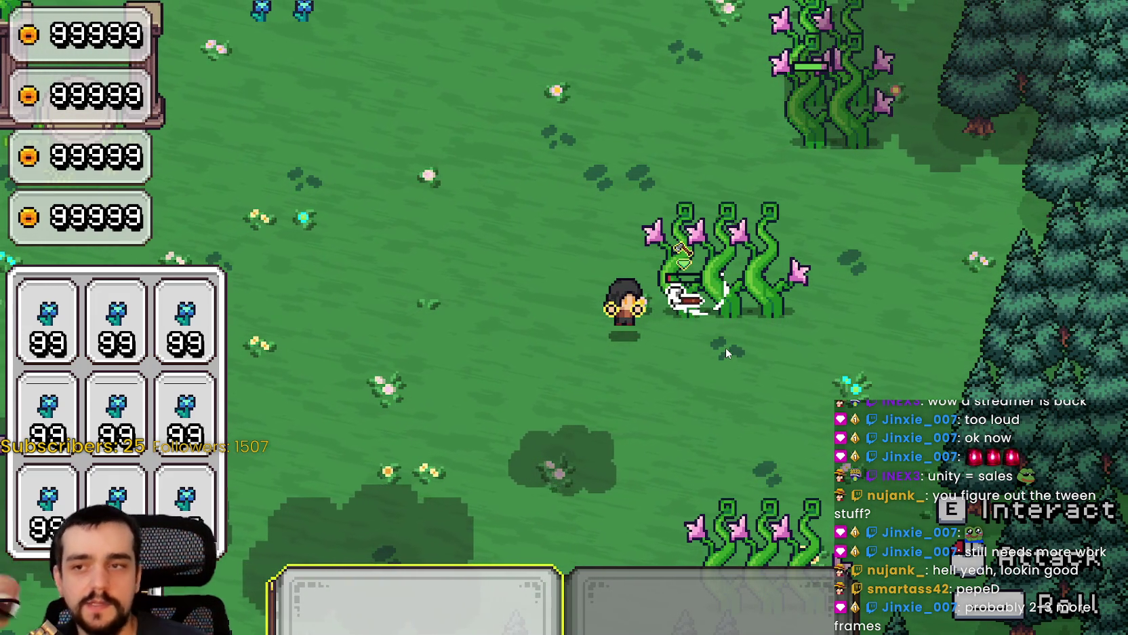
{"action": "left_click", "coordinate": [725, 351]}
{"action": "left_click", "coordinate": [724, 352]}
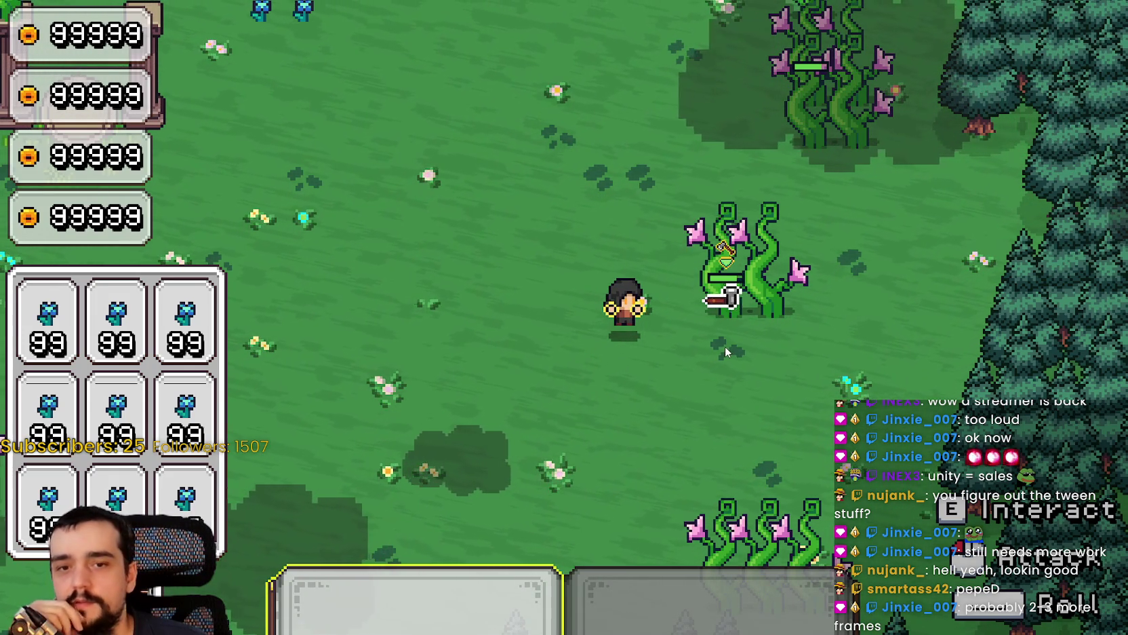
{"action": "left_click", "coordinate": [721, 352]}
Keep chopping the next vine until it is destroyed and drops an item.
{"action": "left_click", "coordinate": [701, 324]}
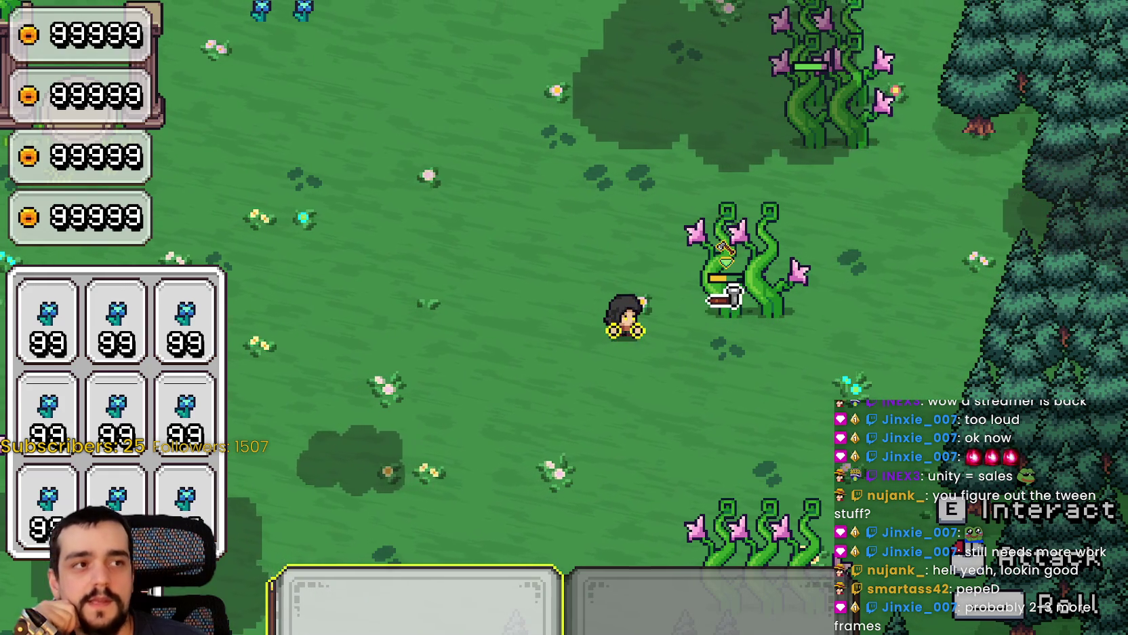
{"action": "left_click", "coordinate": [759, 392]}
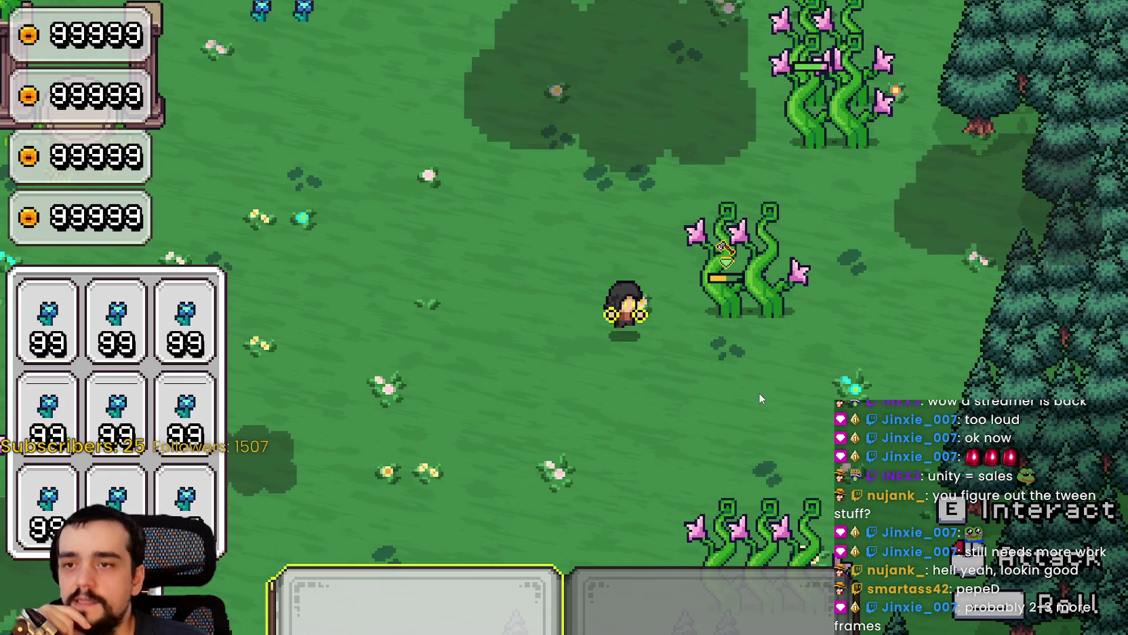
{"action": "left_click", "coordinate": [757, 382]}
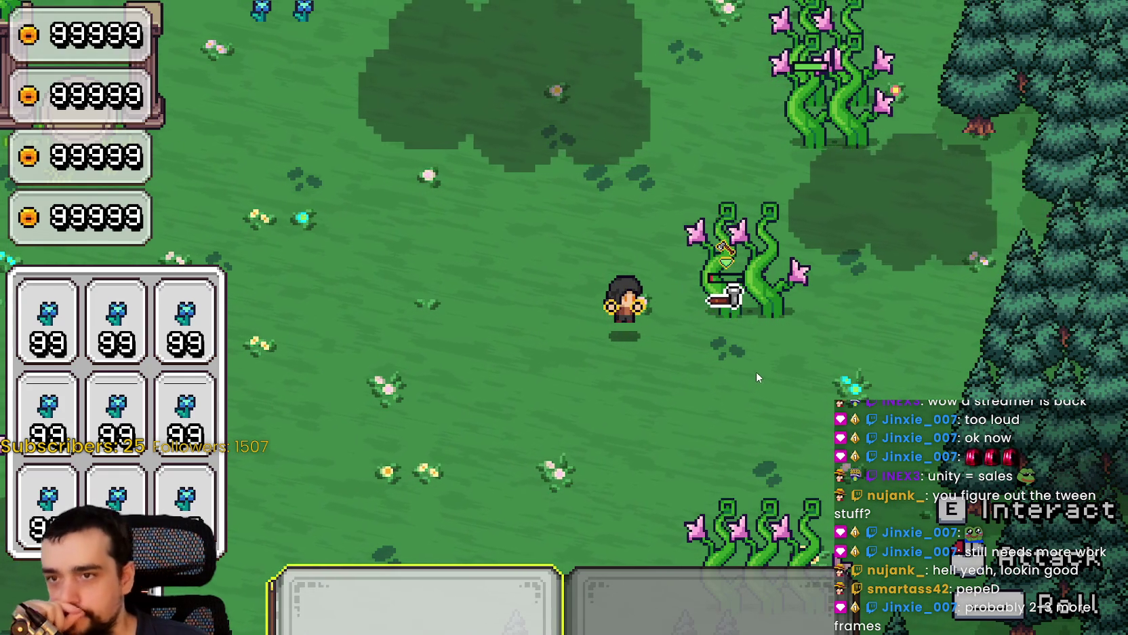
{"action": "left_click", "coordinate": [755, 369]}
{"action": "left_click", "coordinate": [746, 347]}
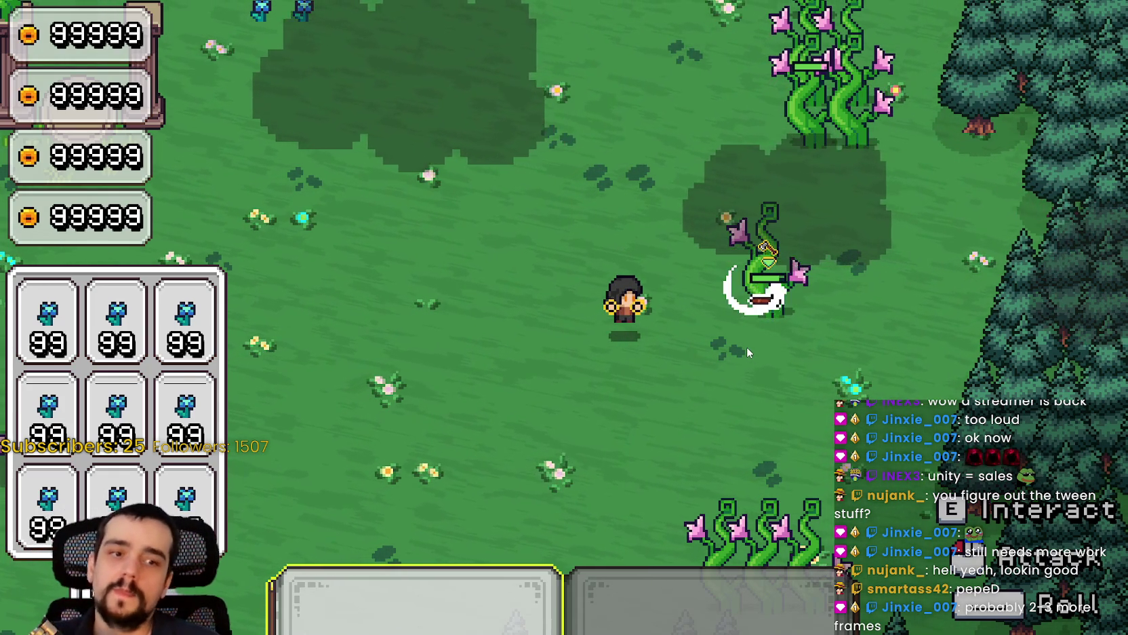
{"action": "left_click", "coordinate": [747, 347]}
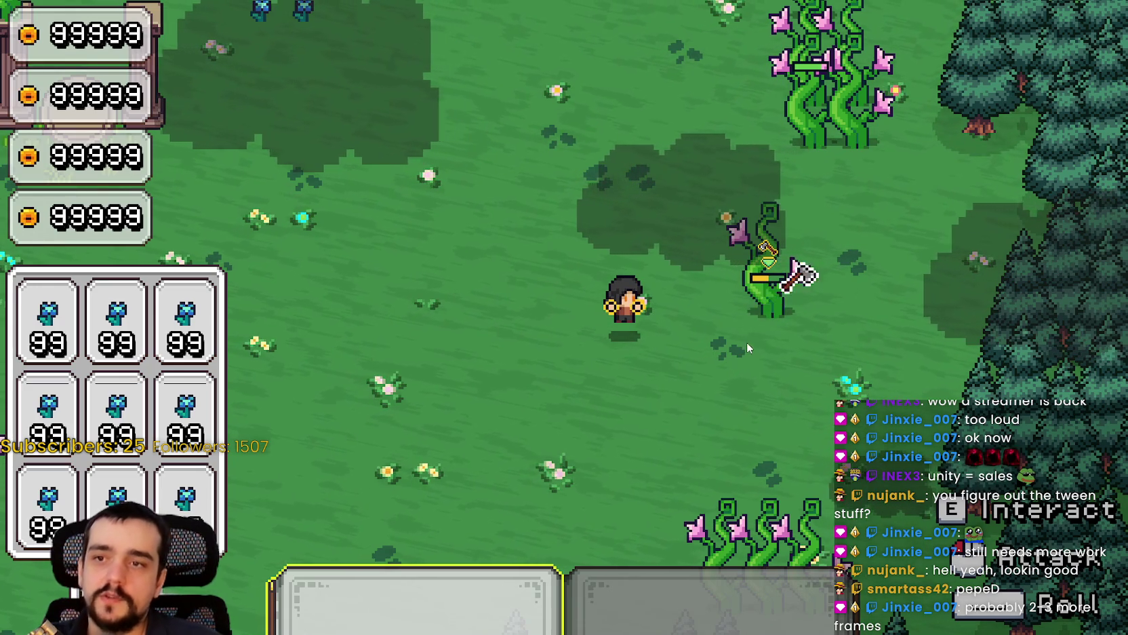
{"action": "left_click", "coordinate": [747, 342]}
{"action": "left_click", "coordinate": [740, 370]}
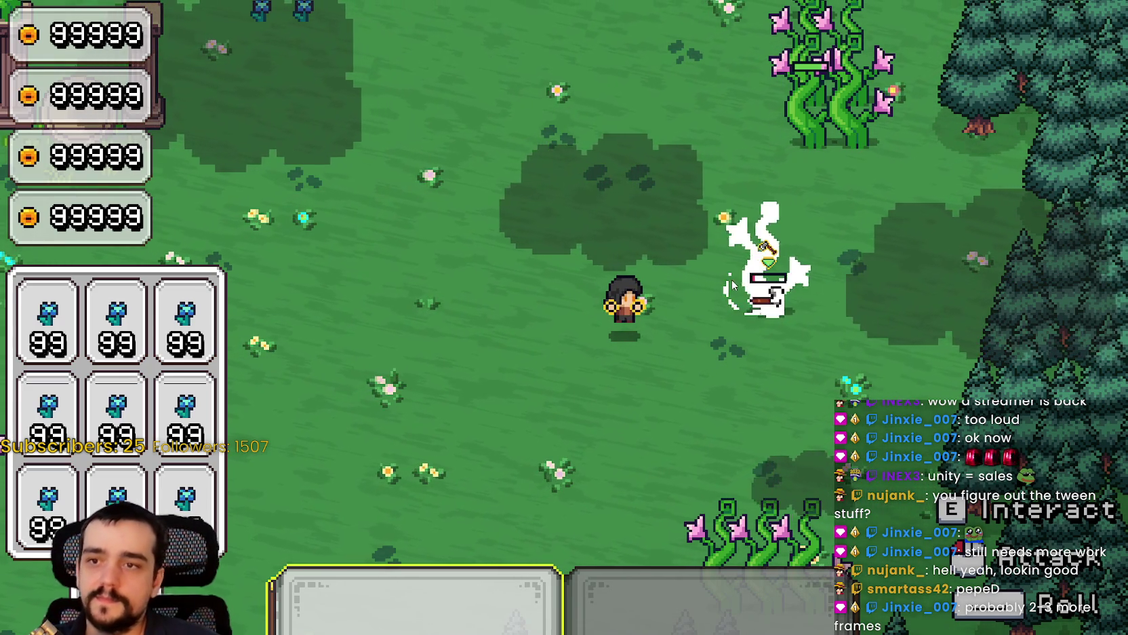
{"action": "left_click", "coordinate": [795, 426]}
Move to the lower vine near the trees and strike it repeatedly.
{"action": "key", "text": "a"}
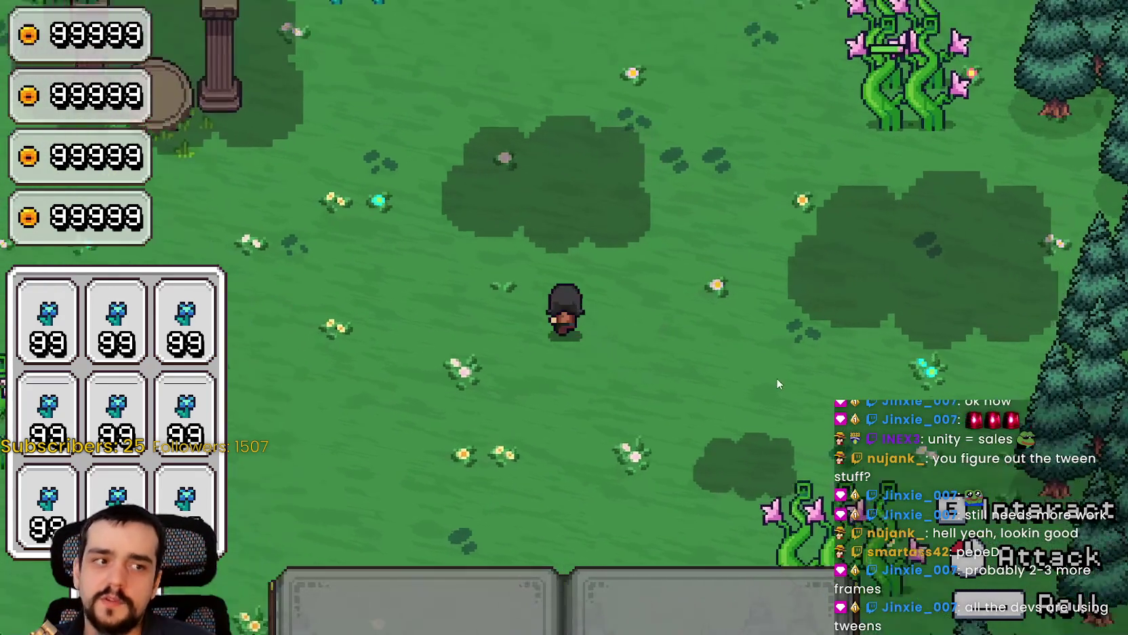
{"action": "key", "text": "s"}
{"action": "key", "text": "d"}
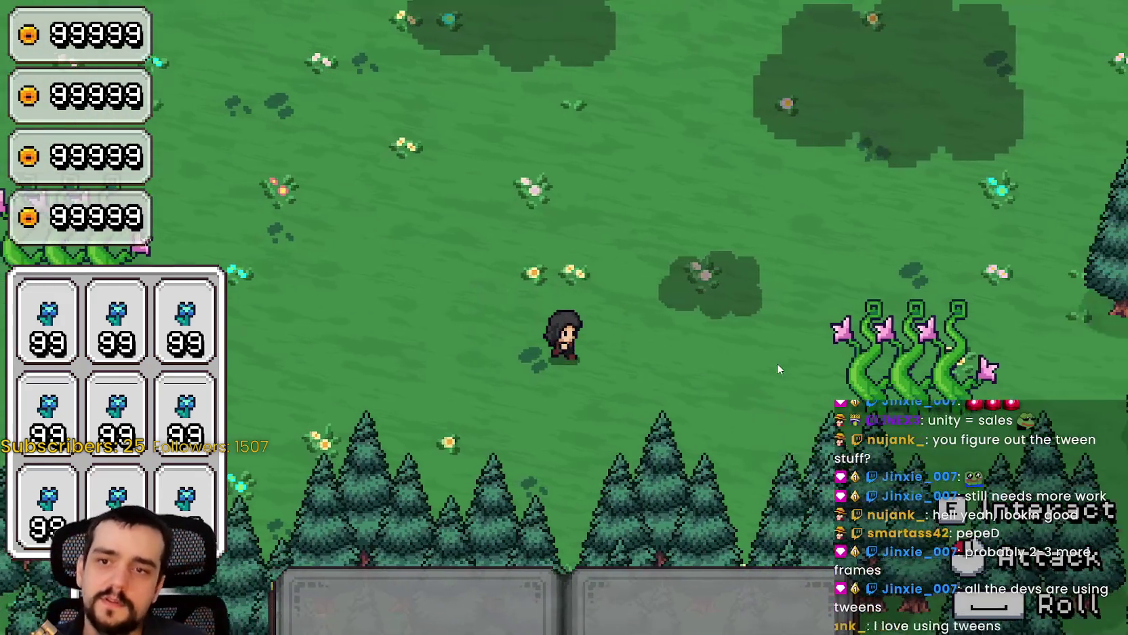
{"action": "key", "text": "d"}
{"action": "key", "text": "1"}
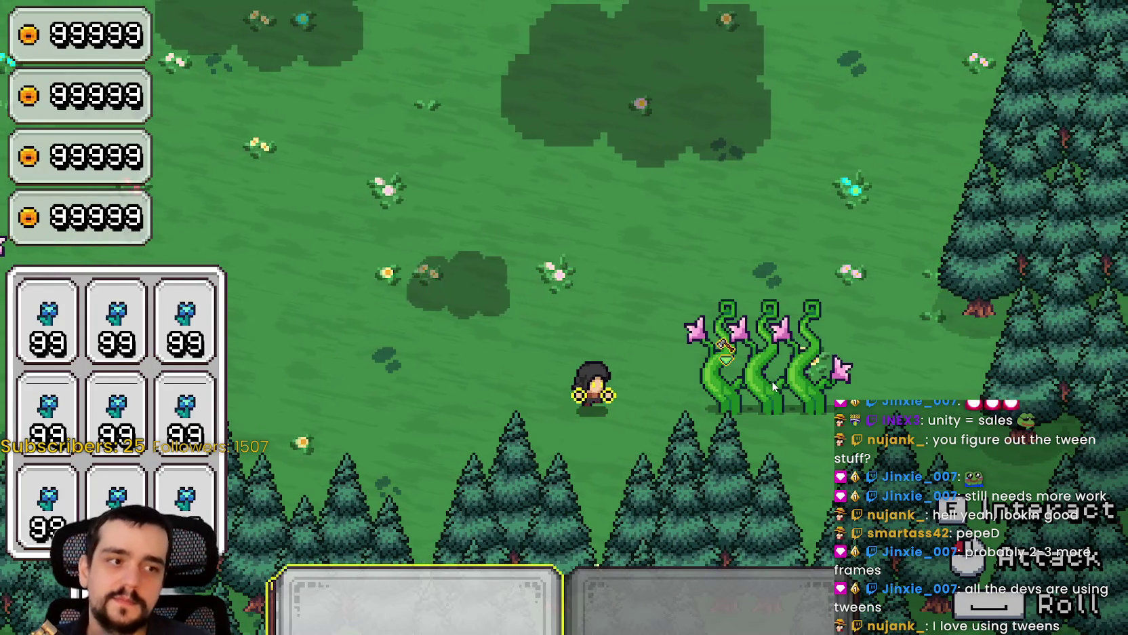
{"action": "left_click", "coordinate": [773, 377]}
{"action": "left_click", "coordinate": [795, 495]}
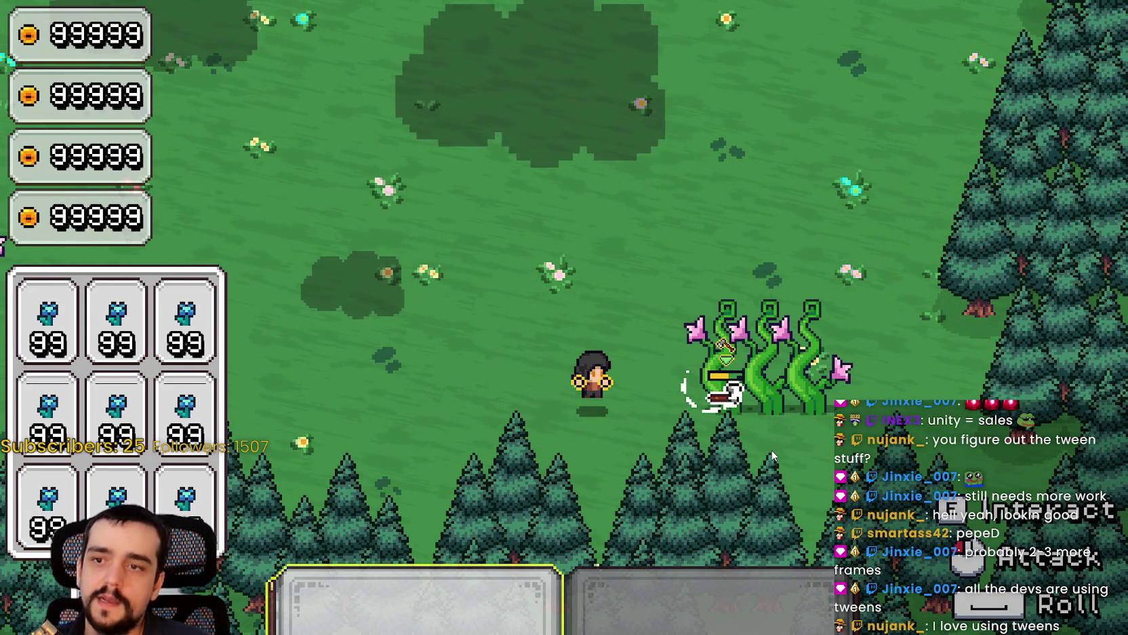
{"action": "left_click", "coordinate": [773, 456]}
{"action": "left_click", "coordinate": [824, 441]}
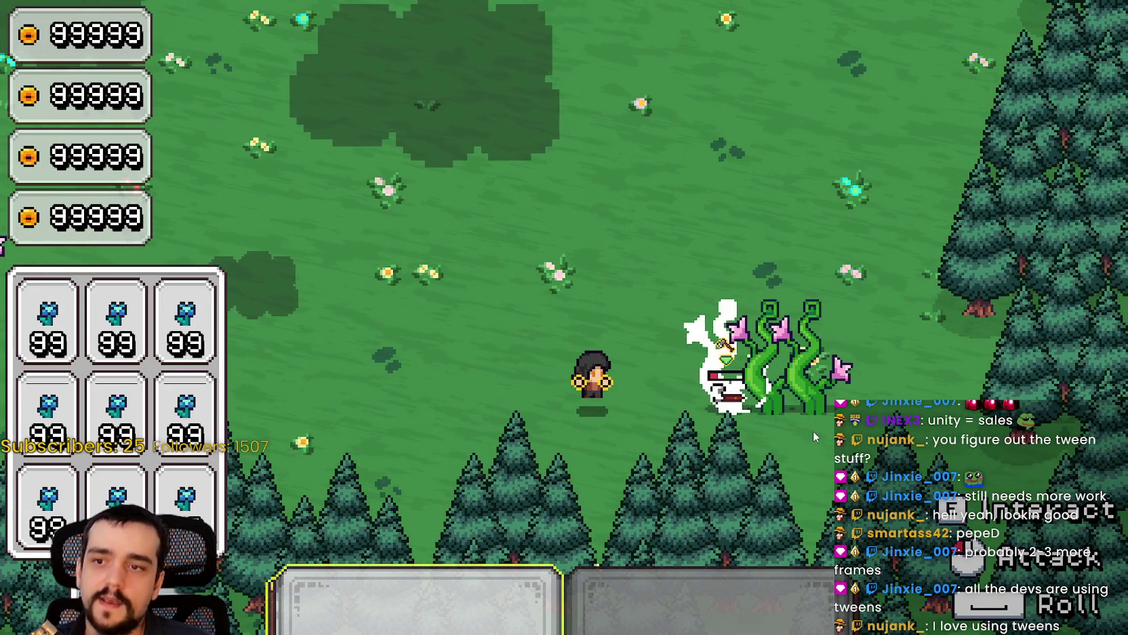
{"action": "left_click", "coordinate": [629, 261]}
{"action": "left_click", "coordinate": [650, 296]}
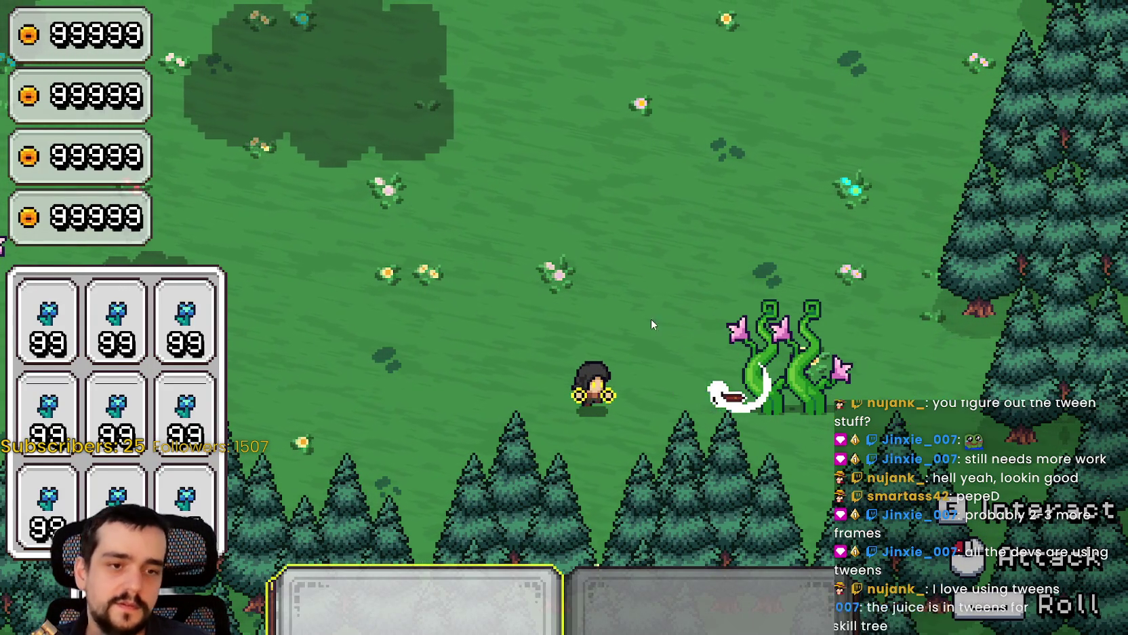
Stop the play-test with F8 and open resource_plant's resource.gd script.
{"action": "key", "text": "a"}
{"action": "key", "text": "w"}
{"action": "key", "text": "a"}
{"action": "key", "text": "w"}
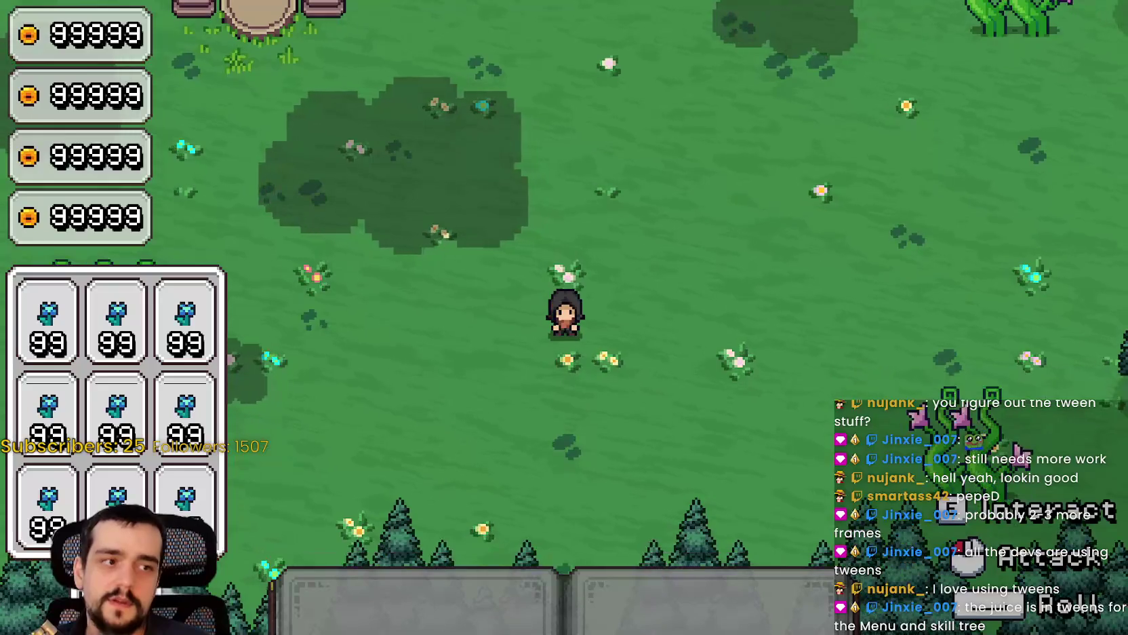
{"action": "key", "text": "F8"}
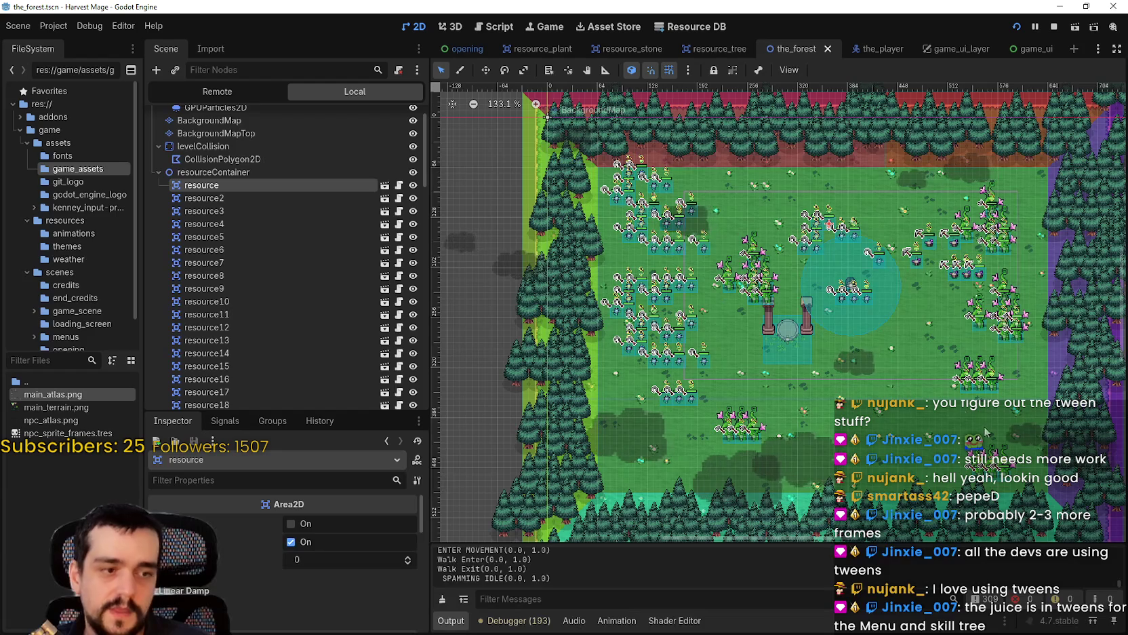
{"action": "left_click", "coordinate": [398, 185]}
{"action": "left_click", "coordinate": [385, 184]}
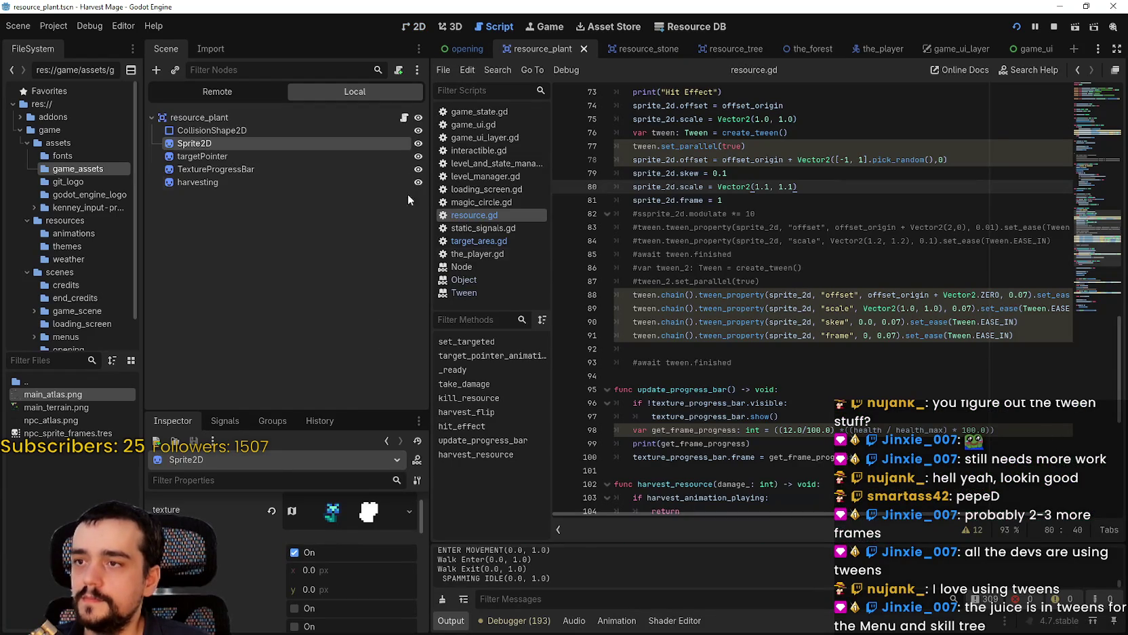
{"action": "left_click", "coordinate": [945, 350]}
{"action": "scroll", "coordinate": [914, 324], "scroll_direction": "down", "scroll_amount": 2}
{"action": "left_click_drag", "start_coordinate": [1024, 253], "coordinate": [575, 215]}
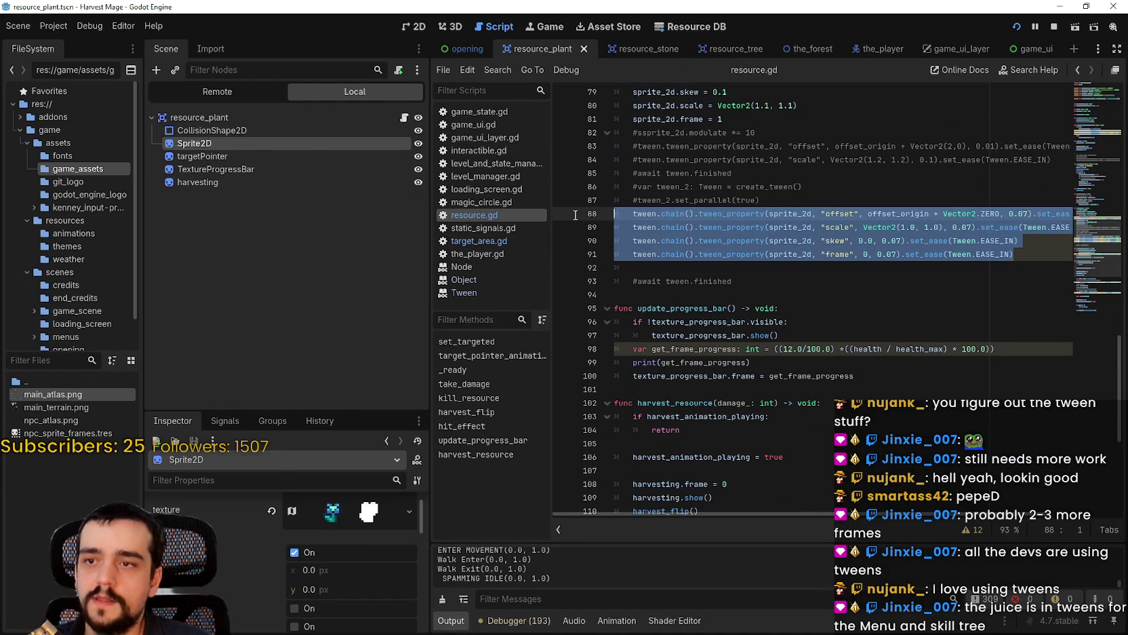
{"action": "left_click", "coordinate": [845, 241]}
{"action": "scroll", "coordinate": [845, 271], "scroll_direction": "up", "scroll_amount": 5}
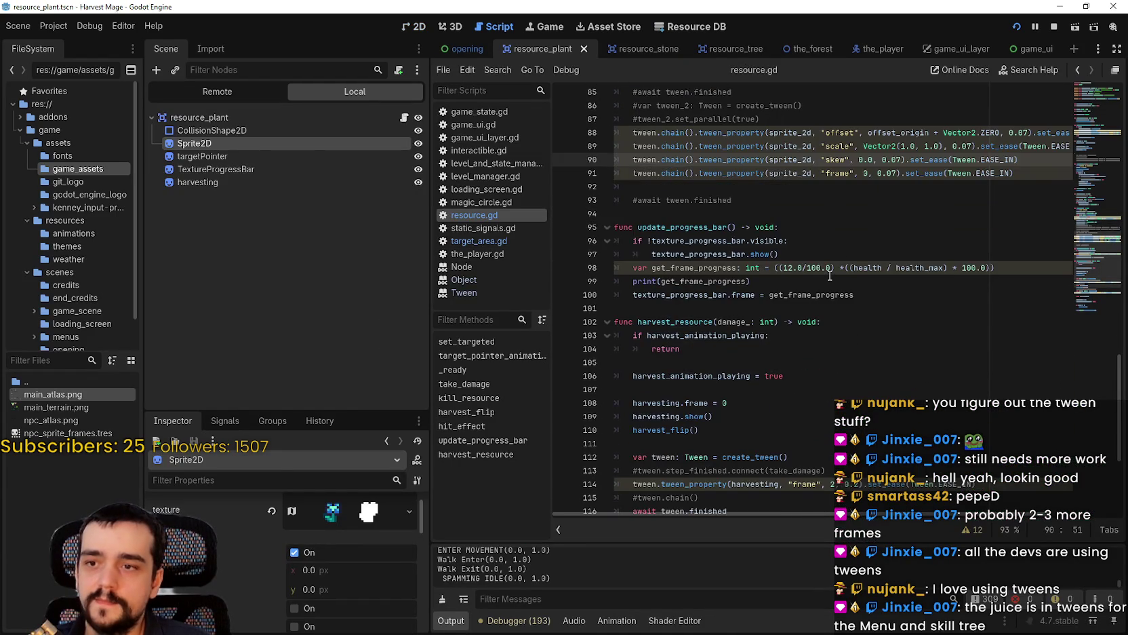
{"action": "left_click_drag", "start_coordinate": [1087, 124], "coordinate": [1087, 149]}
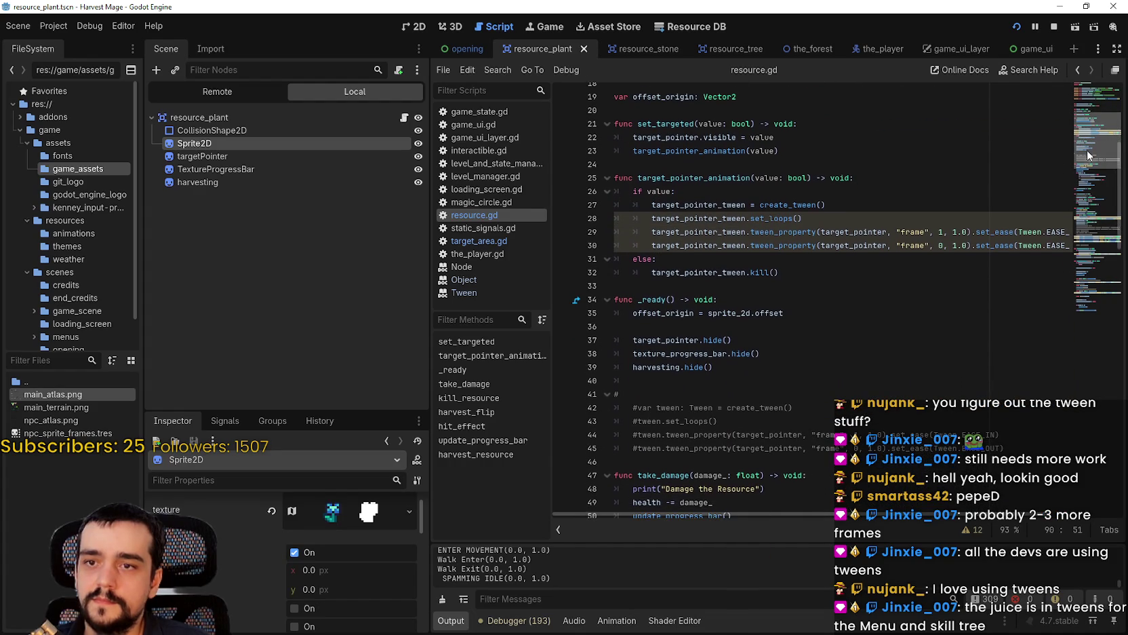
{"action": "left_click_drag", "start_coordinate": [853, 214], "coordinate": [568, 208]}
{"action": "left_click_drag", "start_coordinate": [642, 228], "coordinate": [642, 214]}
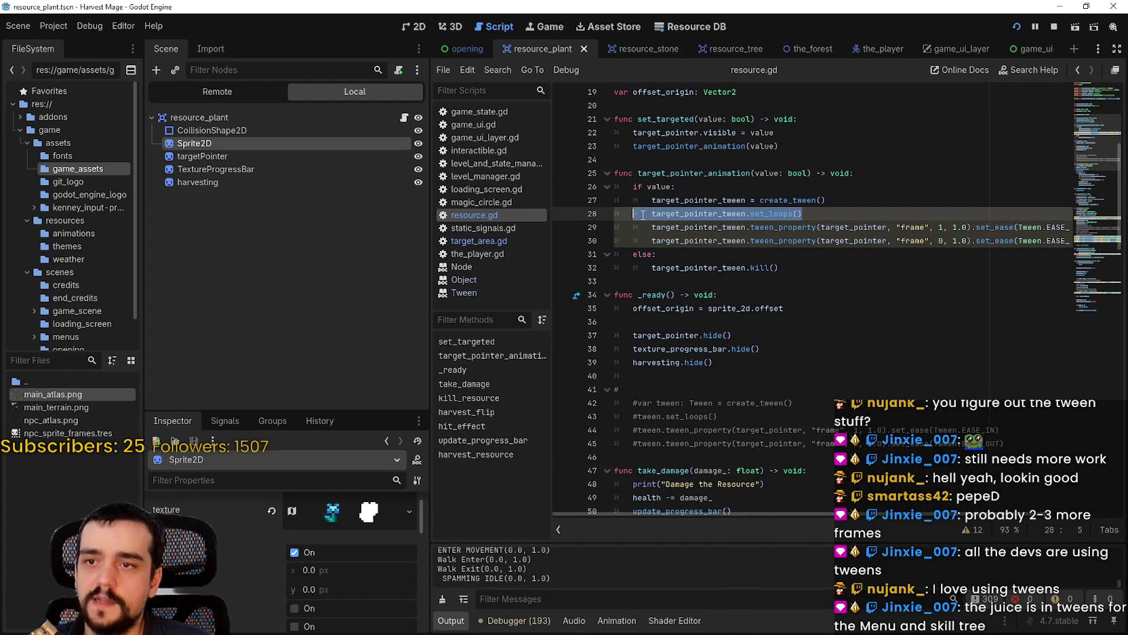
{"action": "scroll", "coordinate": [817, 240], "scroll_direction": "down", "scroll_amount": 5}
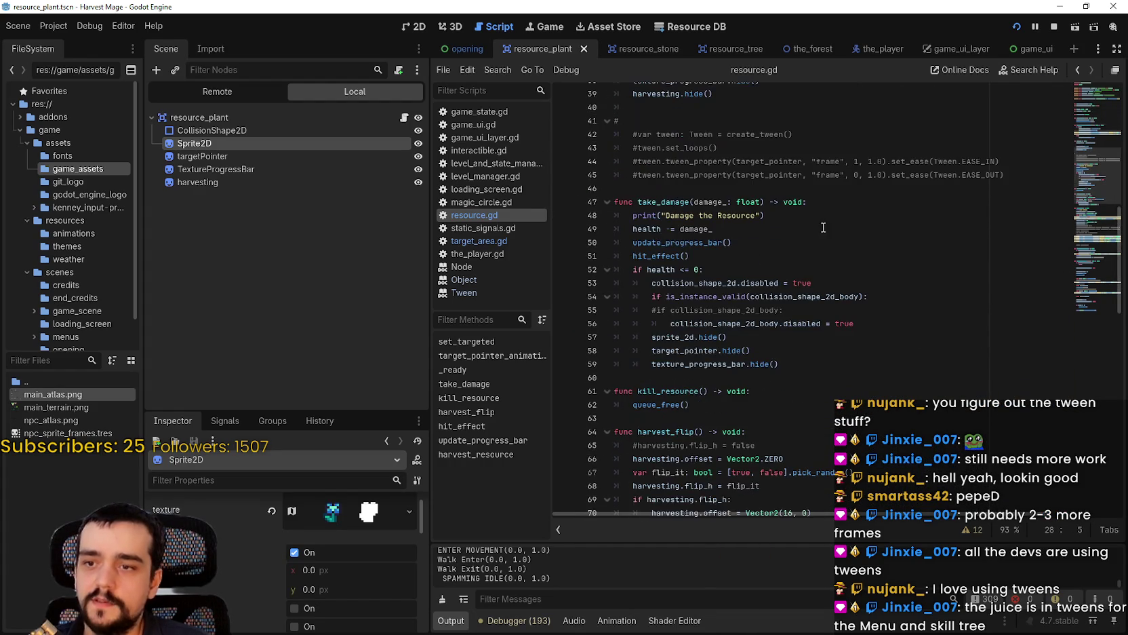
{"action": "scroll", "coordinate": [888, 342], "scroll_direction": "down", "scroll_amount": 2}
{"action": "left_click", "coordinate": [869, 307]}
{"action": "scroll", "coordinate": [867, 300], "scroll_direction": "down", "scroll_amount": 4}
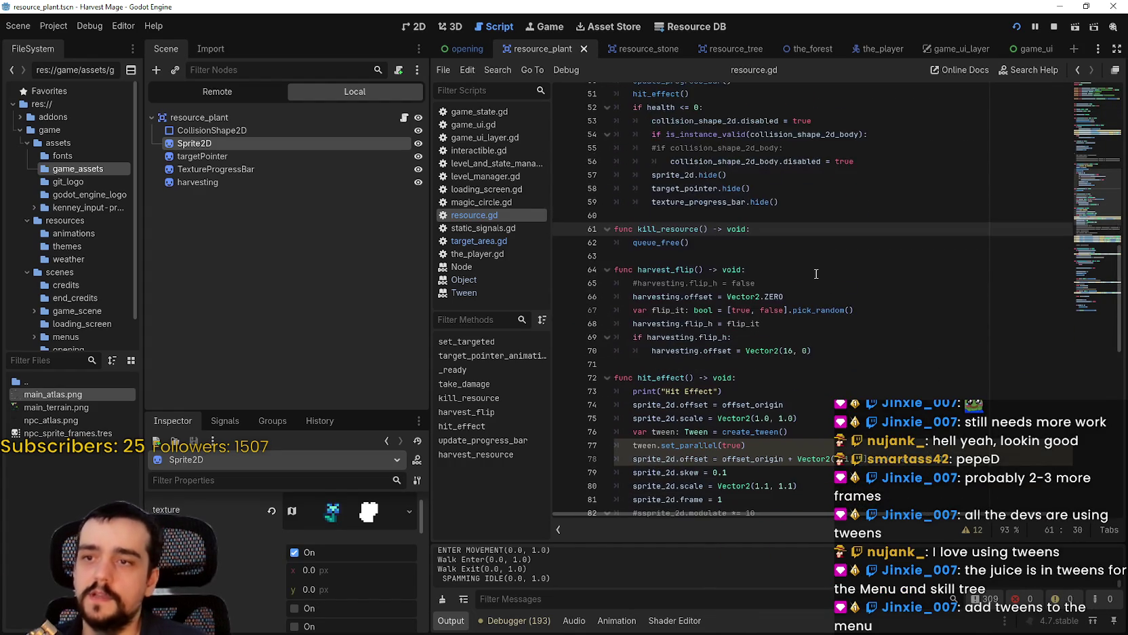
{"action": "scroll", "coordinate": [814, 263], "scroll_direction": "down", "scroll_amount": 2}
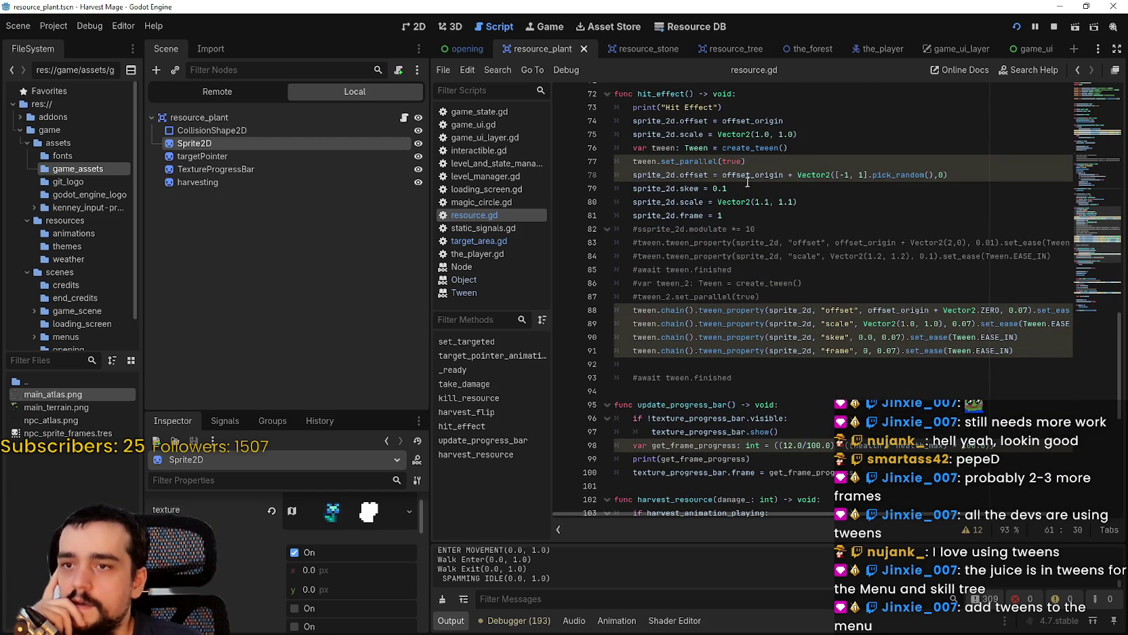
{"action": "left_click_drag", "start_coordinate": [748, 160], "coordinate": [631, 158]}
{"action": "scroll", "coordinate": [880, 401], "scroll_direction": "down", "scroll_amount": 6}
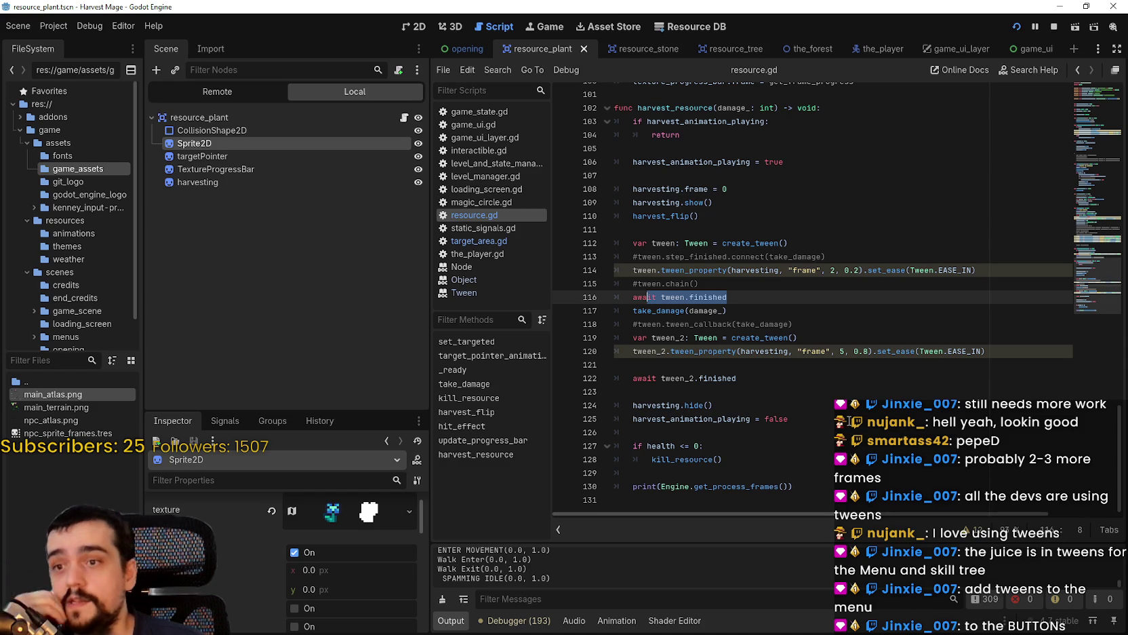
{"action": "left_click", "coordinate": [814, 377]}
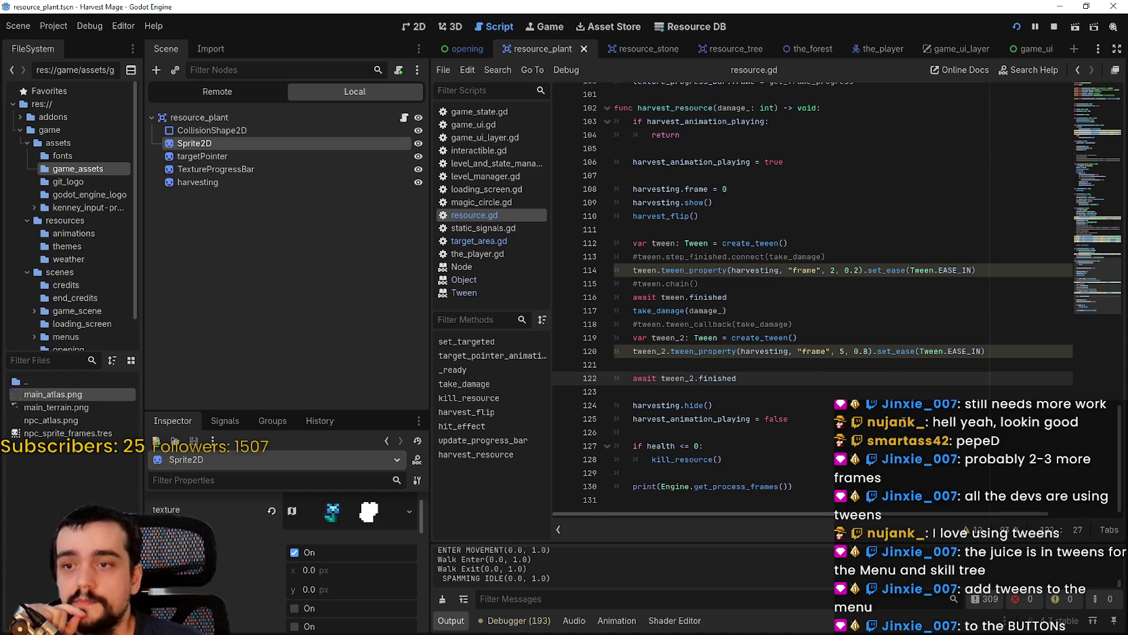
{"action": "scroll", "coordinate": [921, 426], "scroll_direction": "up", "scroll_amount": 14}
{"action": "scroll", "coordinate": [895, 393], "scroll_direction": "up", "scroll_amount": 5}
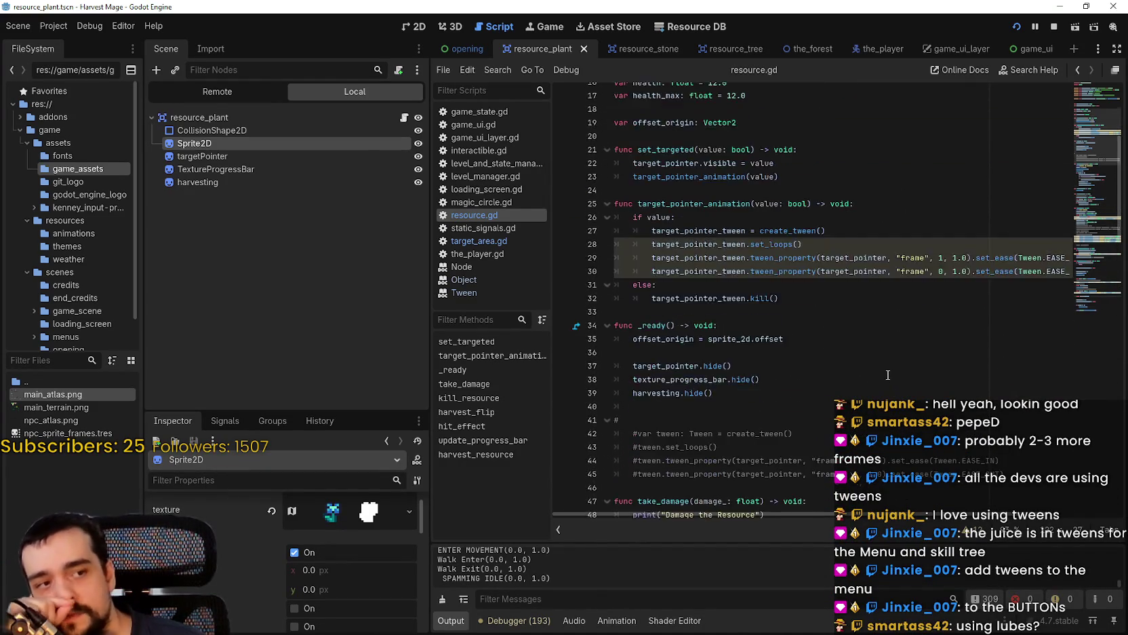
{"action": "scroll", "coordinate": [888, 375], "scroll_direction": "up", "scroll_amount": 3}
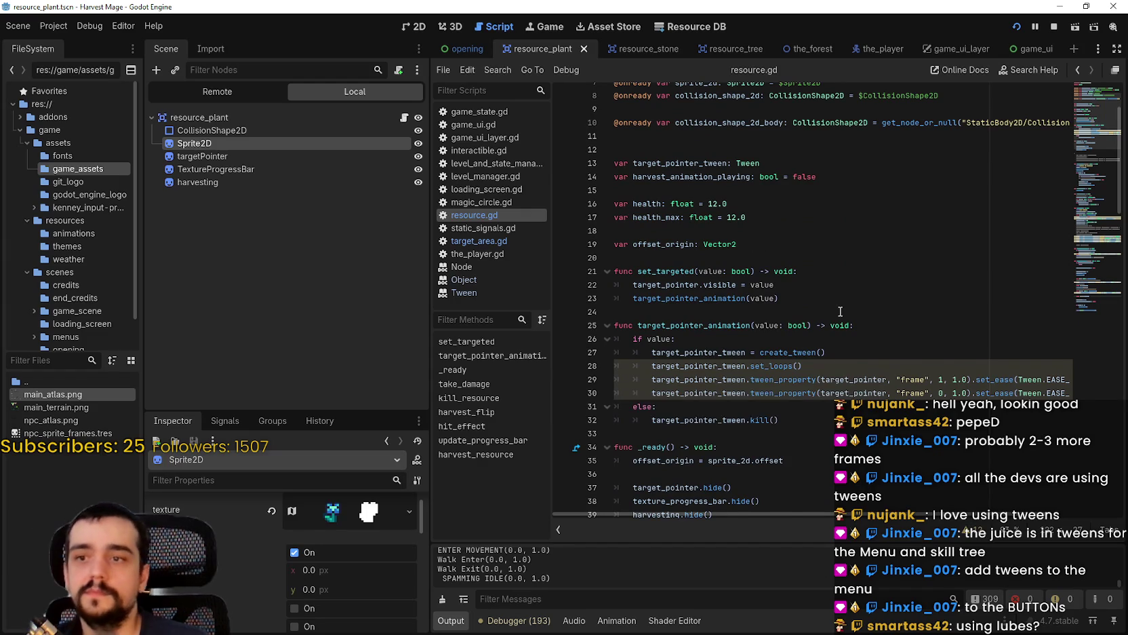
{"action": "scroll", "coordinate": [818, 375], "scroll_direction": "down", "scroll_amount": 1}
{"action": "scroll", "coordinate": [926, 381], "scroll_direction": "down", "scroll_amount": 12}
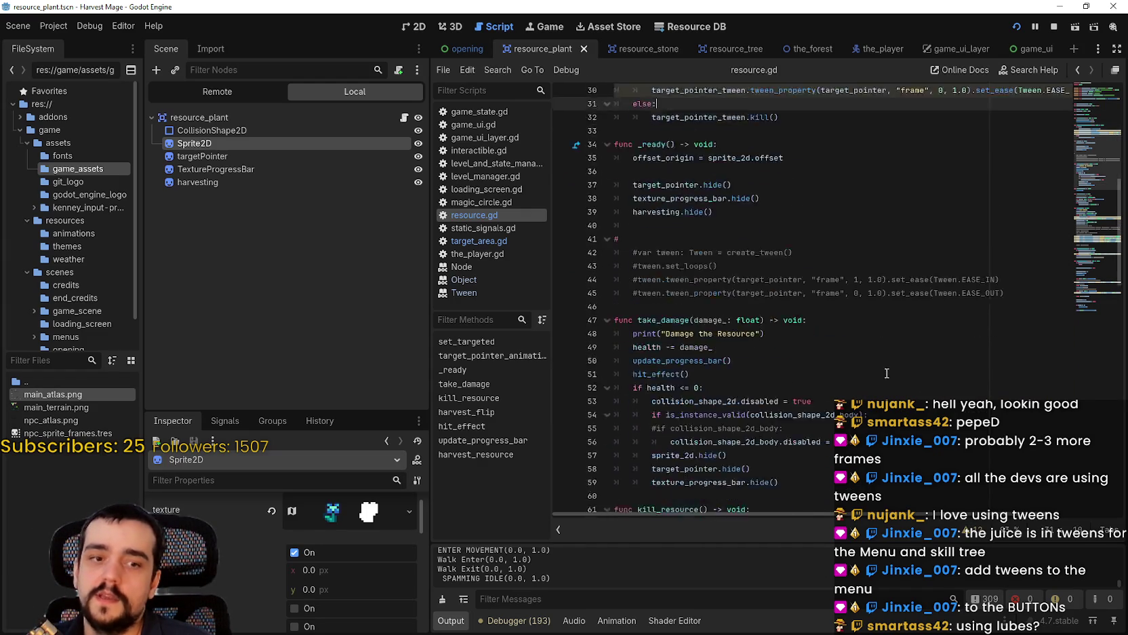
{"action": "scroll", "coordinate": [818, 357], "scroll_direction": "down", "scroll_amount": 6}
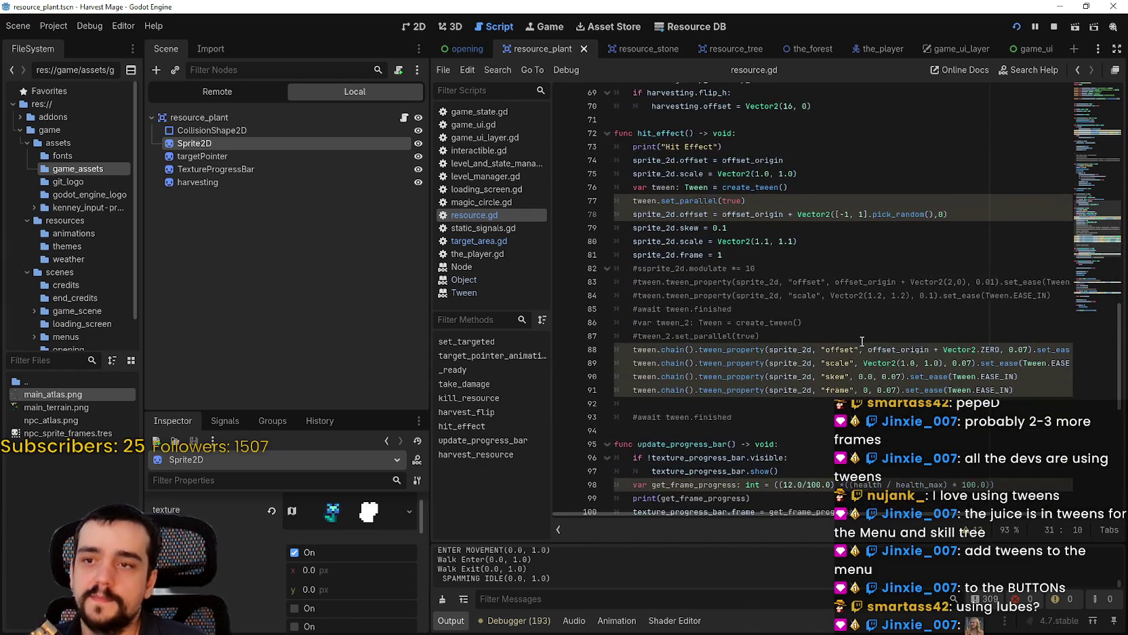
{"action": "scroll", "coordinate": [848, 302], "scroll_direction": "down", "scroll_amount": 5}
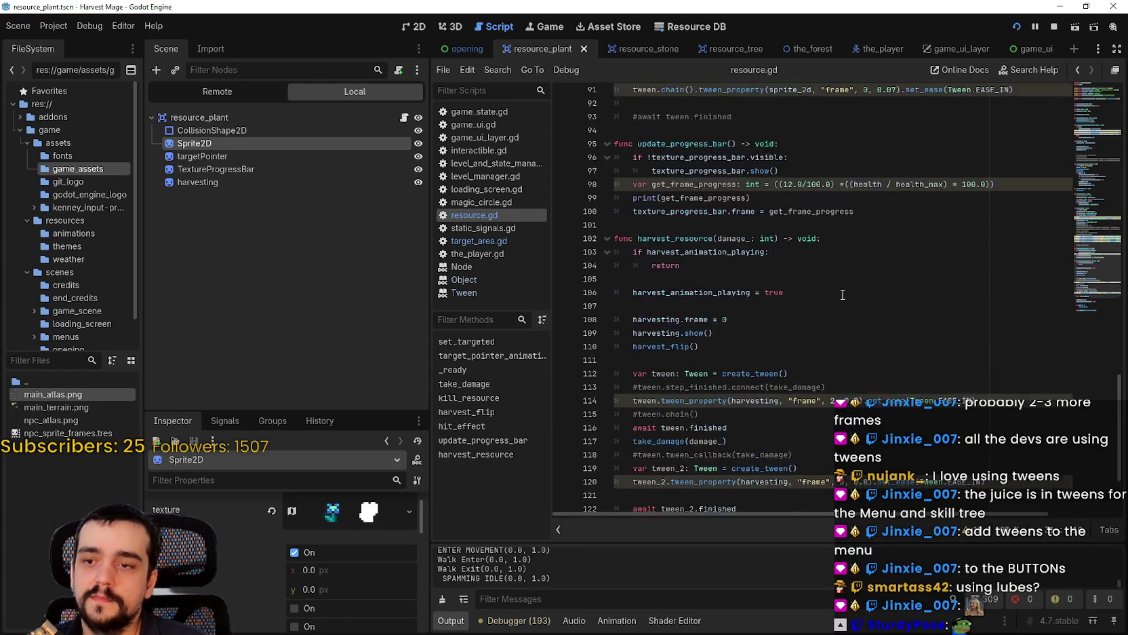
{"action": "scroll", "coordinate": [868, 311], "scroll_direction": "up", "scroll_amount": 4}
{"action": "scroll", "coordinate": [902, 302], "scroll_direction": "up", "scroll_amount": 3}
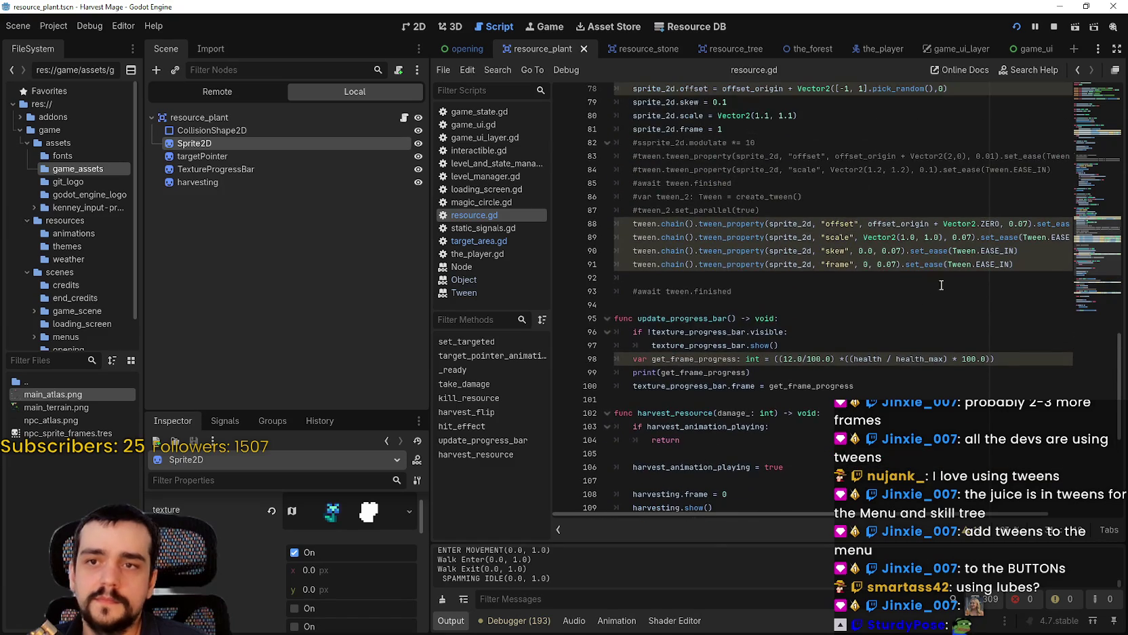
Try a tween.tween_await() call after the hit_effect tween chain, reading its docs and testing health as the argument.
{"action": "key", "text": "Return"}
{"action": "type", "text": "twee"}
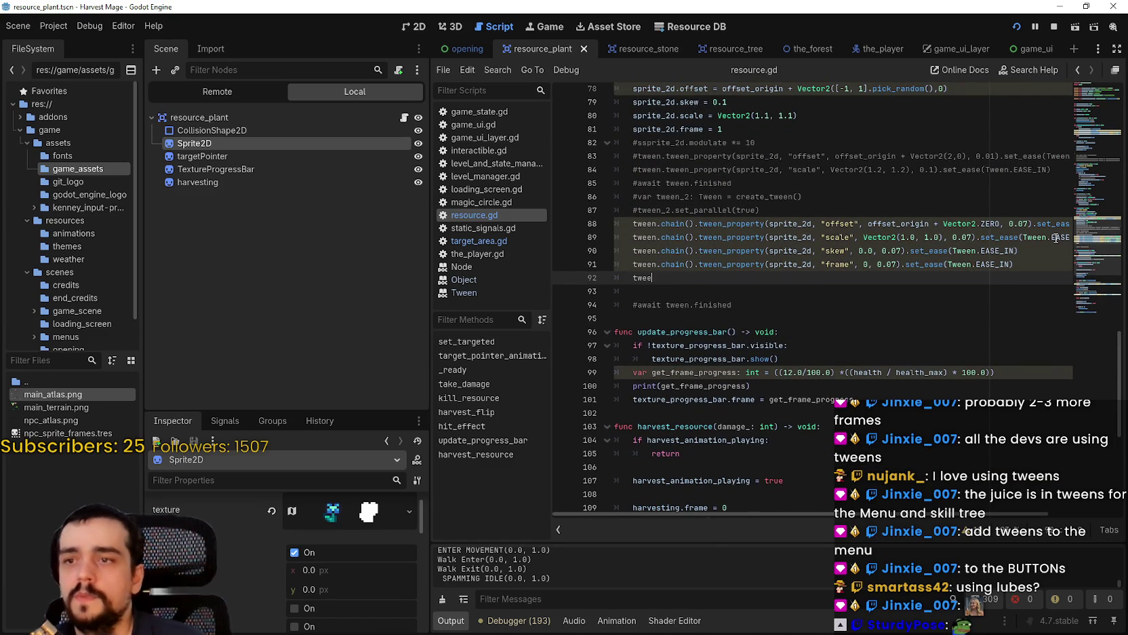
{"action": "type", "text": "n.await("}
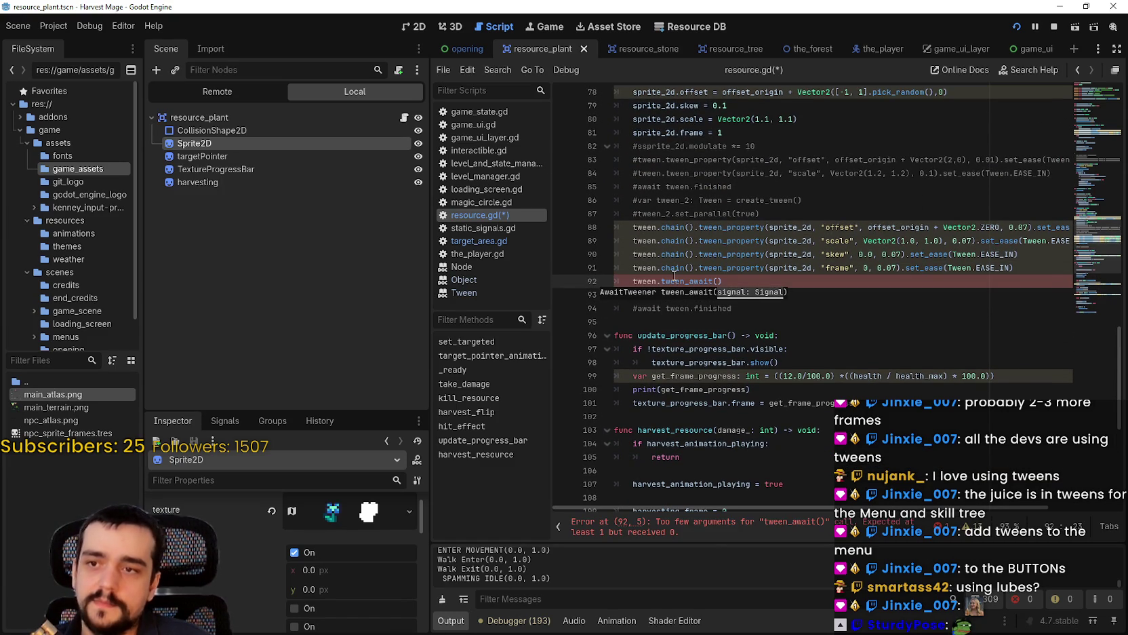
{"action": "mouse_move", "coordinate": [674, 276]}
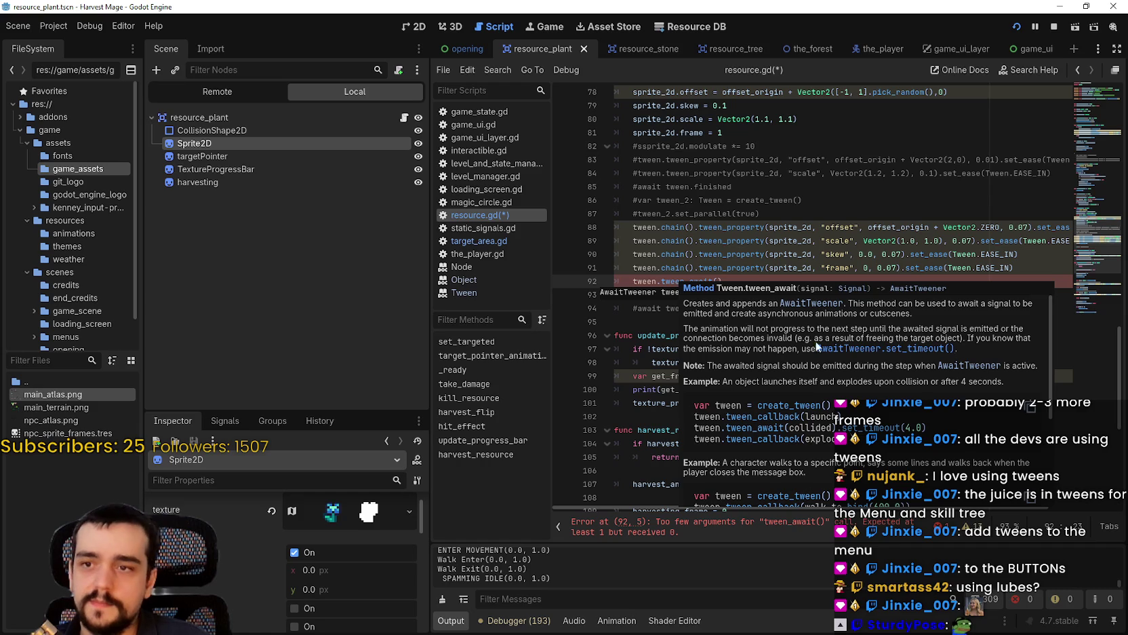
{"action": "left_click_drag", "start_coordinate": [1052, 349], "coordinate": [1045, 418]}
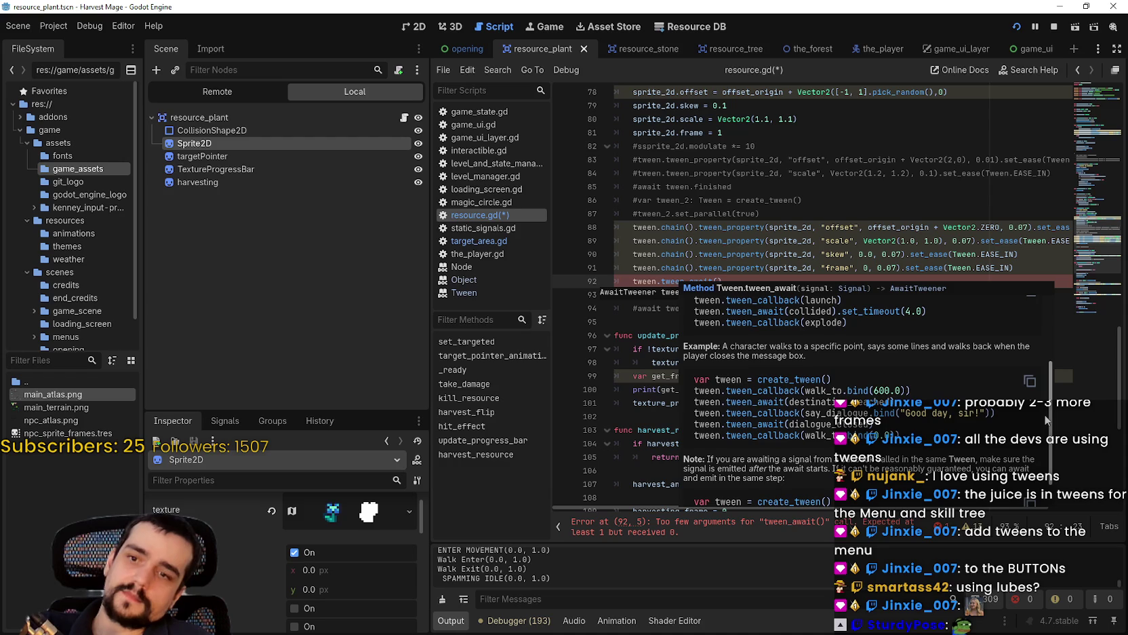
{"action": "scroll", "coordinate": [1037, 416], "scroll_direction": "down", "scroll_amount": 1}
{"action": "key", "text": "Escape"}
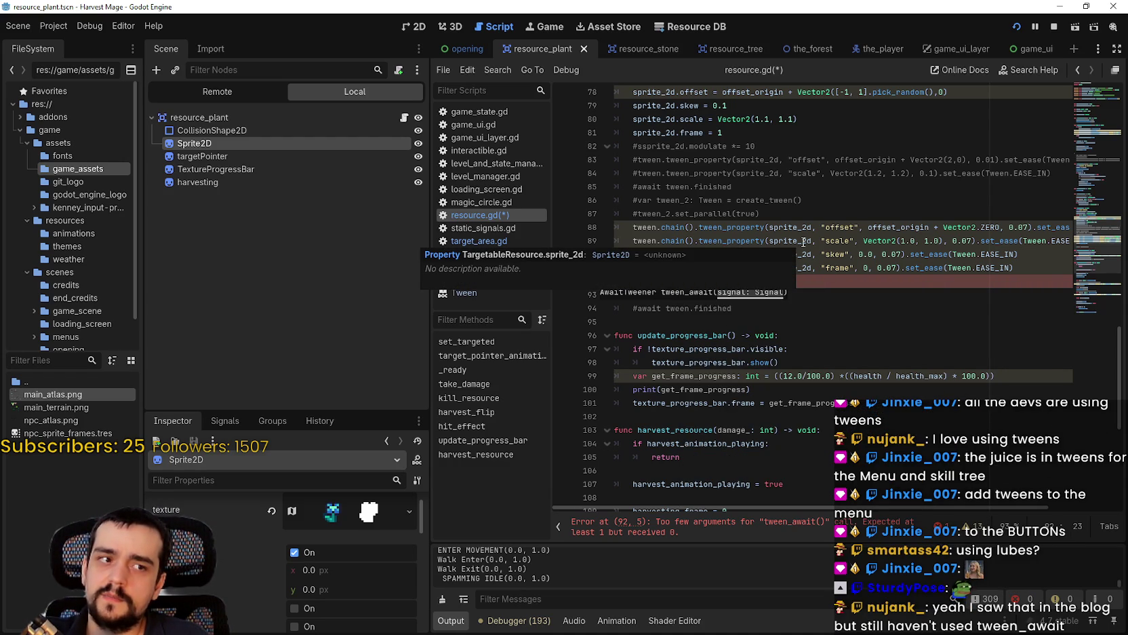
{"action": "scroll", "coordinate": [771, 193], "scroll_direction": "up", "scroll_amount": 5}
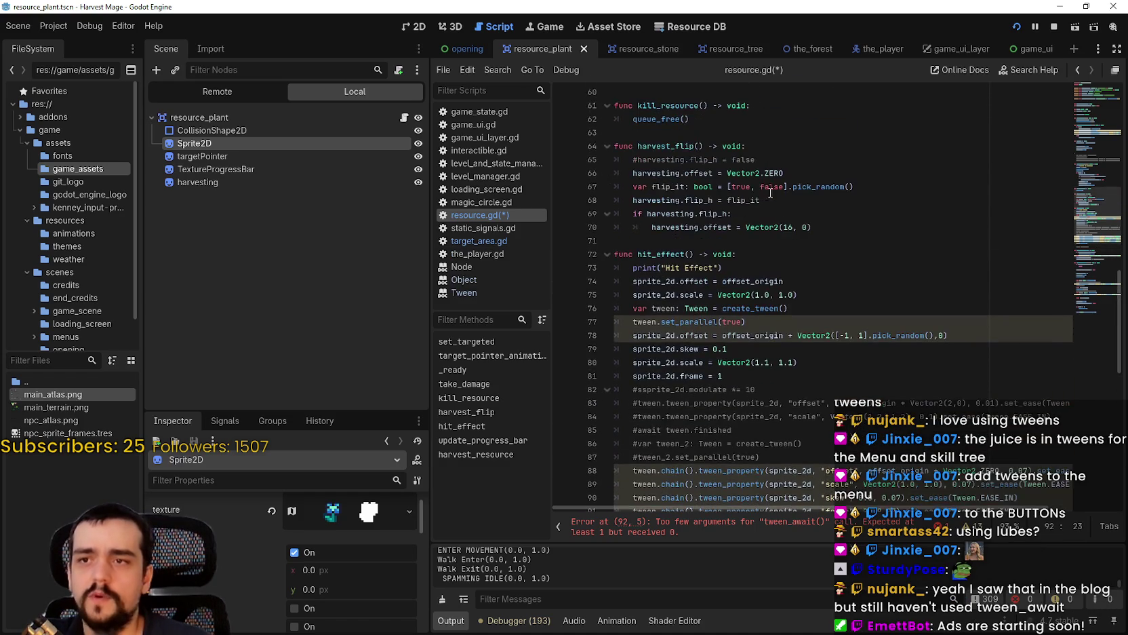
{"action": "scroll", "coordinate": [774, 205], "scroll_direction": "up", "scroll_amount": 6}
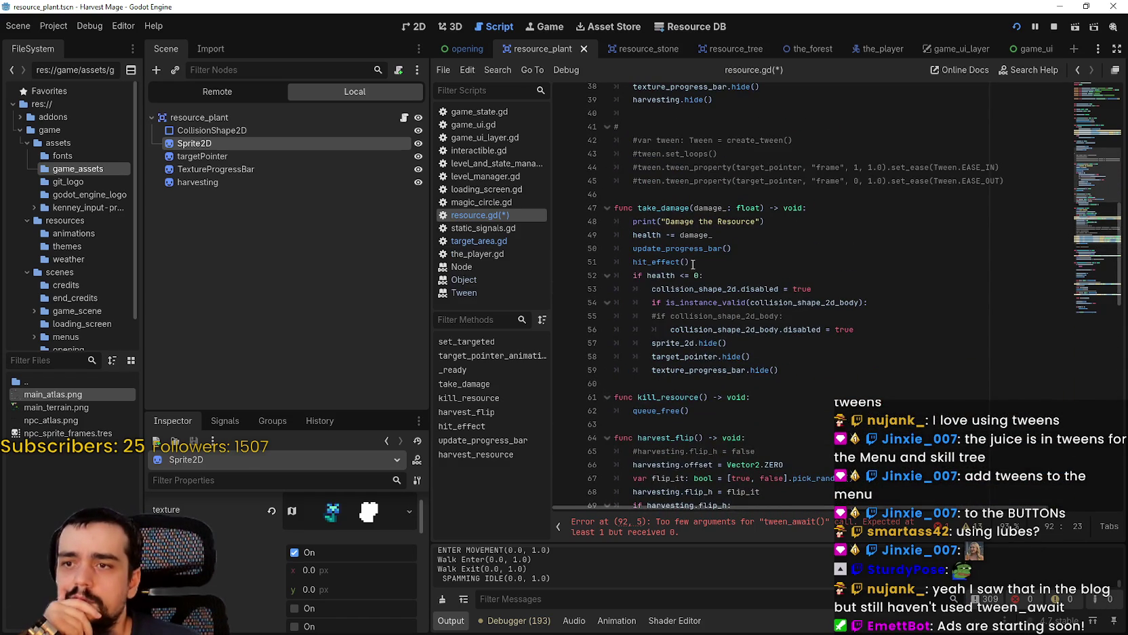
{"action": "double_click", "coordinate": [661, 275]}
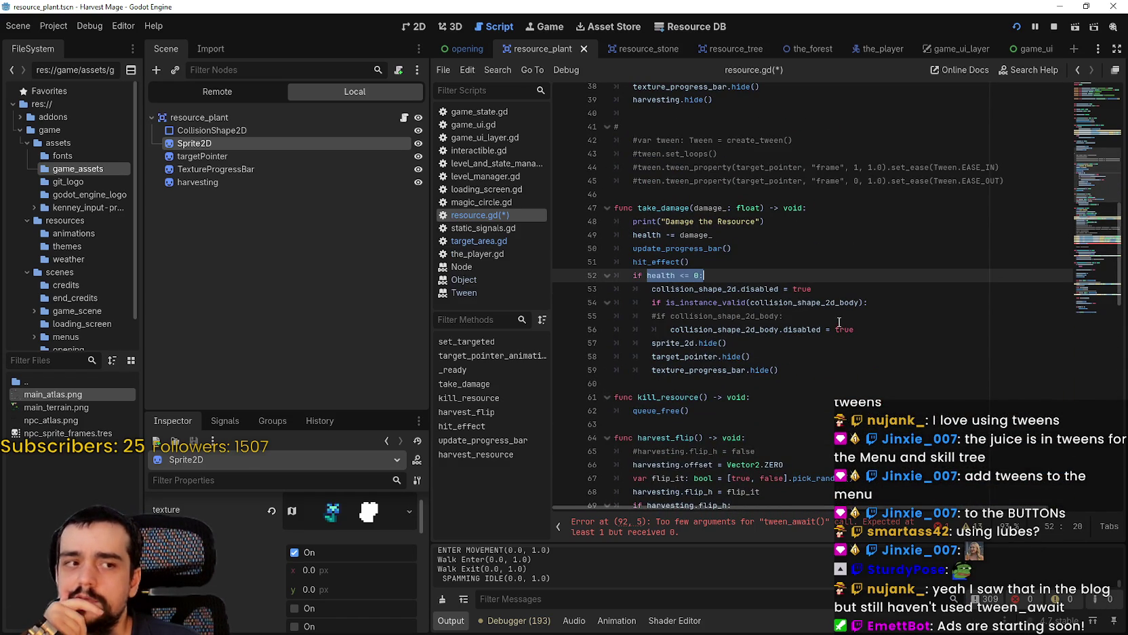
{"action": "scroll", "coordinate": [838, 320], "scroll_direction": "down", "scroll_amount": 8}
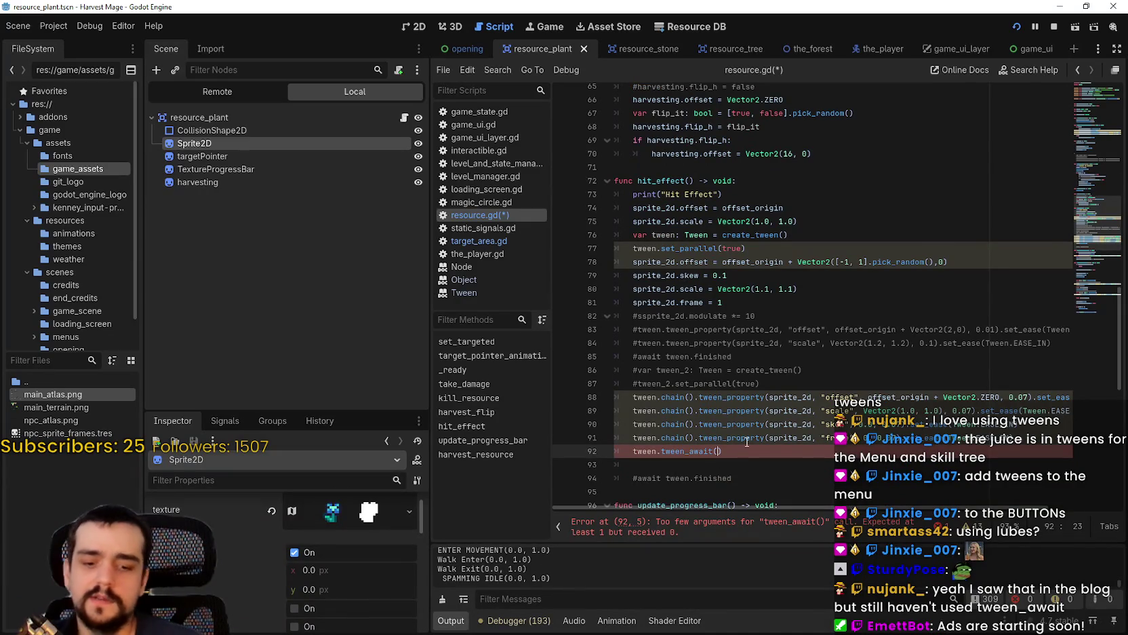
{"action": "mouse_move", "coordinate": [690, 451]}
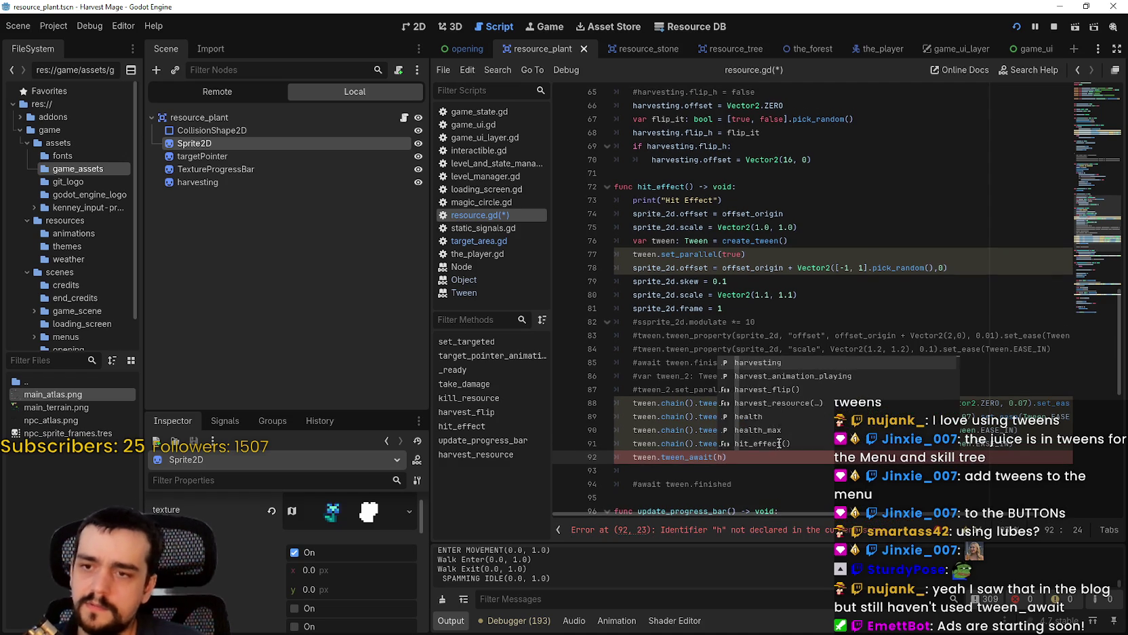
{"action": "type", "text": "ealt"}
{"action": "key", "text": "Return"}
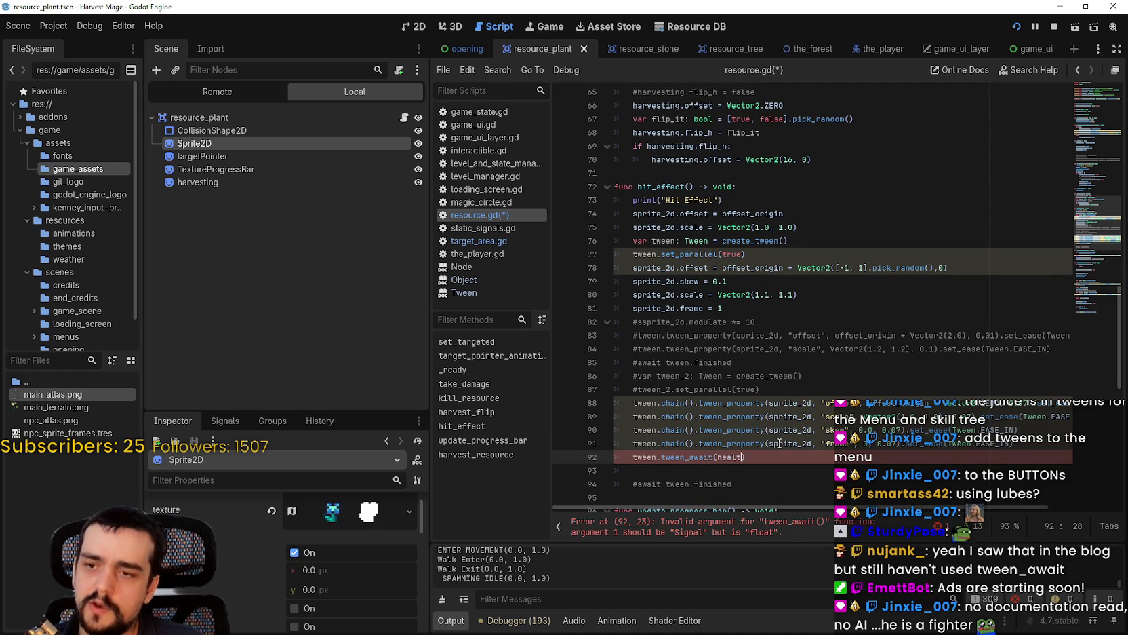
{"action": "key", "text": "BackSpace"}
{"action": "key", "text": "BackSpace"}
{"action": "key", "text": "BackSpace"}
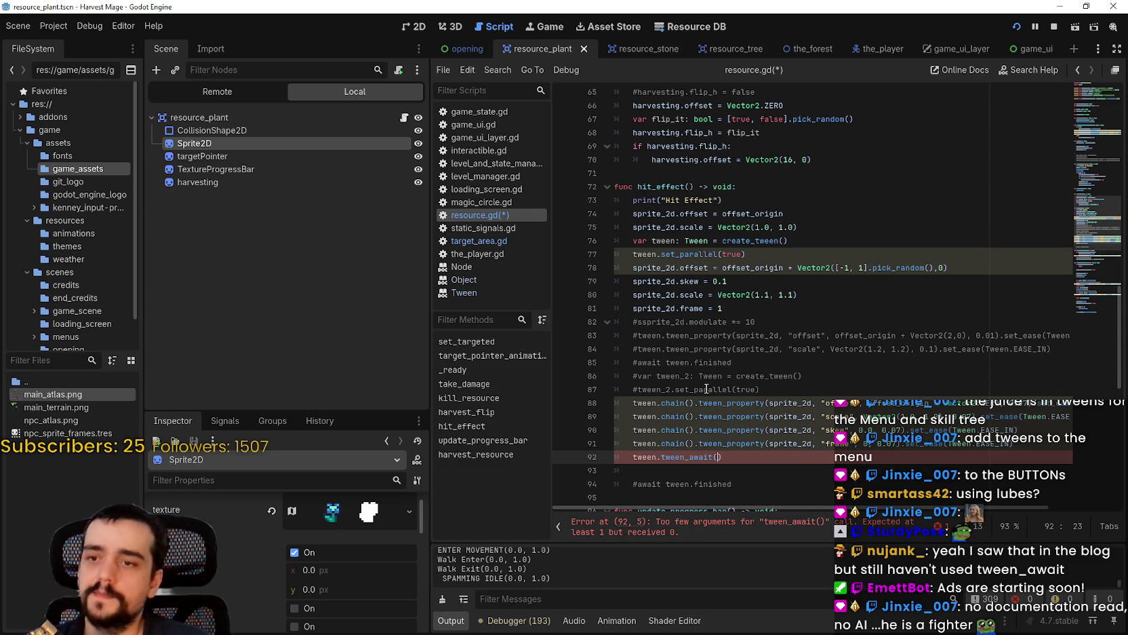
Delete the trial tween.tween_await() line and save resource.gd.
{"action": "left_click", "coordinate": [744, 472]}
{"action": "left_click_drag", "start_coordinate": [739, 458], "coordinate": [598, 457]}
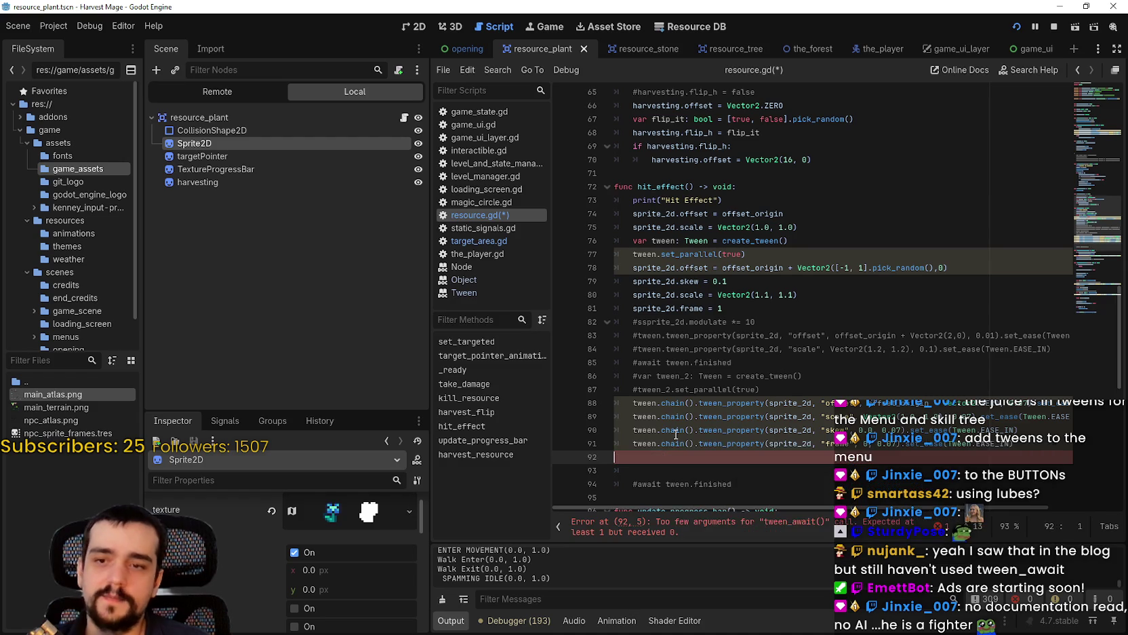
{"action": "key", "text": "Delete"}
{"action": "key", "text": "ctrl+s"}
{"action": "scroll", "coordinate": [755, 331], "scroll_direction": "down", "scroll_amount": 5}
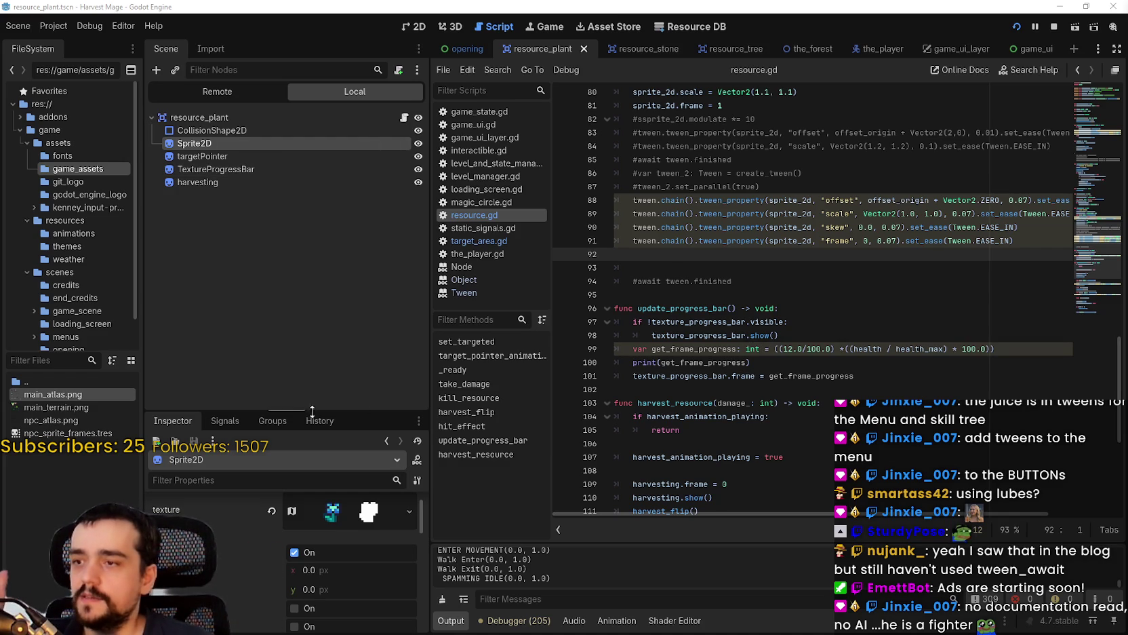
Enlarge the lower dock and view the resource_plant root node's signals.
{"action": "left_click_drag", "start_coordinate": [318, 409], "coordinate": [319, 290]}
{"action": "left_click", "coordinate": [210, 118]}
{"action": "left_click", "coordinate": [223, 301]}
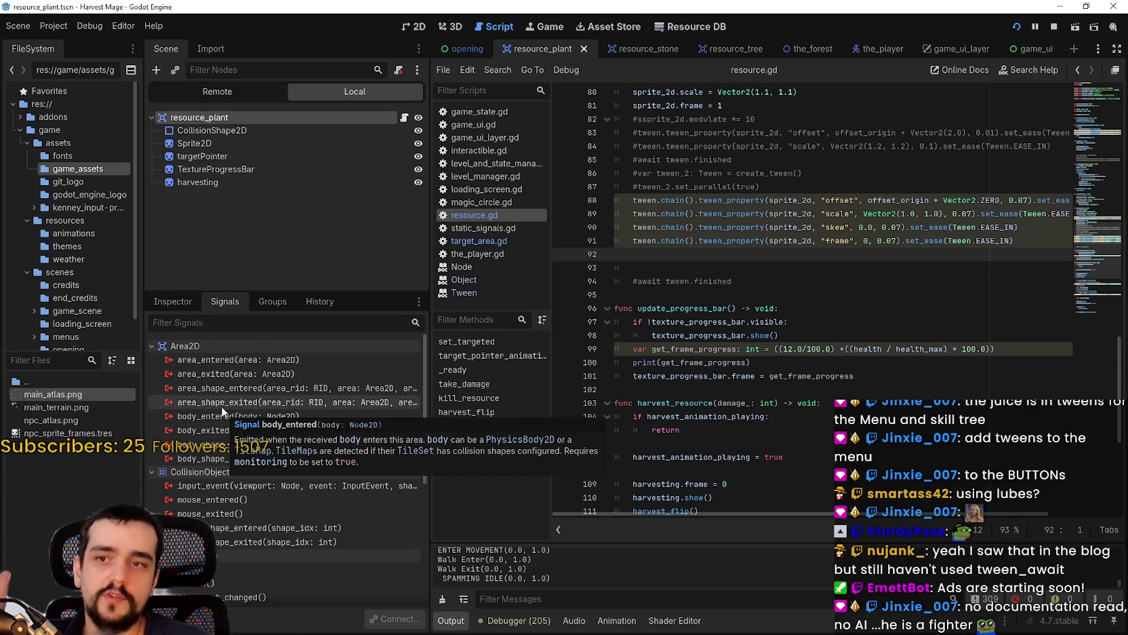
Save the scene and script, then switch to the the_forest scene.
{"action": "left_click", "coordinate": [714, 242]}
{"action": "left_click", "coordinate": [708, 253]}
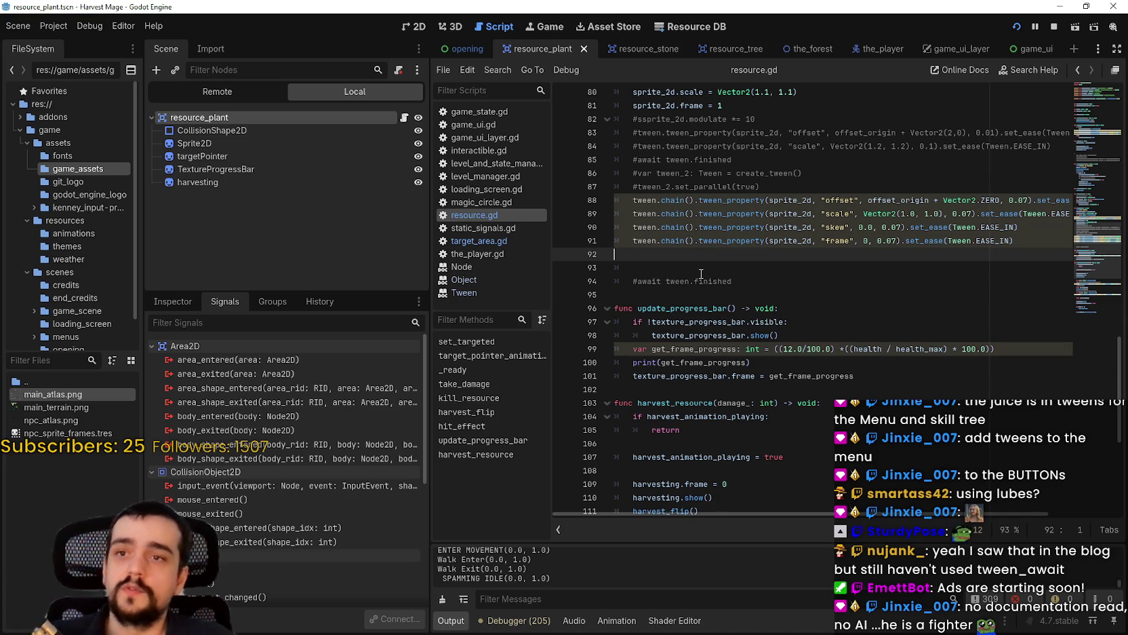
{"action": "key", "text": "ctrl+s"}
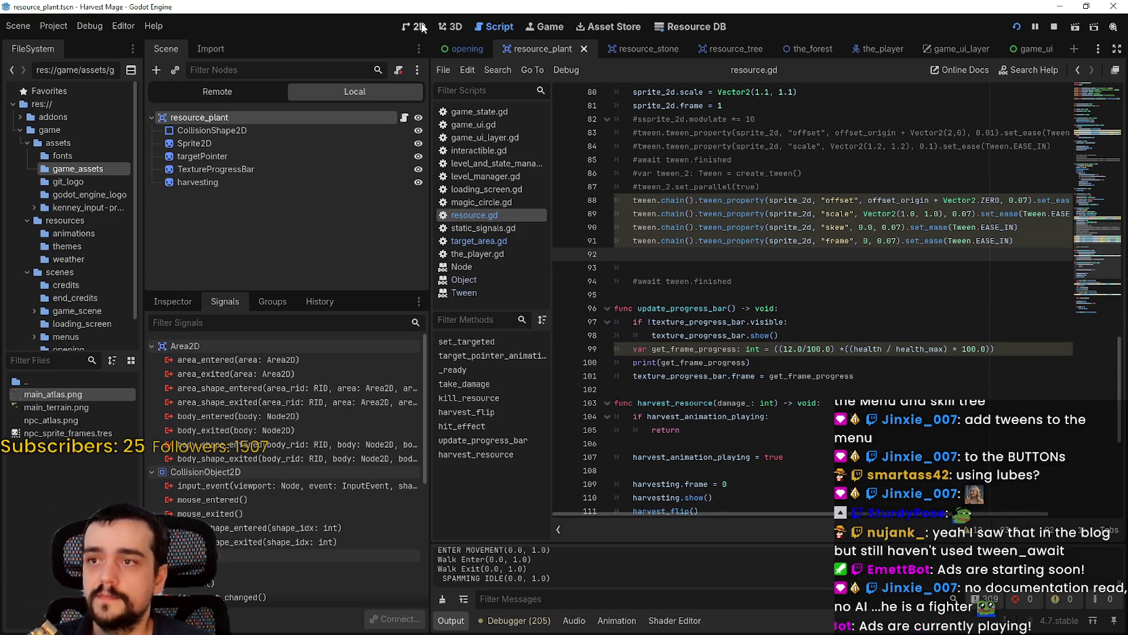
{"action": "left_click", "coordinate": [888, 49]}
{"action": "left_click", "coordinate": [787, 49]}
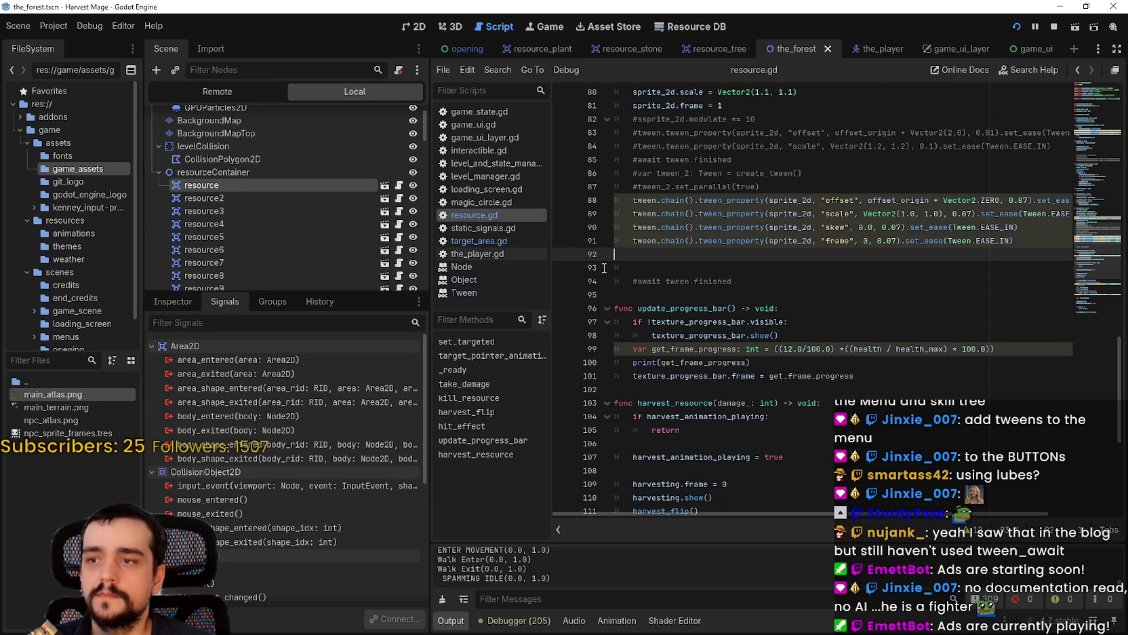
Show the forest level, enlarge the scene tree, and request deletion of the 88 resource nodes under resourceContainer.
{"action": "left_click", "coordinate": [401, 27]}
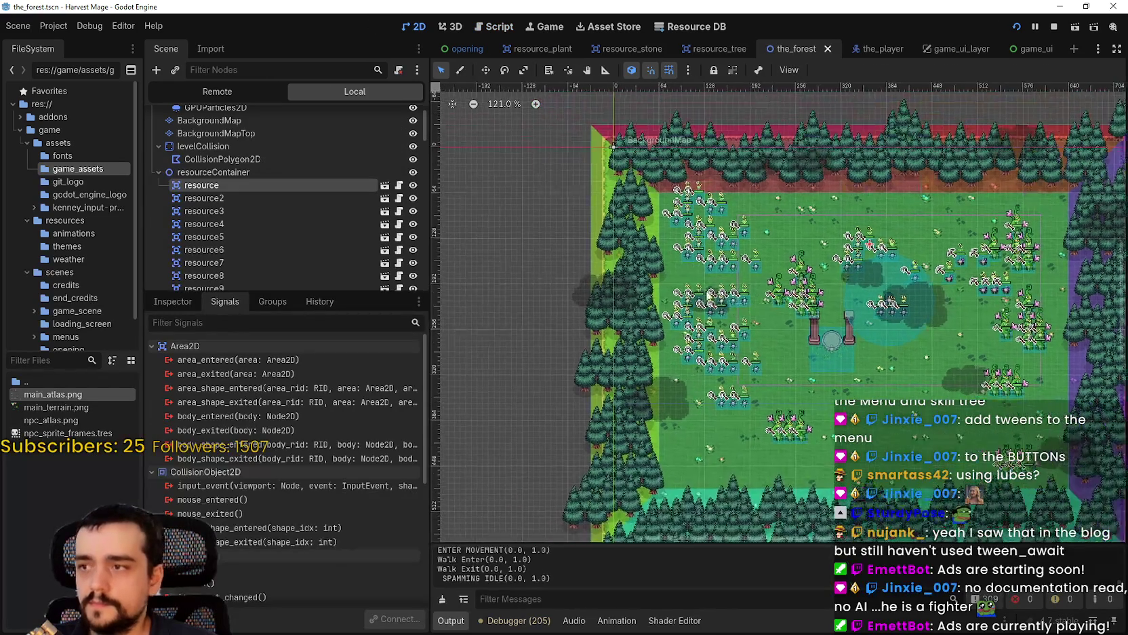
{"action": "scroll", "coordinate": [336, 225], "scroll_direction": "down", "scroll_amount": 3}
{"action": "left_click_drag", "start_coordinate": [285, 295], "coordinate": [285, 538]}
{"action": "scroll", "coordinate": [296, 401], "scroll_direction": "down", "scroll_amount": 5}
{"action": "scroll", "coordinate": [297, 403], "scroll_direction": "down", "scroll_amount": 10}
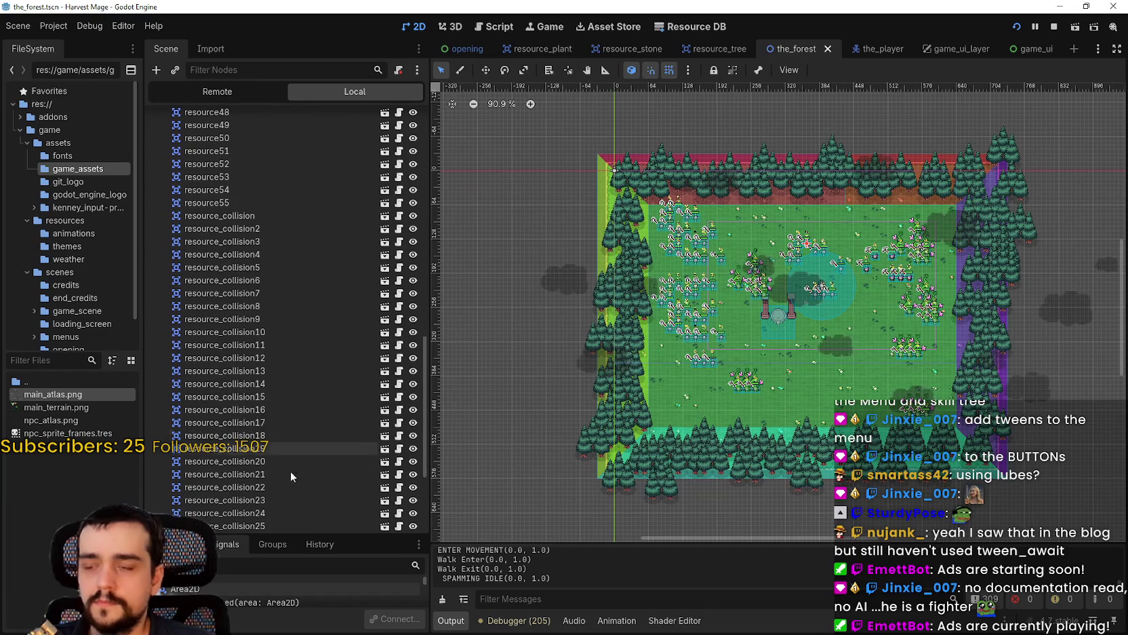
{"action": "scroll", "coordinate": [295, 485], "scroll_direction": "up", "scroll_amount": 5}
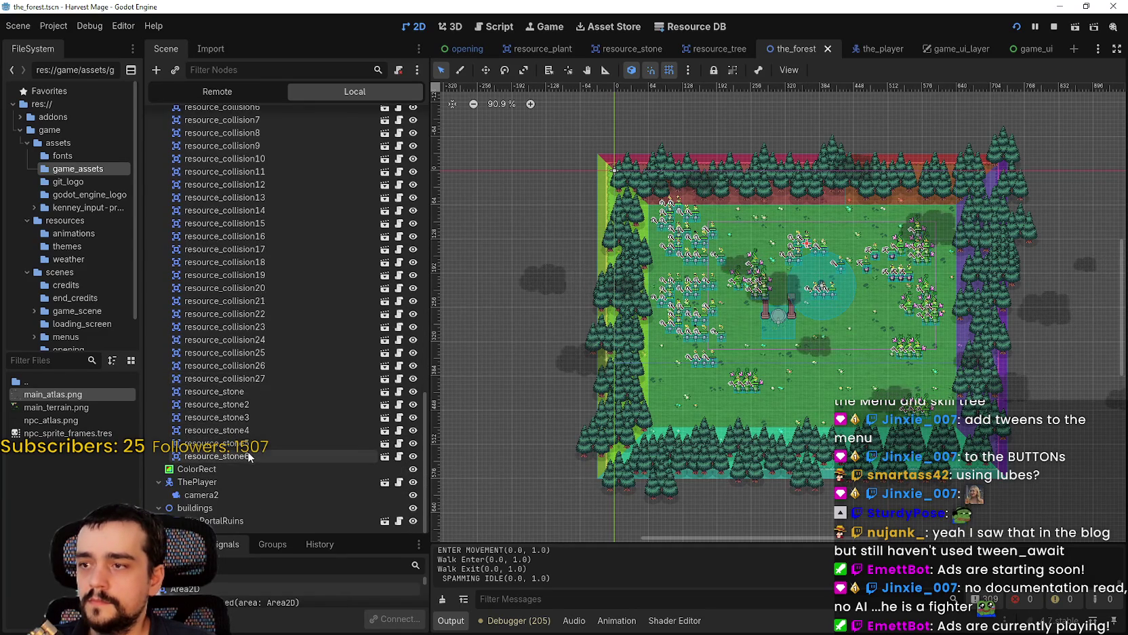
{"action": "scroll", "coordinate": [272, 413], "scroll_direction": "up", "scroll_amount": 15}
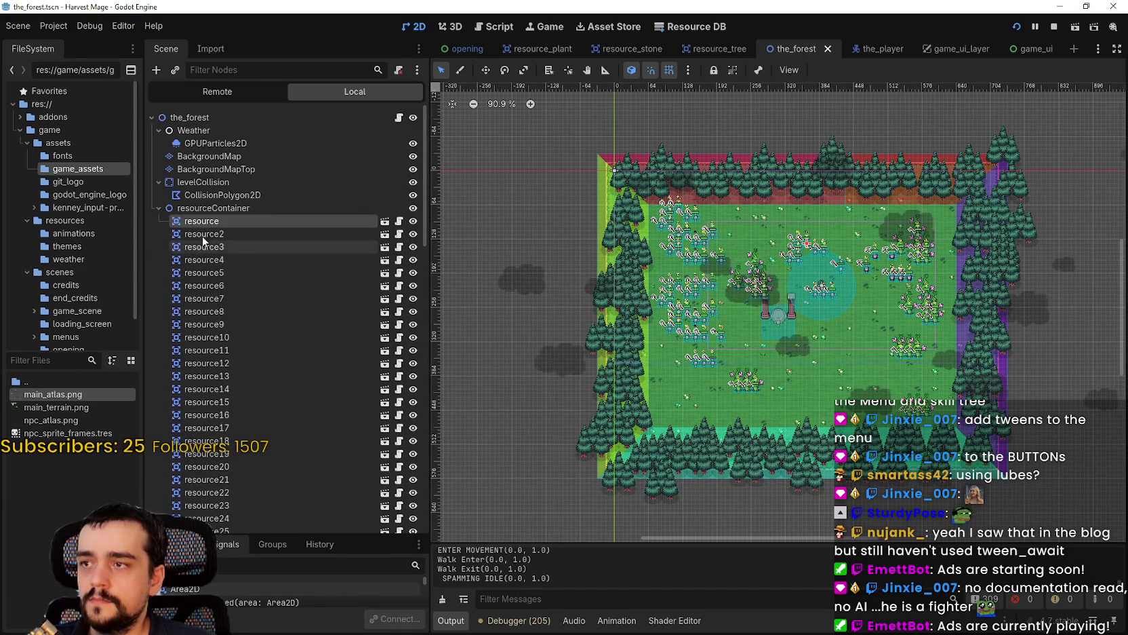
{"action": "scroll", "coordinate": [212, 370], "scroll_direction": "down", "scroll_amount": 20}
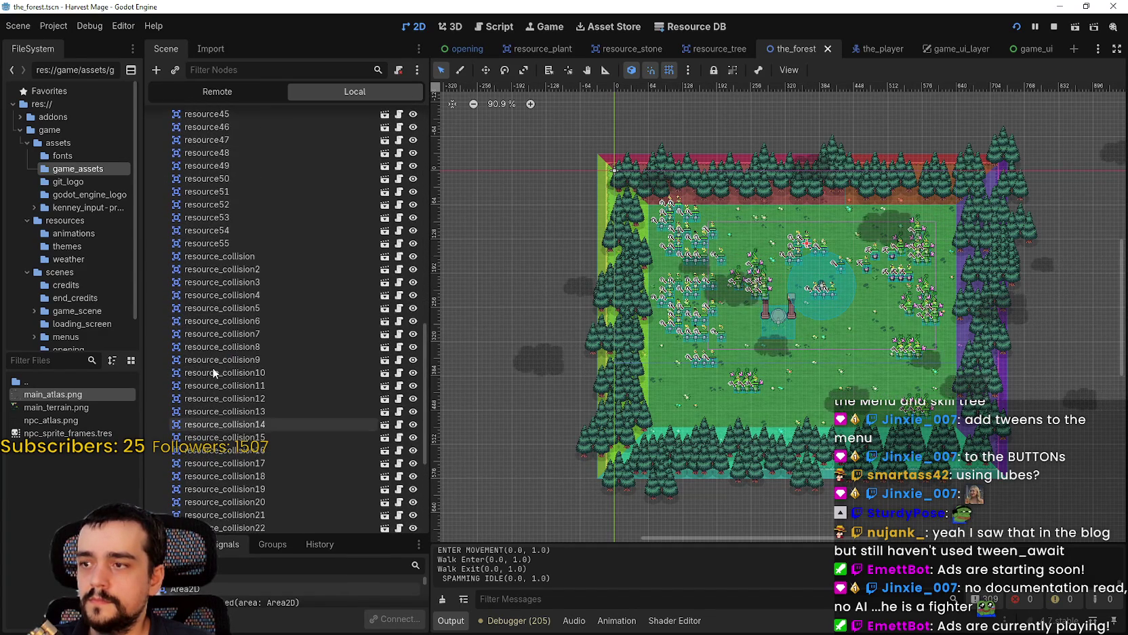
{"action": "scroll", "coordinate": [235, 456], "scroll_direction": "up", "scroll_amount": 3}
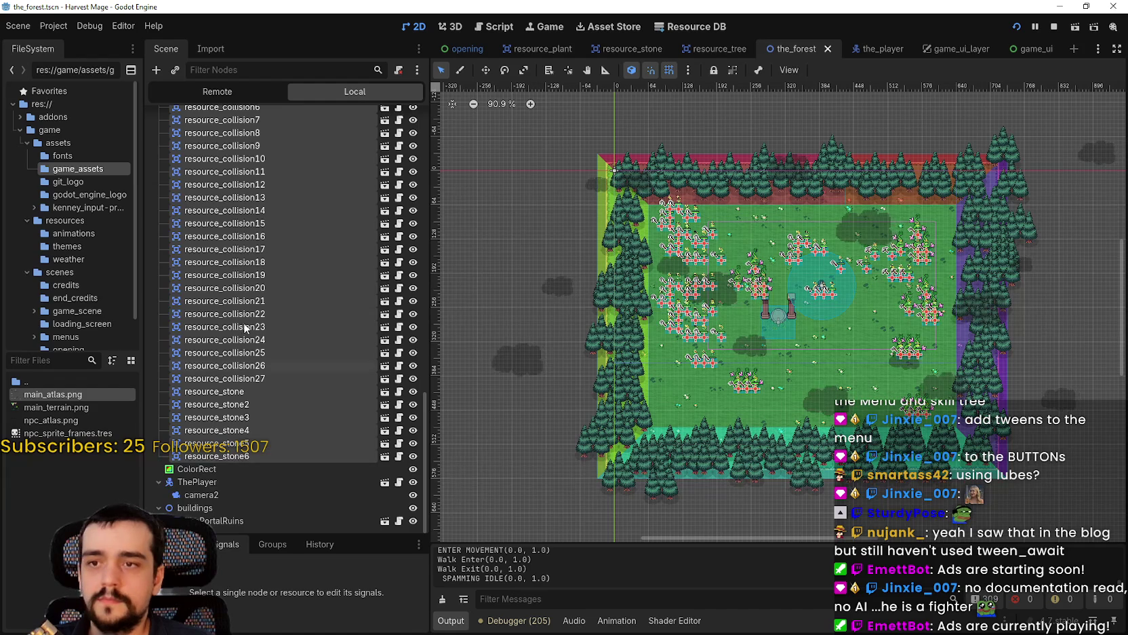
{"action": "scroll", "coordinate": [245, 321], "scroll_direction": "up", "scroll_amount": 20}
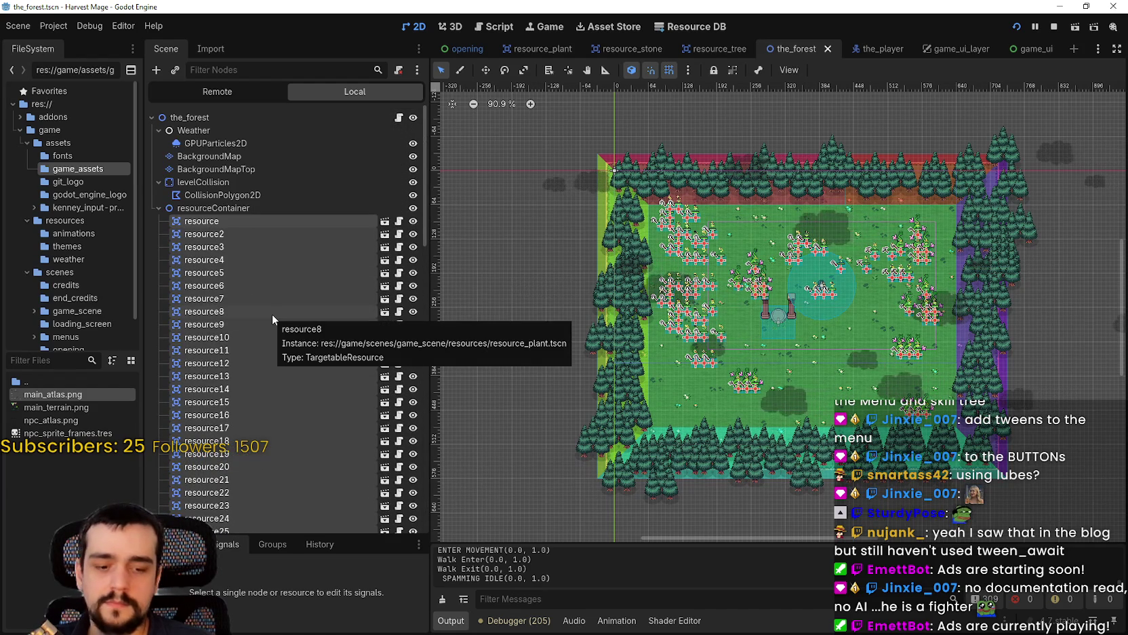
{"action": "key", "text": "Delete"}
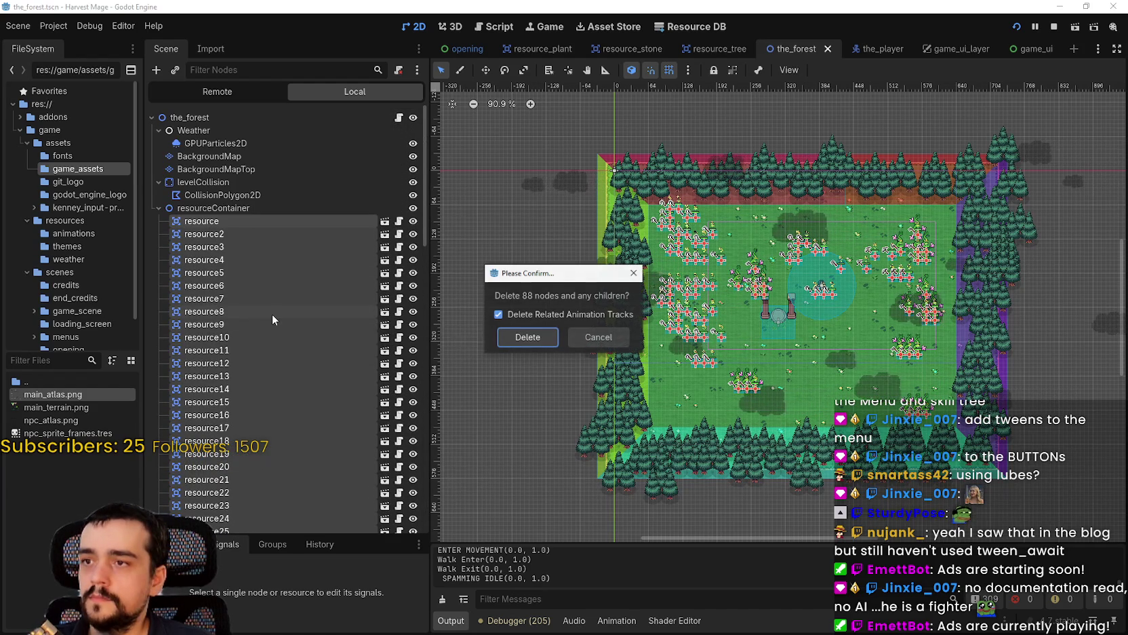
Confirm deleting the 88 nodes and instance resource_plant.tscn as a child of resourceContainer.
{"action": "key", "text": "Return"}
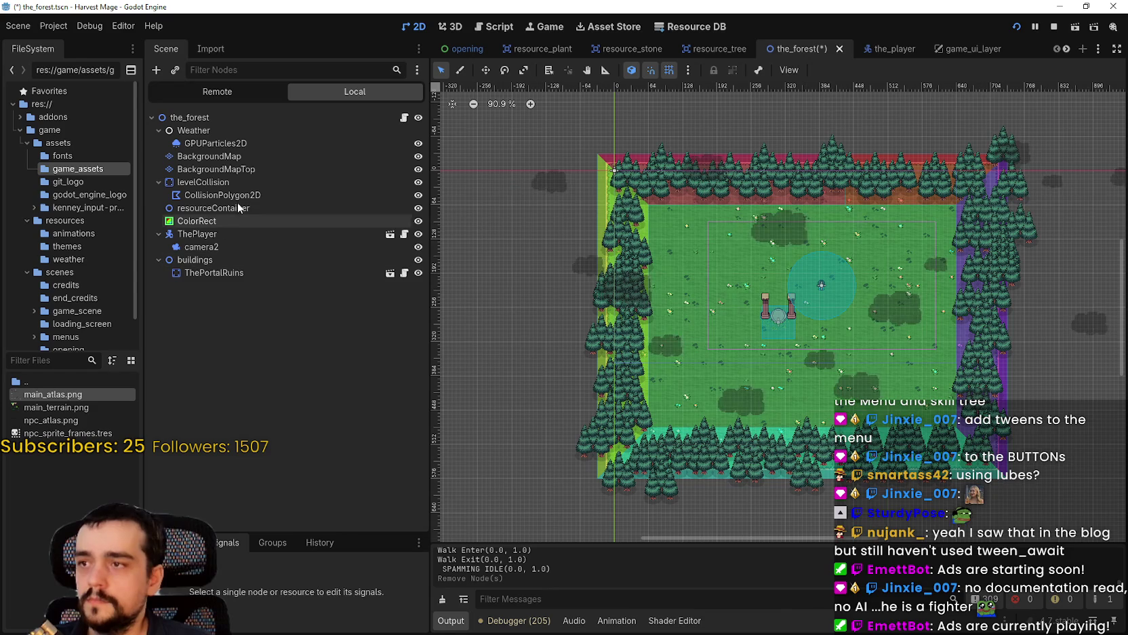
{"action": "right_click", "coordinate": [236, 207]}
{"action": "left_click", "coordinate": [302, 228]}
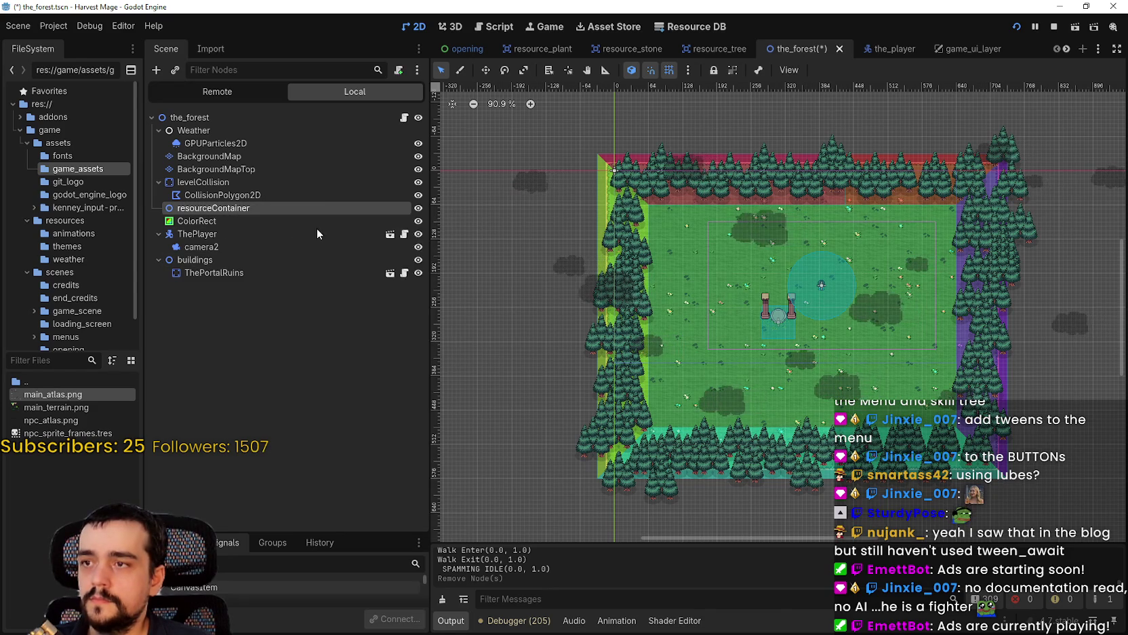
{"action": "type", "text": "resource_p"}
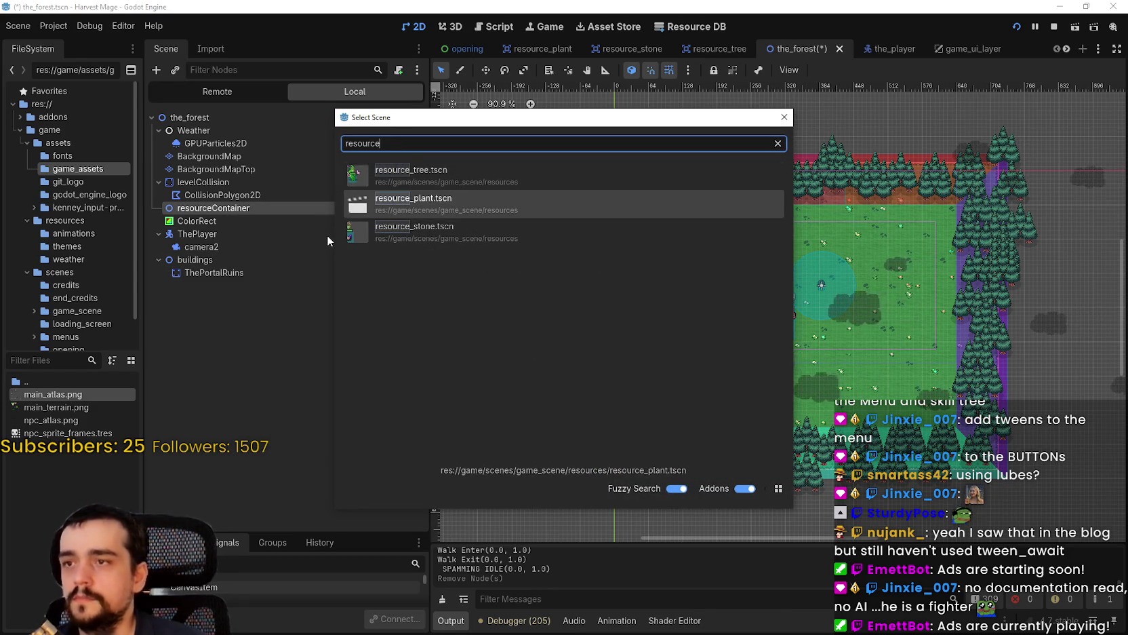
{"action": "key", "text": "Return"}
Duplicate resource_plant repeatedly until copies reach resource_plant50.
{"action": "key", "text": "ctrl+d"}
{"action": "key", "text": "ctrl+d"}
{"action": "key", "text": "ctrl+d"}
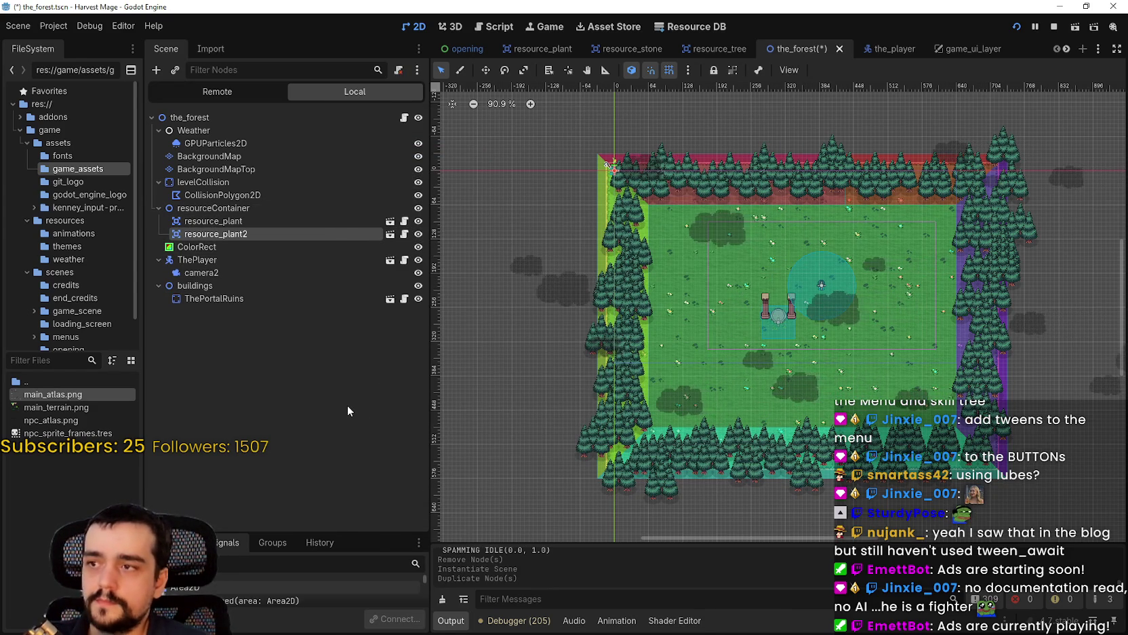
{"action": "key", "text": "ctrl+d"}
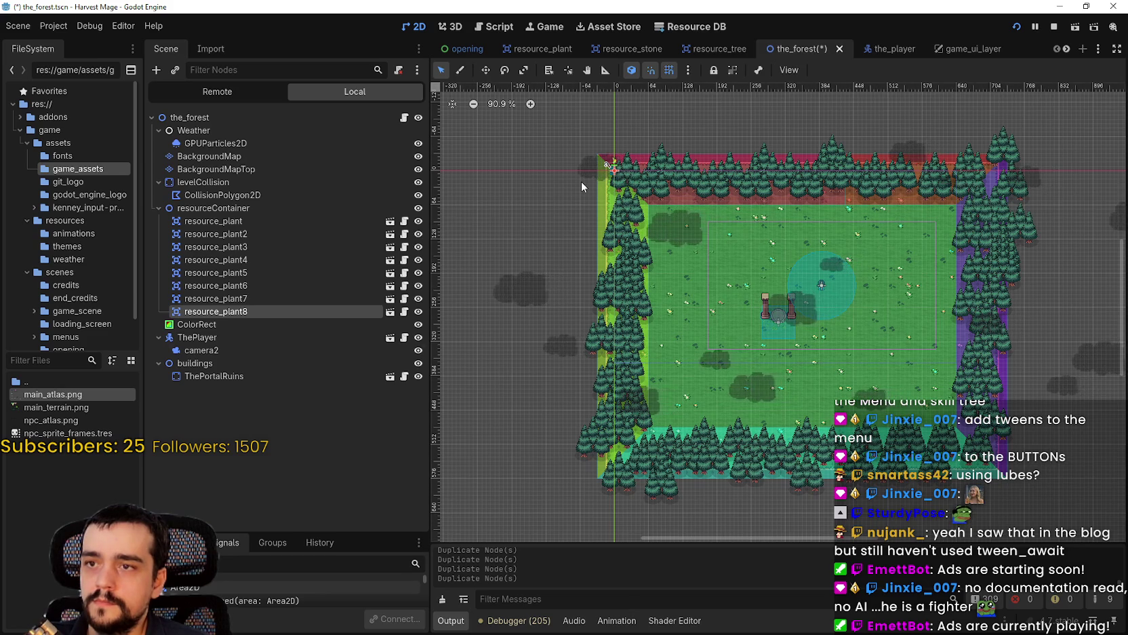
{"action": "scroll", "coordinate": [584, 182], "scroll_direction": "up", "scroll_amount": 1}
{"action": "key", "text": "ctrl+d"}
{"action": "key", "text": "ctrl+d"}
{"action": "key", "text": "ctrl+d"}
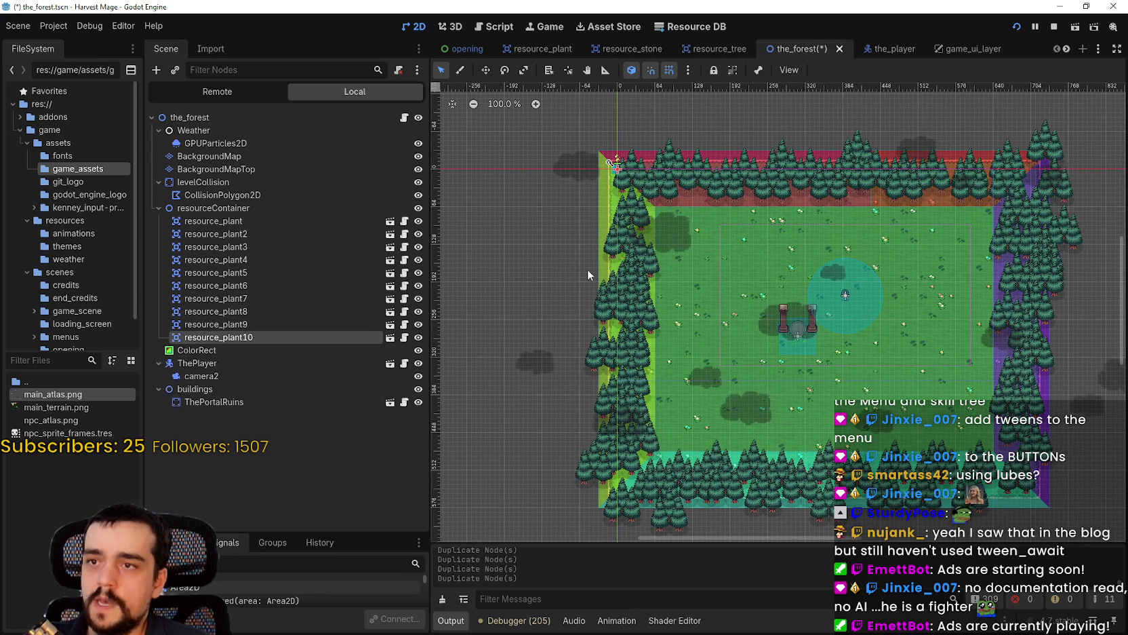
{"action": "key", "text": "ctrl+d"}
{"action": "key", "text": "ctrl+d"}
{"action": "key", "text": "ctrl+d"}
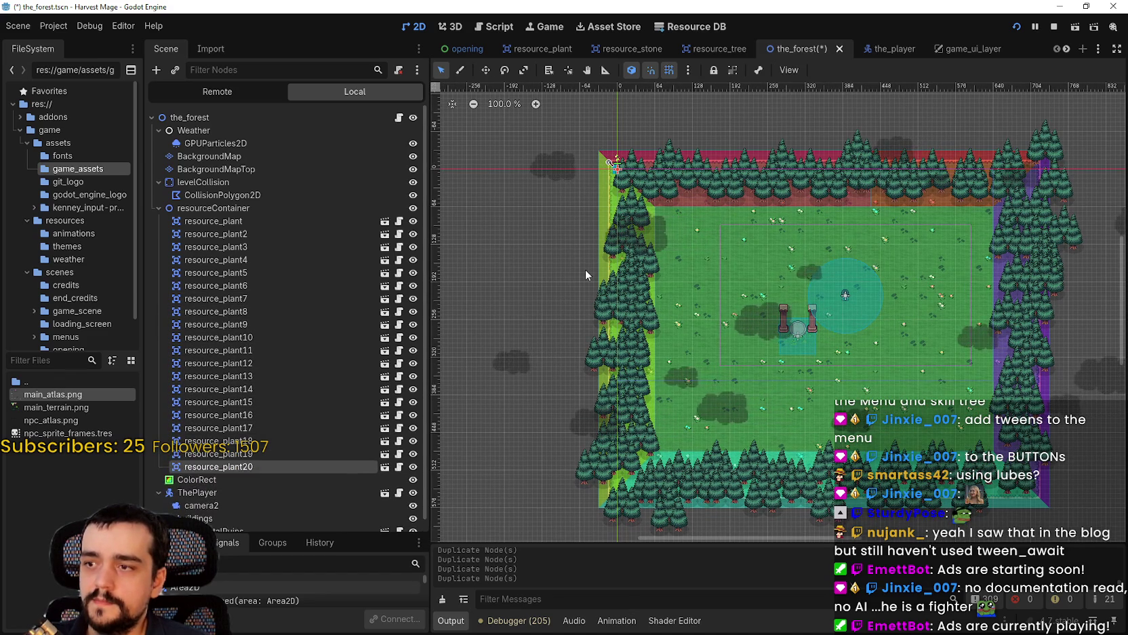
{"action": "key", "text": "ctrl+d"}
{"action": "key", "text": "ctrl+d"}
{"action": "key", "text": "ctrl+d"}
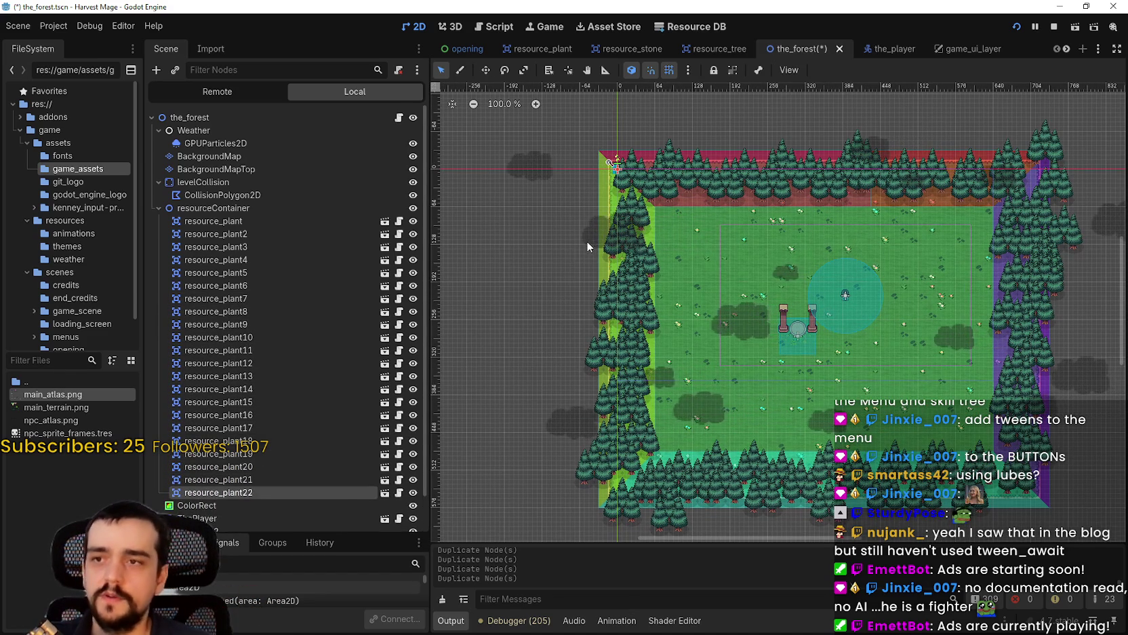
{"action": "key", "text": "ctrl+d"}
{"action": "key", "text": "ctrl+d"}
{"action": "key", "text": "ctrl+d"}
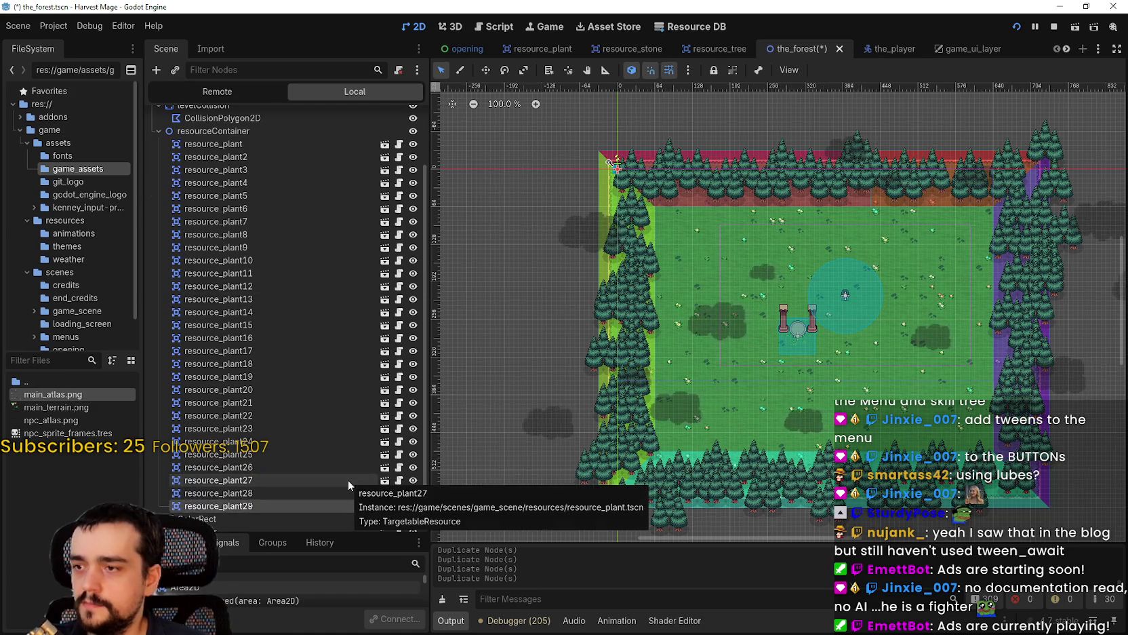
{"action": "key", "text": "ctrl+d"}
{"action": "key", "text": "ctrl+d"}
{"action": "key", "text": "ctrl+d"}
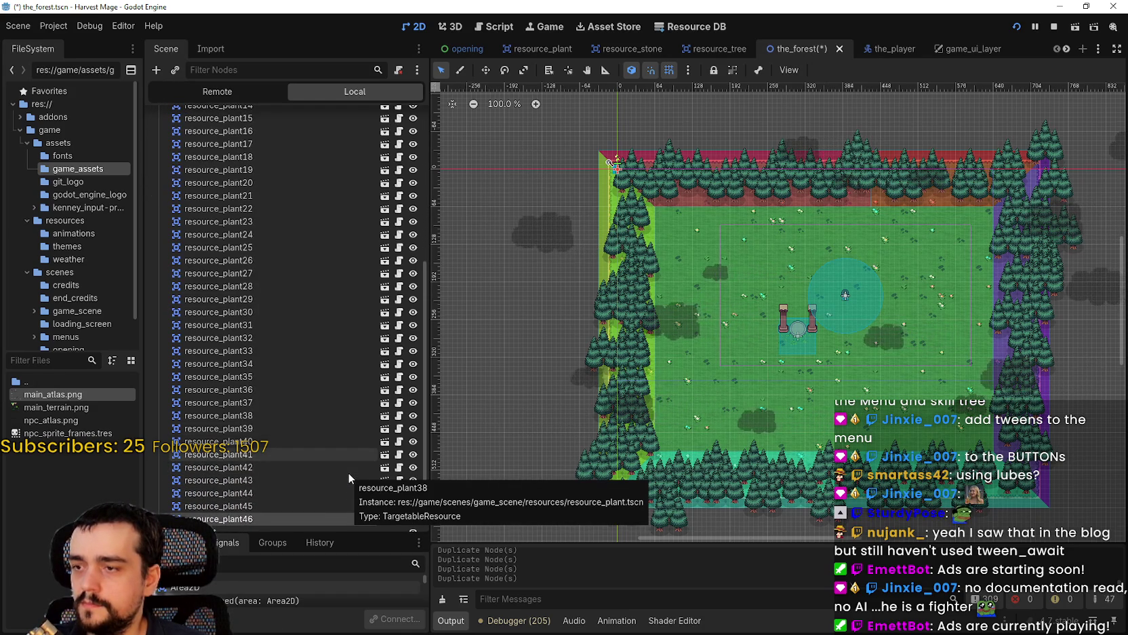
{"action": "key", "text": "ctrl+d"}
{"action": "key", "text": "ctrl+d"}
{"action": "key", "text": "ctrl+d"}
{"action": "scroll", "coordinate": [351, 434], "scroll_direction": "up", "scroll_amount": 8}
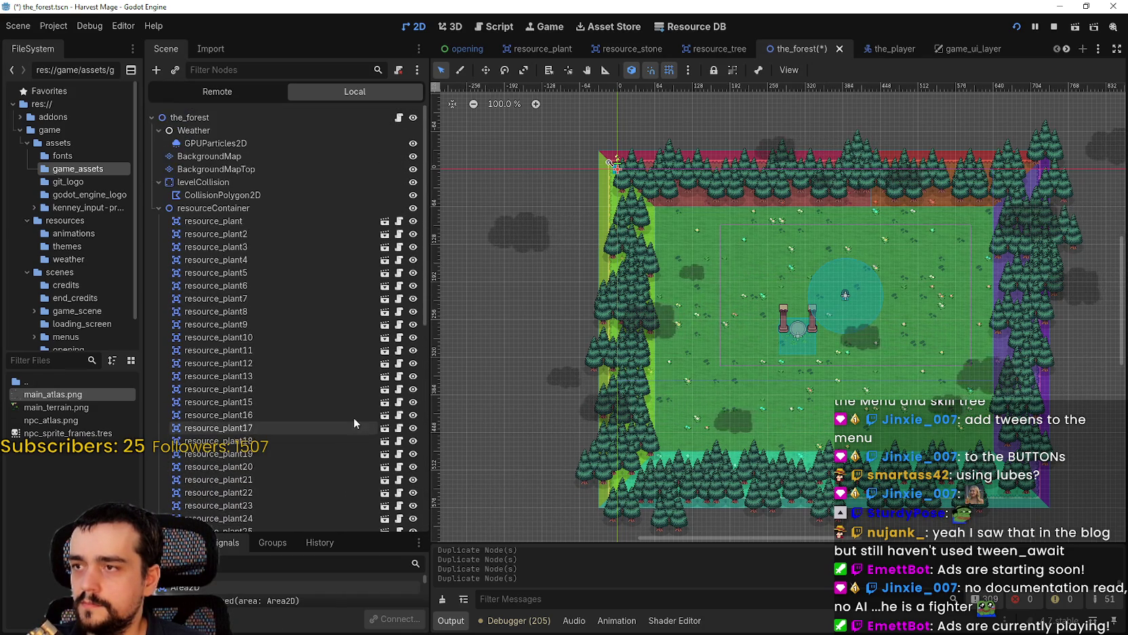
Rename resourceContainer to resourcePlantContainer.
{"action": "left_click", "coordinate": [153, 209]}
{"action": "left_click", "coordinate": [203, 208]}
{"action": "key", "text": "Right"}
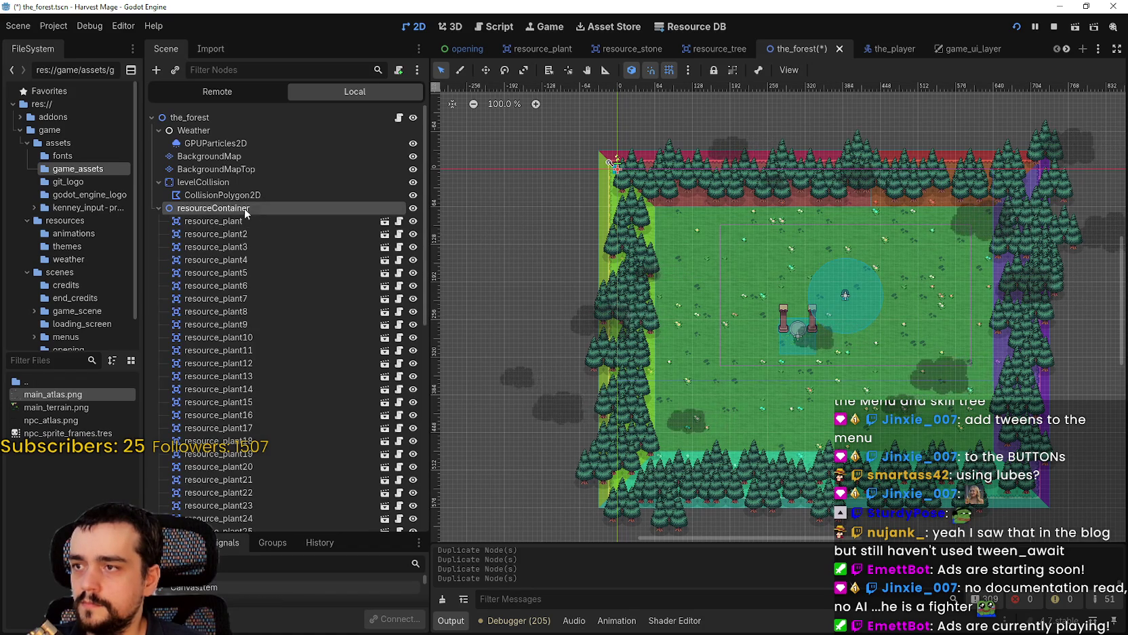
{"action": "double_click", "coordinate": [263, 209]}
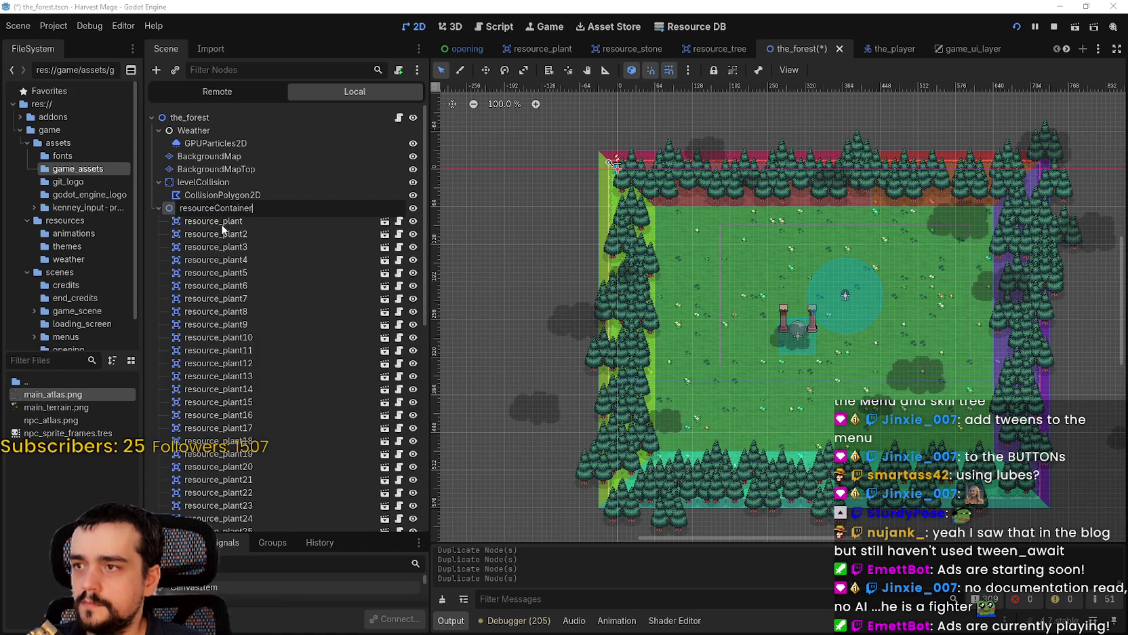
{"action": "key", "text": "Return"}
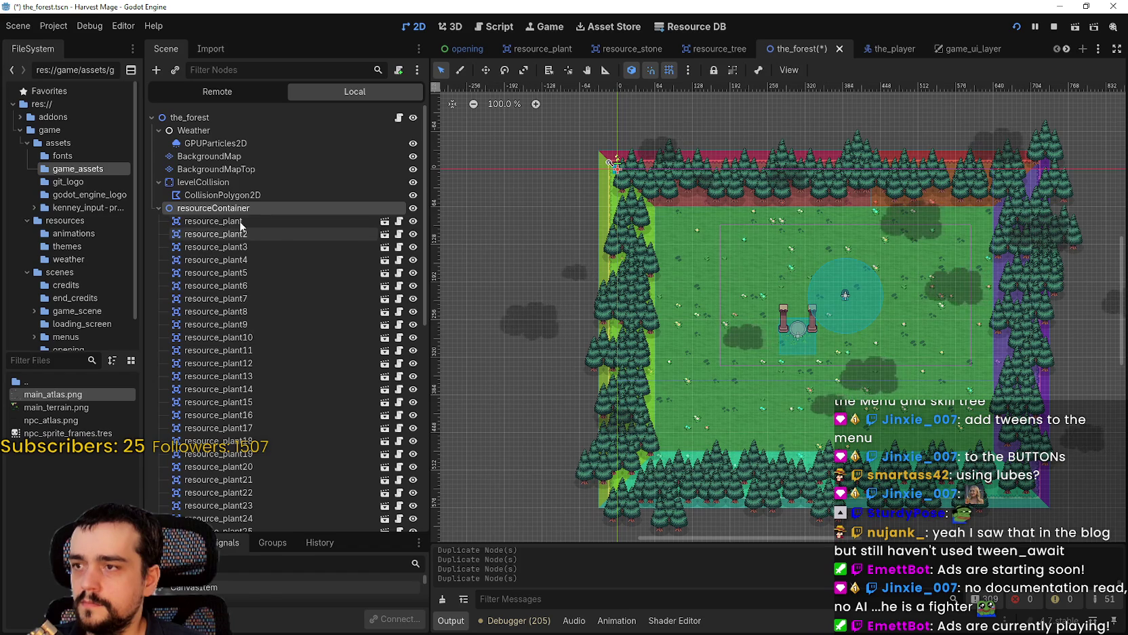
{"action": "double_click", "coordinate": [269, 208]}
{"action": "key", "text": "BackSpace"}
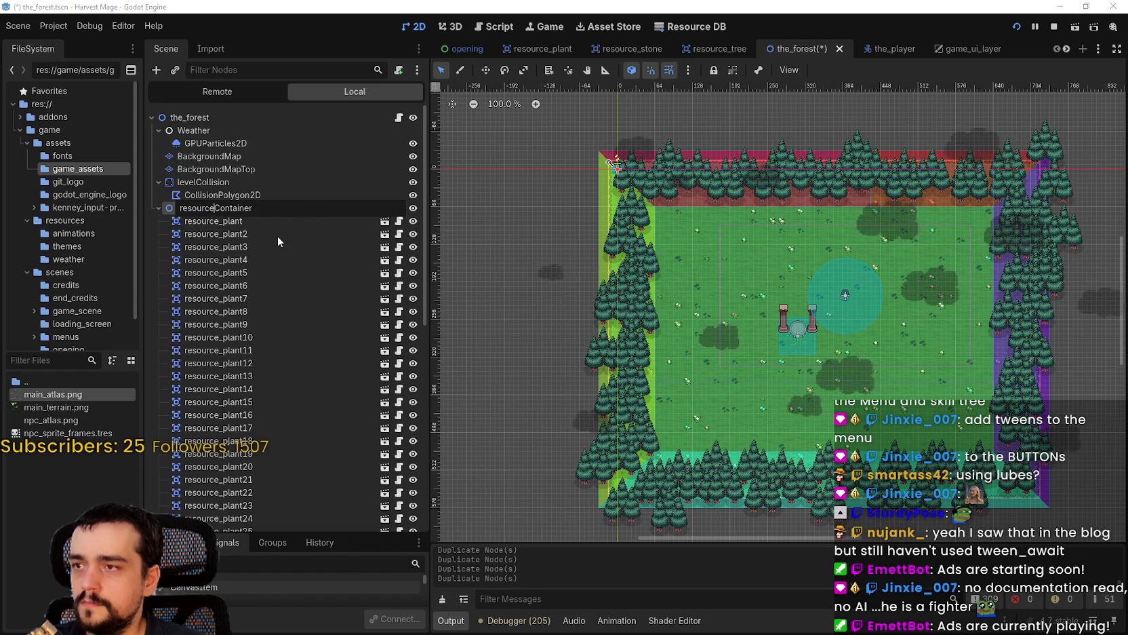
{"action": "type", "text": "Plant"}
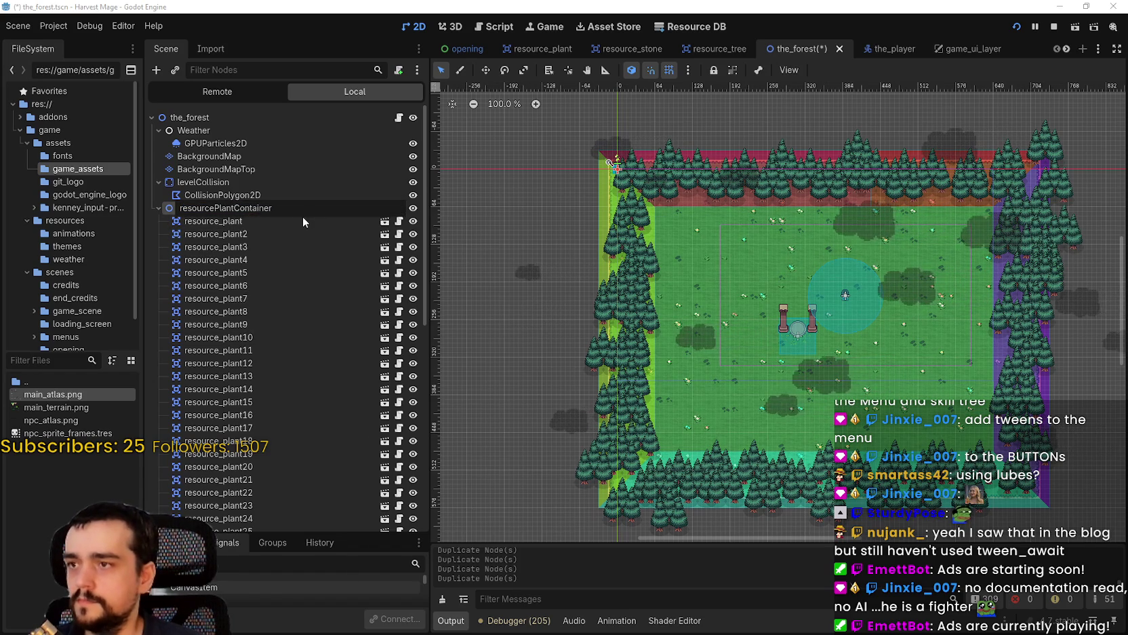
{"action": "key", "text": "Return"}
Stop the running game and duplicate resourcePlantContainer with all its plants.
{"action": "left_click", "coordinate": [159, 208]}
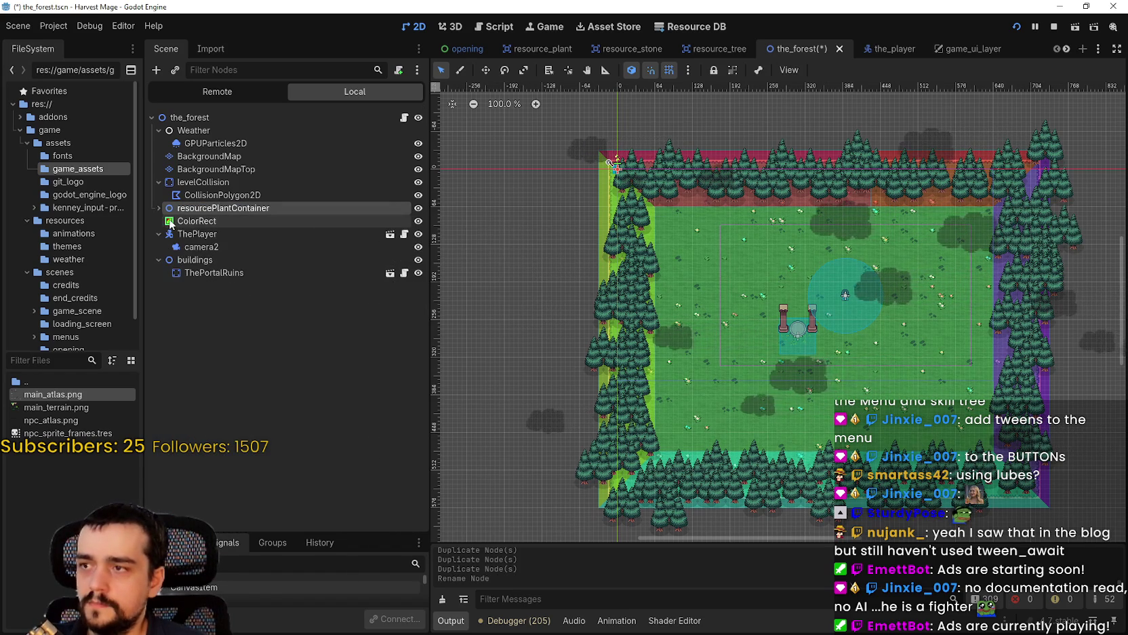
{"action": "left_click", "coordinate": [1054, 27]}
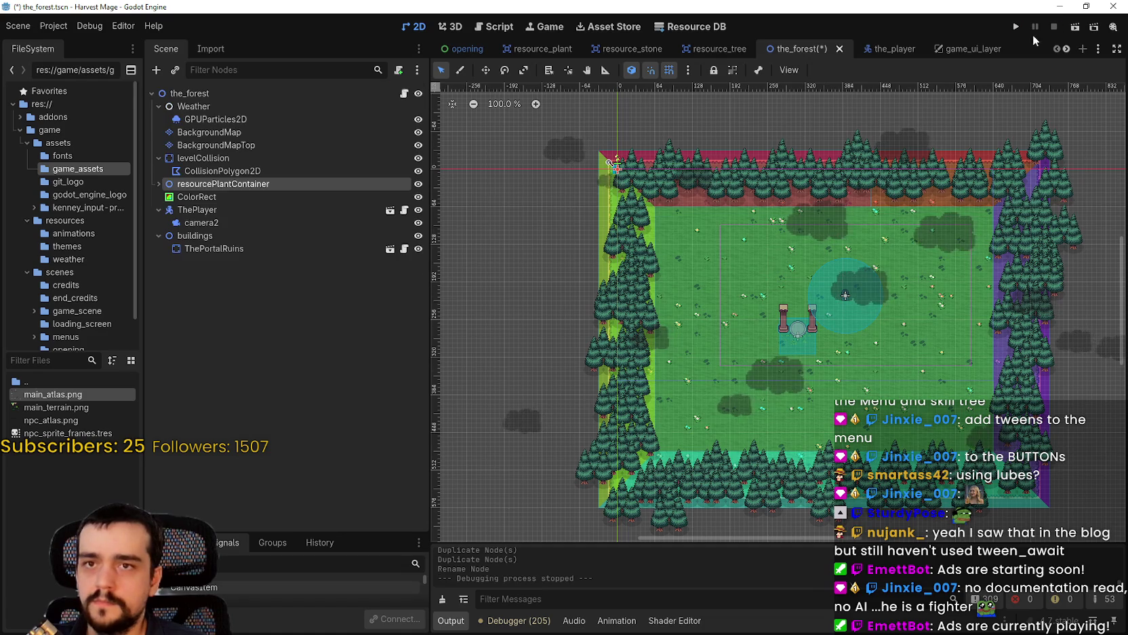
{"action": "left_click", "coordinate": [158, 184]}
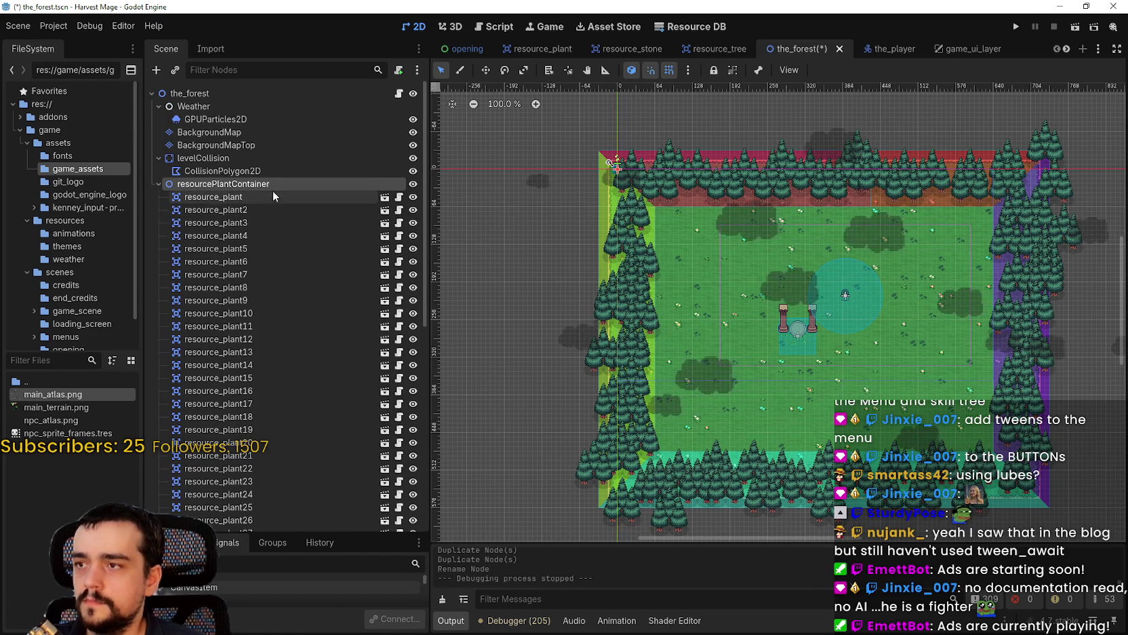
{"action": "left_click", "coordinate": [158, 184]}
{"action": "key", "text": "ctrl+d"}
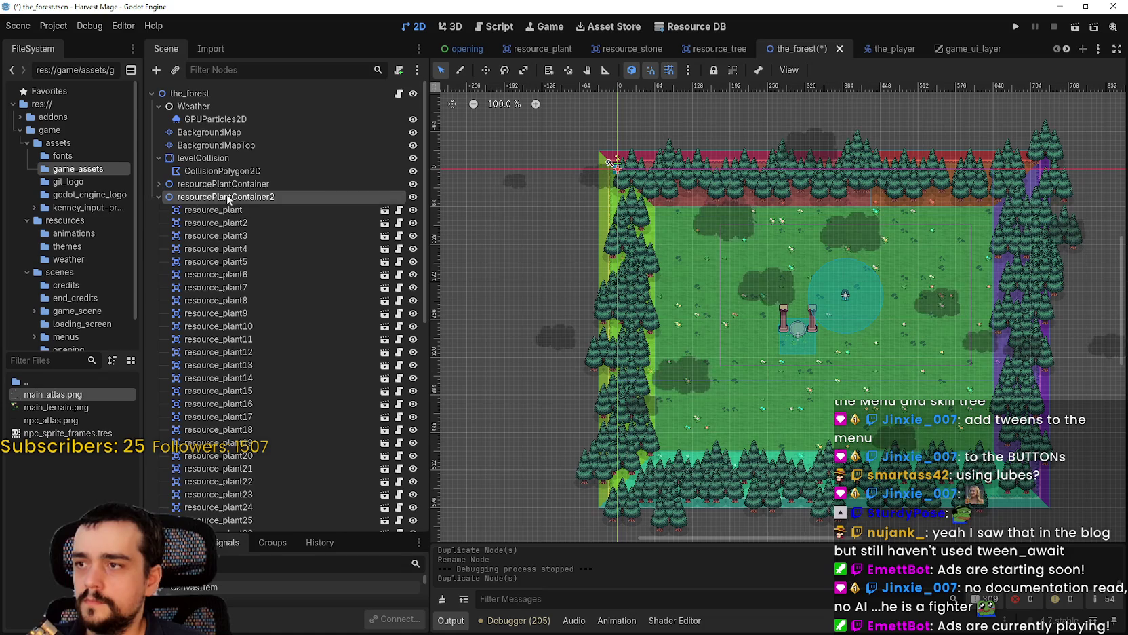
Rename the duplicate to resourceStoneContainer and delete its 50 copied plant nodes.
{"action": "double_click", "coordinate": [286, 197]}
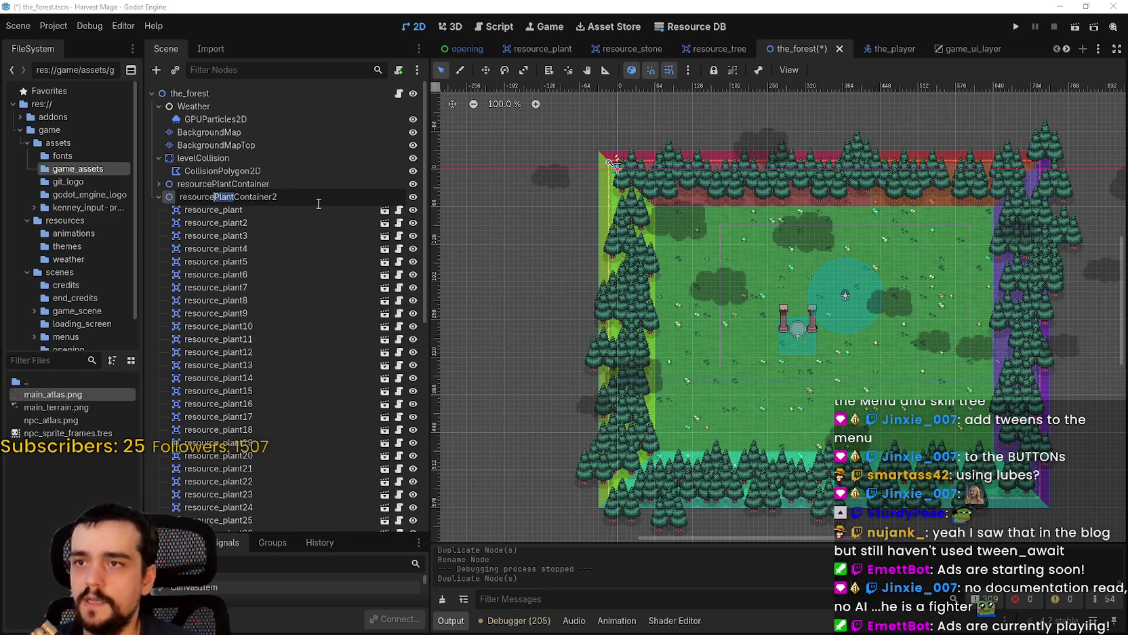
{"action": "type", "text": "Stone"}
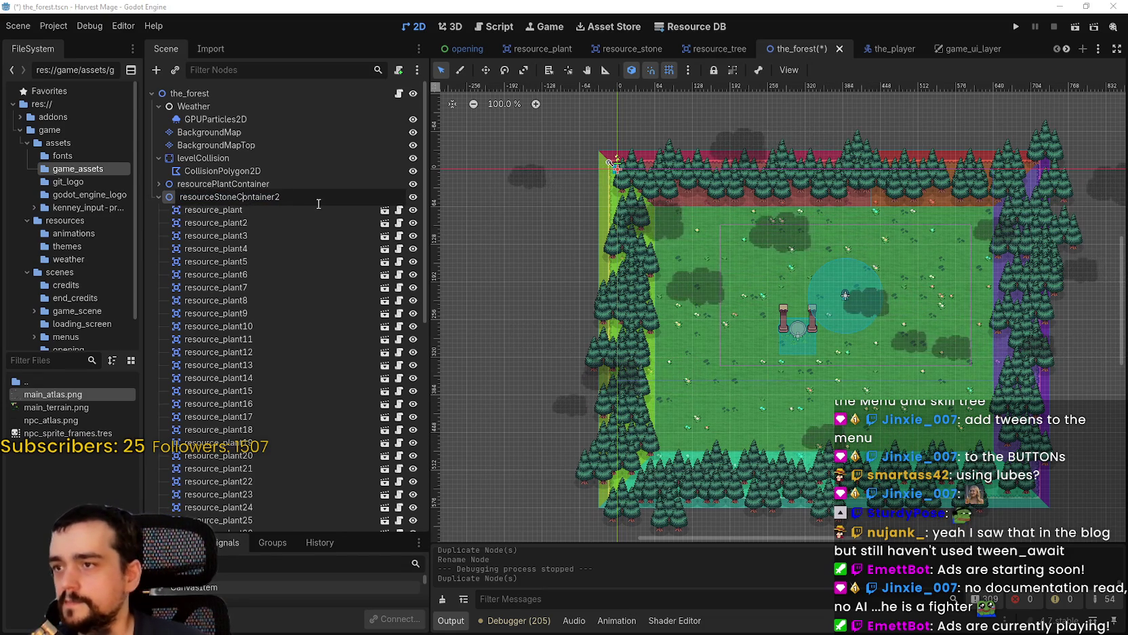
{"action": "key", "text": "Return"}
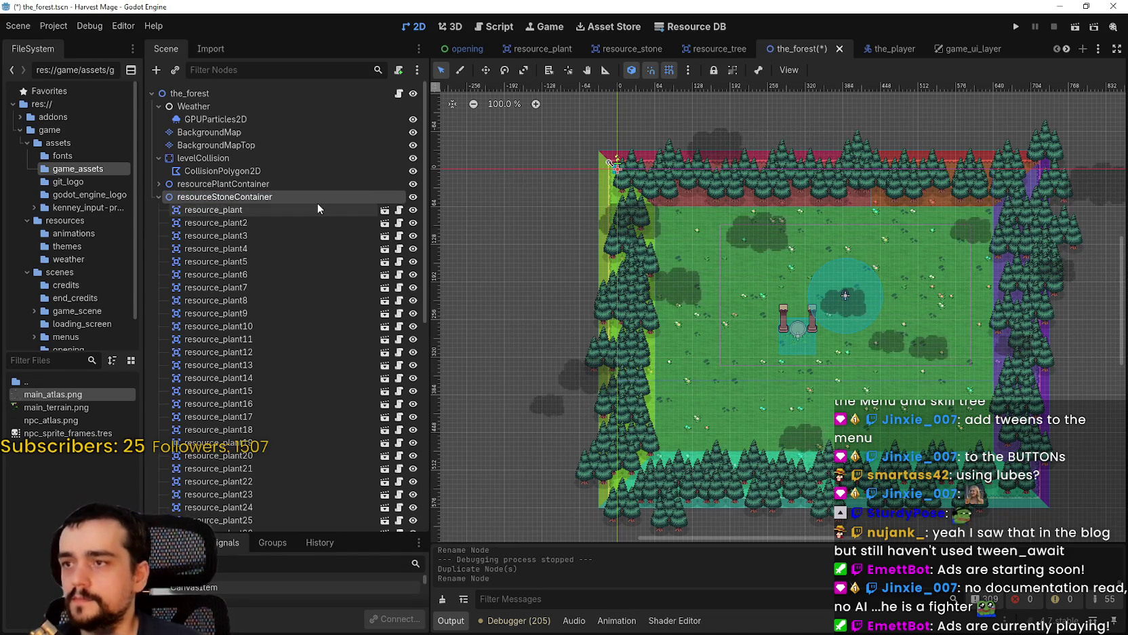
{"action": "left_click", "coordinate": [212, 210]}
{"action": "scroll", "coordinate": [209, 320], "scroll_direction": "down", "scroll_amount": 5}
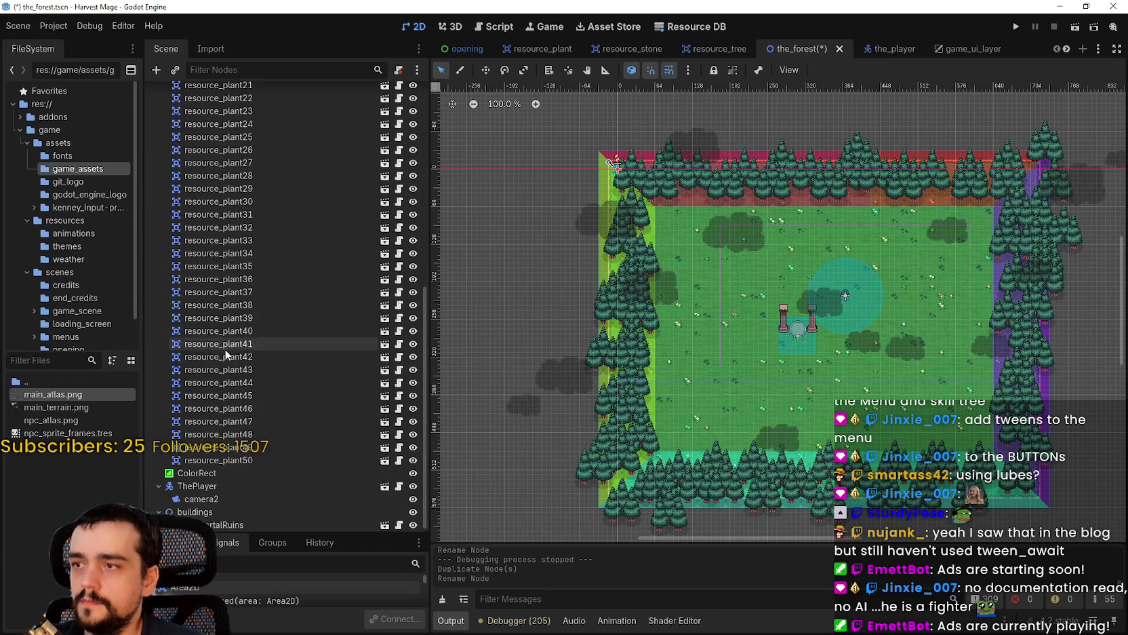
{"action": "left_click", "coordinate": [244, 456], "text": "shift"}
{"action": "key", "text": "Delete"}
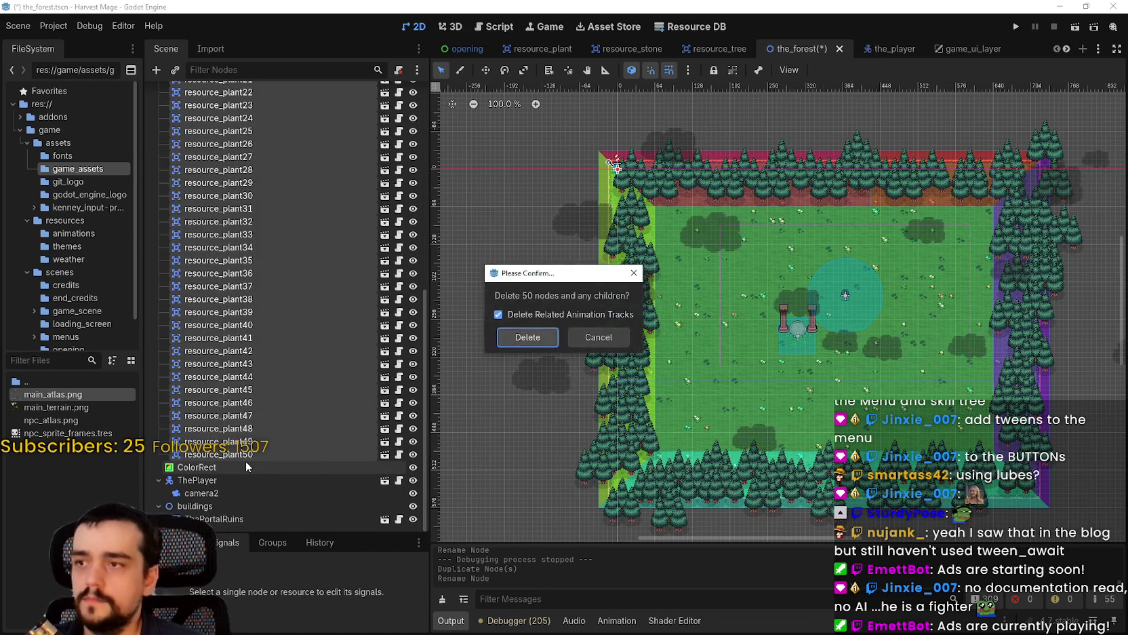
{"action": "key", "text": "Return"}
Duplicate the empty stone container as resourceTreeContainer, then start instancing a child scene under resourceStoneContainer.
{"action": "left_click", "coordinate": [217, 197]}
{"action": "key", "text": "ctrl+d"}
{"action": "key", "text": "F2"}
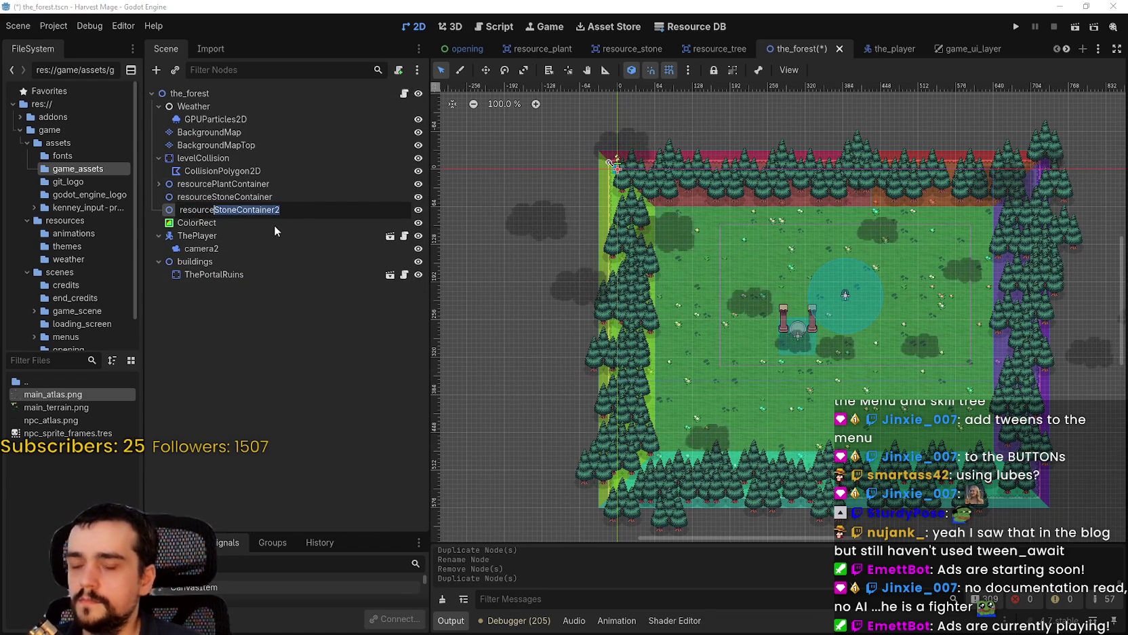
{"action": "key", "text": "BackSpace"}
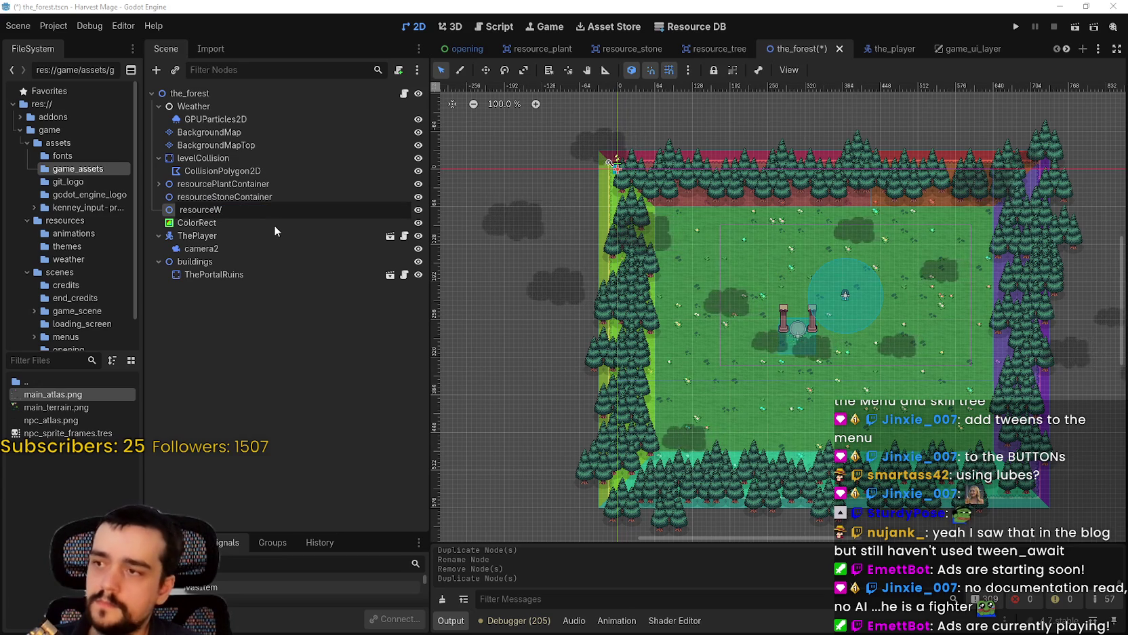
{"action": "type", "text": "Tree"}
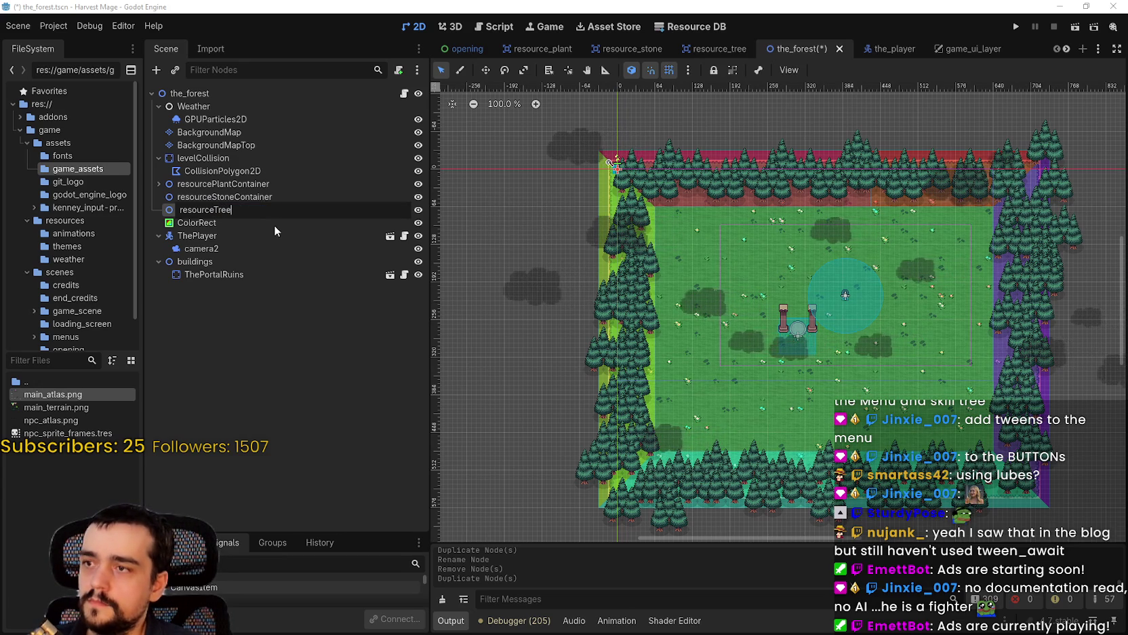
{"action": "type", "text": "Container"}
{"action": "key", "text": "Return"}
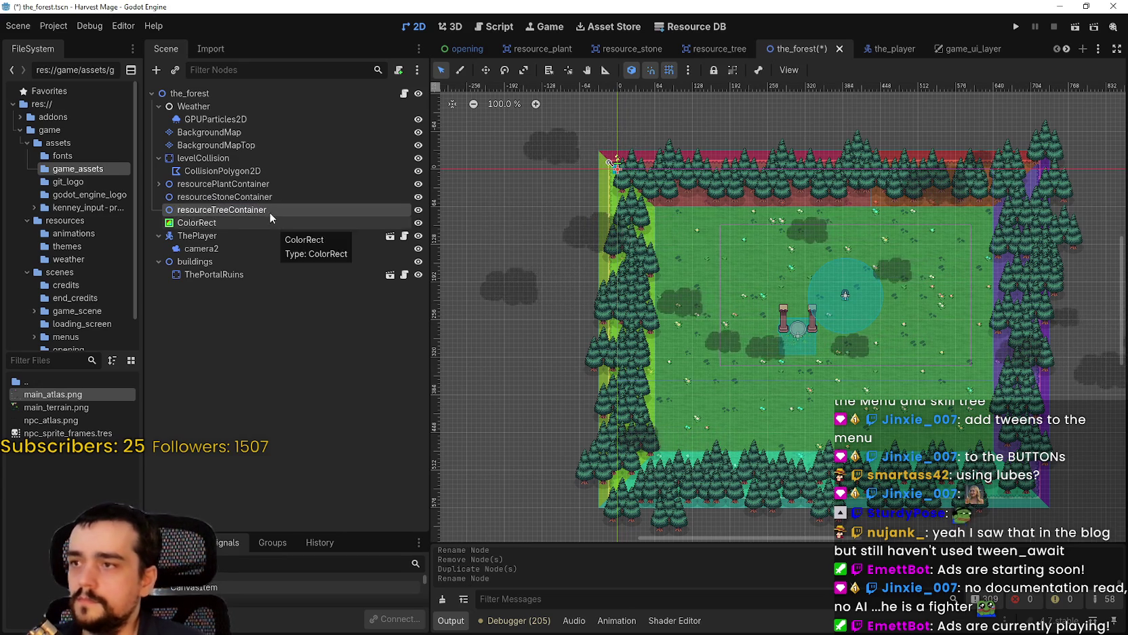
{"action": "right_click", "coordinate": [273, 197]}
{"action": "left_click", "coordinate": [350, 224]}
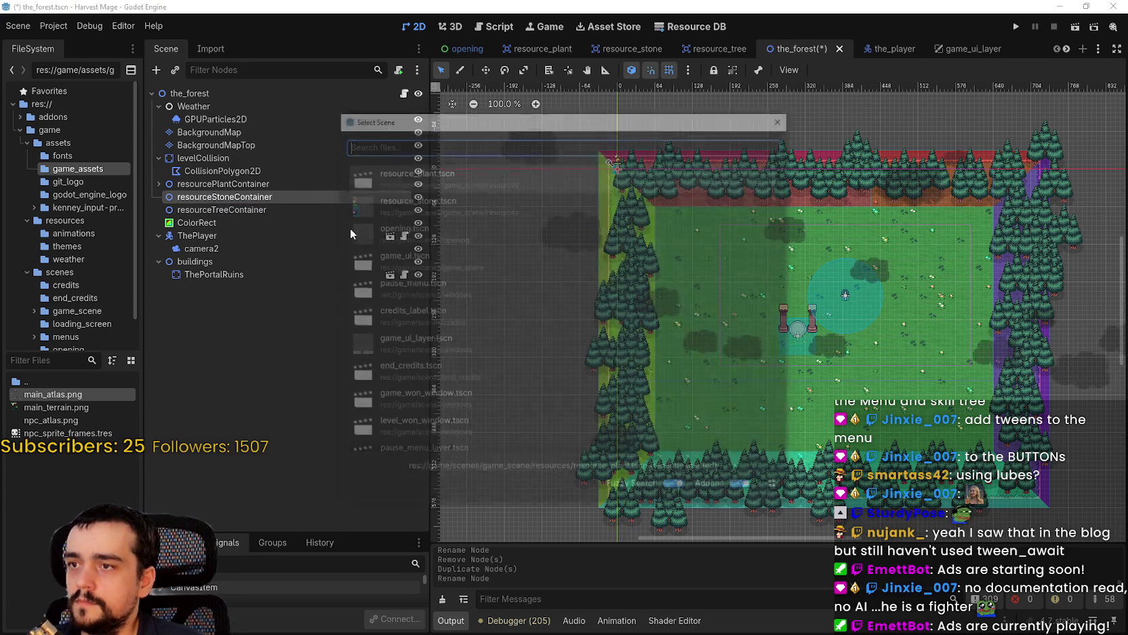
Instance resource_stone.tscn under resourceStoneContainer and duplicate it to fill the container.
{"action": "type", "text": "stone"}
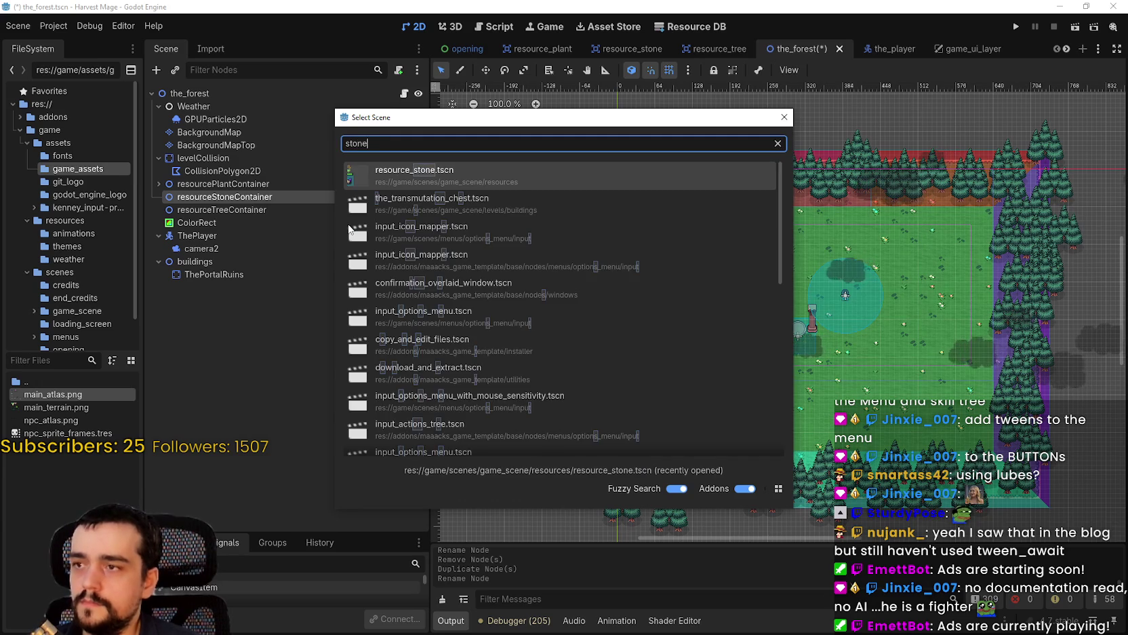
{"action": "key", "text": "Return"}
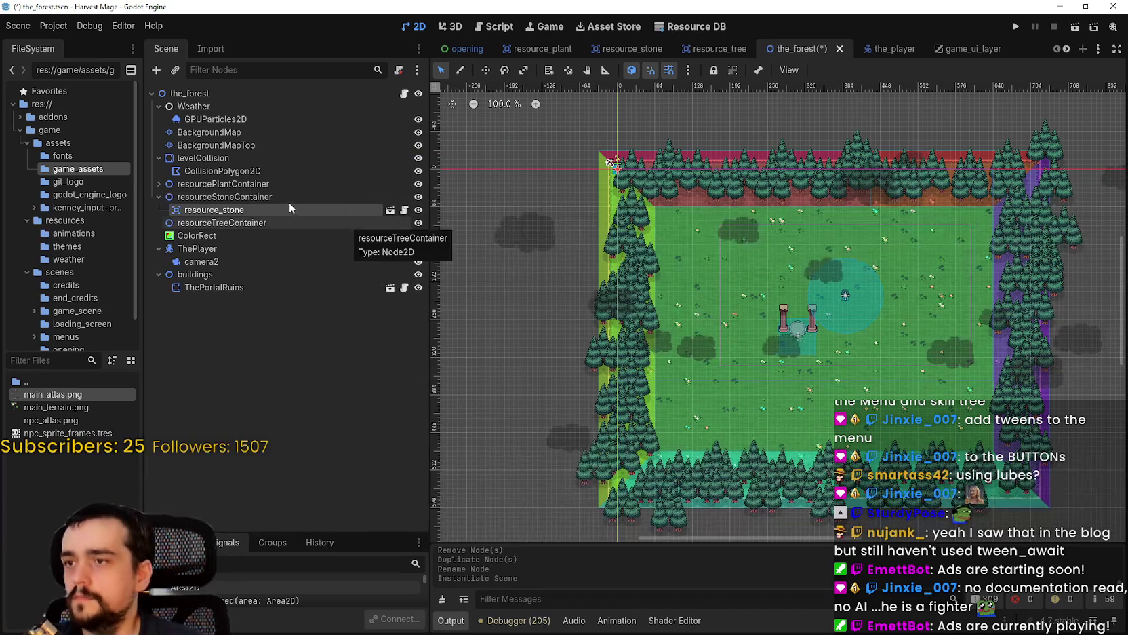
{"action": "key", "text": "ctrl+d"}
{"action": "key", "text": "ctrl+d"}
{"action": "key", "text": "ctrl+d"}
{"action": "key", "text": "ctrl+d"}
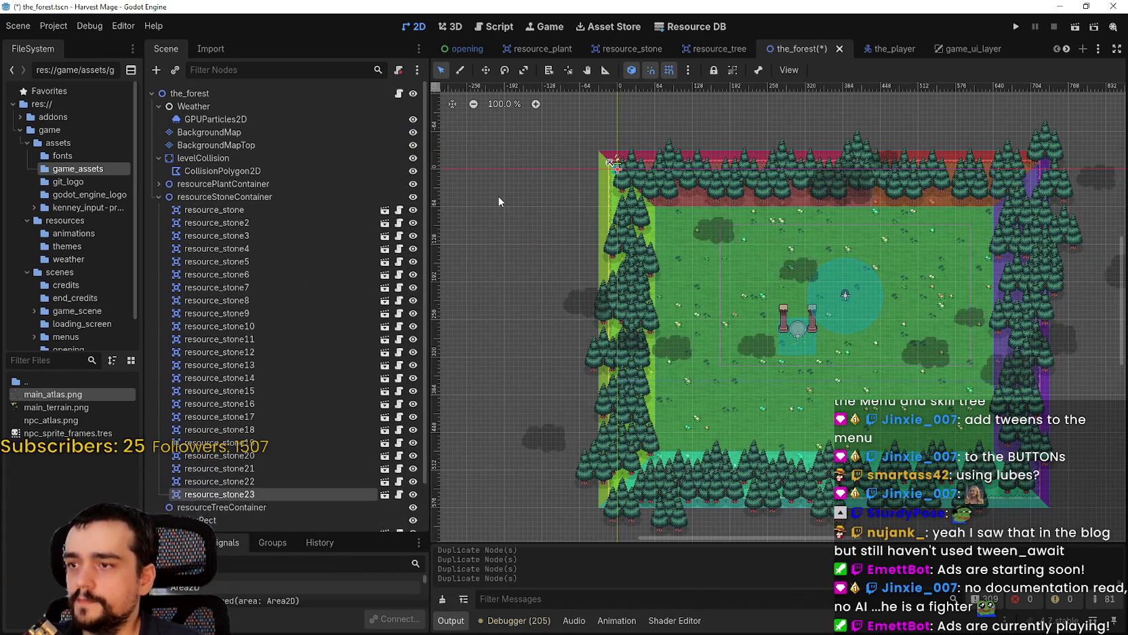
{"action": "key", "text": "ctrl+d"}
{"action": "key", "text": "ctrl+d"}
{"action": "key", "text": "ctrl+d"}
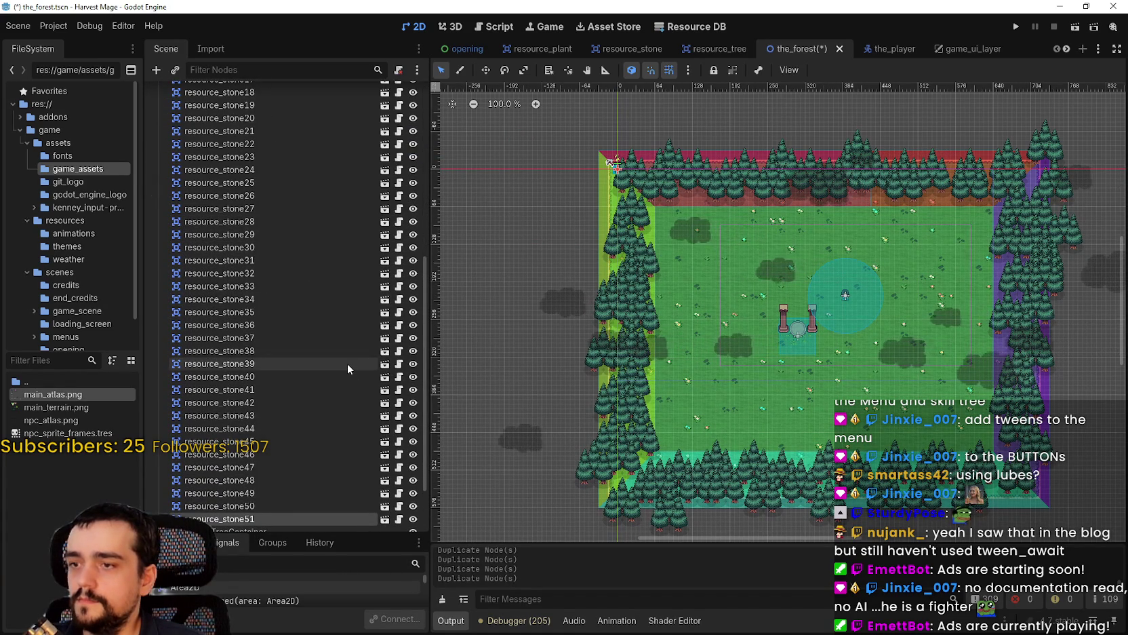
{"action": "key", "text": "ctrl+z"}
{"action": "scroll", "coordinate": [326, 352], "scroll_direction": "up", "scroll_amount": 5}
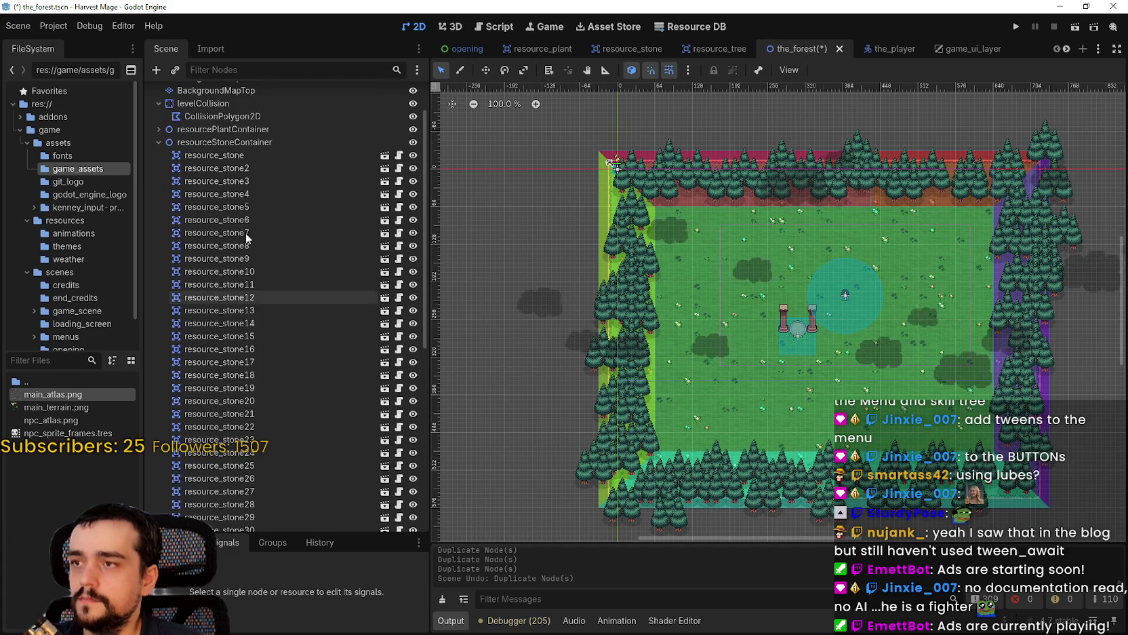
{"action": "left_click", "coordinate": [158, 142]}
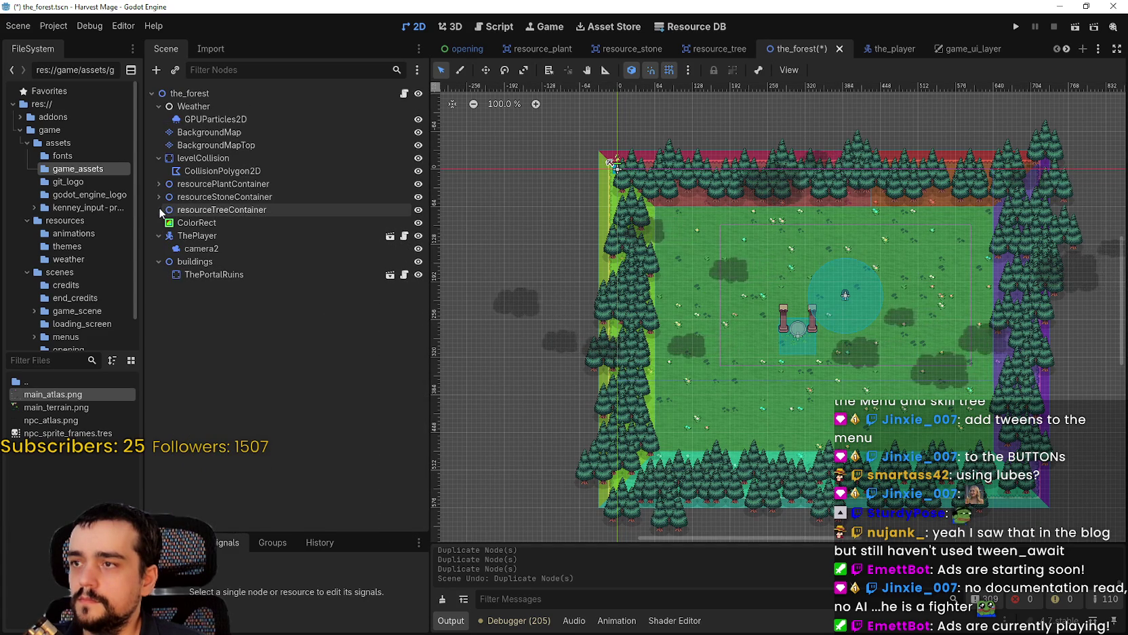
Instance resource_tree.tscn under resourceTreeContainer, duplicate it up to resource_tree50, and save the scene.
{"action": "right_click", "coordinate": [220, 214]}
{"action": "left_click", "coordinate": [304, 236]}
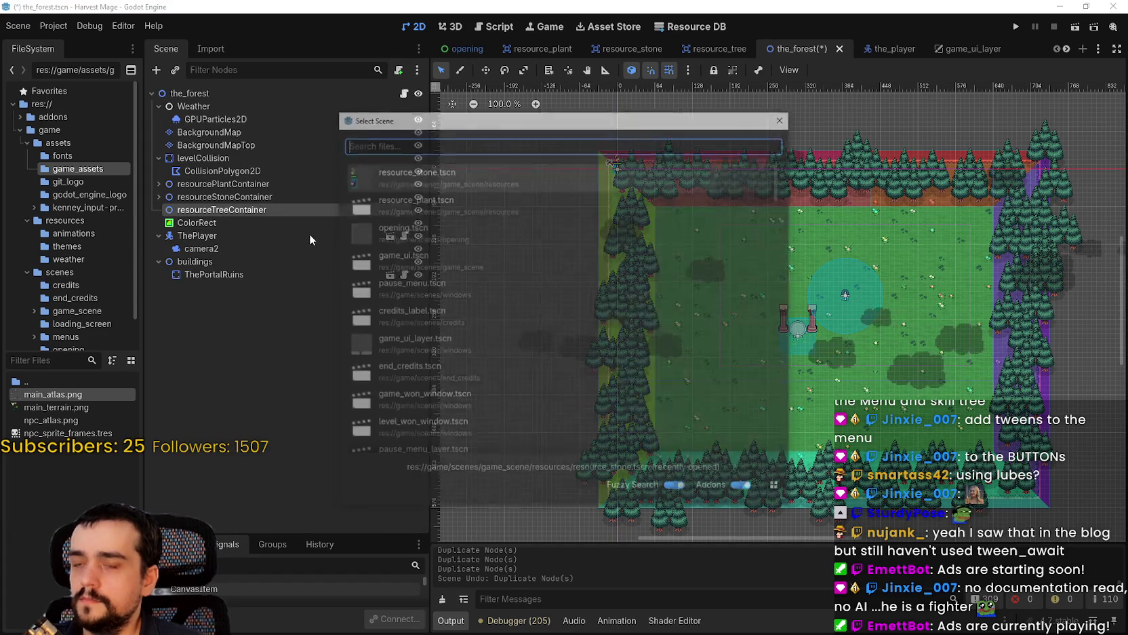
{"action": "type", "text": "resource_t"}
{"action": "key", "text": "Return"}
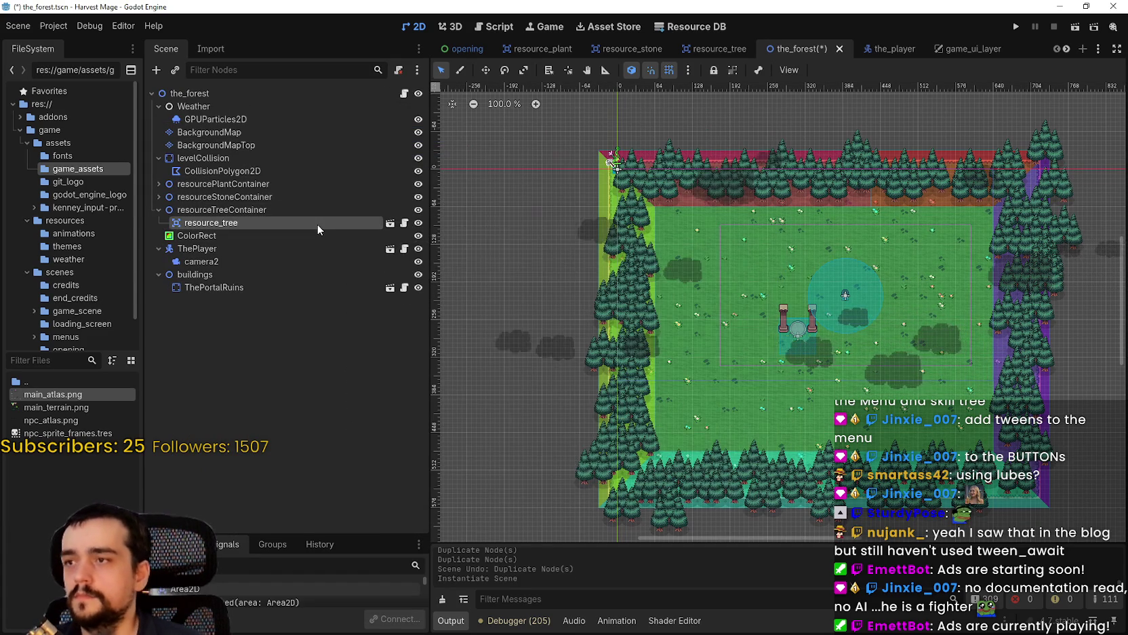
{"action": "key", "text": "ctrl+d"}
{"action": "key", "text": "ctrl+d"}
{"action": "key", "text": "ctrl+d"}
{"action": "key", "text": "ctrl+d"}
{"action": "key", "text": "ctrl+d"}
{"action": "key", "text": "ctrl+d"}
{"action": "key", "text": "ctrl+d"}
{"action": "key", "text": "ctrl+d"}
{"action": "key", "text": "ctrl+d"}
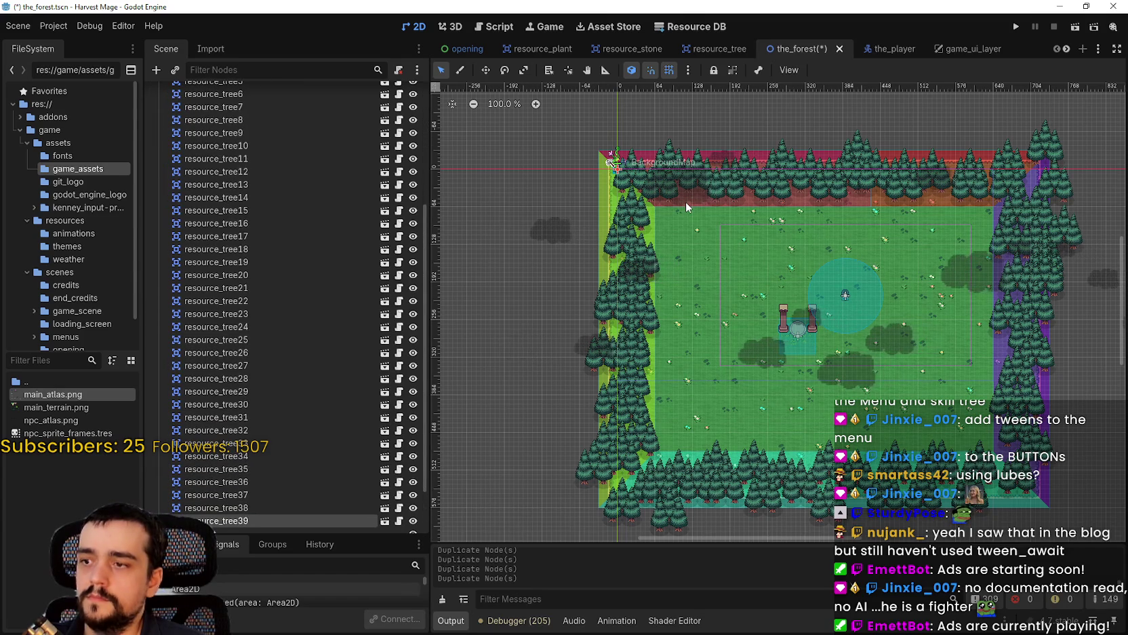
{"action": "key", "text": "ctrl+d"}
{"action": "key", "text": "ctrl+d"}
{"action": "key", "text": "ctrl+d"}
{"action": "key", "text": "ctrl+s"}
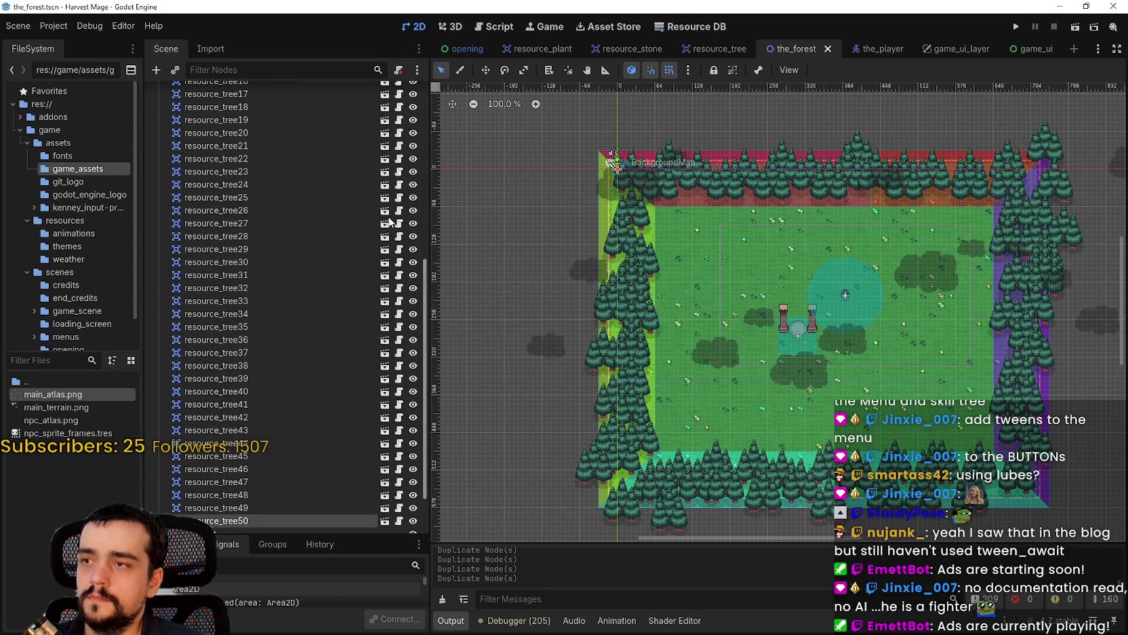
{"action": "scroll", "coordinate": [311, 342], "scroll_direction": "up", "scroll_amount": 10}
{"action": "left_click", "coordinate": [159, 209]}
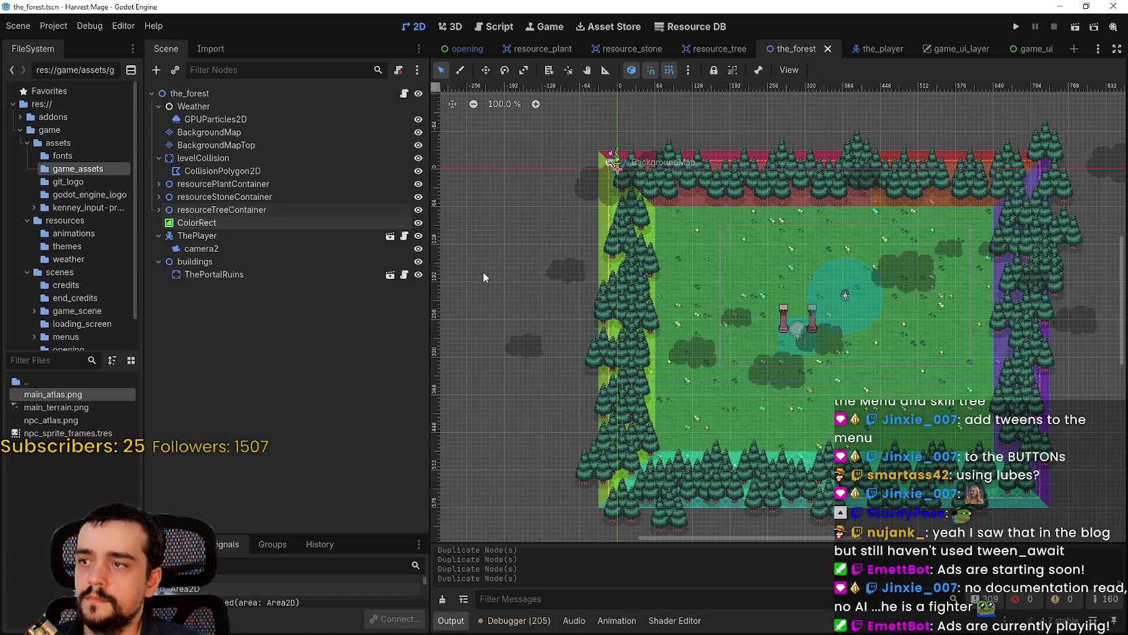
{"action": "left_click", "coordinate": [159, 184]}
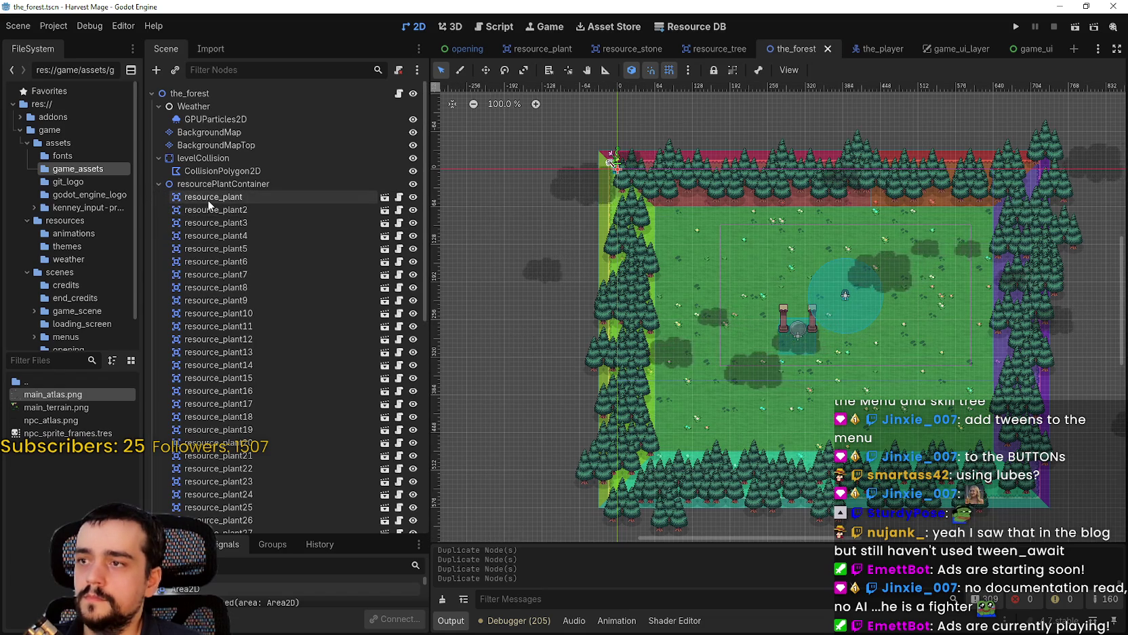
With the Move tool, place the first resource_plant on the open grass near the portal pillars.
{"action": "left_click", "coordinate": [483, 72]}
{"action": "scroll", "coordinate": [614, 170], "scroll_direction": "up", "scroll_amount": 2}
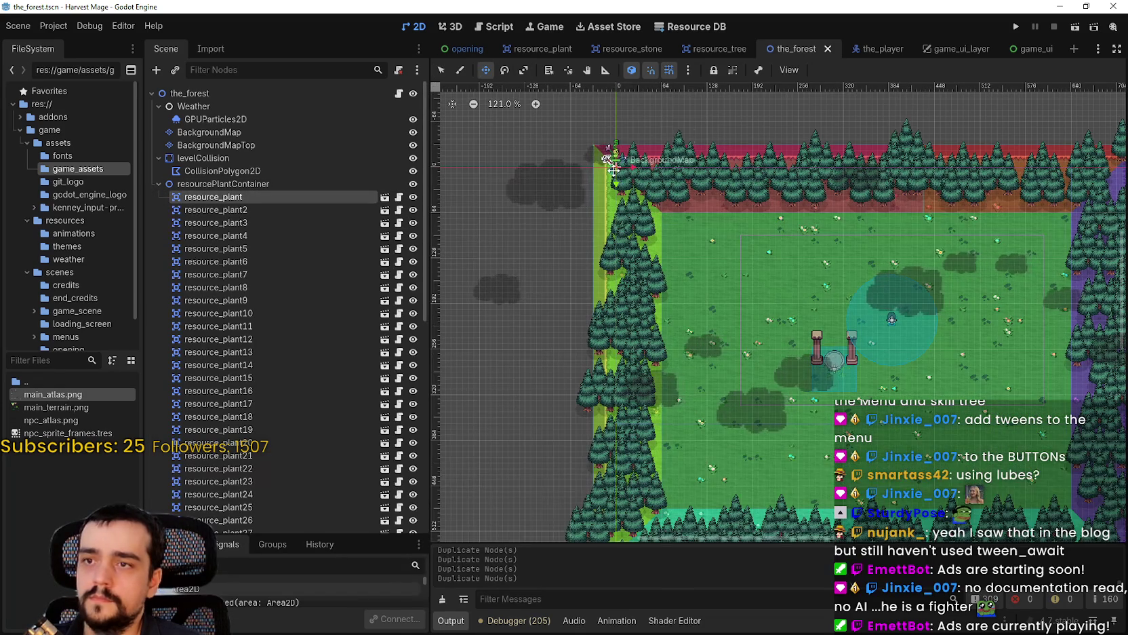
{"action": "scroll", "coordinate": [817, 261], "scroll_direction": "up", "scroll_amount": 4}
{"action": "mouse_move", "coordinate": [812, 319]}
{"action": "left_mouse_down"}
{"action": "mouse_move", "coordinate": [817, 261]}
{"action": "mouse_move", "coordinate": [680, 259]}
{"action": "left_mouse_up"}
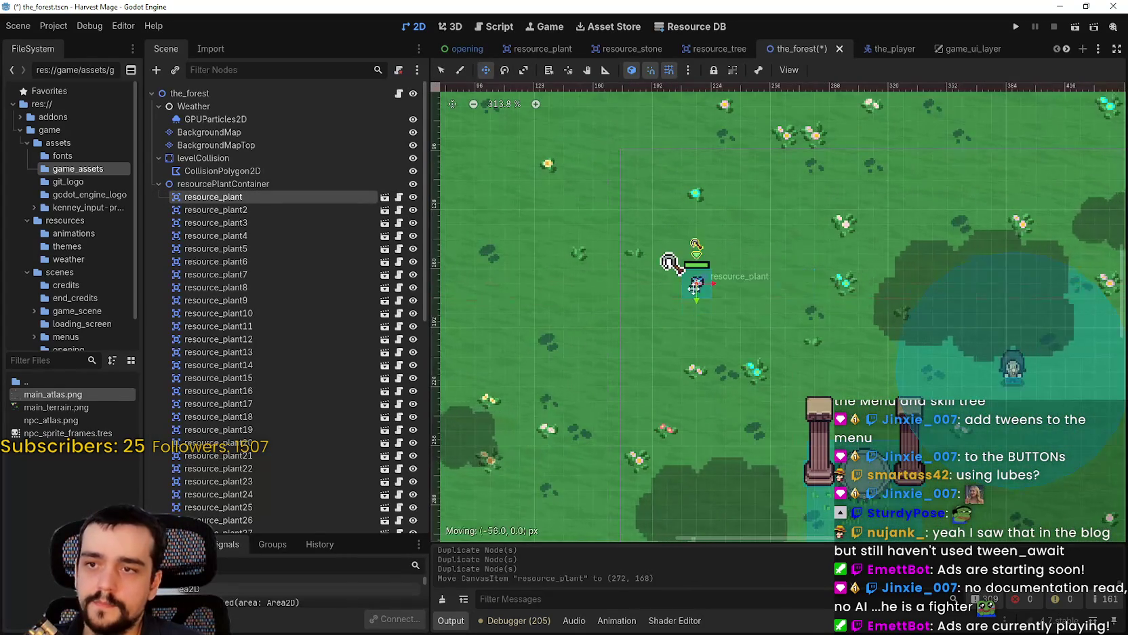
{"action": "scroll", "coordinate": [696, 278], "scroll_direction": "up", "scroll_amount": 2}
{"action": "scroll", "coordinate": [697, 279], "scroll_direction": "up", "scroll_amount": 3}
{"action": "scroll", "coordinate": [697, 280], "scroll_direction": "down", "scroll_amount": 3}
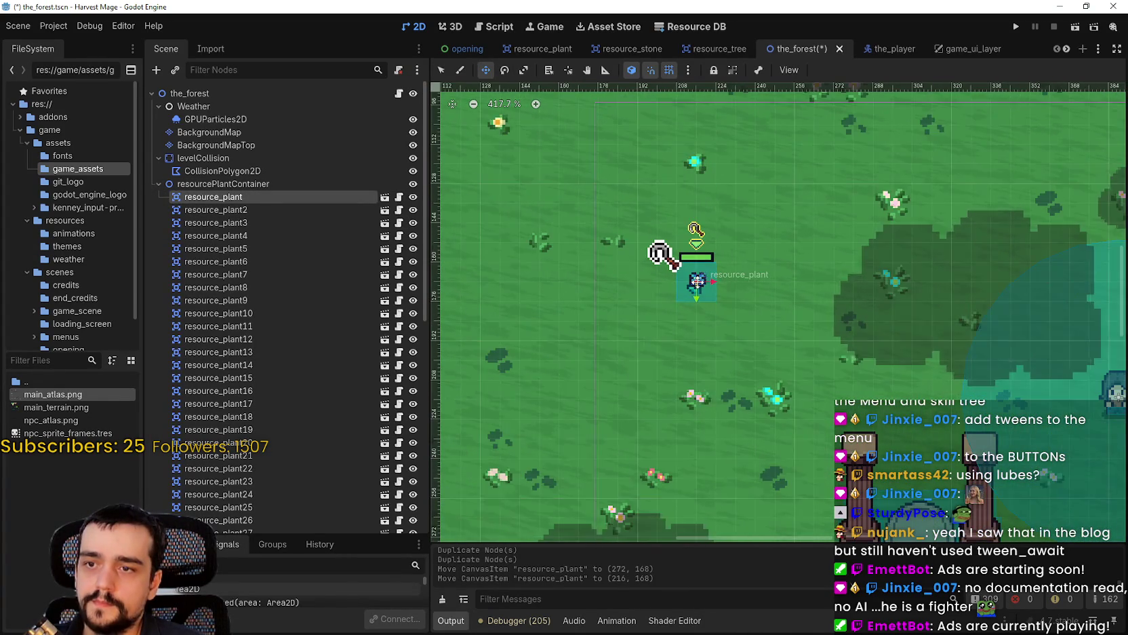
{"action": "mouse_move", "coordinate": [697, 282]}
{"action": "left_mouse_down"}
{"action": "mouse_move", "coordinate": [687, 302]}
{"action": "mouse_move", "coordinate": [736, 400]}
{"action": "left_mouse_up"}
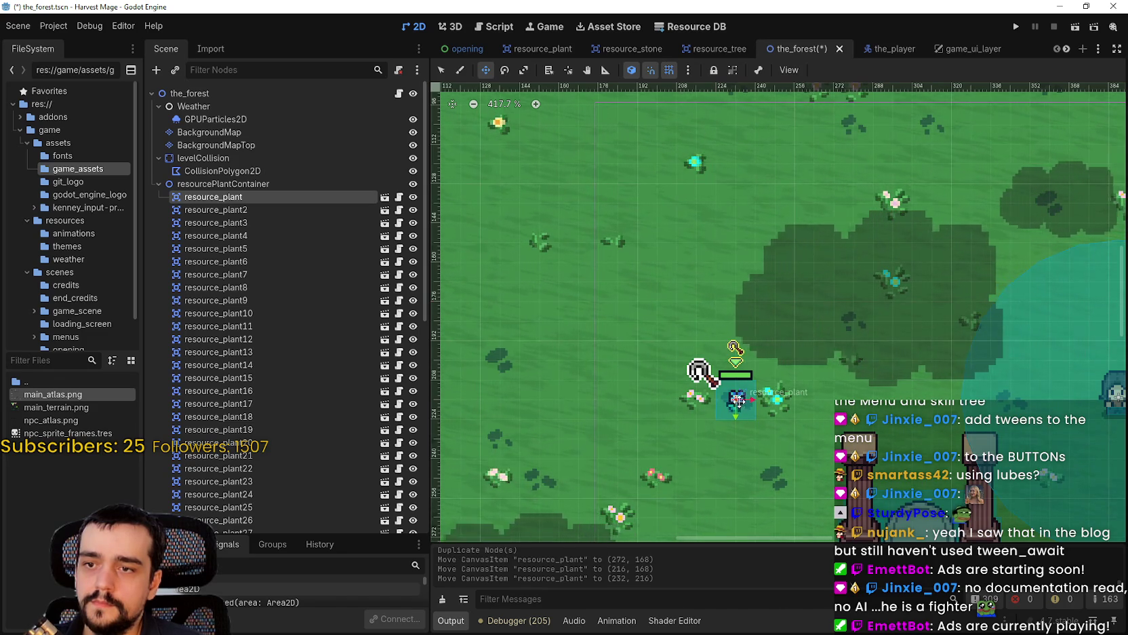
{"action": "scroll", "coordinate": [745, 420], "scroll_direction": "up", "scroll_amount": 4}
{"action": "scroll", "coordinate": [745, 421], "scroll_direction": "up", "scroll_amount": 3}
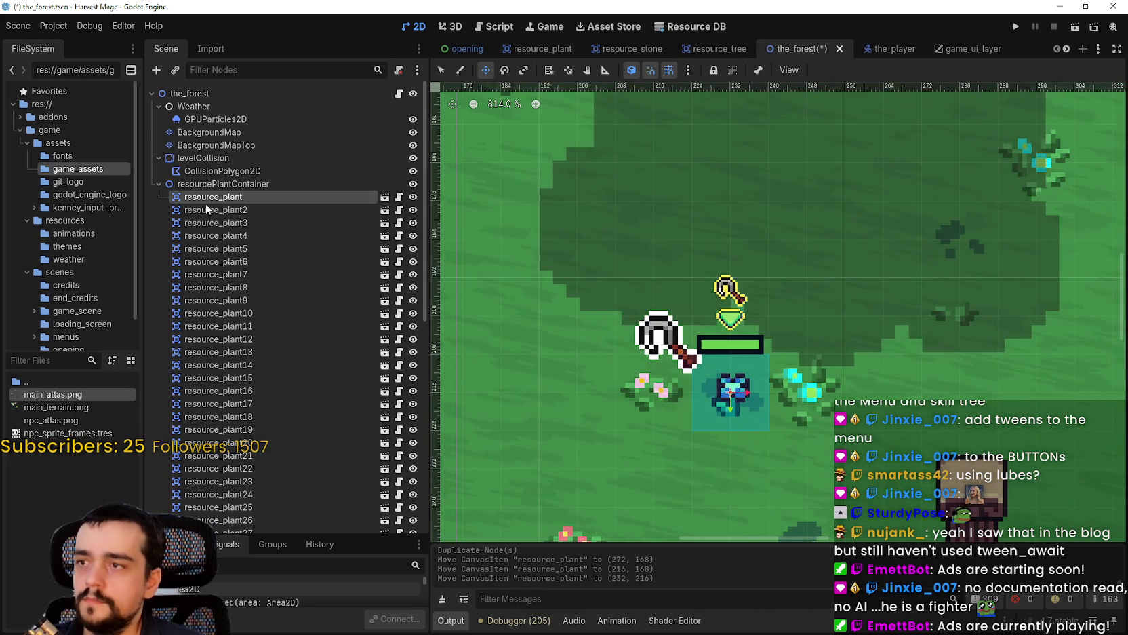
Move the first resource_stone up beside the placed plant.
{"action": "left_click", "coordinate": [159, 184]}
{"action": "left_click", "coordinate": [159, 197]}
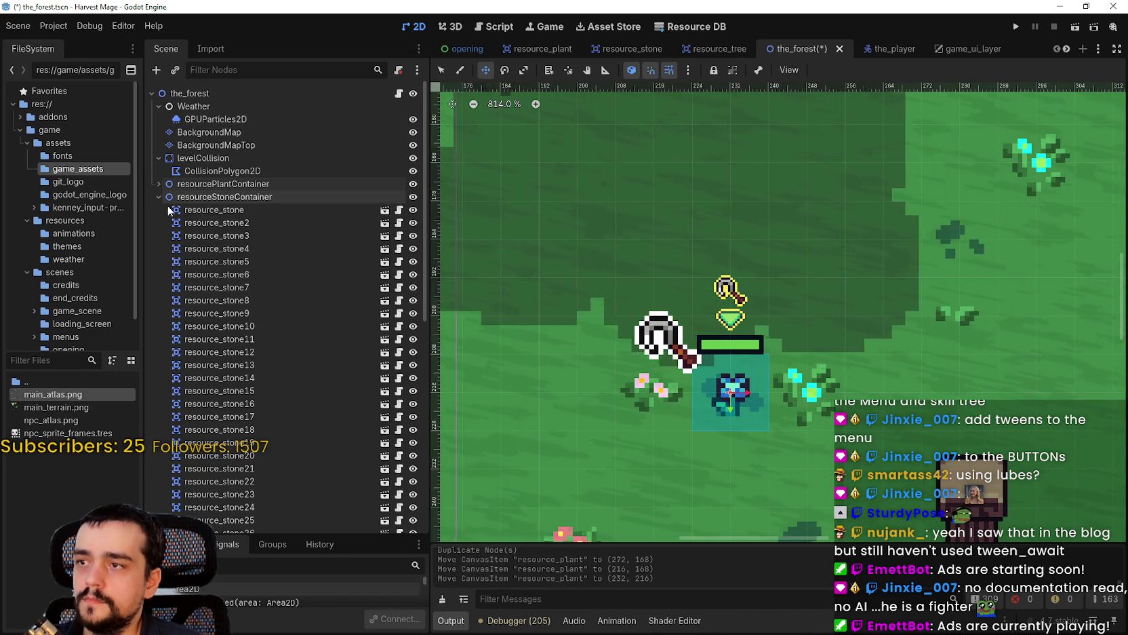
{"action": "left_click", "coordinate": [228, 222]}
{"action": "left_click", "coordinate": [216, 210]}
{"action": "scroll", "coordinate": [549, 194], "scroll_direction": "down", "scroll_amount": 13}
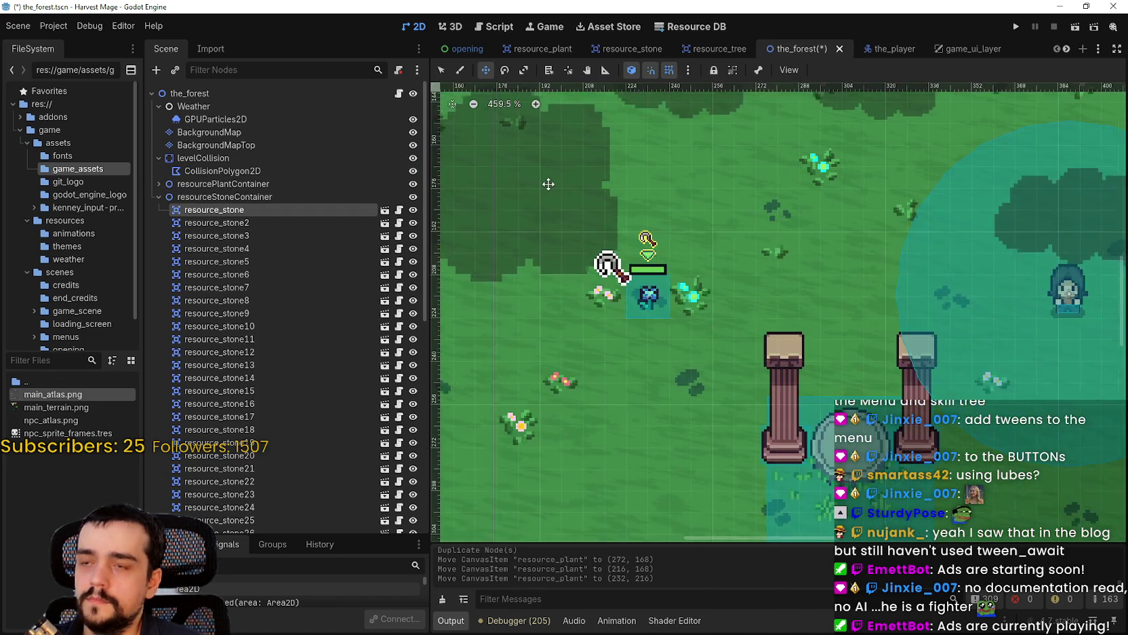
{"action": "scroll", "coordinate": [545, 181], "scroll_direction": "down", "scroll_amount": 9}
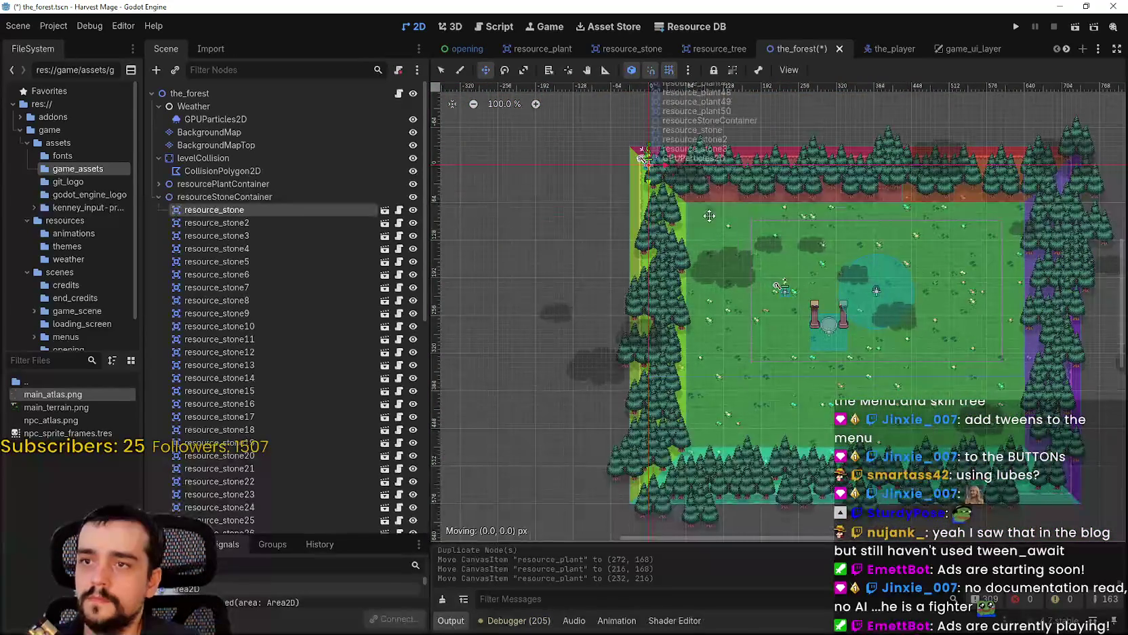
{"action": "scroll", "coordinate": [801, 278], "scroll_direction": "up", "scroll_amount": 18}
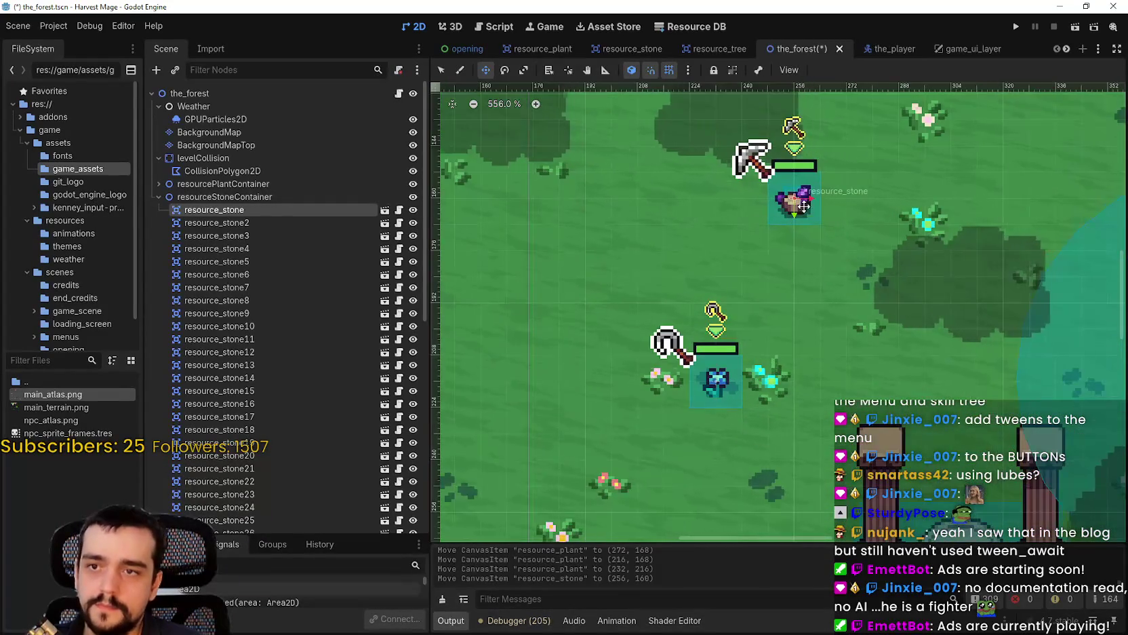
{"action": "left_click_drag", "start_coordinate": [790, 195], "coordinate": [892, 286]}
{"action": "scroll", "coordinate": [931, 323], "scroll_direction": "down", "scroll_amount": 4}
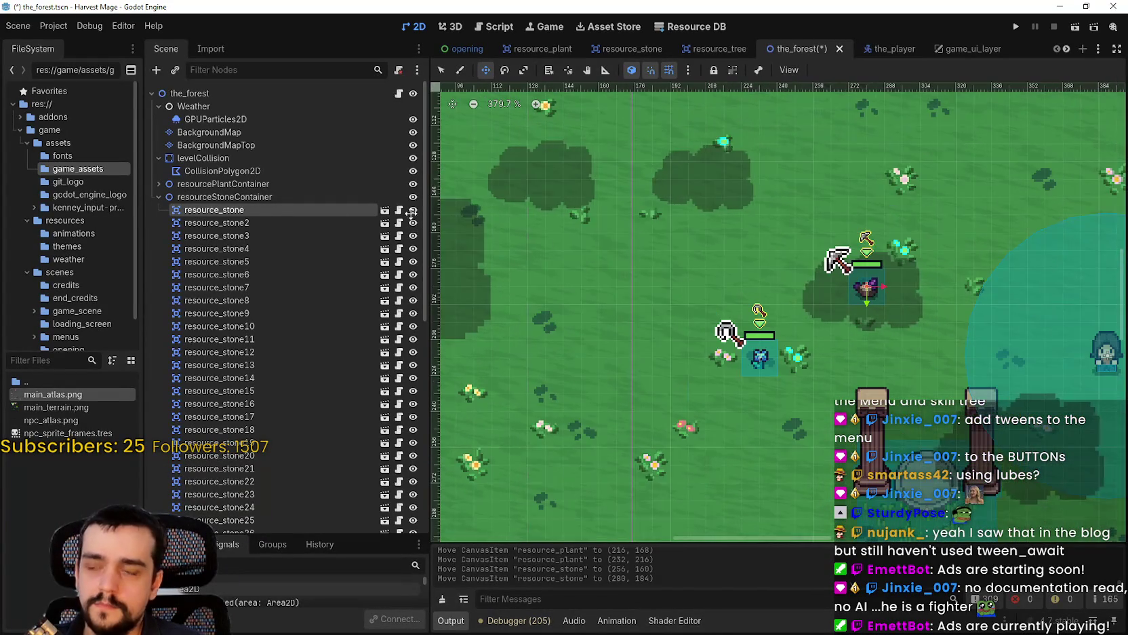
Move the first resource_tree just above the stone and plant.
{"action": "left_click", "coordinate": [160, 196]}
{"action": "left_click", "coordinate": [159, 210]}
{"action": "left_click", "coordinate": [203, 222]}
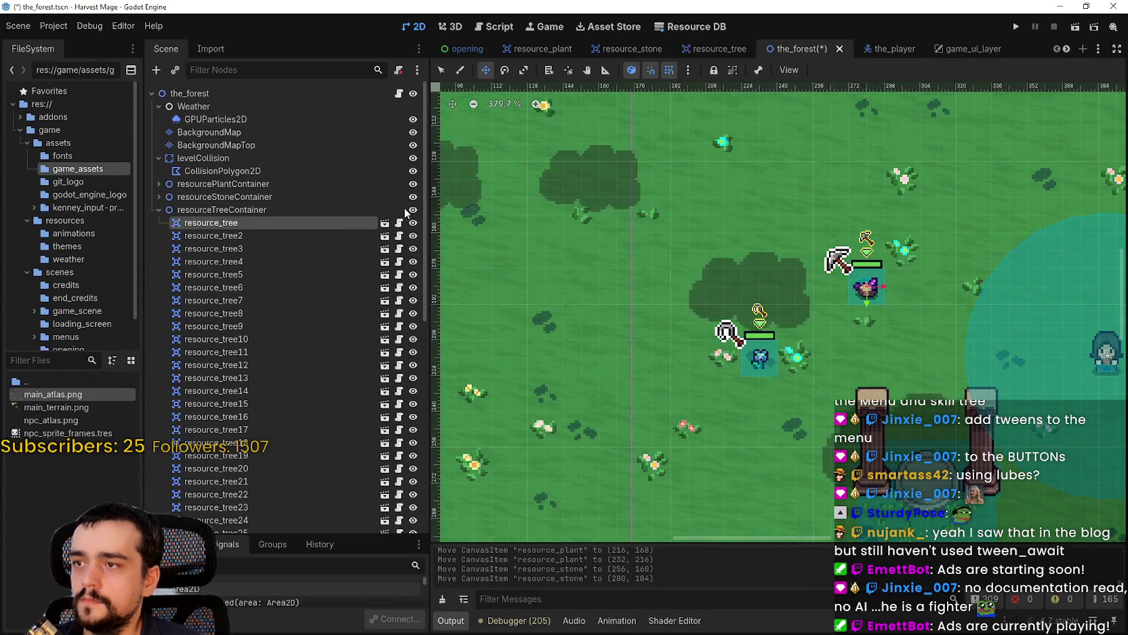
{"action": "scroll", "coordinate": [667, 204], "scroll_direction": "down", "scroll_amount": 6}
{"action": "scroll", "coordinate": [668, 204], "scroll_direction": "down", "scroll_amount": 5}
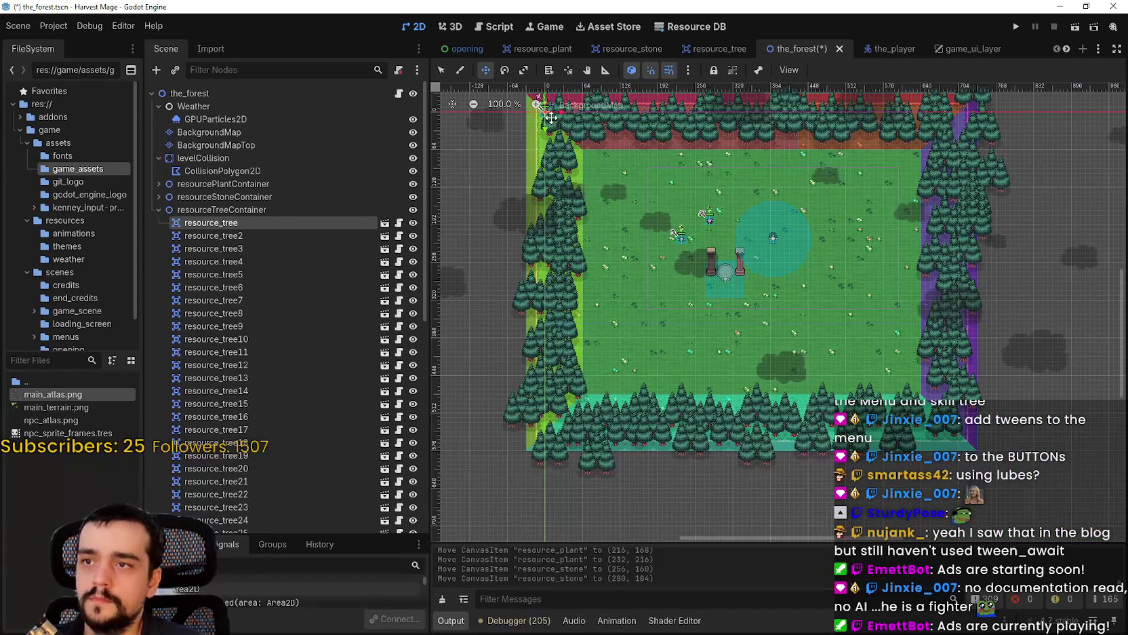
{"action": "scroll", "coordinate": [732, 205], "scroll_direction": "up", "scroll_amount": 8}
{"action": "mouse_move", "coordinate": [759, 214]}
{"action": "left_mouse_down"}
{"action": "mouse_move", "coordinate": [742, 174]}
{"action": "mouse_move", "coordinate": [728, 177]}
{"action": "left_mouse_up"}
Hide resource_tree2 through resource_tree50 so only the first tree stays visible.
{"action": "scroll", "coordinate": [732, 178], "scroll_direction": "up", "scroll_amount": 3}
{"action": "scroll", "coordinate": [731, 172], "scroll_direction": "down", "scroll_amount": 5}
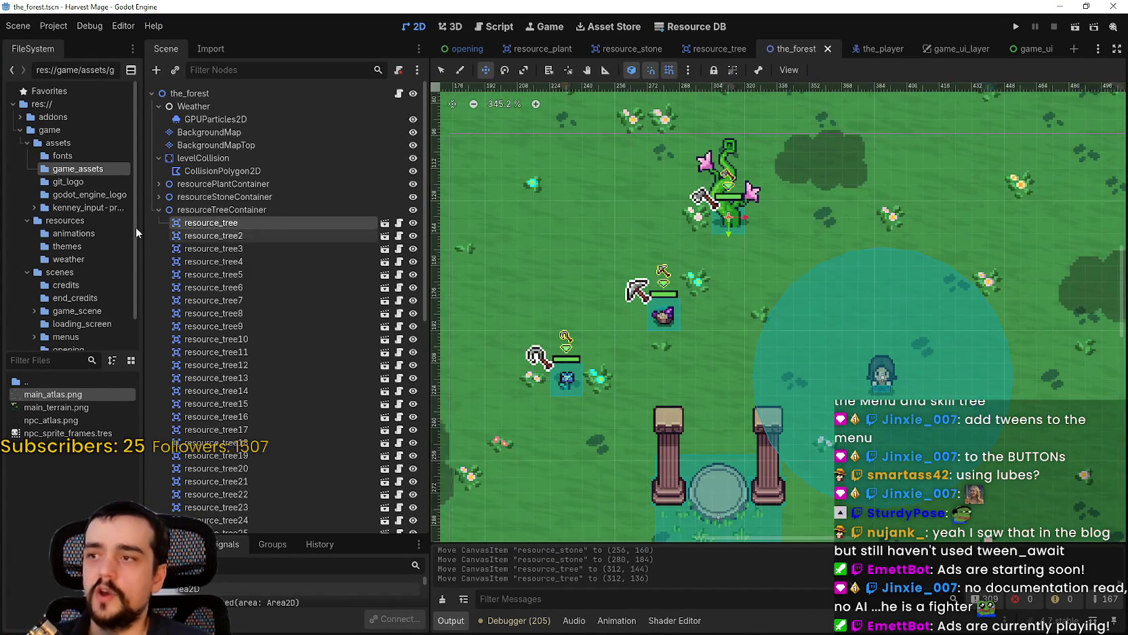
{"action": "left_click", "coordinate": [152, 210]}
{"action": "left_click", "coordinate": [152, 210]}
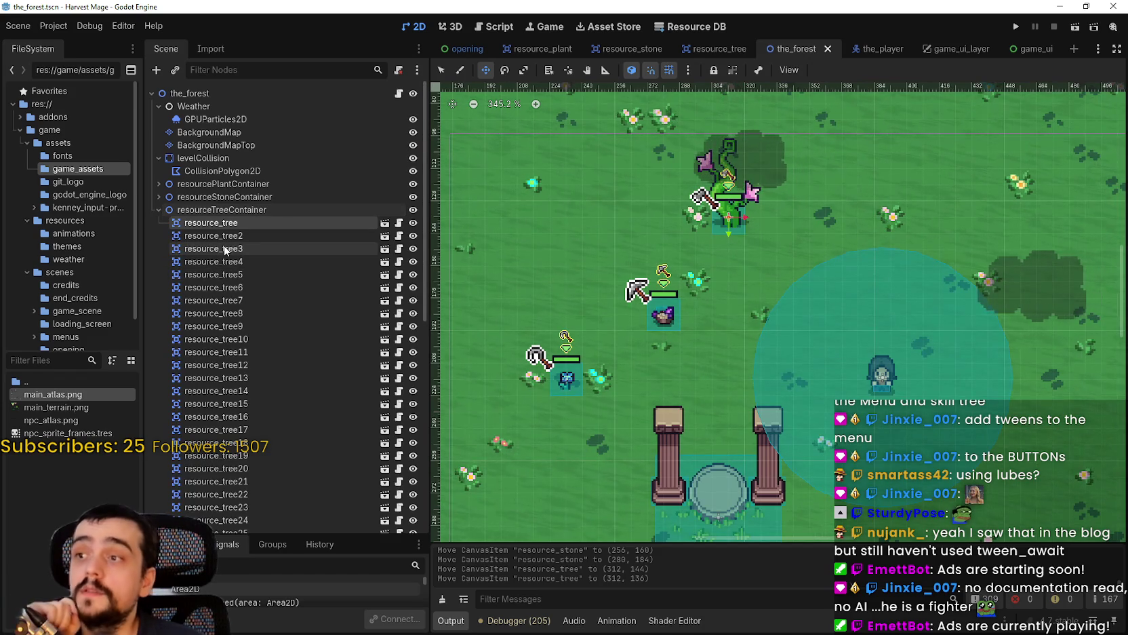
{"action": "scroll", "coordinate": [634, 287], "scroll_direction": "down", "scroll_amount": 4}
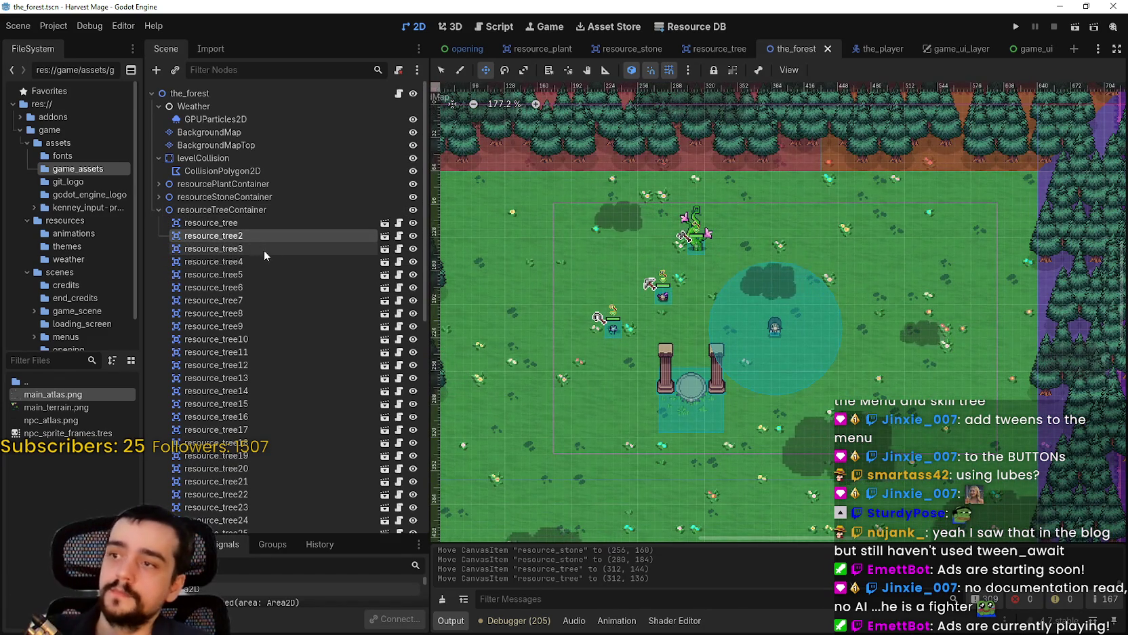
{"action": "scroll", "coordinate": [306, 339], "scroll_direction": "down", "scroll_amount": 10}
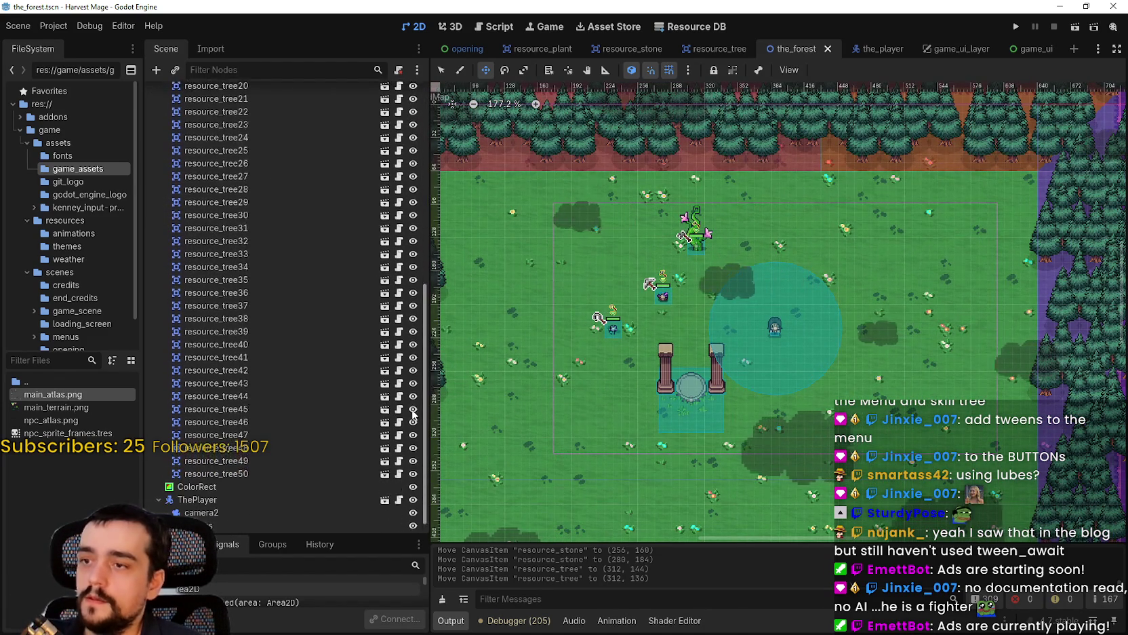
{"action": "left_click", "coordinate": [278, 452], "text": "shift"}
{"action": "scroll", "coordinate": [333, 308], "scroll_direction": "up", "scroll_amount": 10}
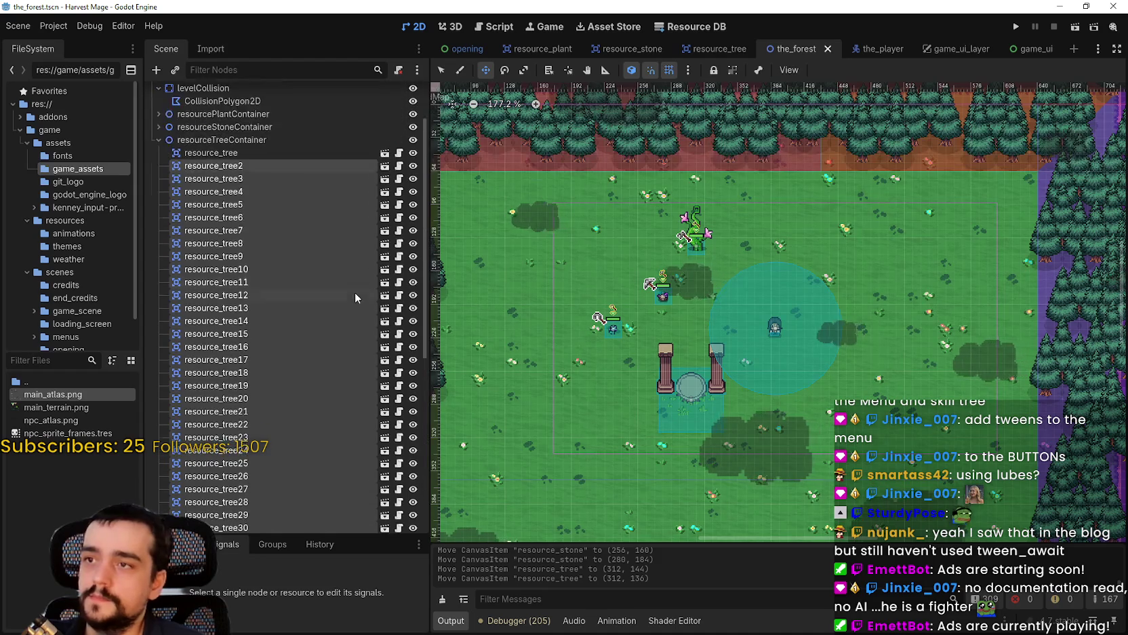
{"action": "left_click", "coordinate": [413, 235]}
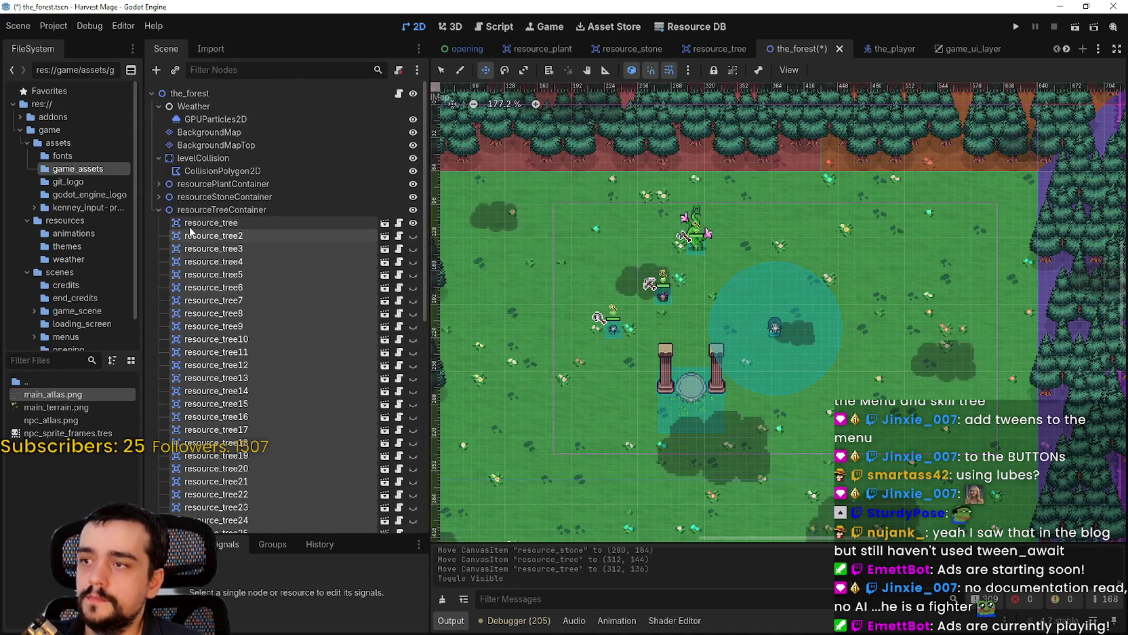
{"action": "left_click", "coordinate": [231, 223]}
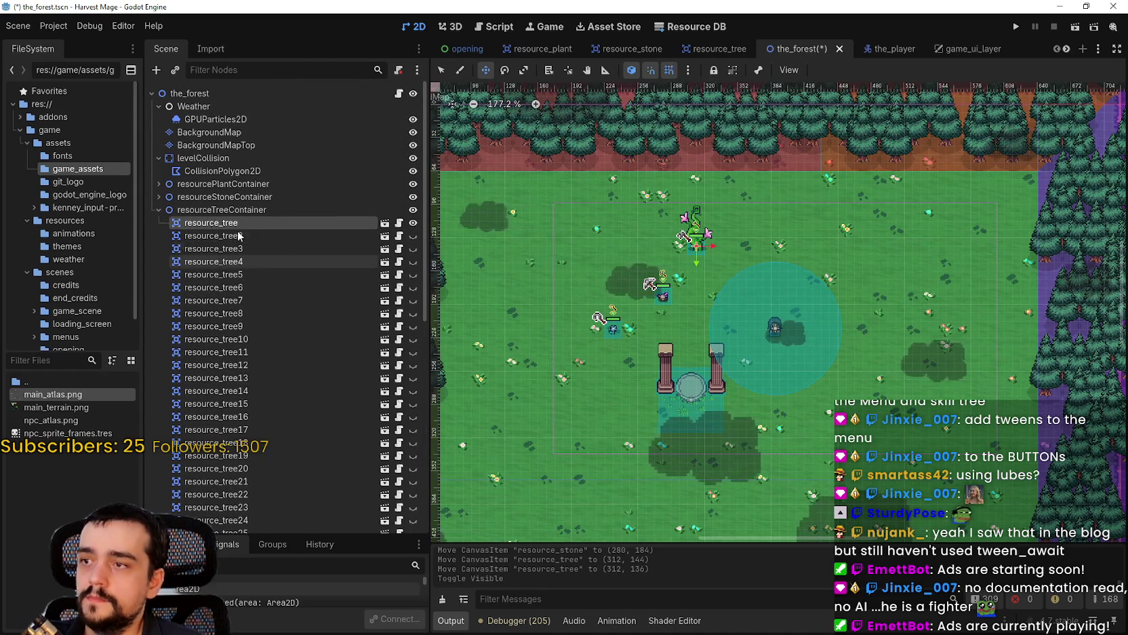
{"action": "left_click", "coordinate": [157, 210]}
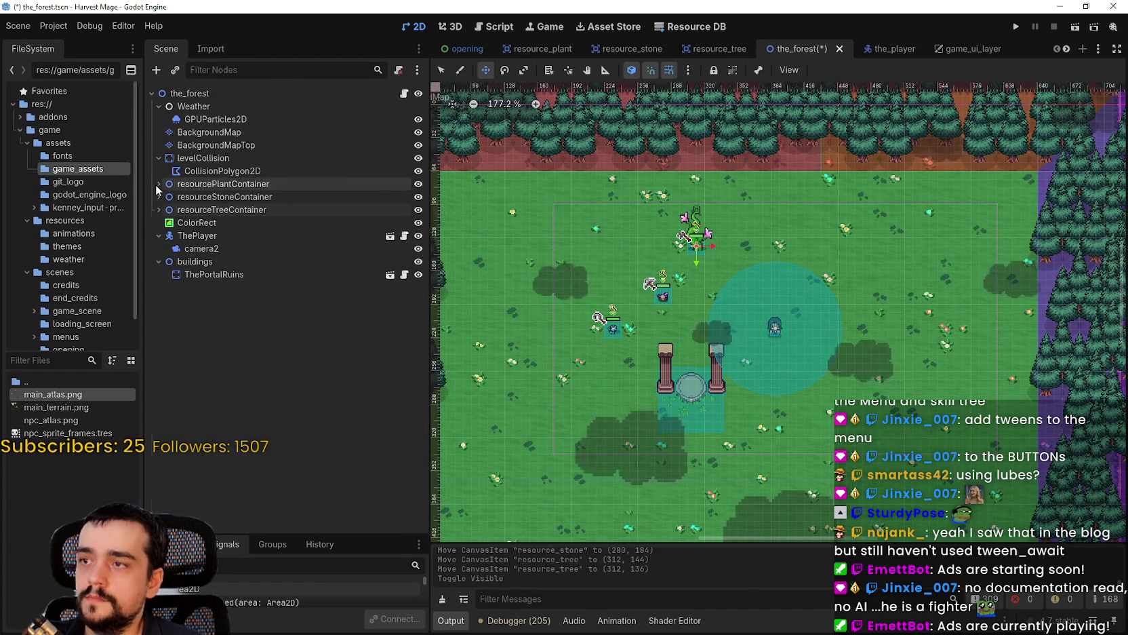
Hide resource_plant2 through resource_plant50 in the plant container.
{"action": "left_click", "coordinate": [157, 184]}
{"action": "scroll", "coordinate": [285, 271], "scroll_direction": "down", "scroll_amount": 10}
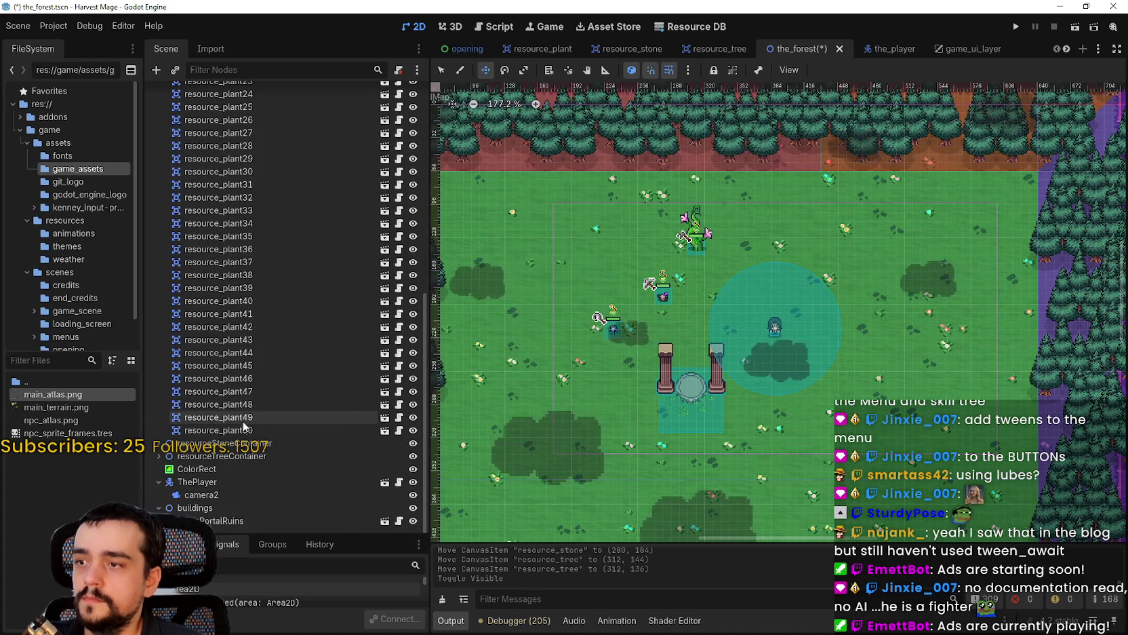
{"action": "left_click", "coordinate": [244, 430], "text": "shift"}
{"action": "scroll", "coordinate": [305, 333], "scroll_direction": "up", "scroll_amount": 10}
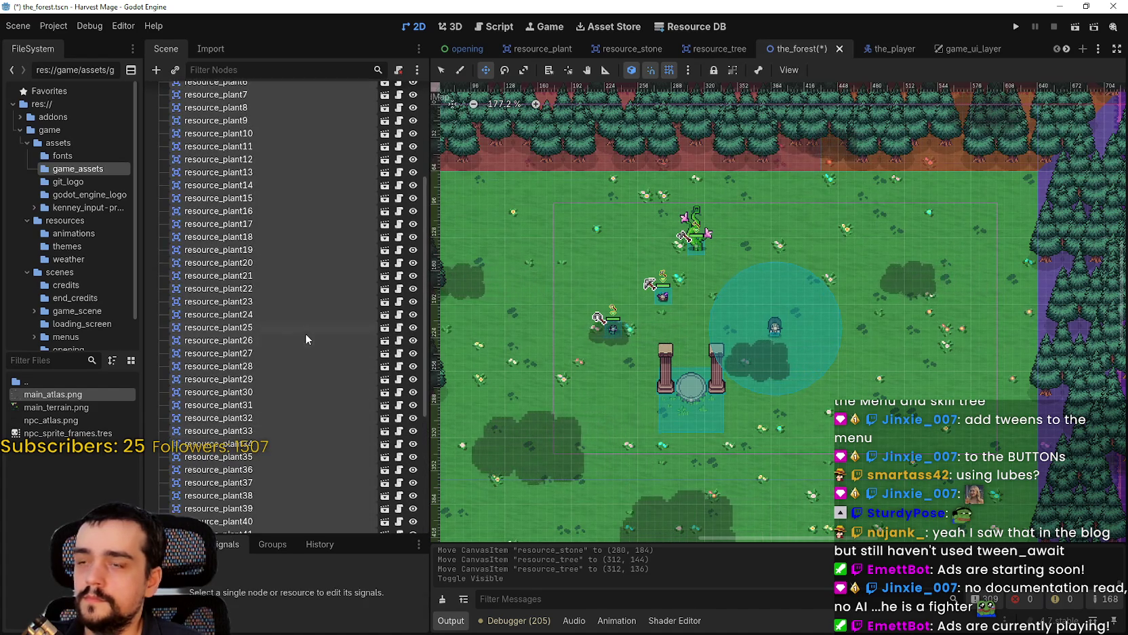
{"action": "left_click", "coordinate": [413, 195]}
{"action": "left_click", "coordinate": [157, 169]}
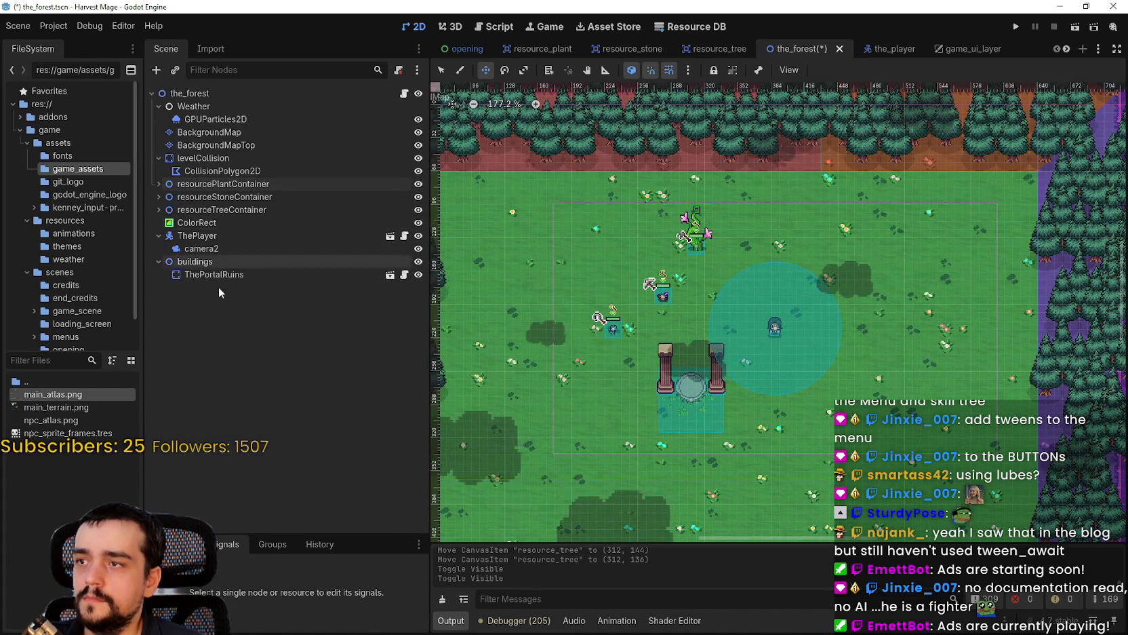
Hide resource_stone2 through resource_stone50 and save the_forest scene.
{"action": "left_click", "coordinate": [158, 197]}
{"action": "left_click", "coordinate": [271, 235]}
{"action": "scroll", "coordinate": [238, 325], "scroll_direction": "down", "scroll_amount": 8}
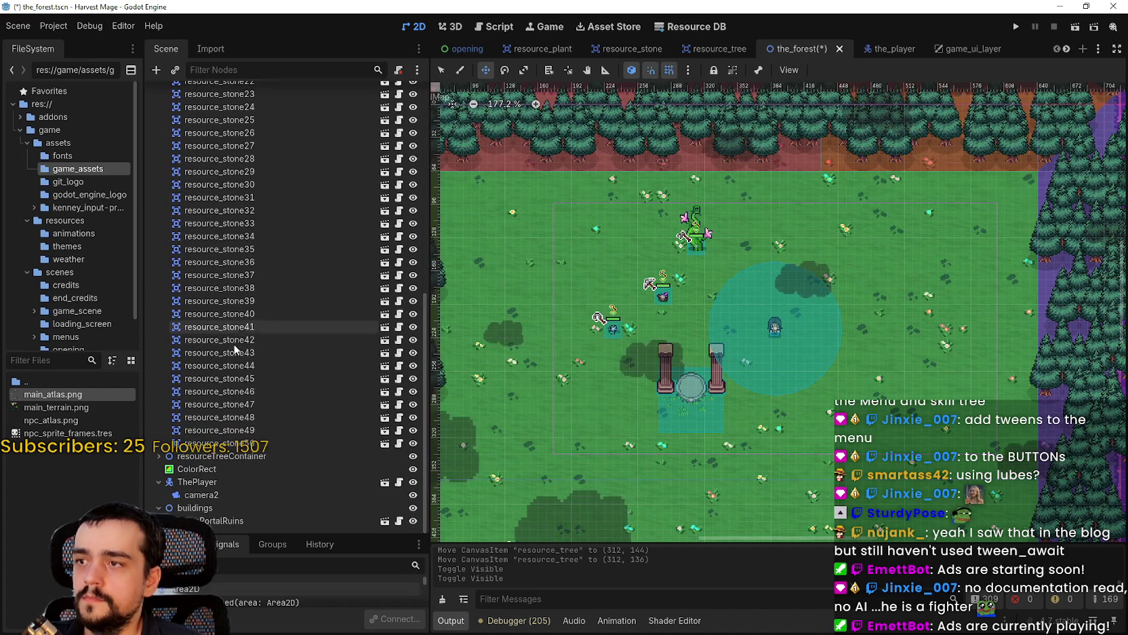
{"action": "left_click", "coordinate": [257, 443], "text": "shift"}
{"action": "scroll", "coordinate": [312, 404], "scroll_direction": "up", "scroll_amount": 8}
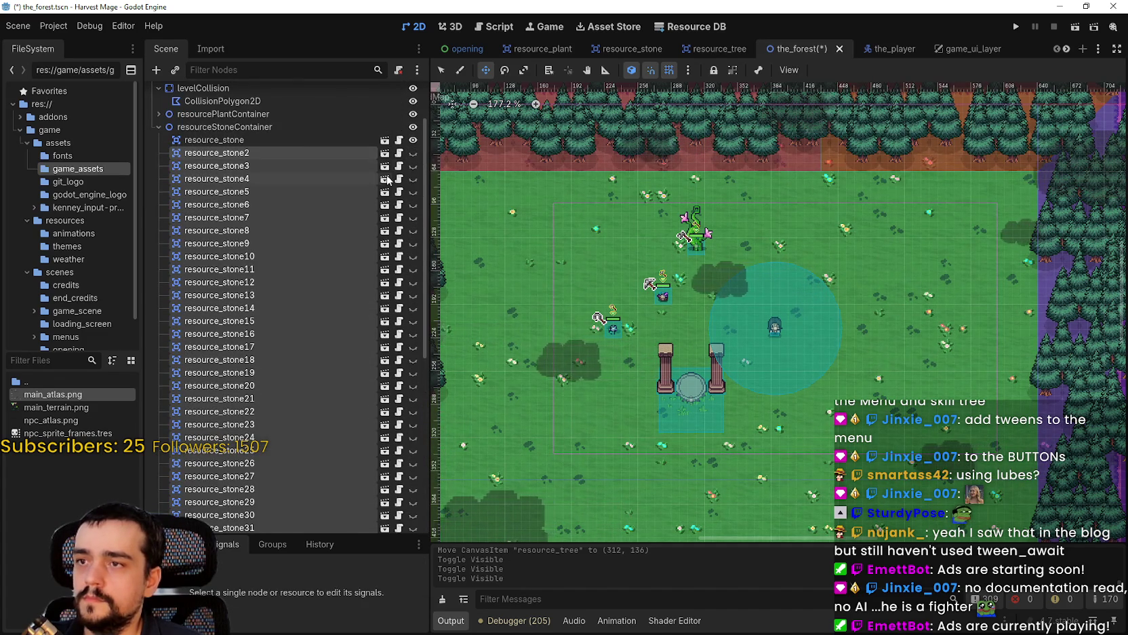
{"action": "key", "text": "ctrl+s"}
{"action": "key", "text": "shift+f"}
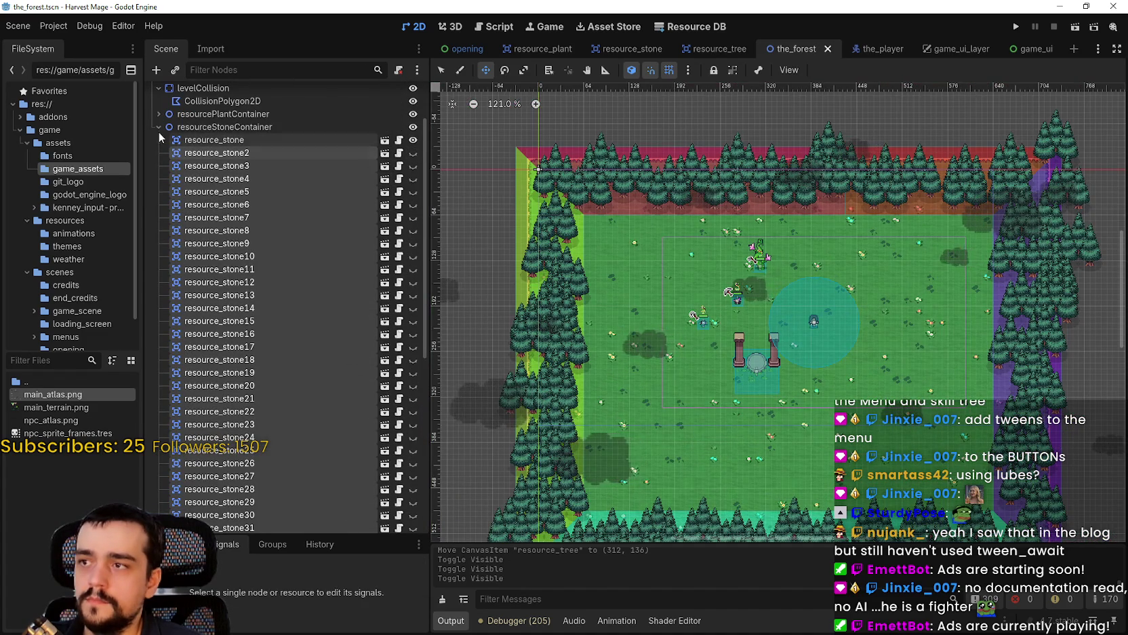
{"action": "left_click", "coordinate": [159, 127]}
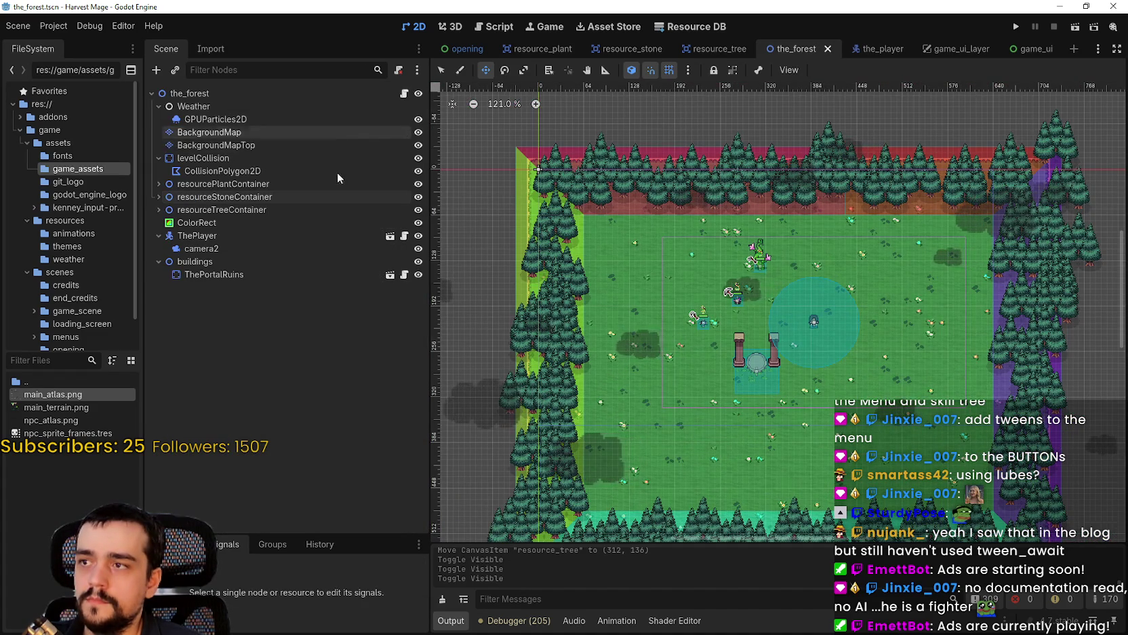
Run the game, continue the existing save and walk to the beanstalk.
{"action": "left_click", "coordinate": [1016, 27]}
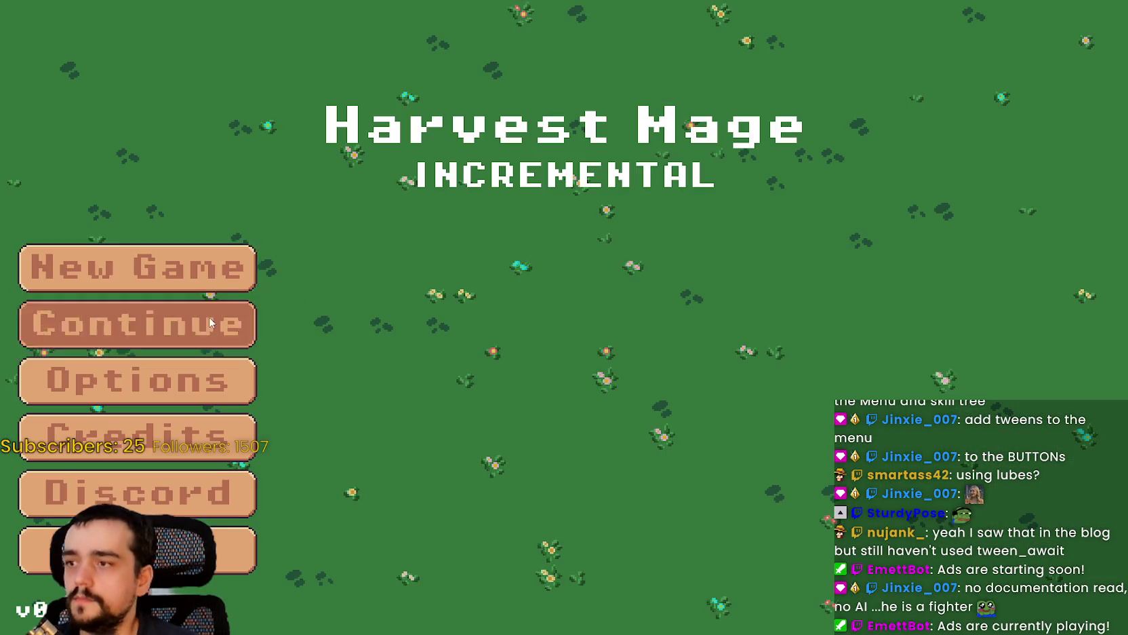
{"action": "left_click", "coordinate": [213, 325]}
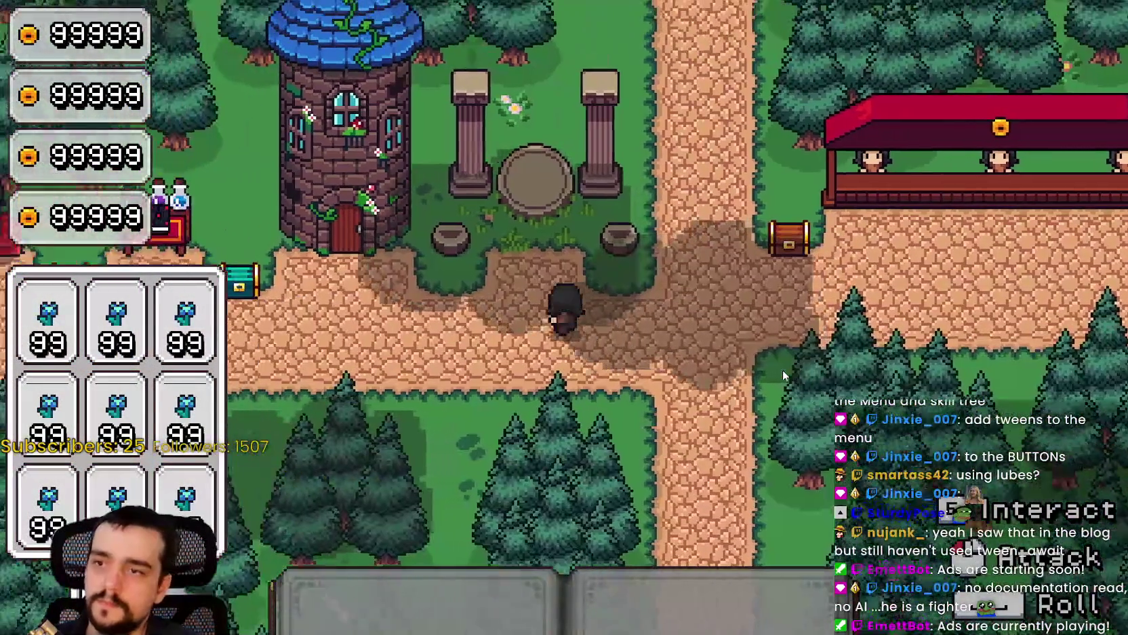
{"action": "key", "text": "w+a"}
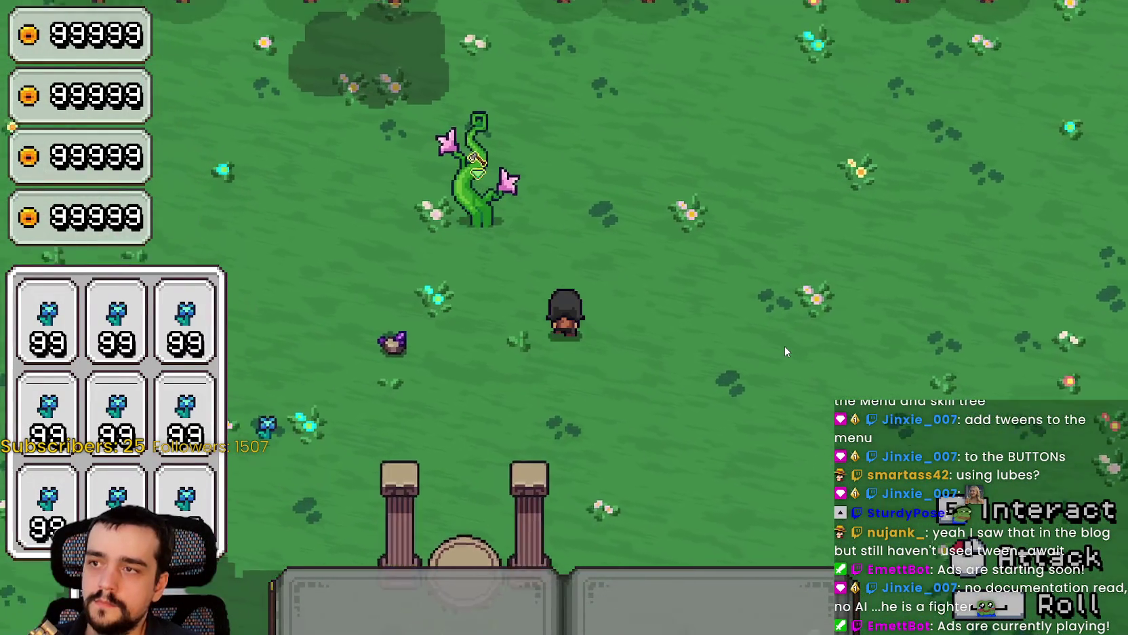
{"action": "key", "text": "w"}
{"action": "key", "text": "a"}
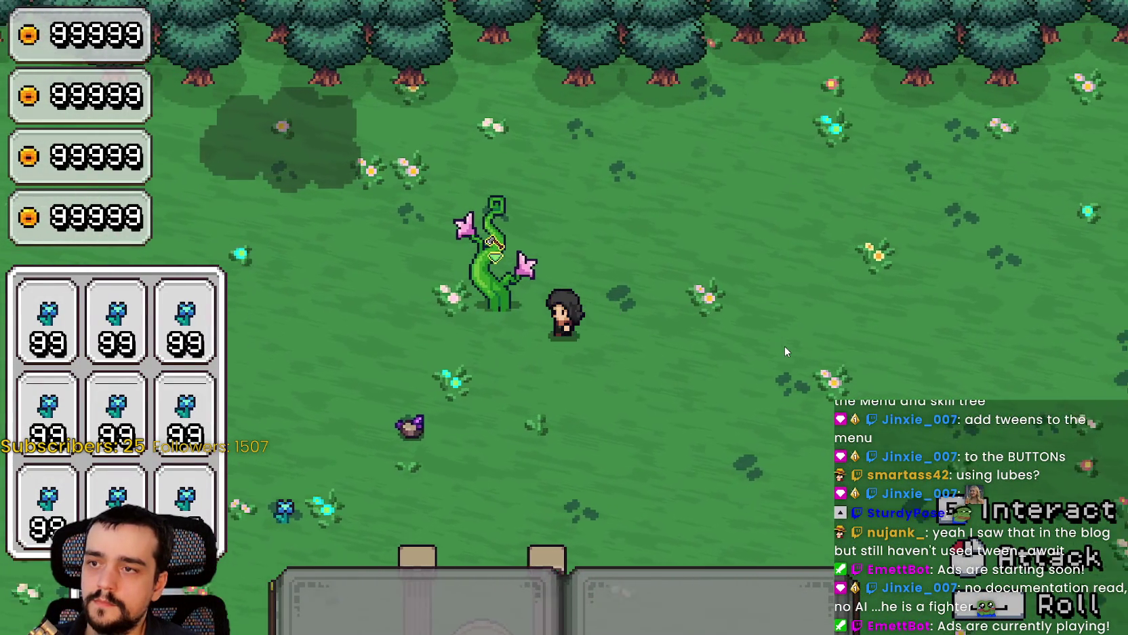
{"action": "key", "text": "s+a"}
{"action": "key", "text": "w"}
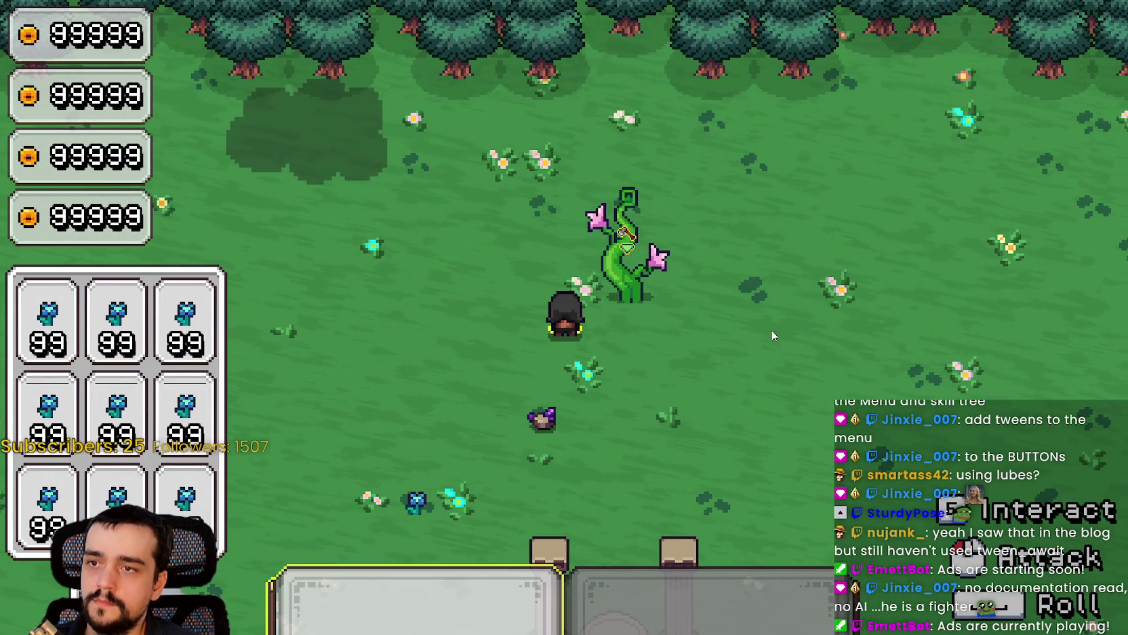
Chop the beanstalk down with repeated attacks.
{"action": "left_click", "coordinate": [763, 320]}
{"action": "left_click", "coordinate": [763, 321]}
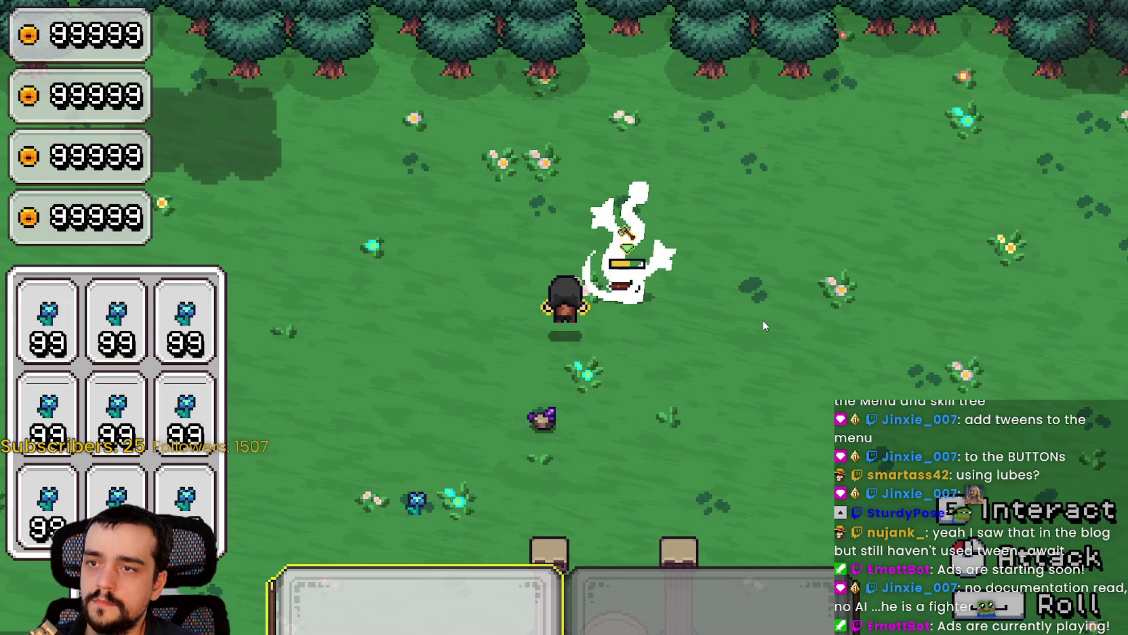
{"action": "left_click", "coordinate": [763, 322]}
{"action": "left_click", "coordinate": [763, 321]}
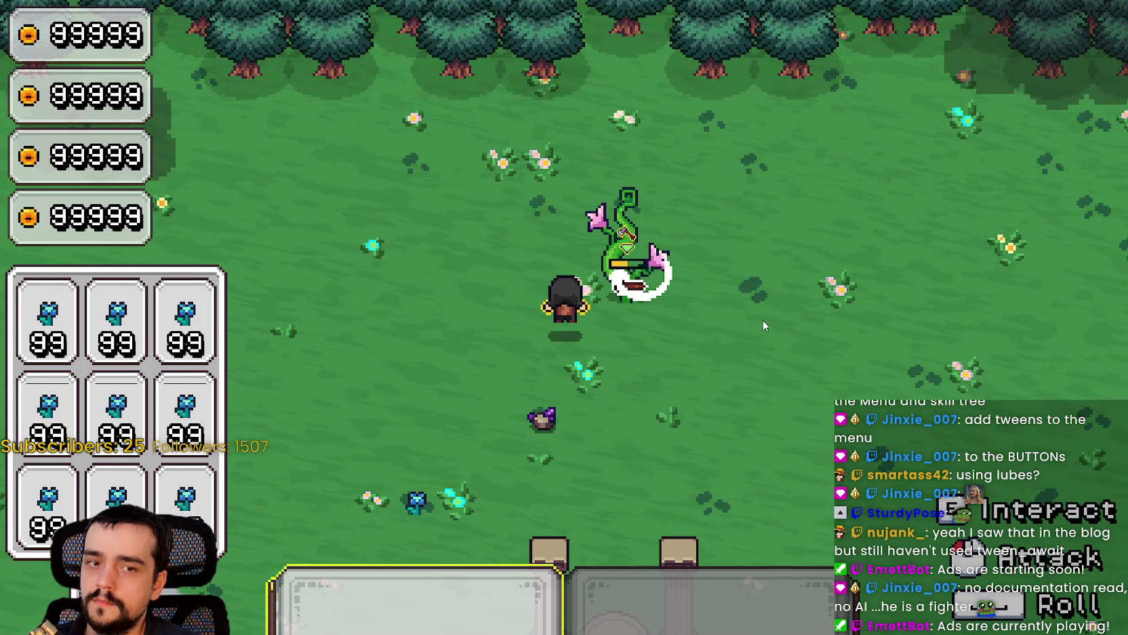
{"action": "left_click", "coordinate": [762, 321]}
{"action": "left_click", "coordinate": [763, 321]}
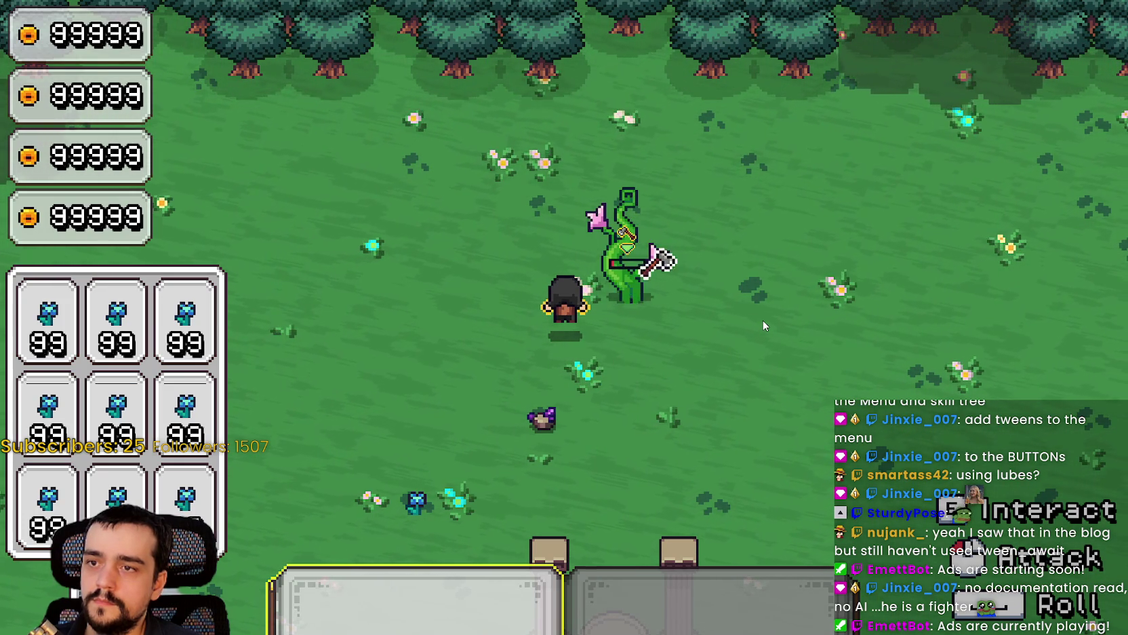
Collect the dropped items, attack the nearby enemy and move toward the pillars.
{"action": "key", "text": "s"}
{"action": "key", "text": "a"}
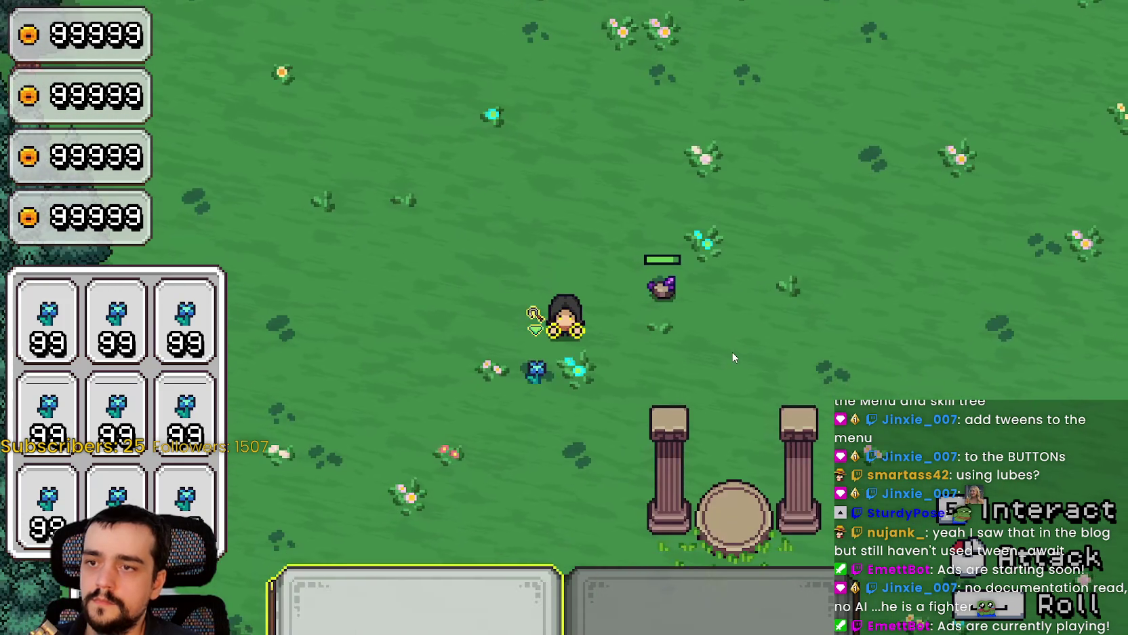
{"action": "key", "text": "w"}
{"action": "key", "text": "a"}
{"action": "left_click", "coordinate": [728, 346]}
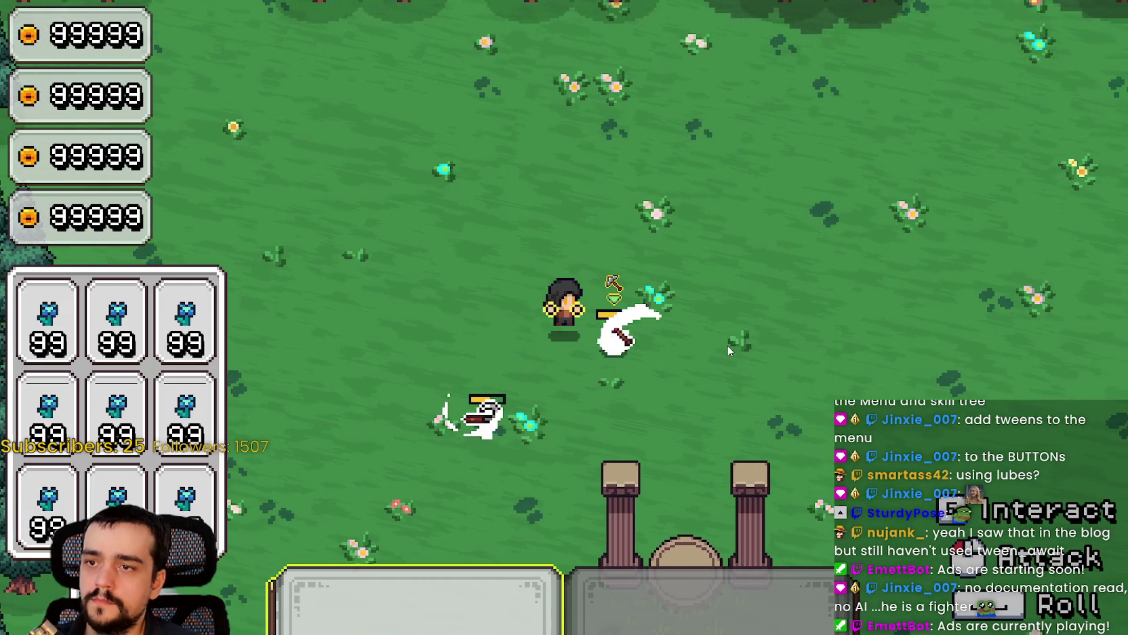
{"action": "left_click", "coordinate": [727, 345]}
{"action": "key", "text": "a"}
{"action": "key", "text": "s"}
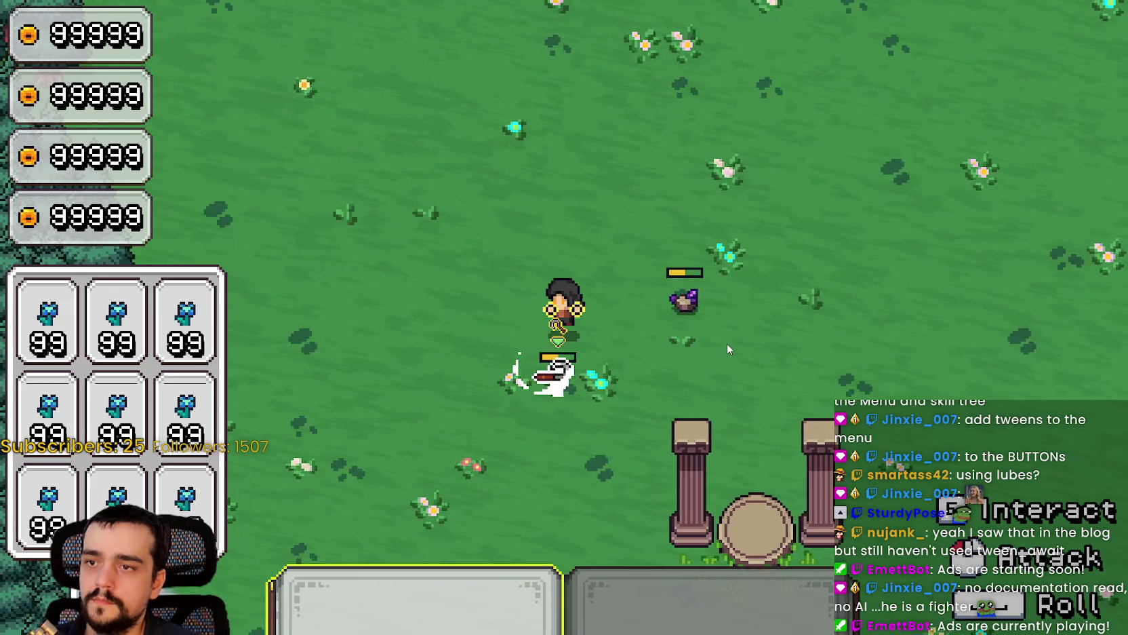
Graph the FPS, Process and Physics Process monitors in the editor's debugger.
{"action": "key", "text": "F8"}
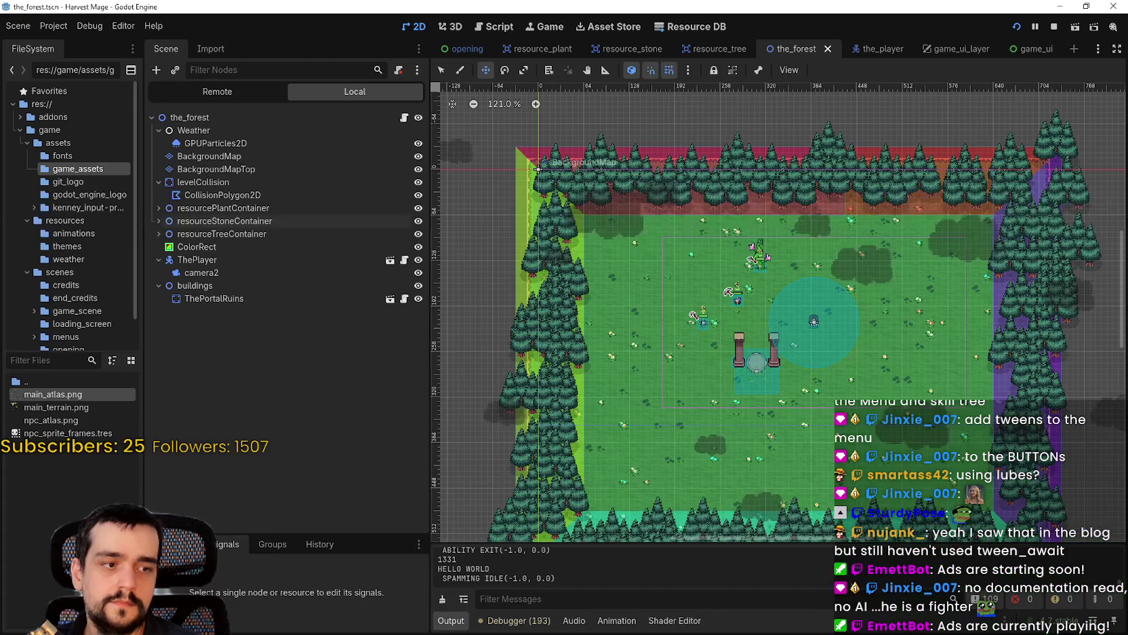
{"action": "left_click", "coordinate": [514, 619]}
{"action": "left_click", "coordinate": [777, 474]}
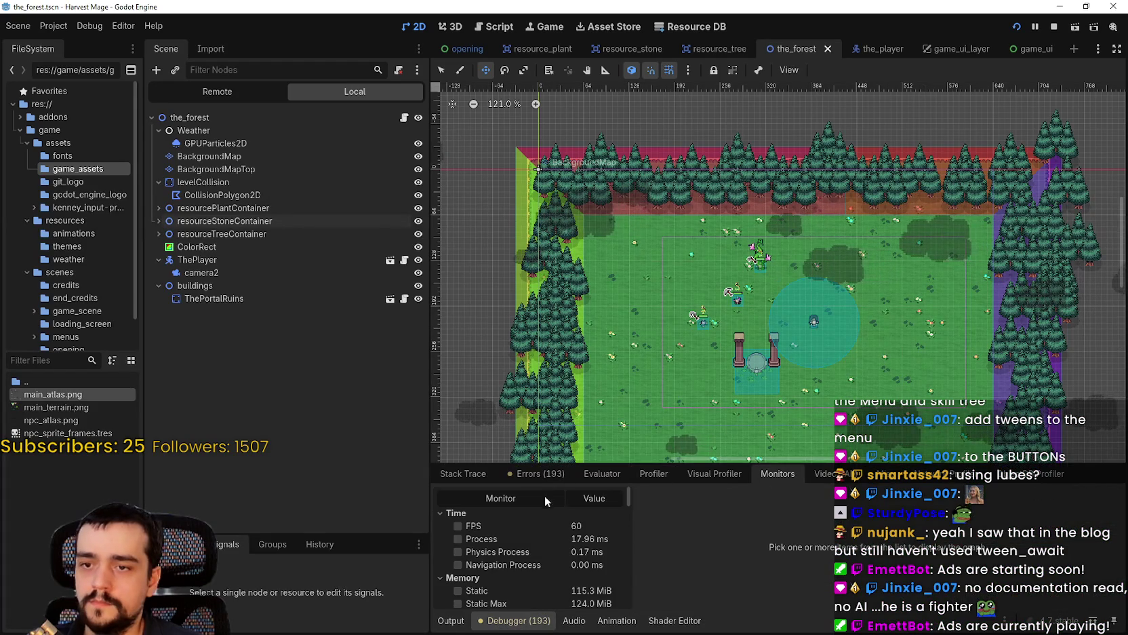
{"action": "left_click", "coordinate": [538, 520]}
{"action": "left_click", "coordinate": [529, 540]}
{"action": "left_click", "coordinate": [549, 547]}
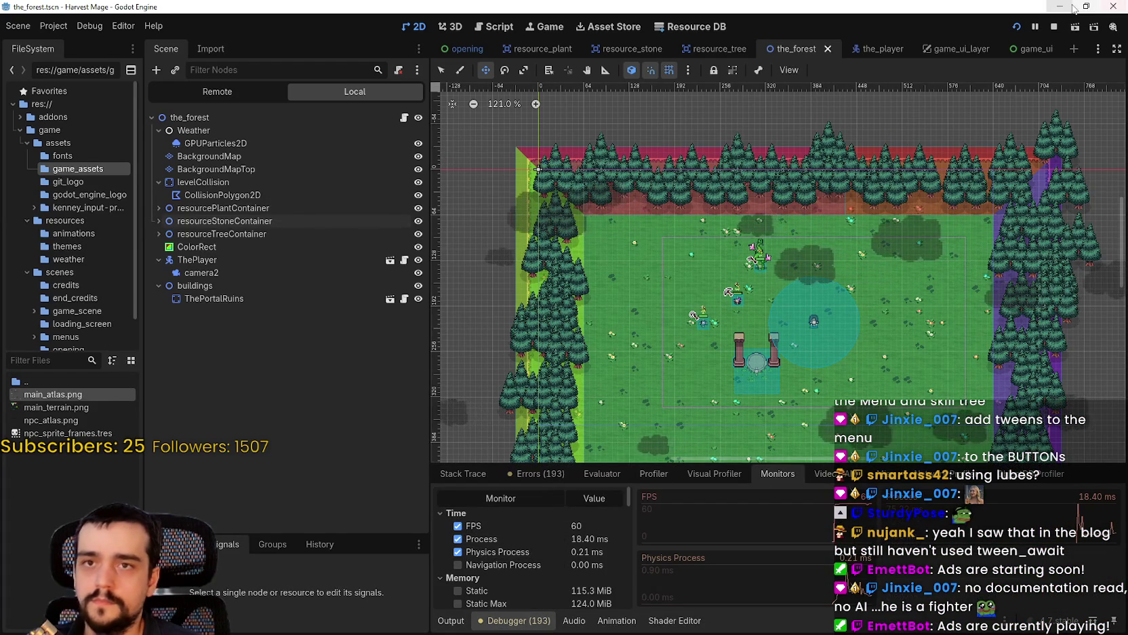
{"action": "left_click", "coordinate": [1073, 7]}
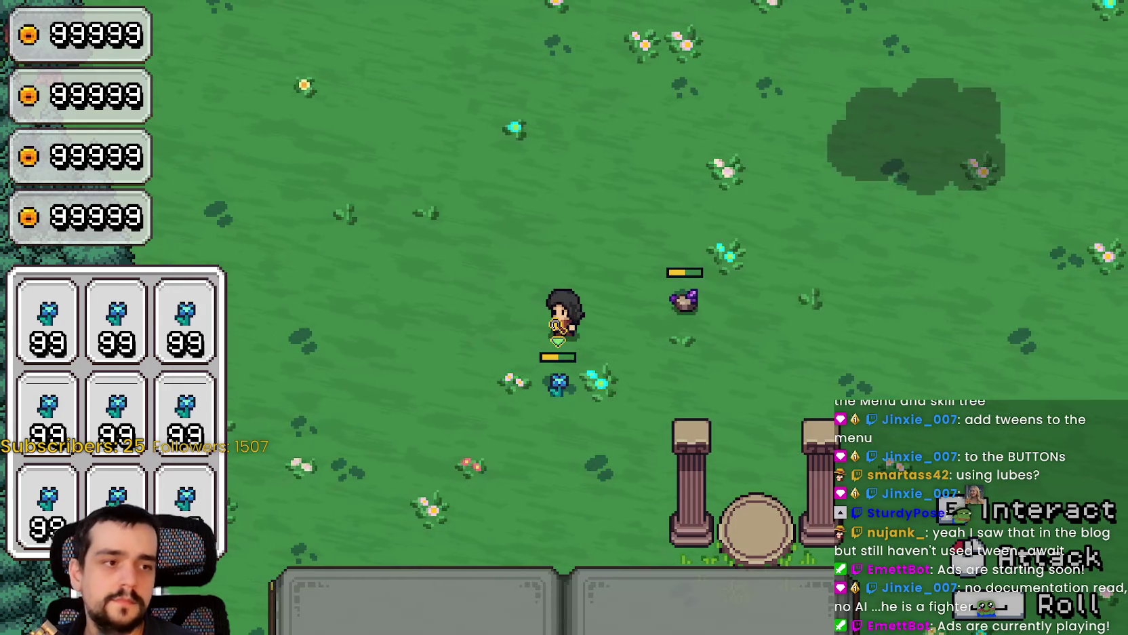
Set V-Sync to Disabled in the game's video options and resume play.
{"action": "key", "text": "Escape"}
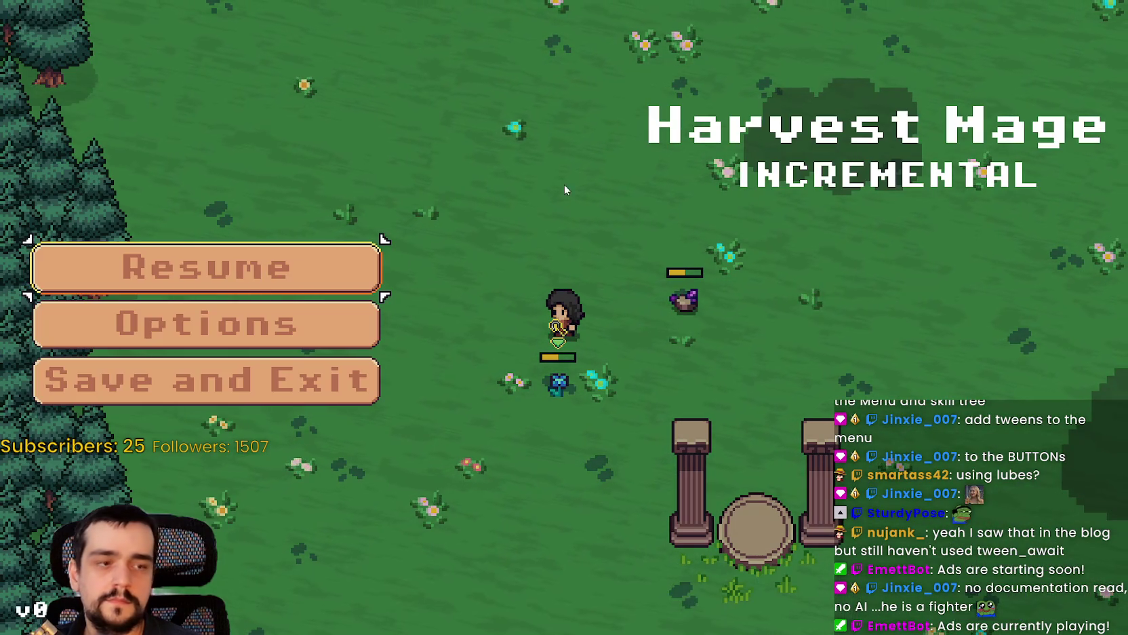
{"action": "left_click", "coordinate": [270, 321]}
{"action": "left_click", "coordinate": [795, 66]}
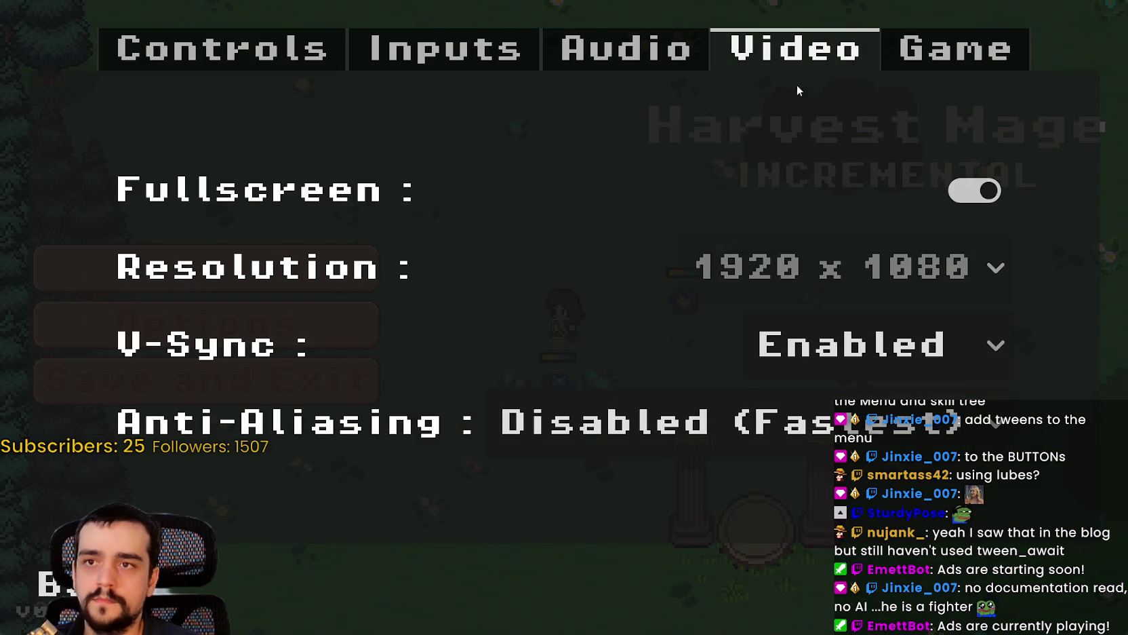
{"action": "left_click", "coordinate": [933, 350]}
{"action": "left_click", "coordinate": [857, 409]}
{"action": "key", "text": "Escape"}
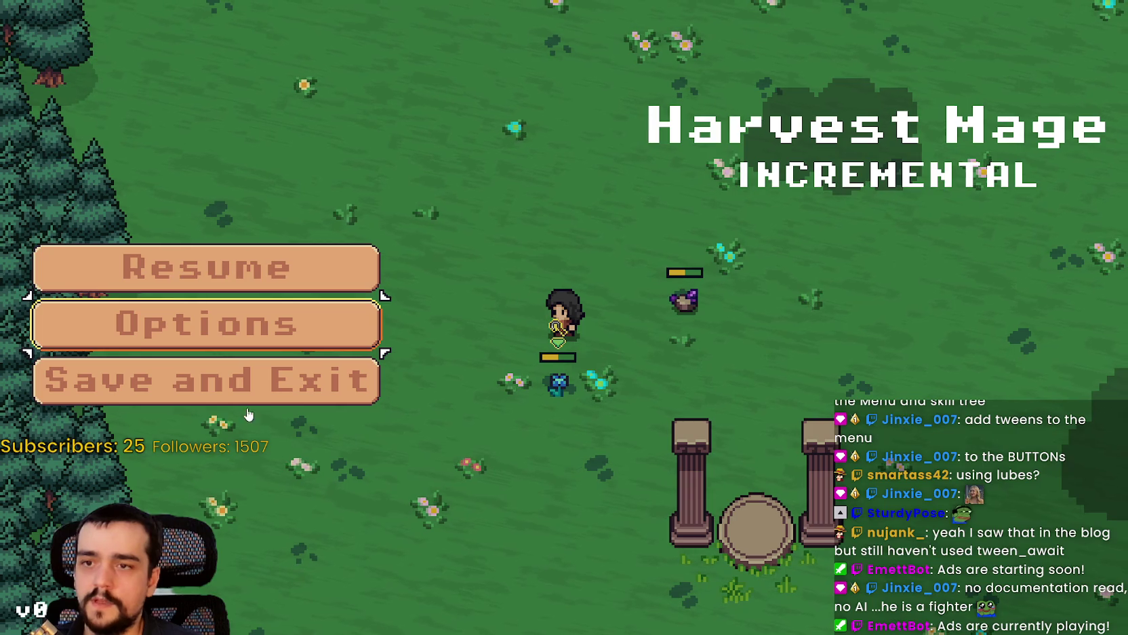
{"action": "left_click", "coordinate": [246, 265]}
Walk up to the nearby enemy and attack it five times.
{"action": "key", "text": "a"}
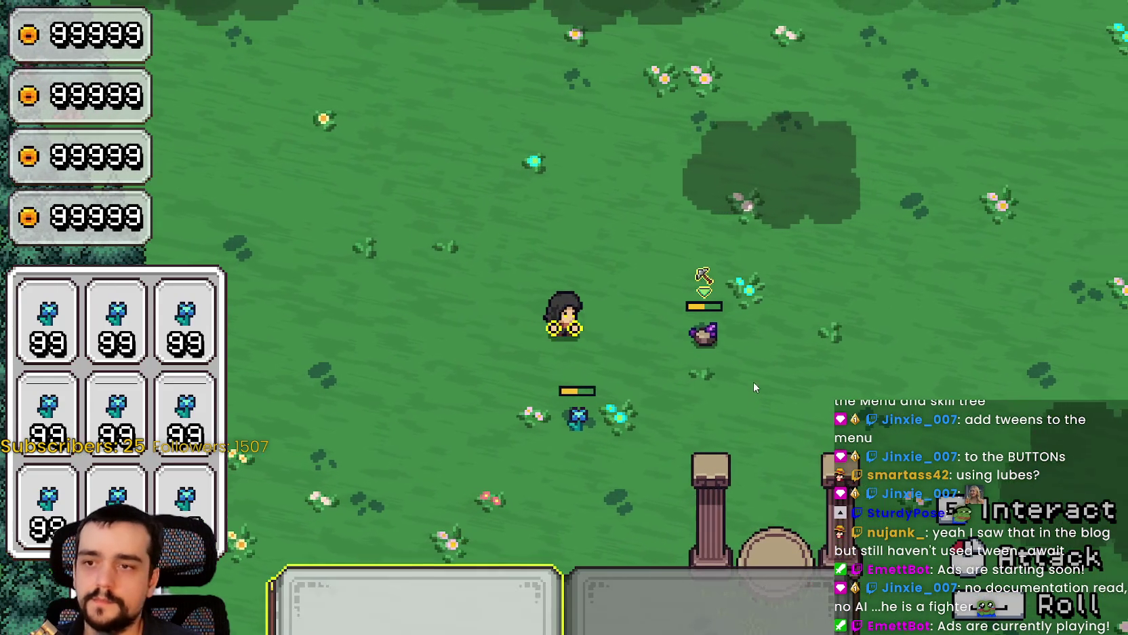
{"action": "left_click", "coordinate": [752, 366]}
{"action": "left_click", "coordinate": [750, 360]}
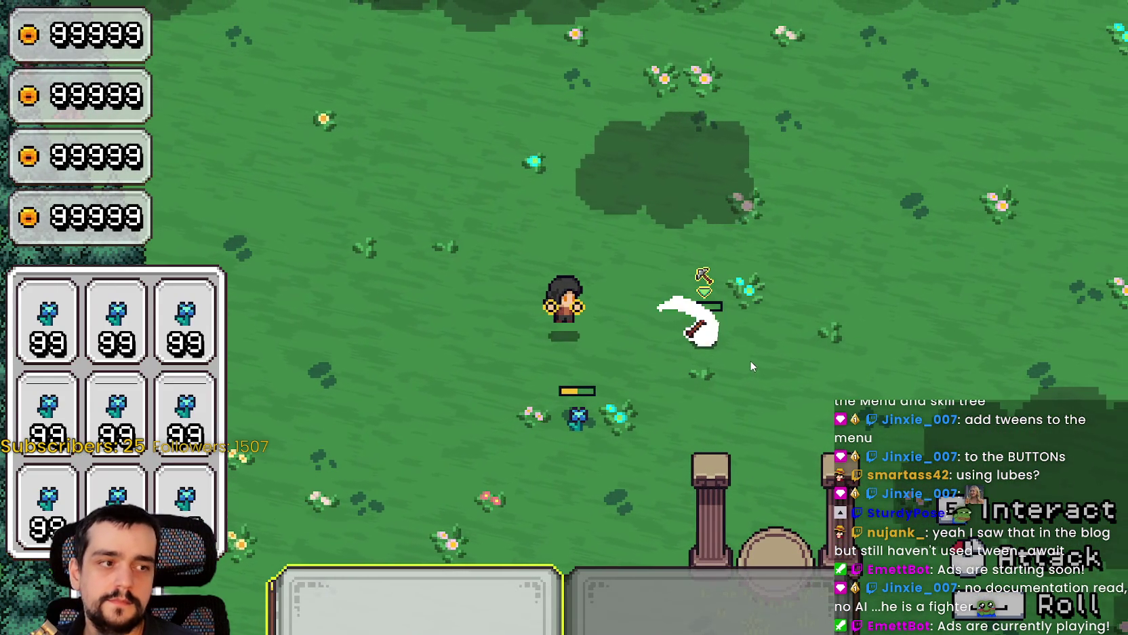
{"action": "left_click", "coordinate": [750, 356]}
{"action": "left_click", "coordinate": [750, 355]}
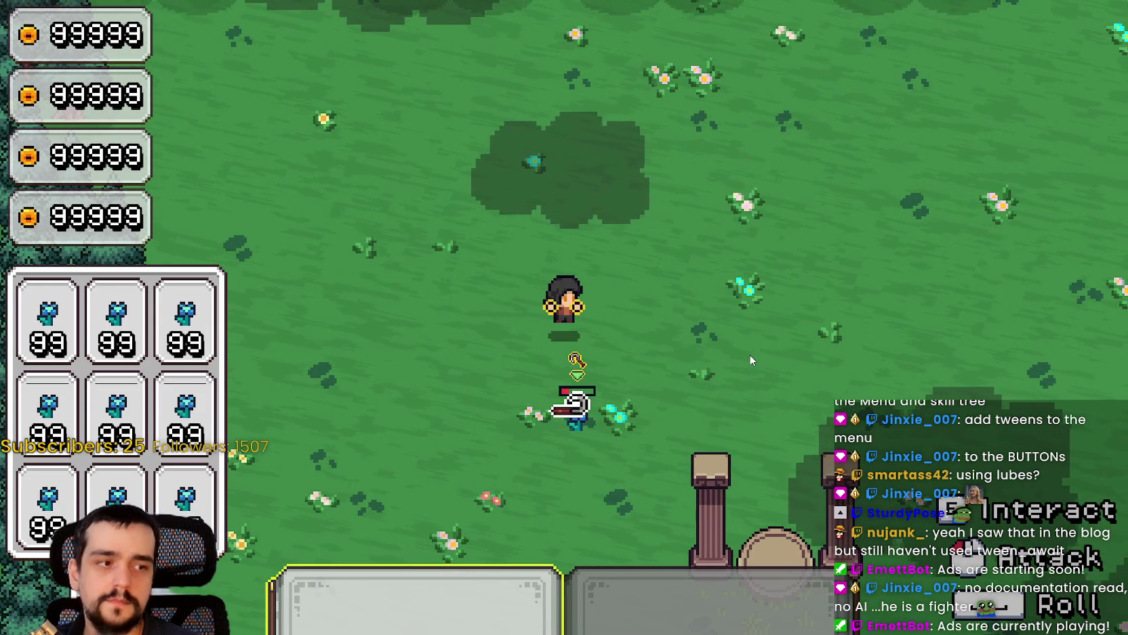
{"action": "left_click", "coordinate": [749, 354]}
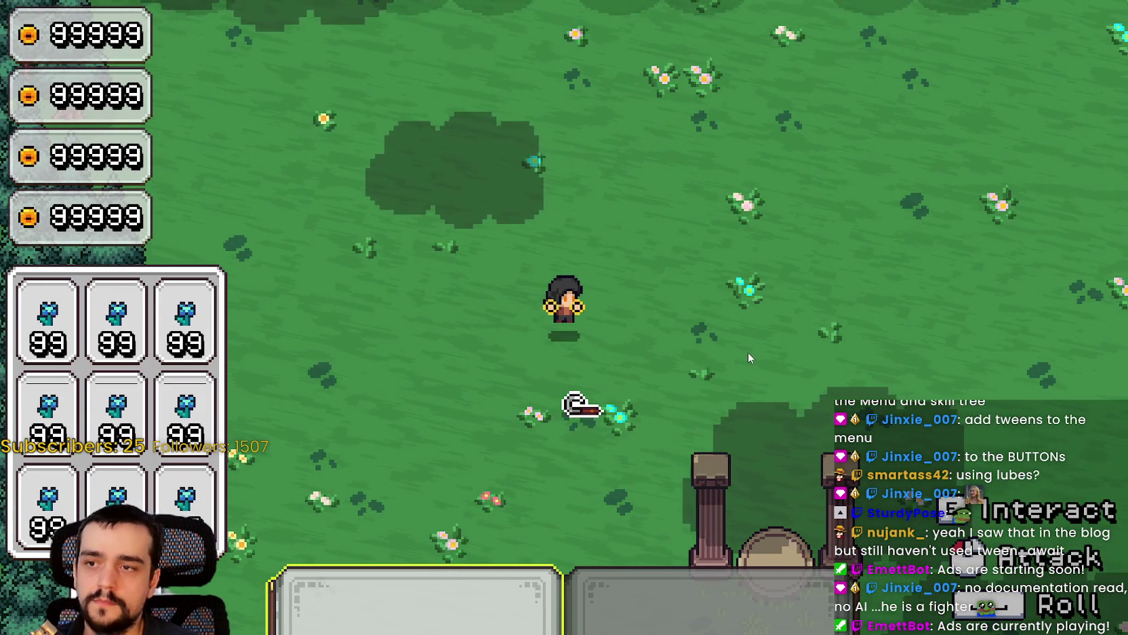
Walk the character around the meadow up to the tree line and back.
{"action": "key", "text": "d"}
{"action": "key", "text": "w"}
{"action": "key", "text": "d"}
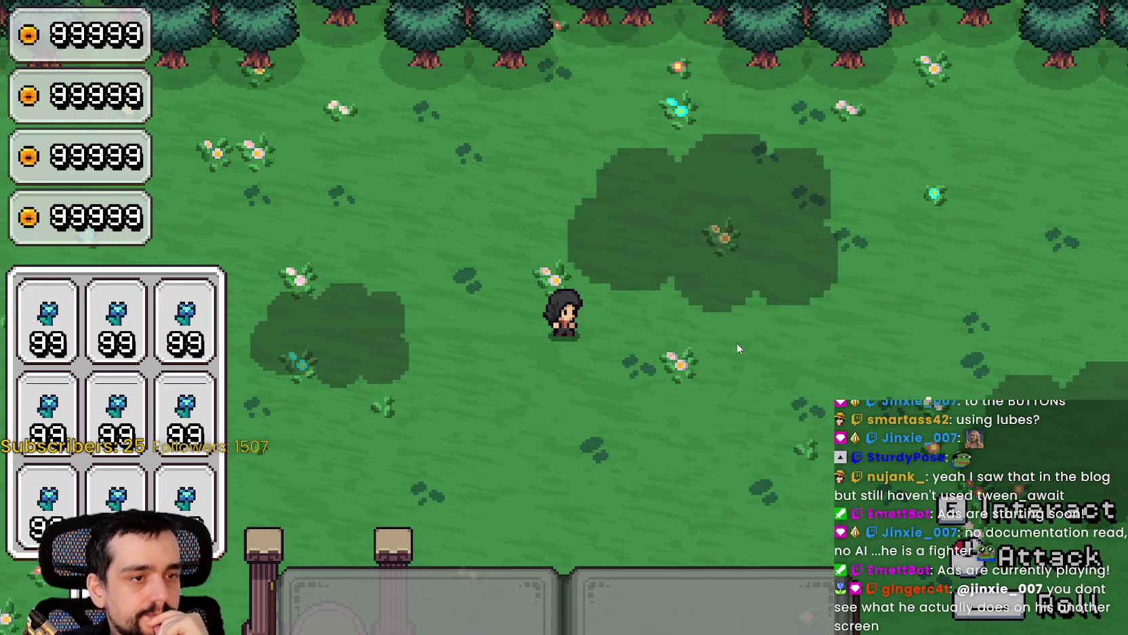
{"action": "key", "text": "s"}
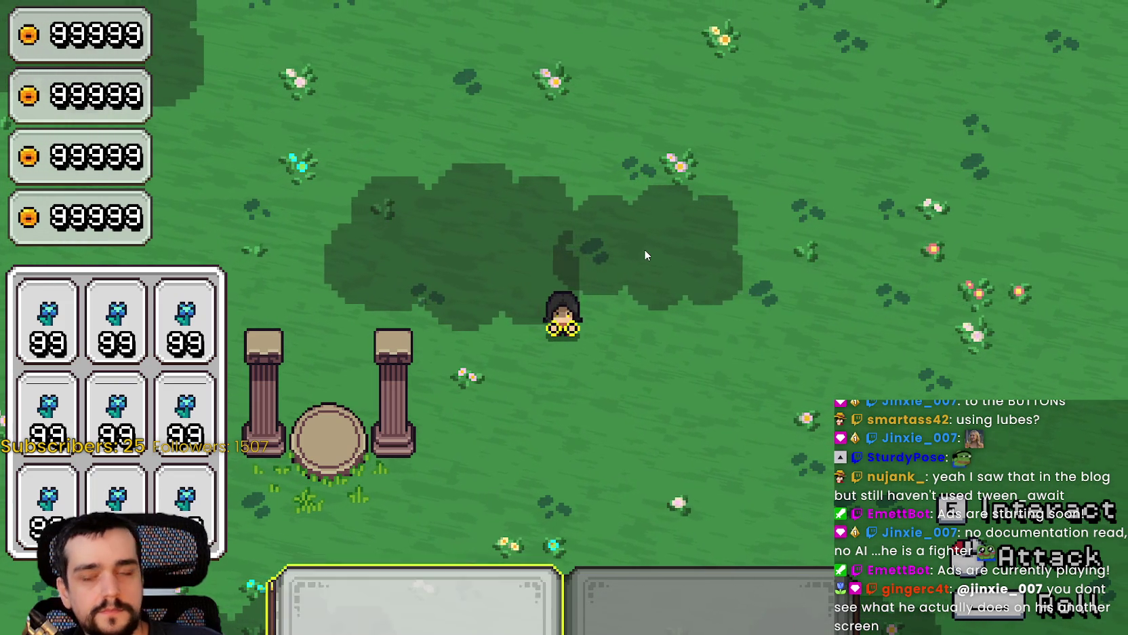
{"action": "key", "text": "w"}
{"action": "key", "text": "a"}
{"action": "key", "text": "w"}
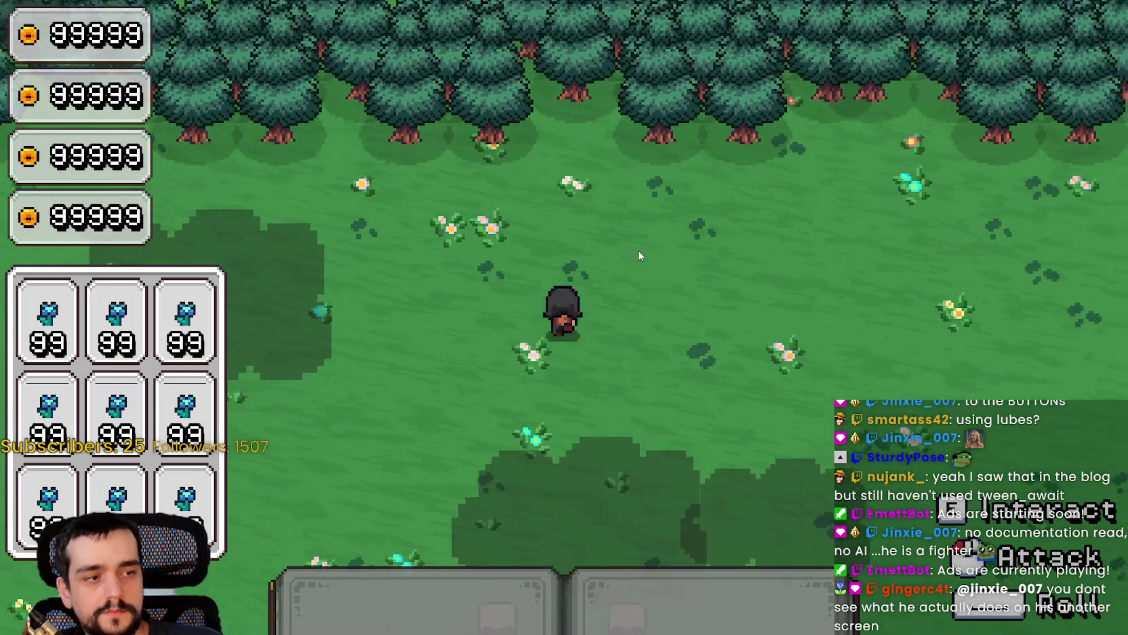
{"action": "key", "text": "a"}
{"action": "key", "text": "w"}
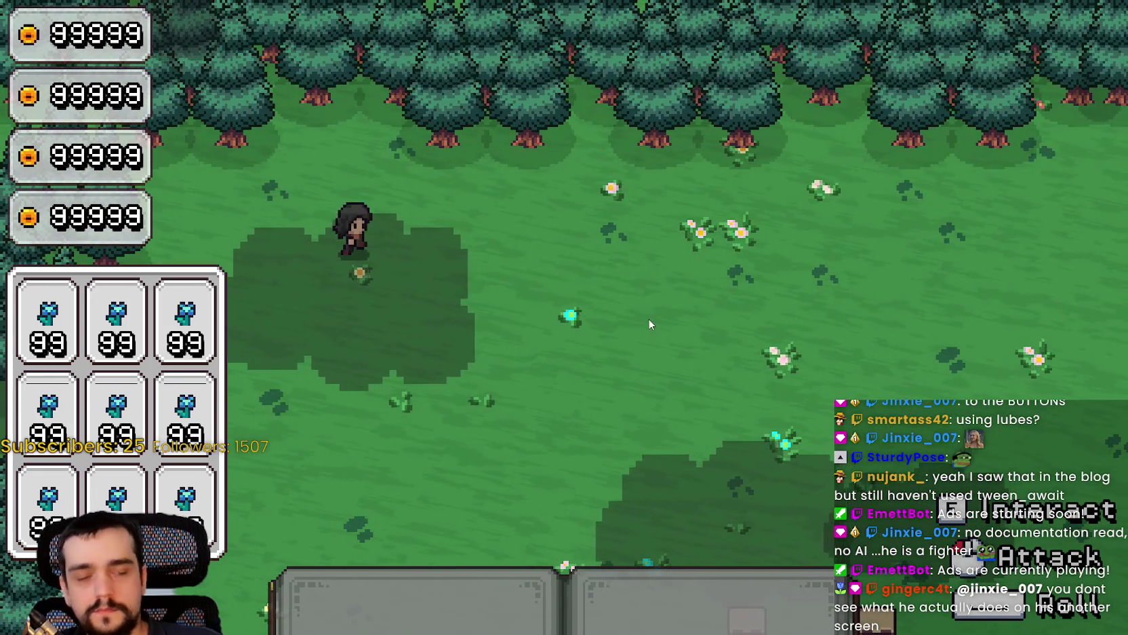
{"action": "key", "text": "d"}
{"action": "key", "text": "s"}
{"action": "key", "text": "s"}
{"action": "key", "text": "d"}
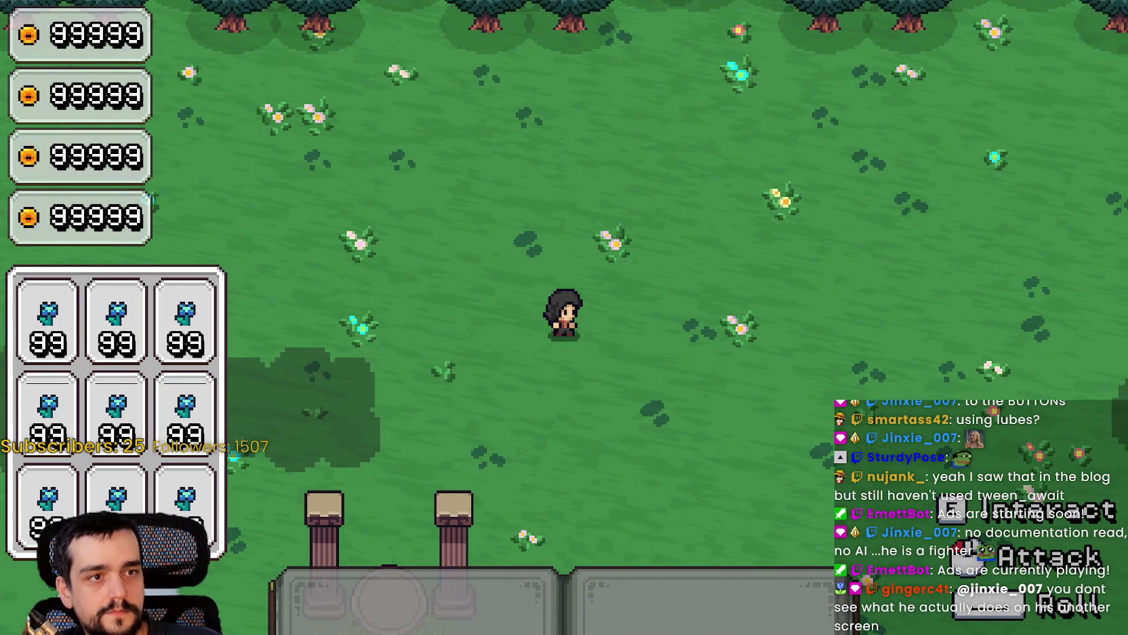
{"action": "key", "text": "a"}
{"action": "key", "text": "s"}
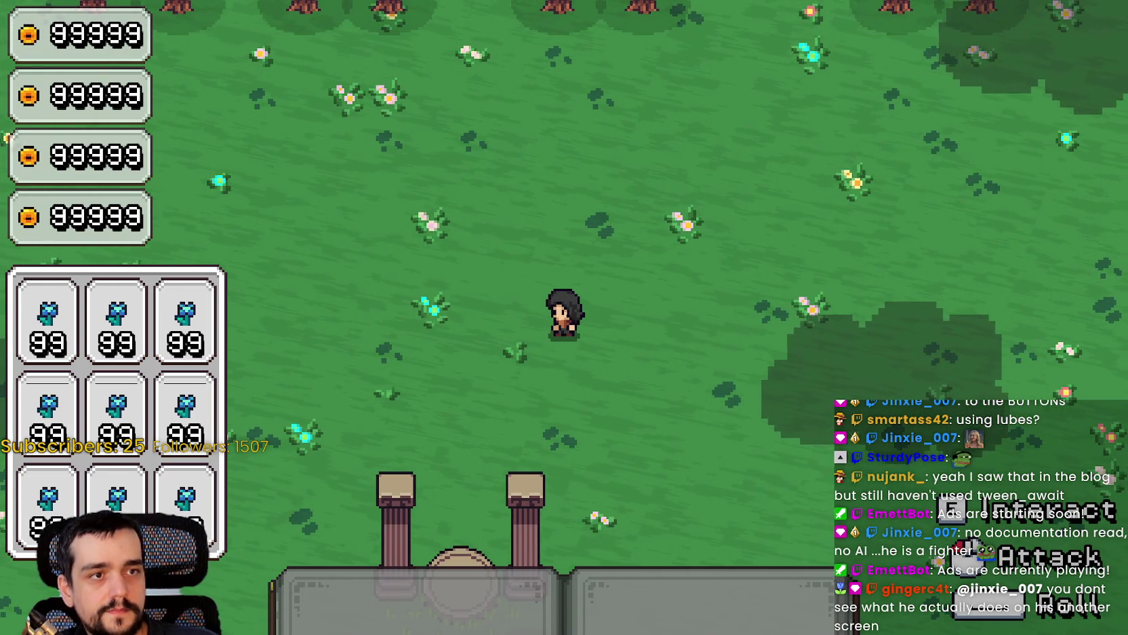
{"action": "key", "text": "w"}
{"action": "key", "text": "d"}
{"action": "key", "text": "a"}
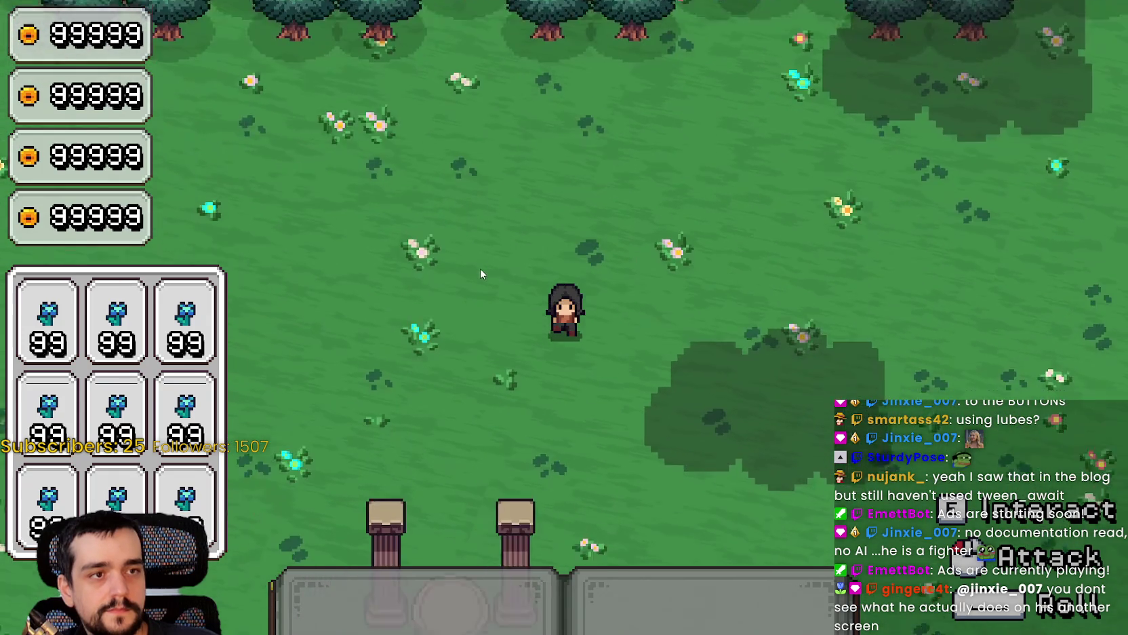
{"action": "key", "text": "s"}
{"action": "key", "text": "d"}
{"action": "key", "text": "d"}
Roam near the pillars, then step onto the pillared portal into the village.
{"action": "key", "text": "a"}
{"action": "key", "text": "w"}
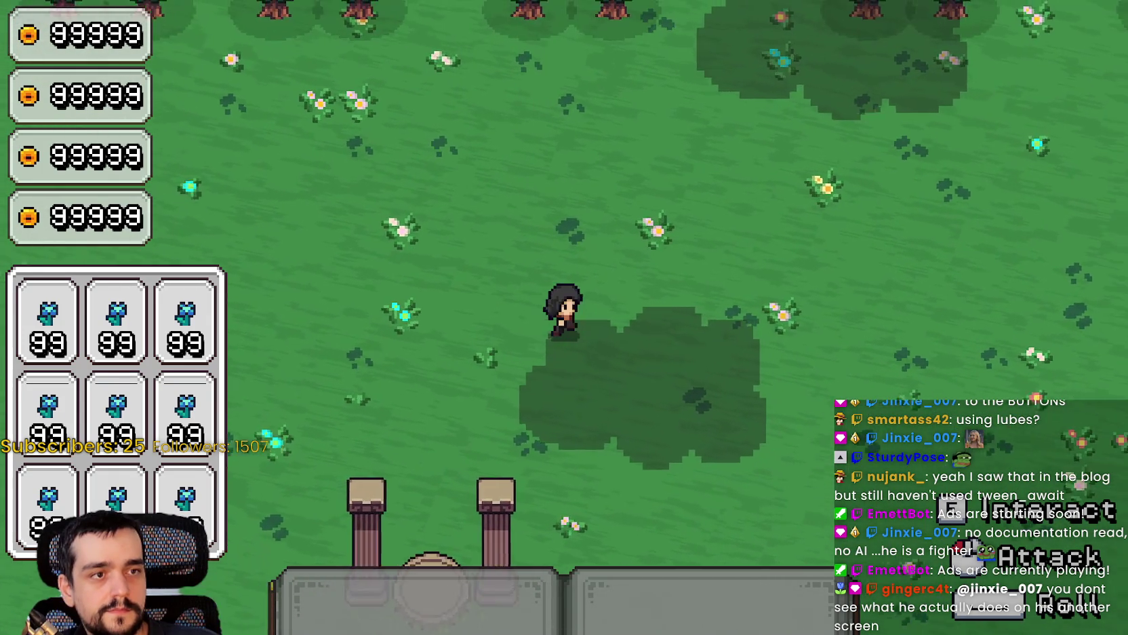
{"action": "key", "text": "d"}
{"action": "key", "text": "s"}
{"action": "key", "text": "w"}
{"action": "key", "text": "s"}
{"action": "key", "text": "w"}
{"action": "key", "text": "s"}
{"action": "key", "text": "w"}
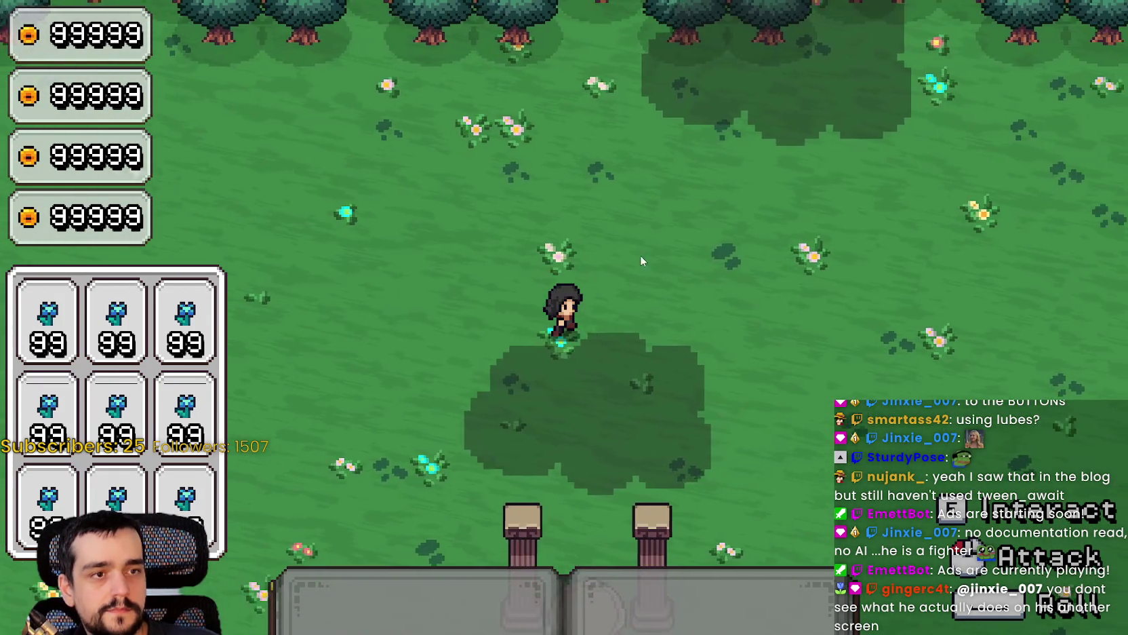
{"action": "key", "text": "s"}
{"action": "key", "text": "d"}
{"action": "key", "text": "w"}
{"action": "key", "text": "a"}
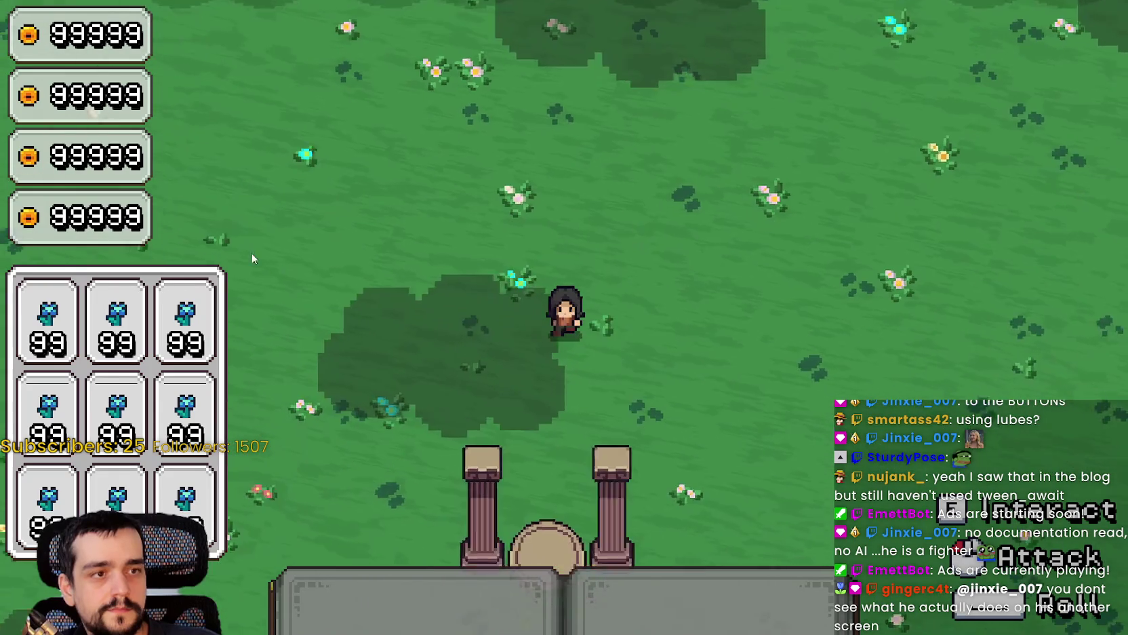
{"action": "key", "text": "d"}
{"action": "key", "text": "w"}
{"action": "key", "text": "a"}
{"action": "key", "text": "s"}
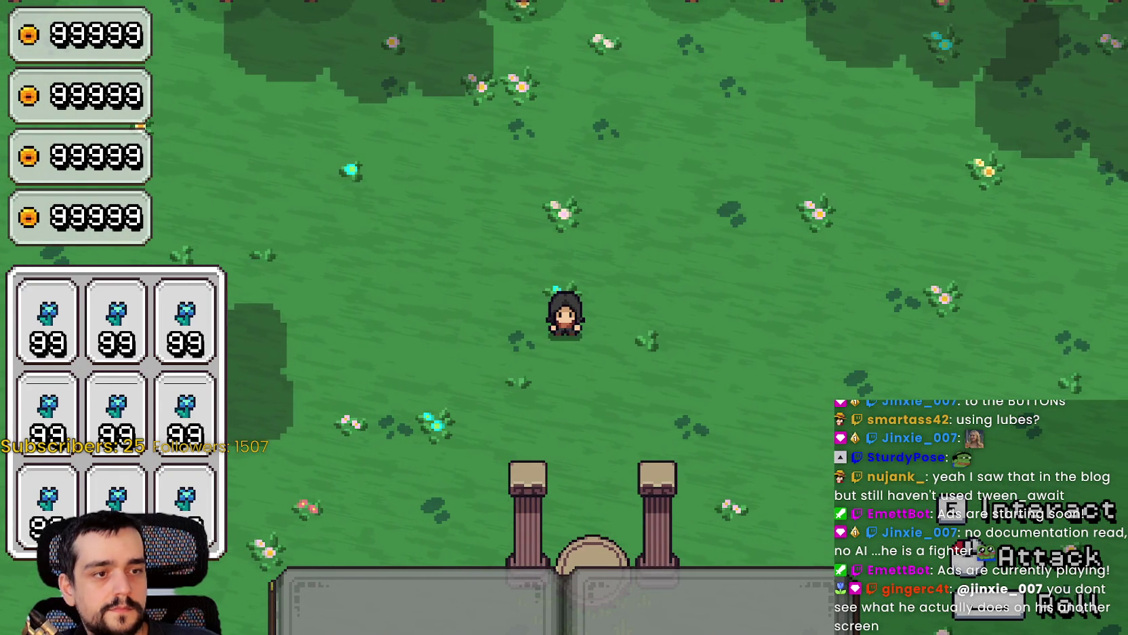
{"action": "key", "text": "d"}
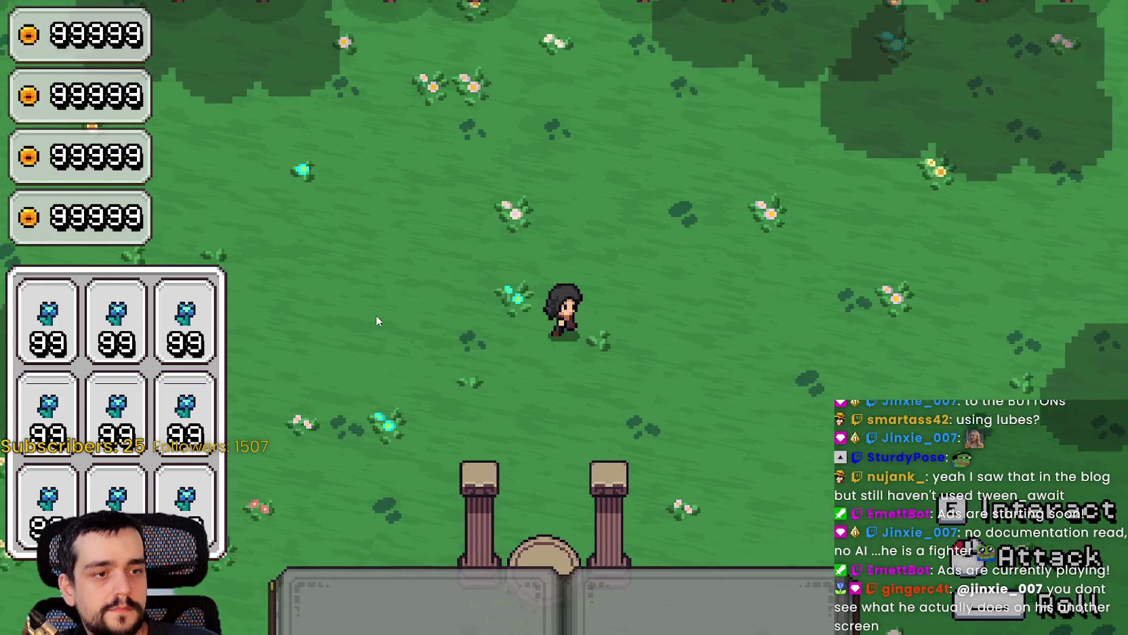
{"action": "key", "text": "s"}
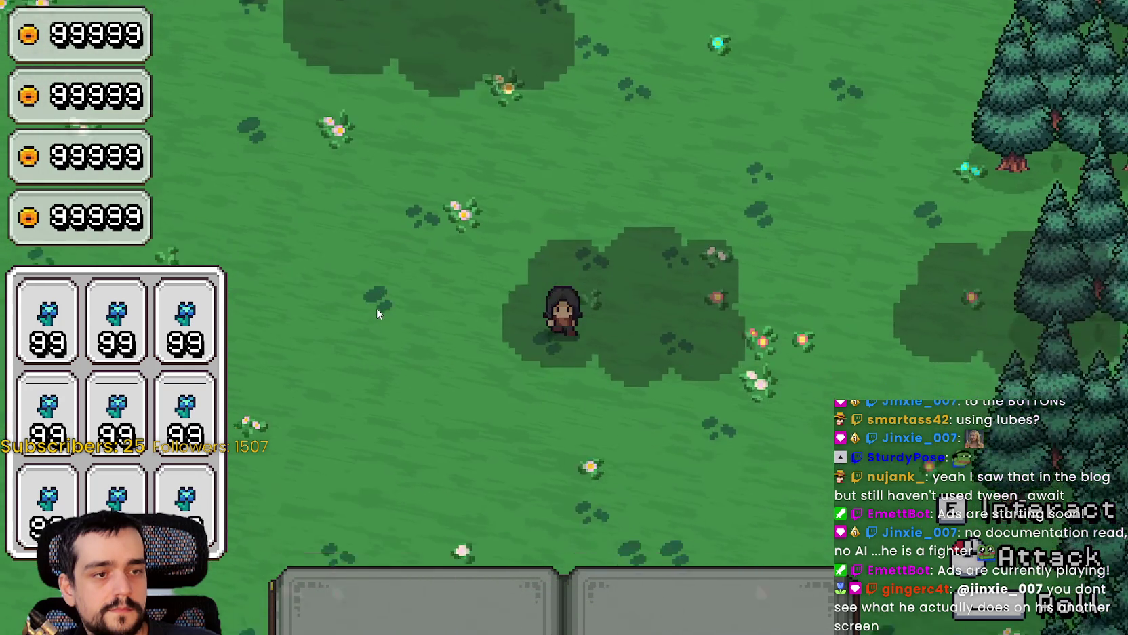
{"action": "key", "text": "a"}
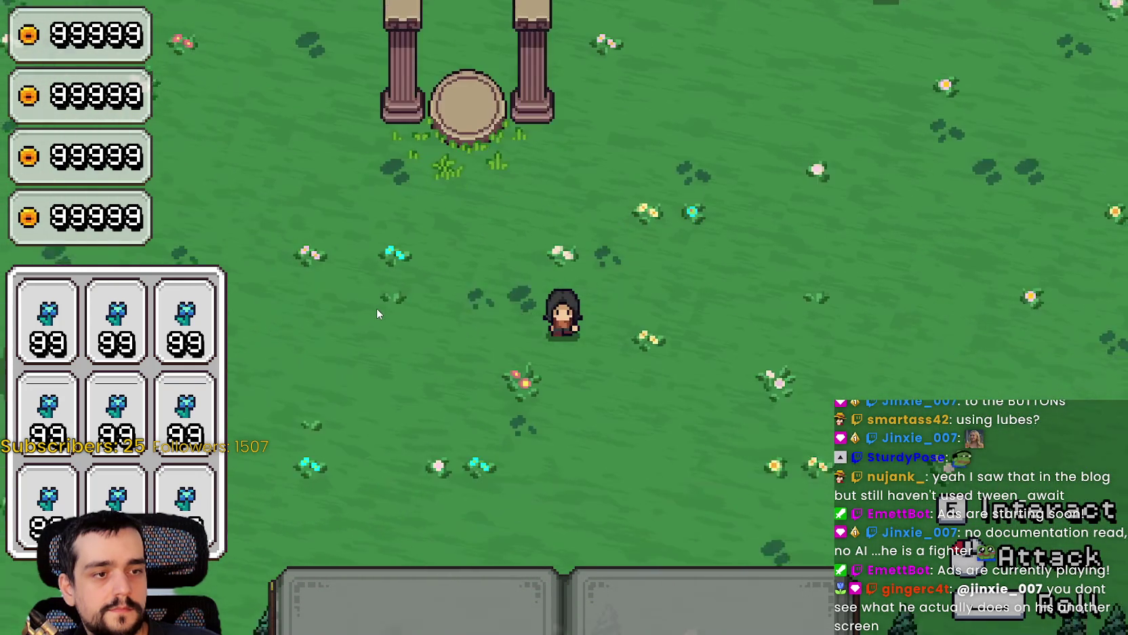
{"action": "key", "text": "w"}
{"action": "key", "text": "s"}
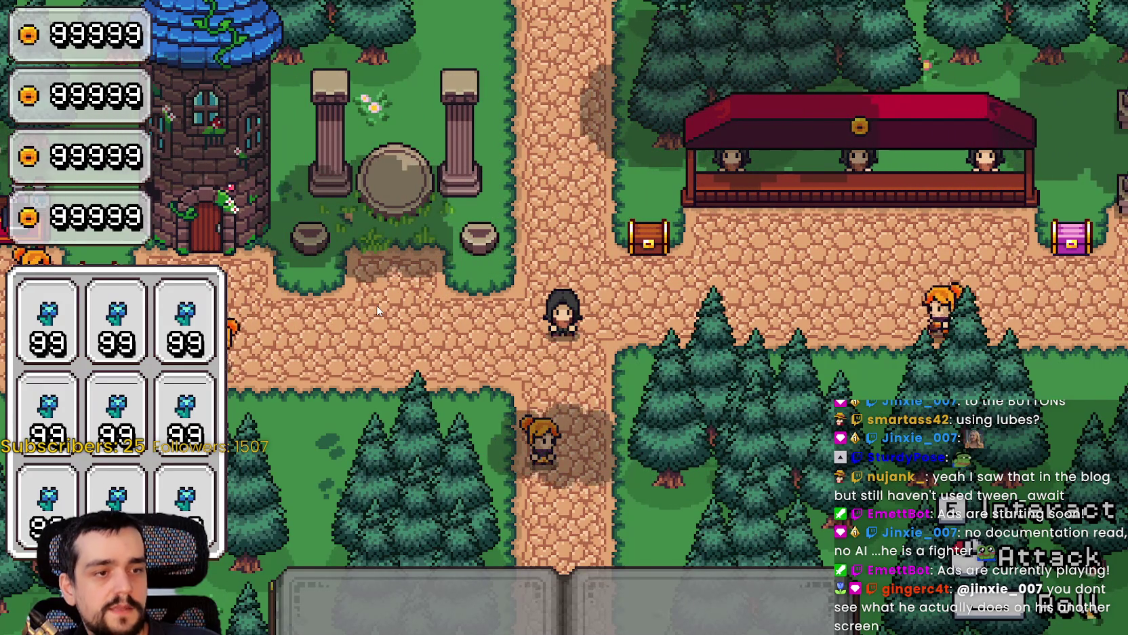
Walk along the village path and onto the pillared portal back to the meadow.
{"action": "key", "text": "a"}
{"action": "key", "text": "w"}
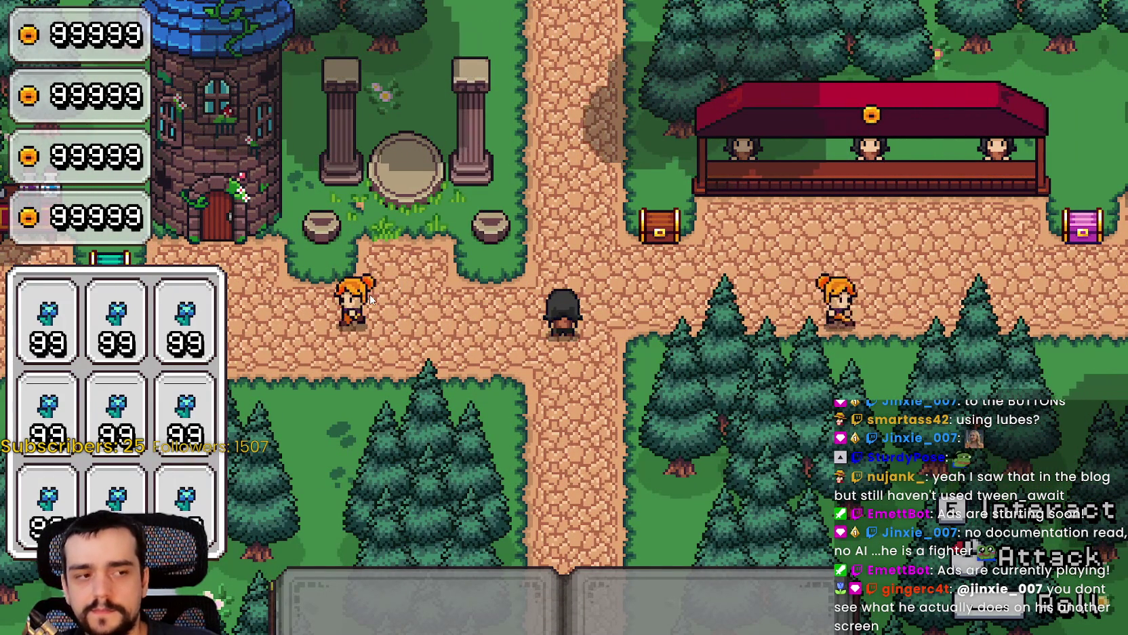
{"action": "key", "text": "d"}
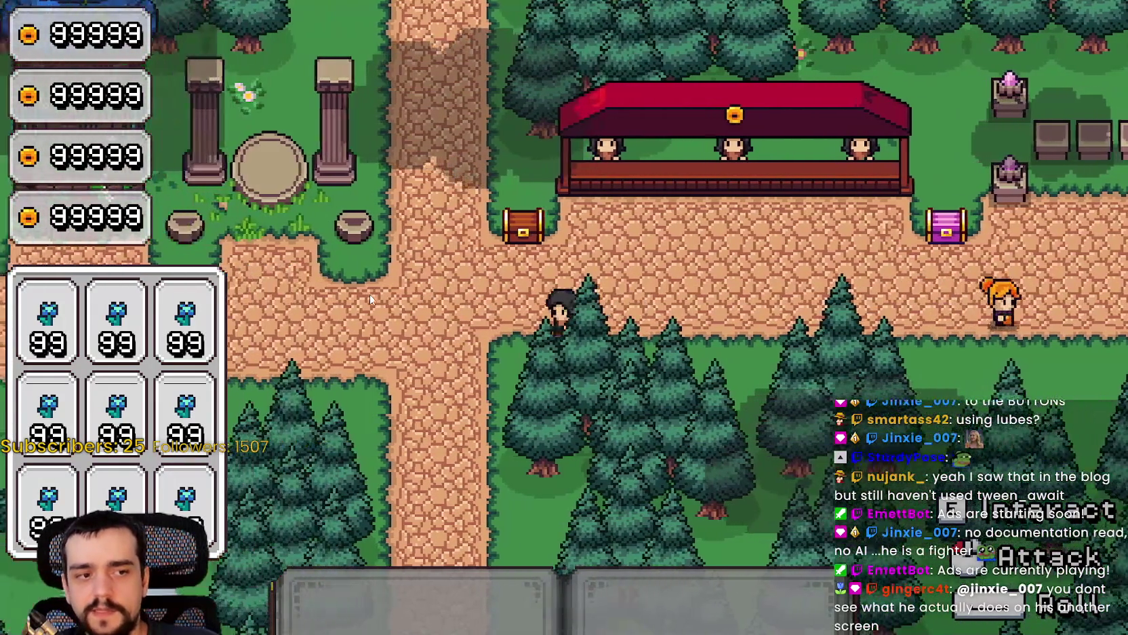
{"action": "key", "text": "a"}
{"action": "key", "text": "w"}
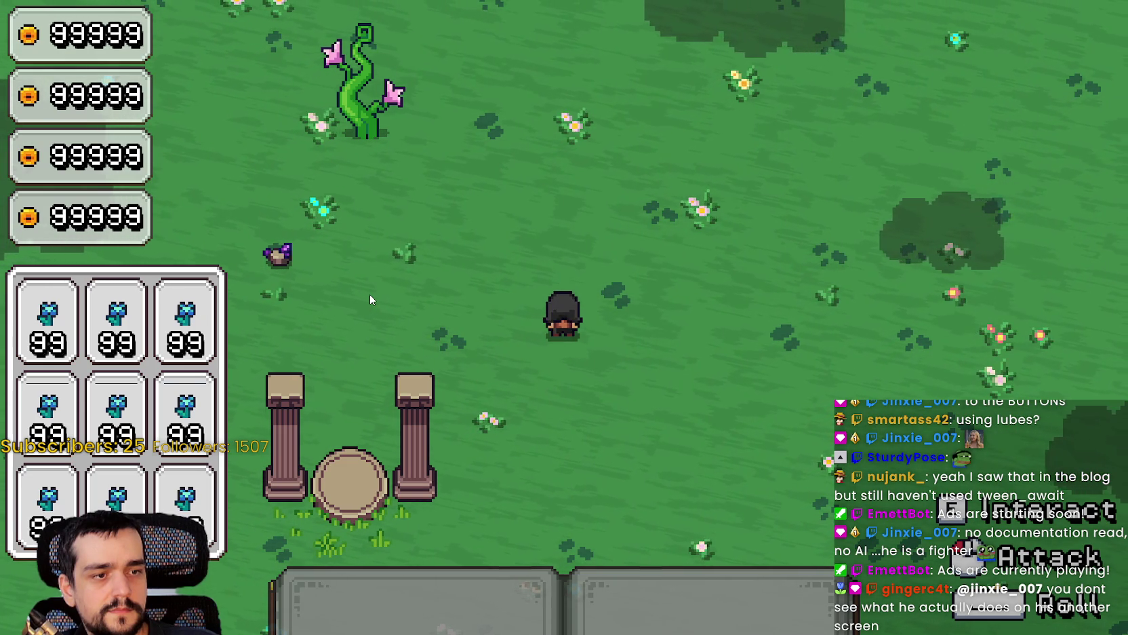
Walk past the beanstalk to the rock, then bring the Godot editor over the browser.
{"action": "key", "text": "d"}
{"action": "key", "text": "w"}
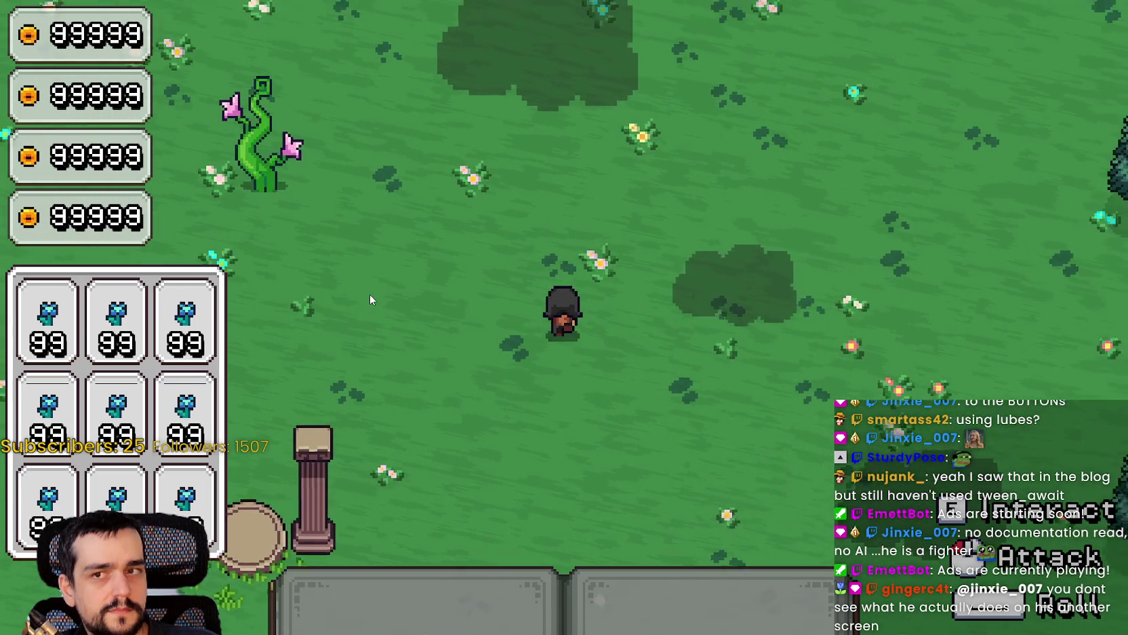
{"action": "key", "text": "a"}
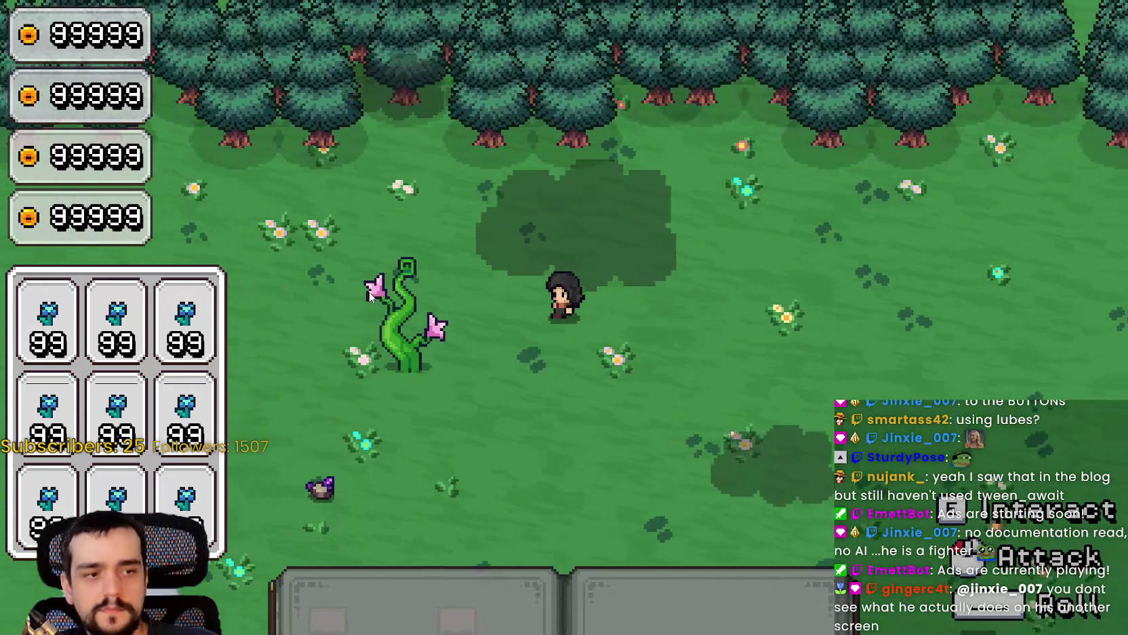
{"action": "key", "text": "a"}
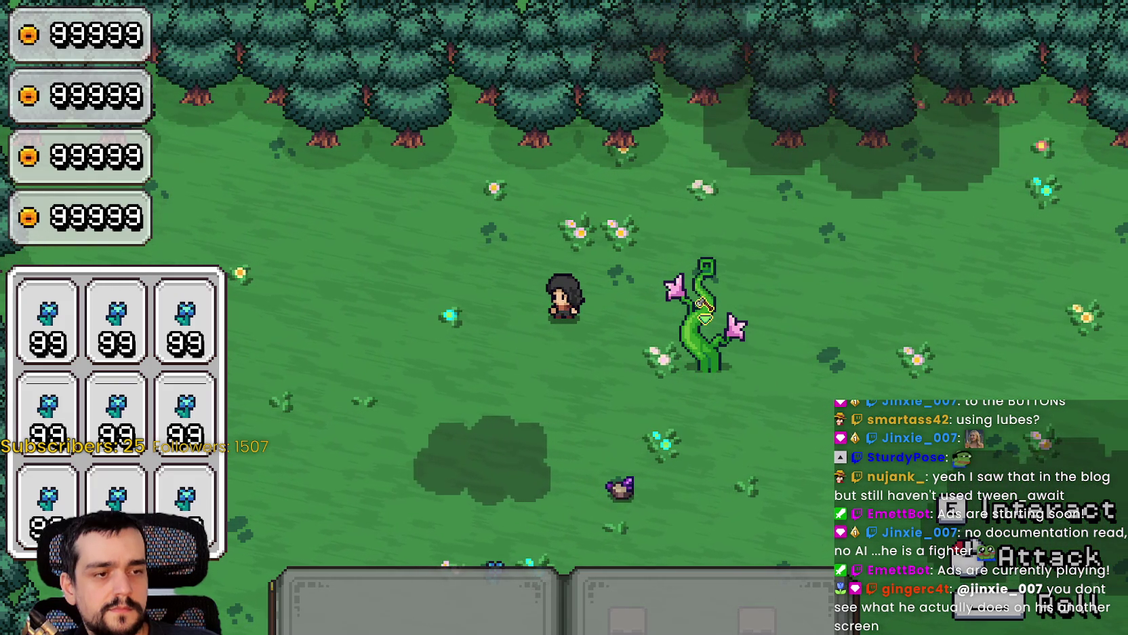
{"action": "key", "text": "s"}
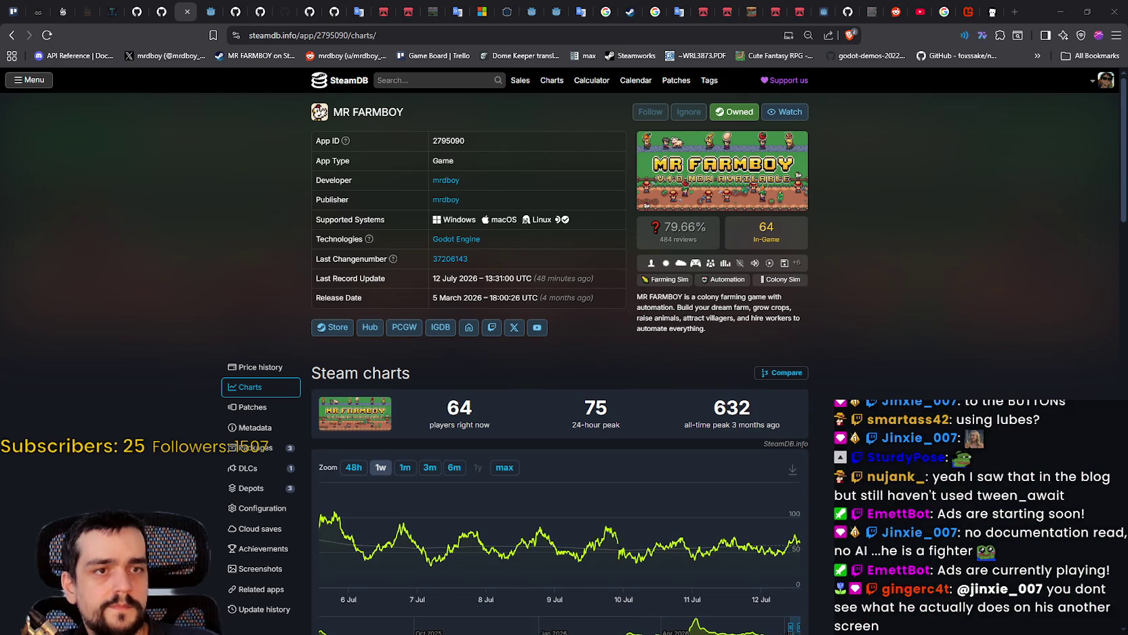
{"action": "left_click_drag", "start_coordinate": [1127, 107], "coordinate": [770, 108]}
Maximise the editor and delete the extra stone nodes through resource_stone50.
{"action": "left_click", "coordinate": [842, 100]}
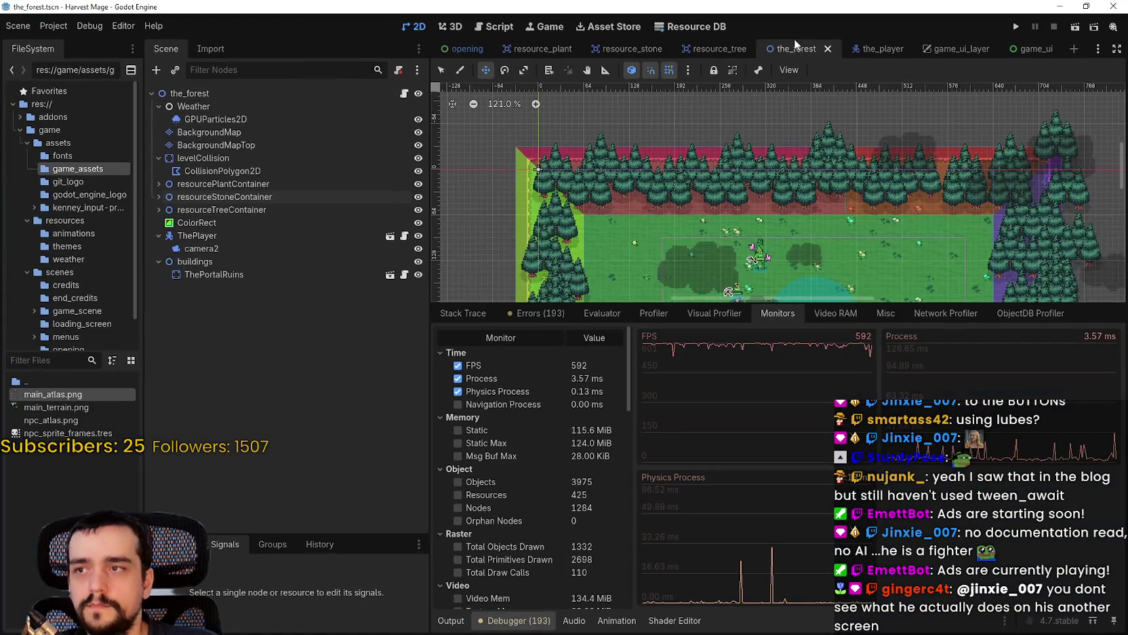
{"action": "left_click", "coordinate": [153, 196]}
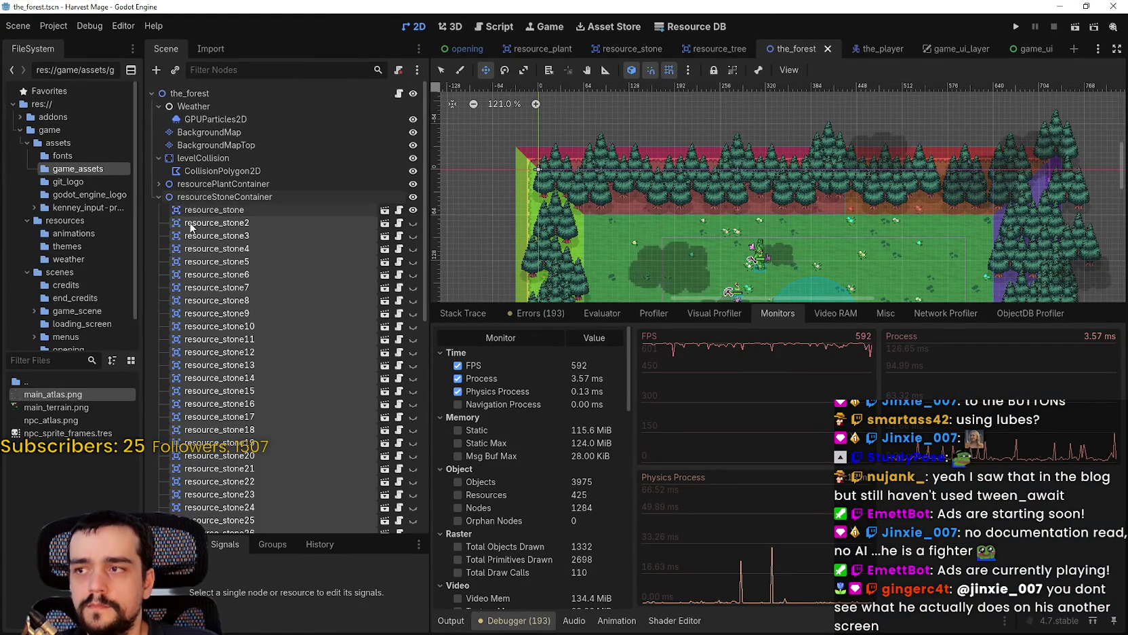
{"action": "left_click", "coordinate": [231, 224]}
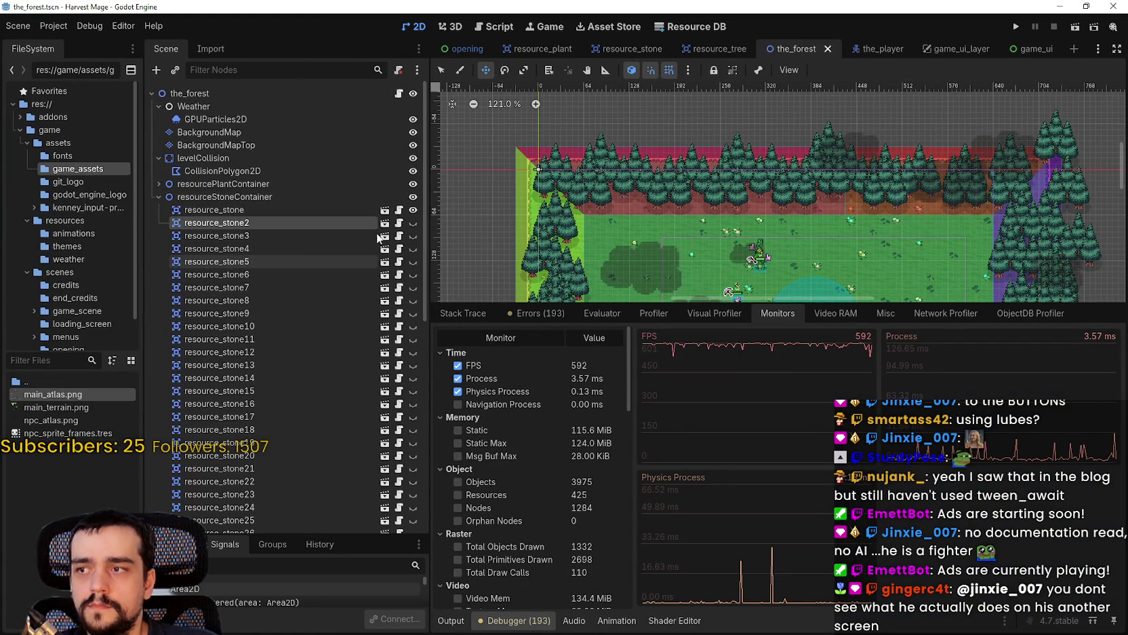
{"action": "mouse_move", "coordinate": [427, 170]}
{"action": "left_mouse_down"}
{"action": "mouse_move", "coordinate": [429, 232]}
{"action": "mouse_move", "coordinate": [285, 514]}
{"action": "left_mouse_up"}
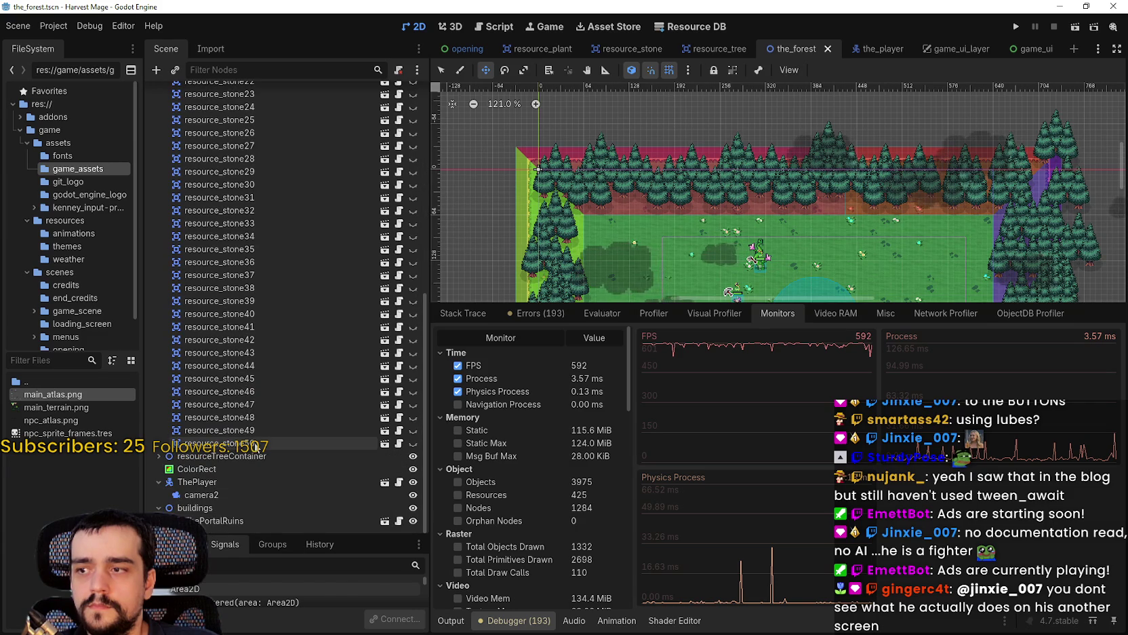
{"action": "left_click", "coordinate": [271, 443], "text": "shift"}
{"action": "key", "text": "Delete"}
{"action": "key", "text": "Return"}
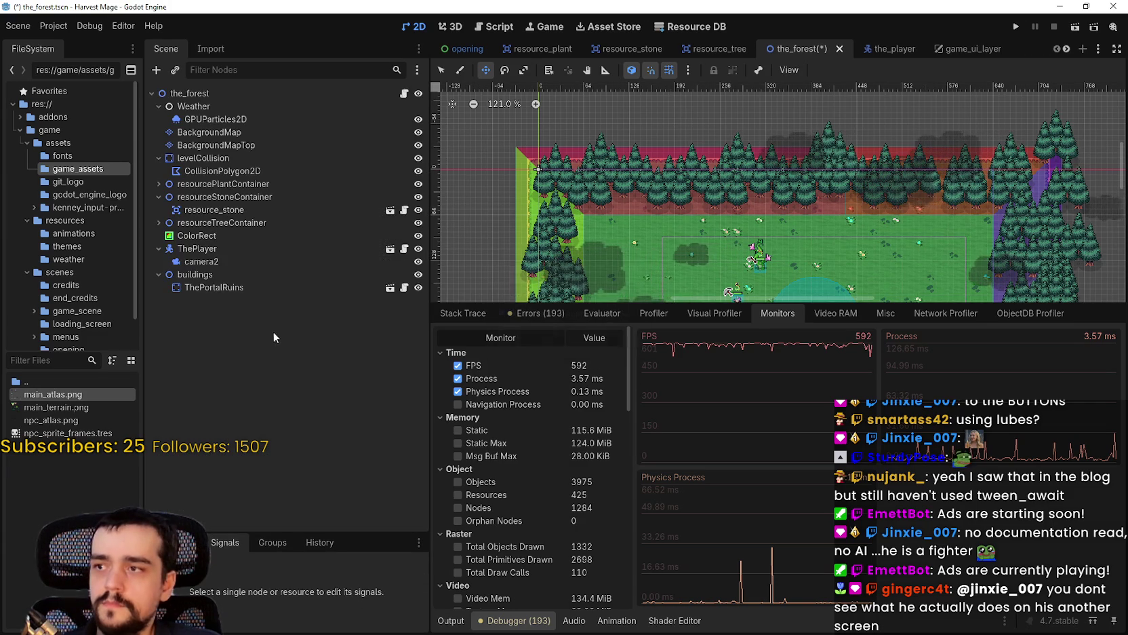
Delete the extra plant nodes through resource_plant50.
{"action": "left_click", "coordinate": [157, 185]}
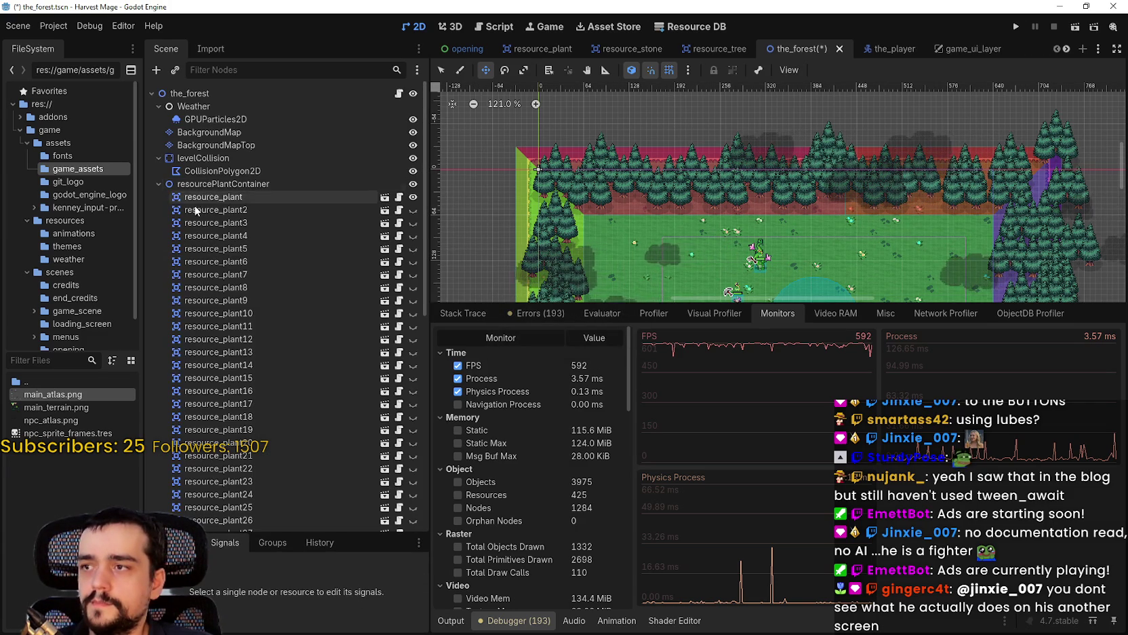
{"action": "scroll", "coordinate": [268, 332], "scroll_direction": "down", "scroll_amount": 10}
{"action": "left_click", "coordinate": [258, 447], "text": "shift"}
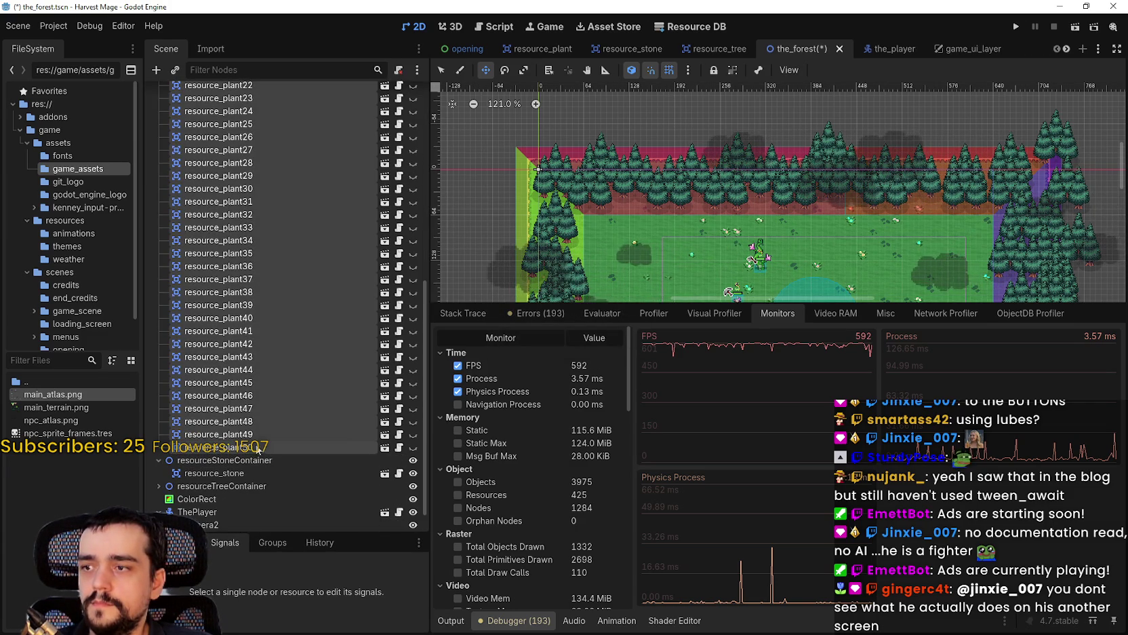
{"action": "key", "text": "Delete"}
{"action": "key", "text": "Return"}
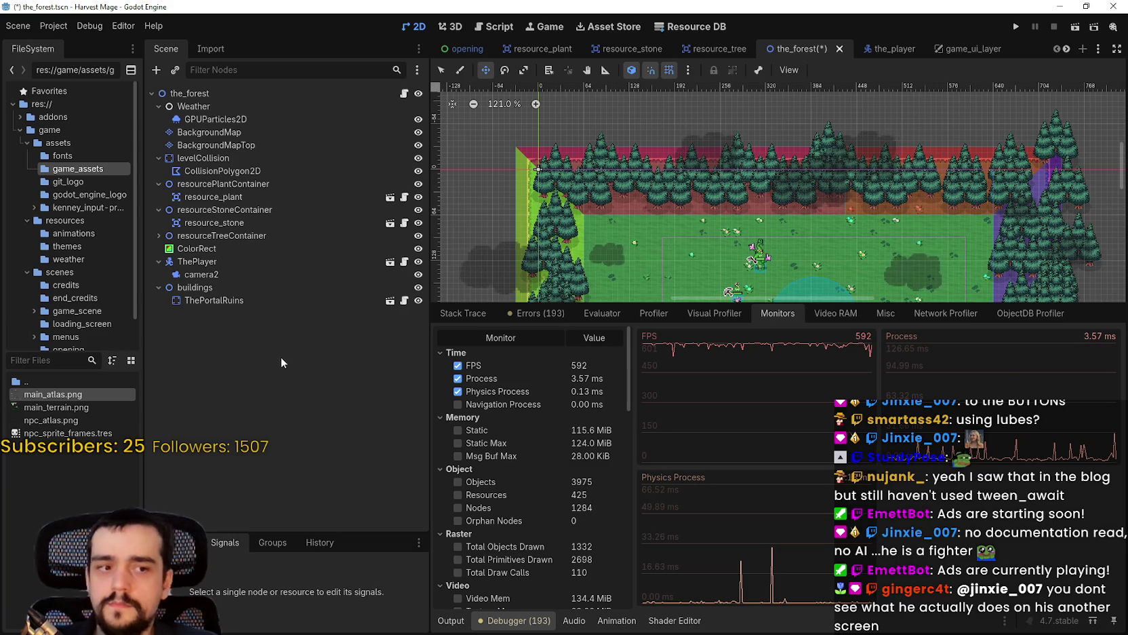
Delete the extra tree nodes through resource_tree50, then save and run the game.
{"action": "left_click", "coordinate": [158, 235]}
{"action": "scroll", "coordinate": [230, 245], "scroll_direction": "down", "scroll_amount": 3}
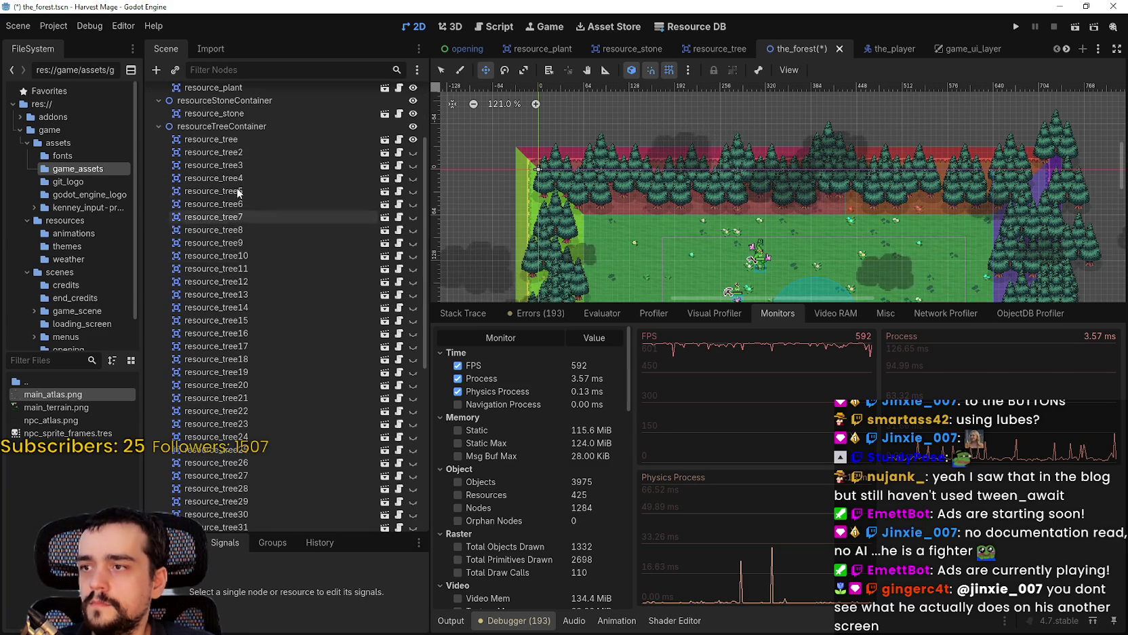
{"action": "left_click", "coordinate": [236, 152]}
{"action": "scroll", "coordinate": [237, 305], "scroll_direction": "down", "scroll_amount": 8}
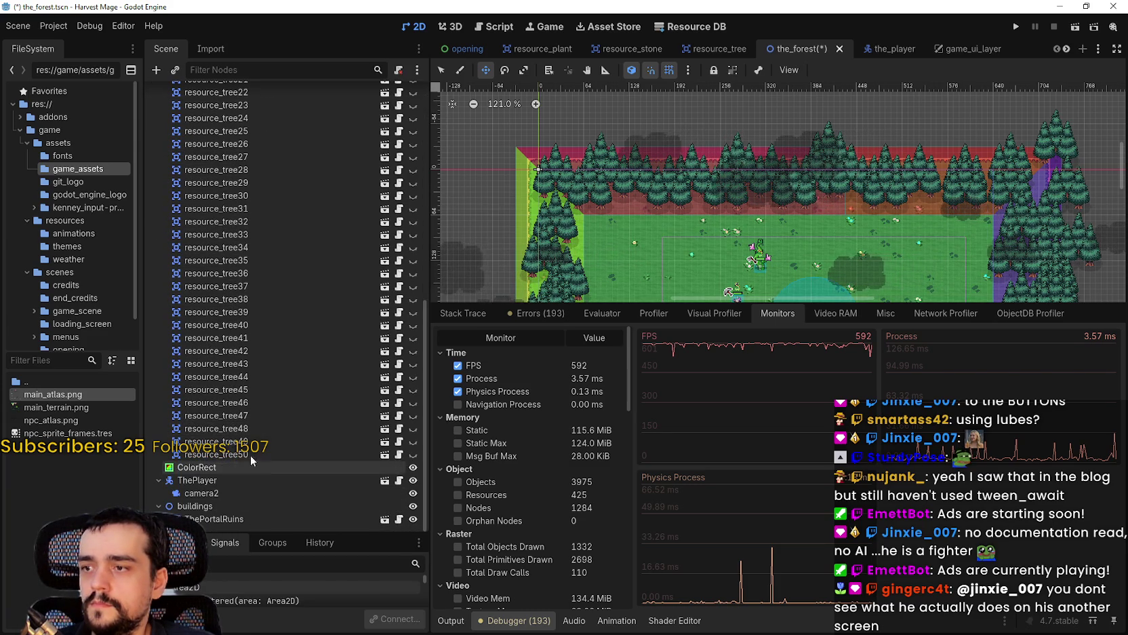
{"action": "left_click", "coordinate": [249, 454], "text": "shift"}
{"action": "key", "text": "Delete"}
{"action": "key", "text": "Return"}
{"action": "left_click", "coordinate": [1016, 27]}
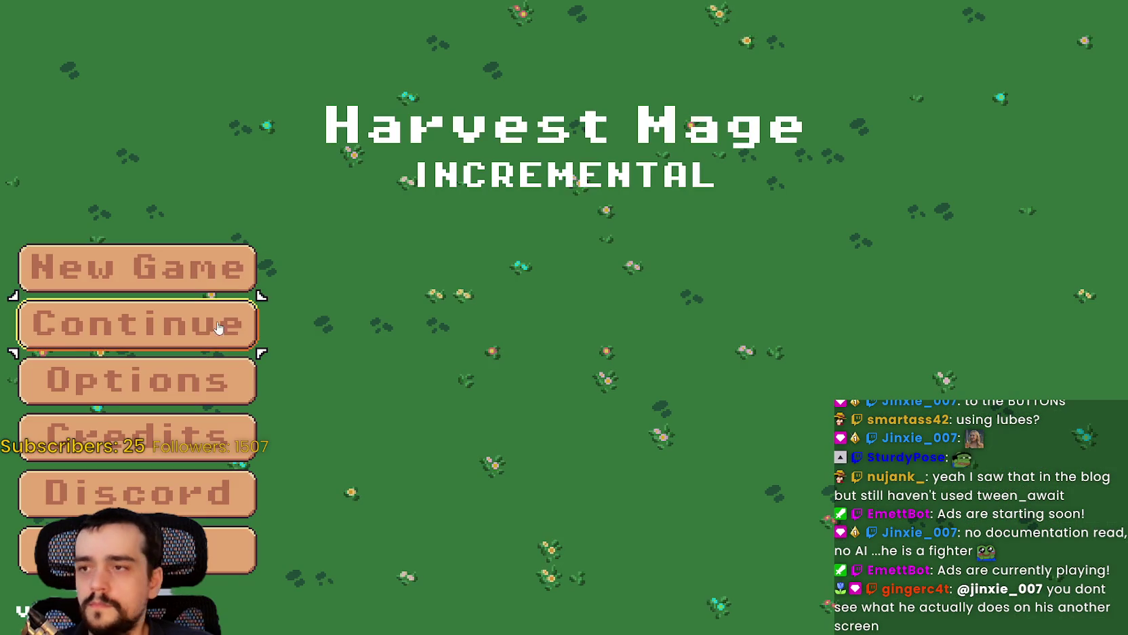
Continue into the level, stop the game, open the Debugger Monitors and run the game again.
{"action": "key", "text": "w"}
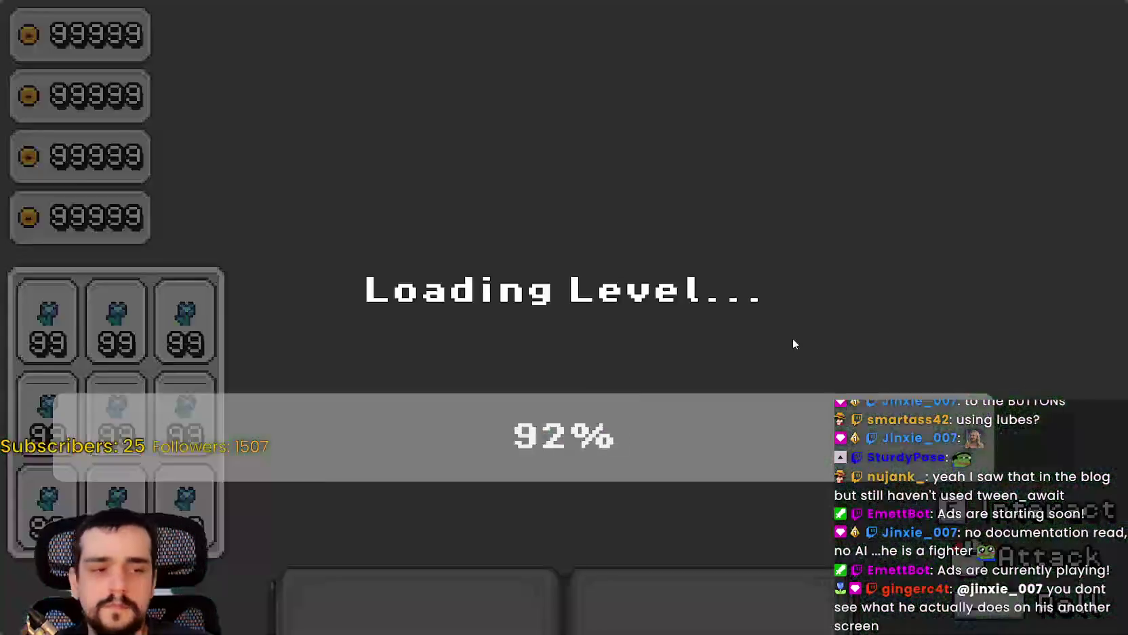
{"action": "key", "text": "F8"}
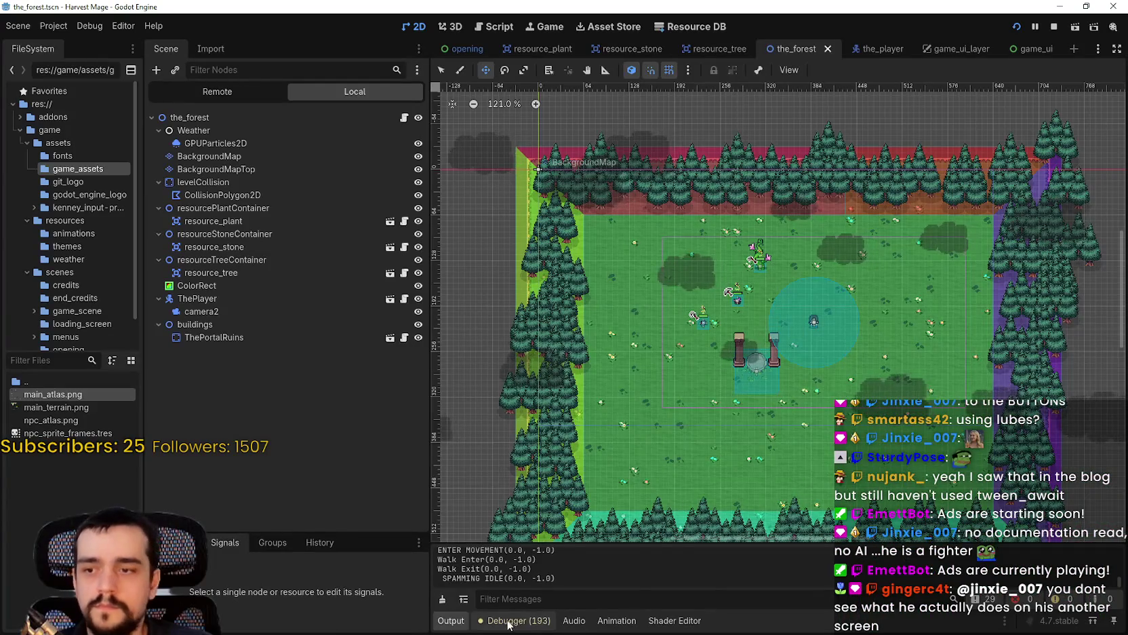
{"action": "left_click", "coordinate": [508, 620]}
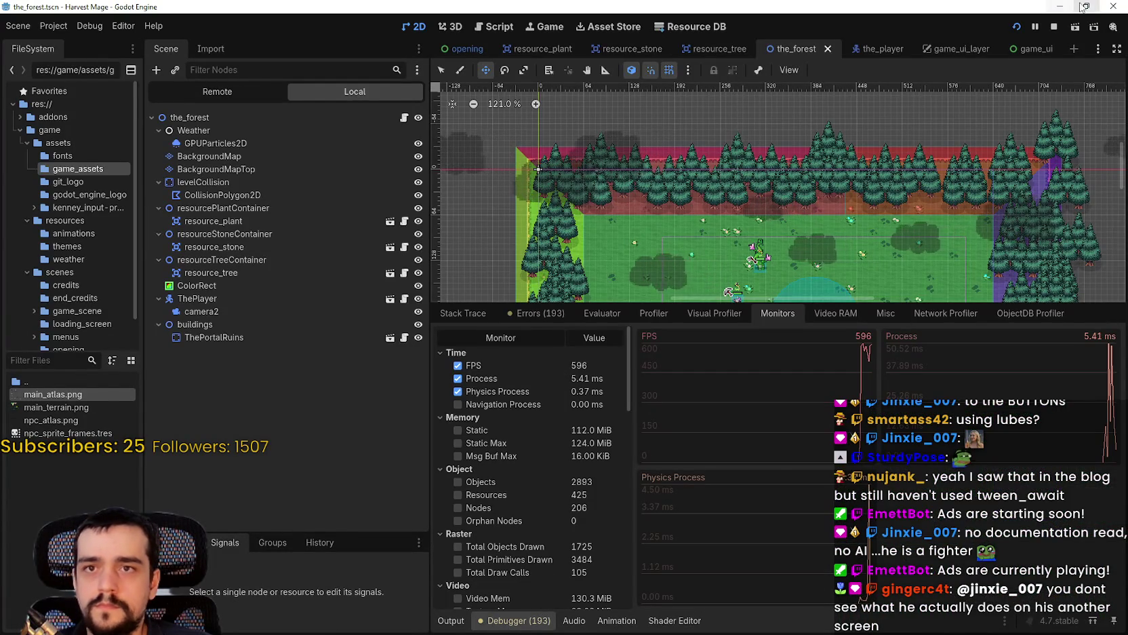
{"action": "key", "text": "F5"}
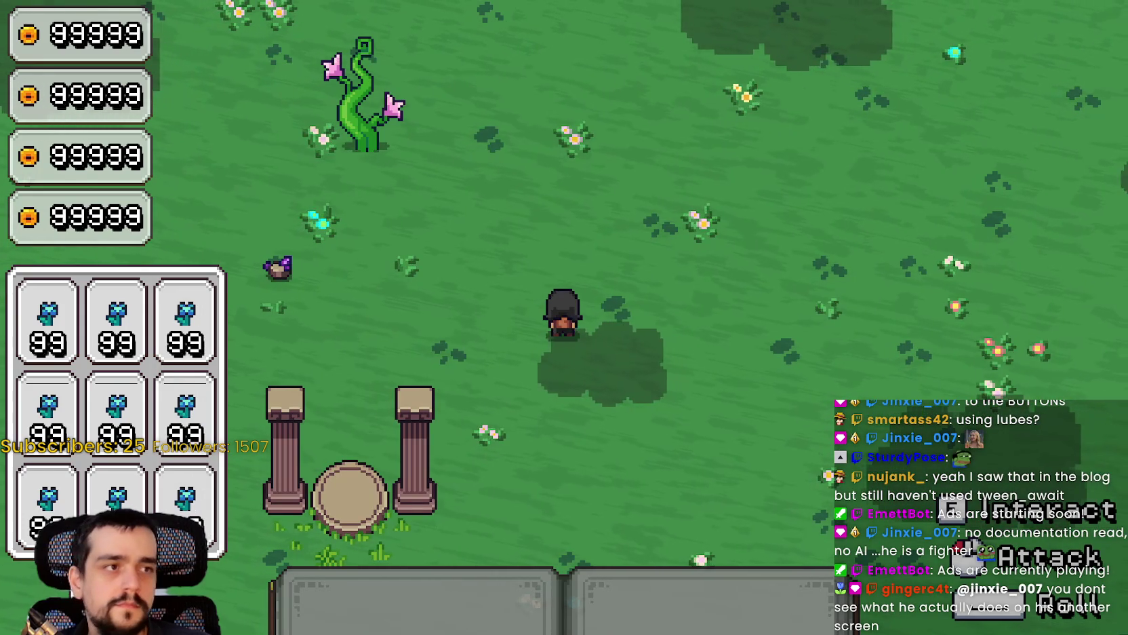
Walk the character north, left, then down and right through the forest level.
{"action": "key", "text": "w"}
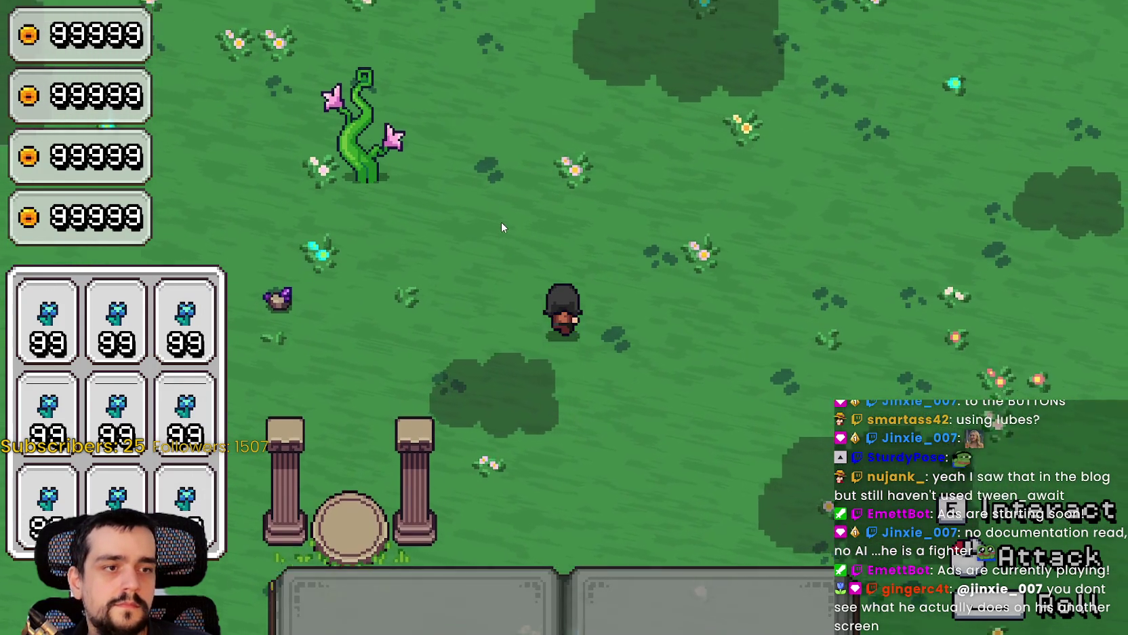
{"action": "key", "text": "a"}
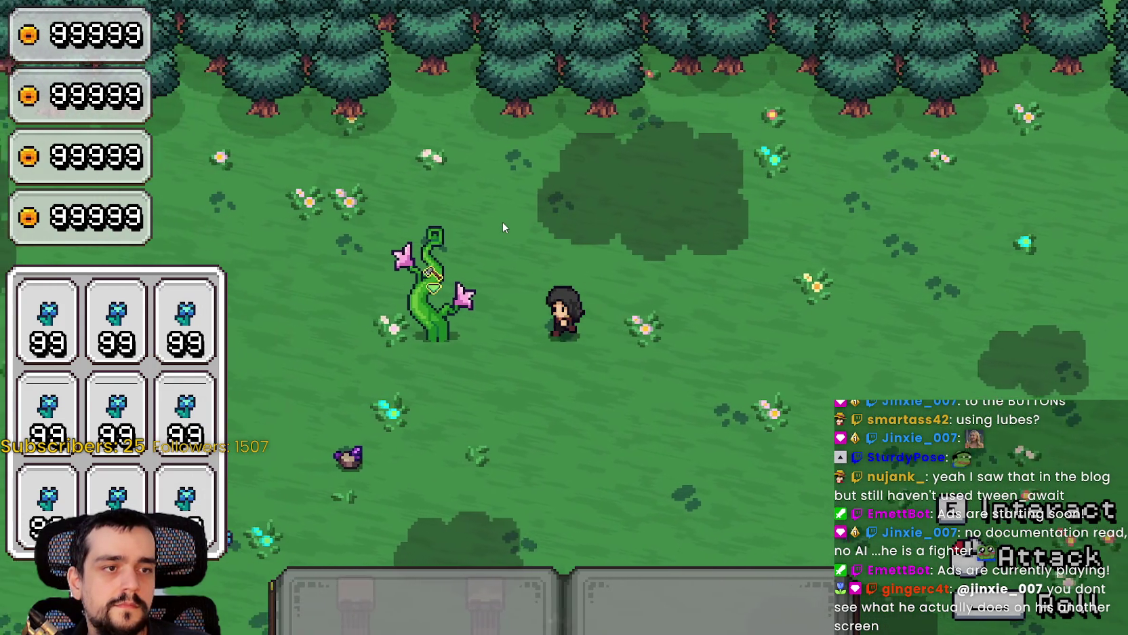
{"action": "key", "text": "s"}
{"action": "key", "text": "d"}
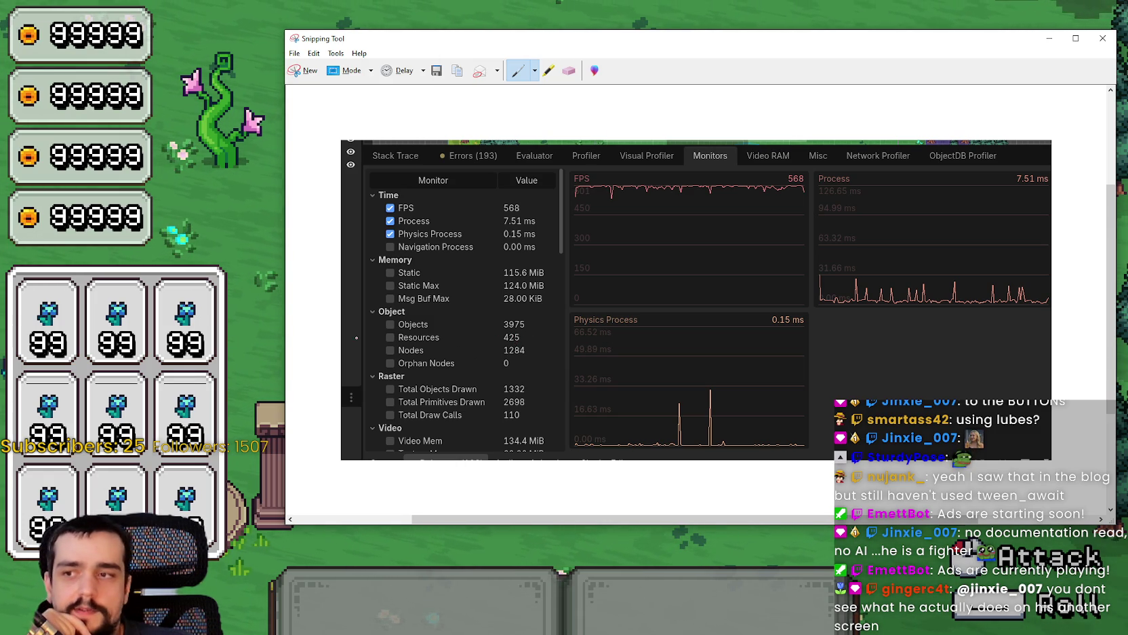
Close the monitors screenshot without saving, then bring Godot back to front and maximize it.
{"action": "scroll", "coordinate": [699, 305], "scroll_direction": "down", "scroll_amount": 2}
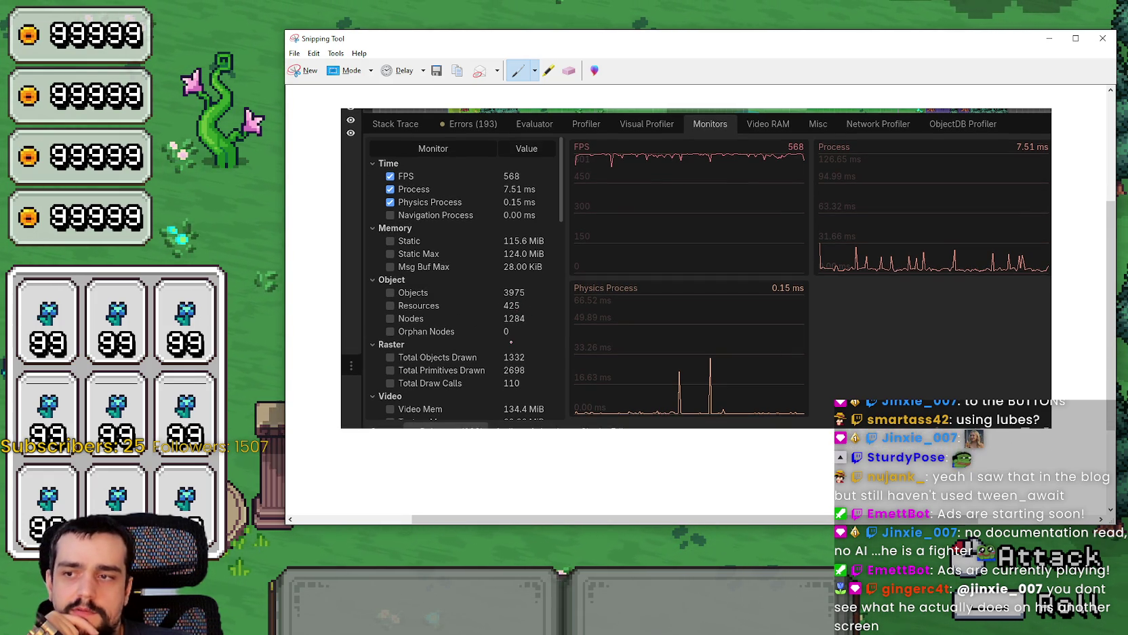
{"action": "scroll", "coordinate": [698, 306], "scroll_direction": "up", "scroll_amount": 1}
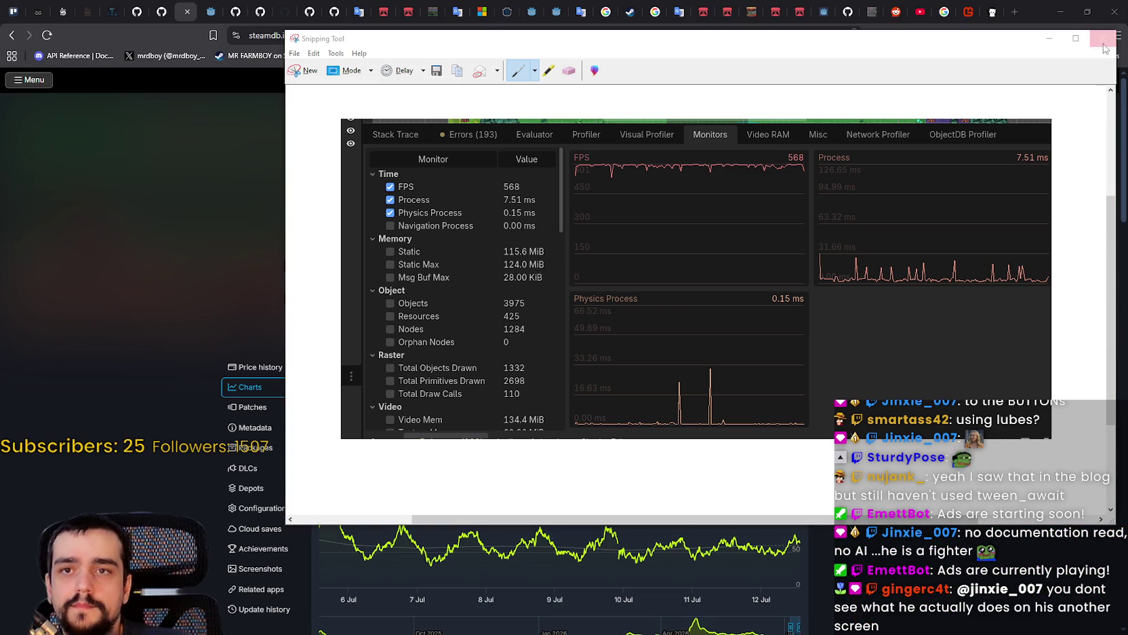
{"action": "left_click", "coordinate": [1104, 47]}
{"action": "left_click", "coordinate": [761, 292]}
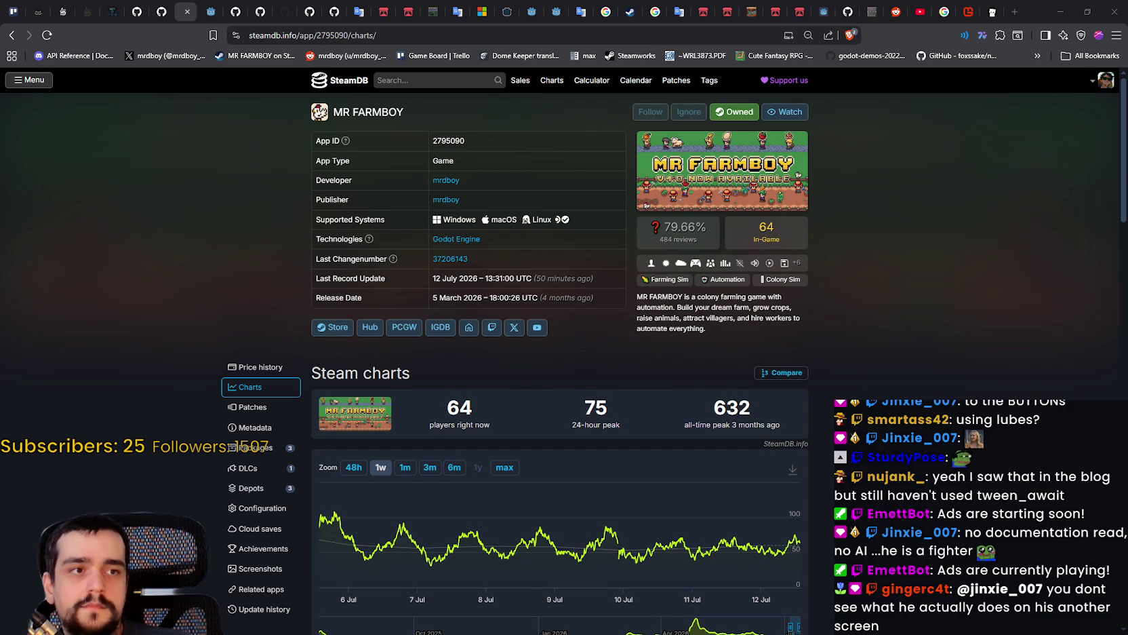
{"action": "key", "text": "alt+Tab"}
{"action": "left_click", "coordinate": [768, 133]}
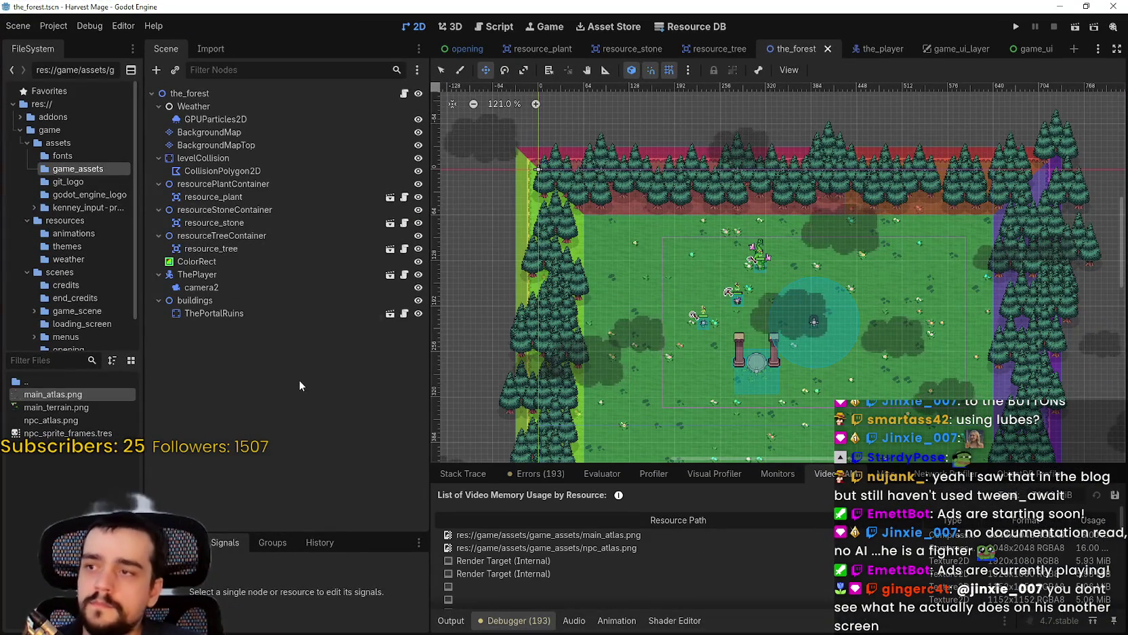
Select the resource_stone node and save the restored forest scene.
{"action": "left_click", "coordinate": [228, 223]}
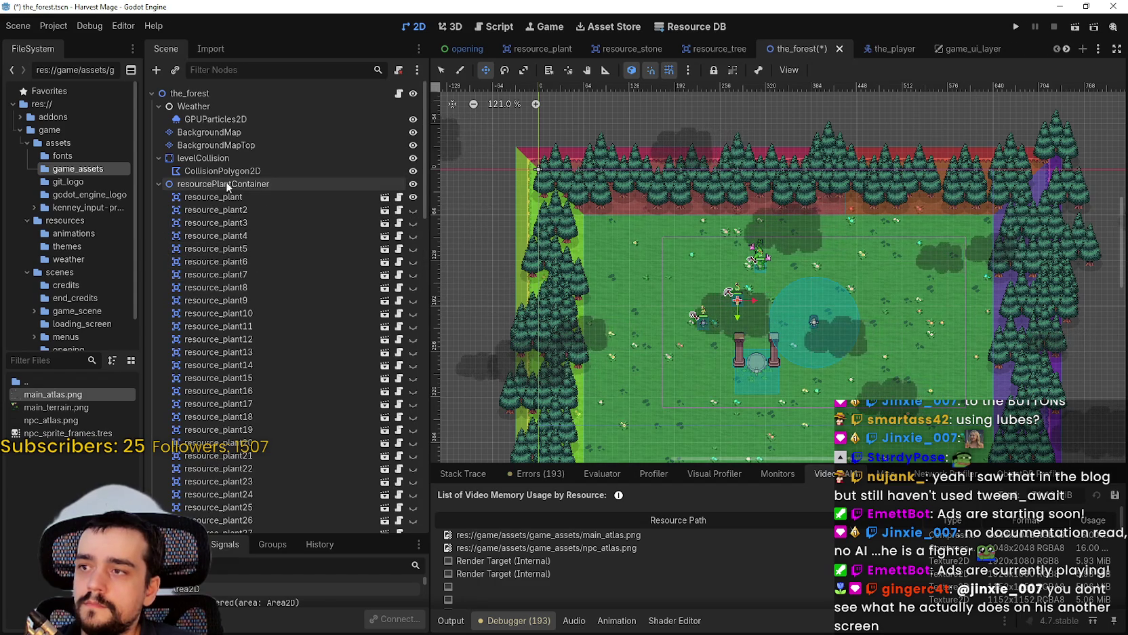
{"action": "key", "text": "ctrl+s"}
{"action": "scroll", "coordinate": [695, 293], "scroll_direction": "down", "scroll_amount": 3}
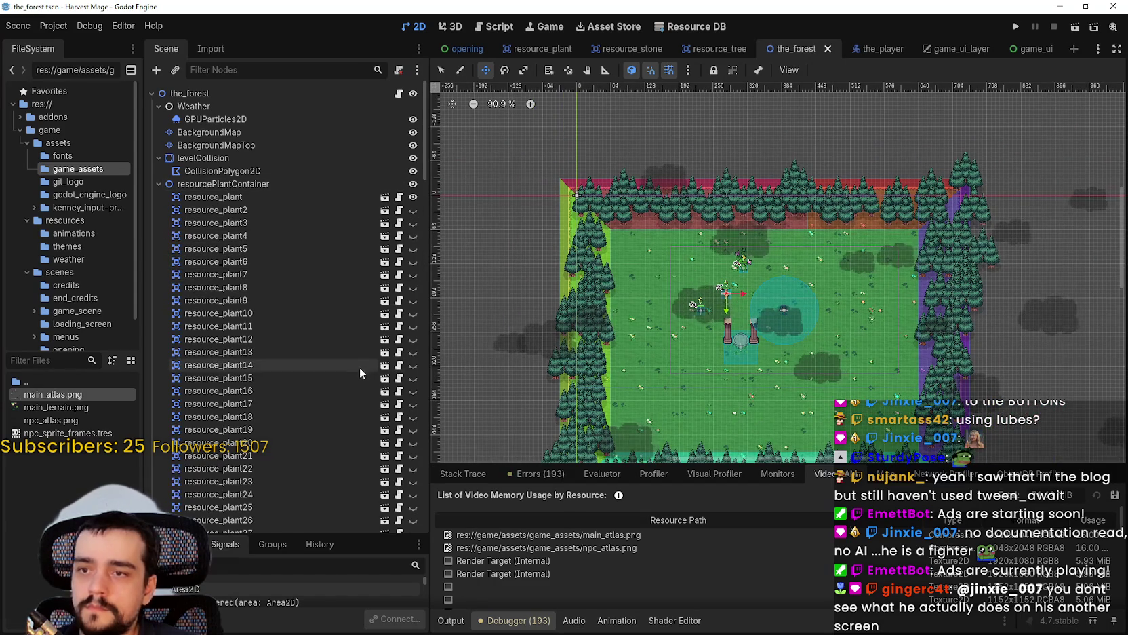
{"action": "scroll", "coordinate": [362, 365], "scroll_direction": "down", "scroll_amount": 5}
{"action": "scroll", "coordinate": [286, 388], "scroll_direction": "down", "scroll_amount": 5}
{"action": "scroll", "coordinate": [263, 395], "scroll_direction": "down", "scroll_amount": 2}
Select resource_stone25, enlarge the lower dock and show its properties in the Inspector.
{"action": "left_click", "coordinate": [262, 394]}
{"action": "scroll", "coordinate": [273, 447], "scroll_direction": "down", "scroll_amount": 10}
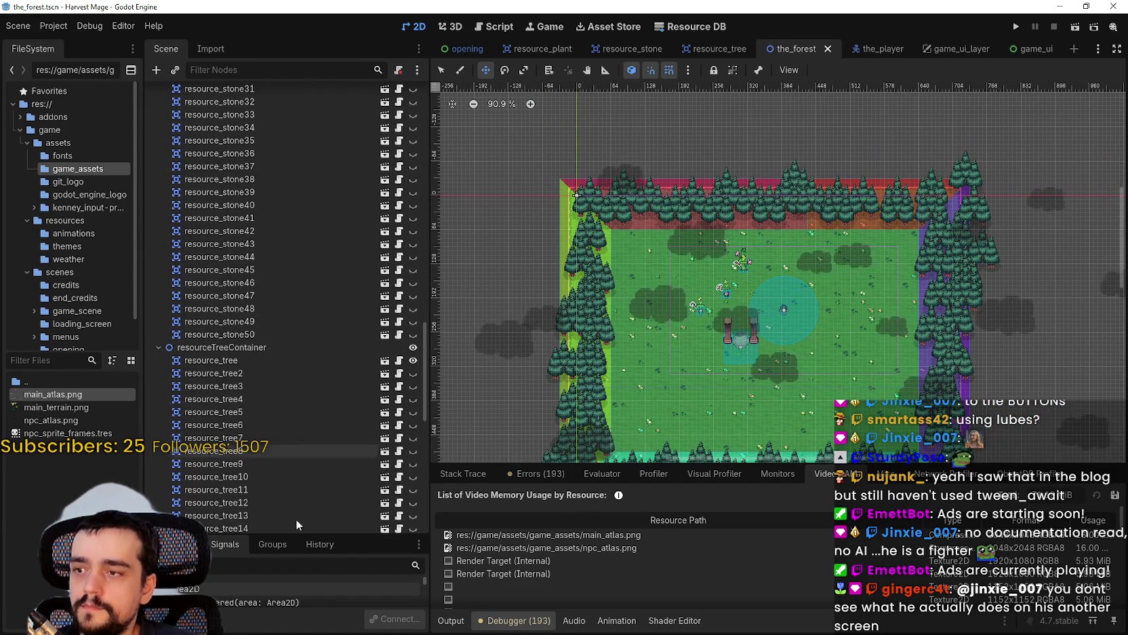
{"action": "left_click_drag", "start_coordinate": [300, 531], "coordinate": [300, 466]}
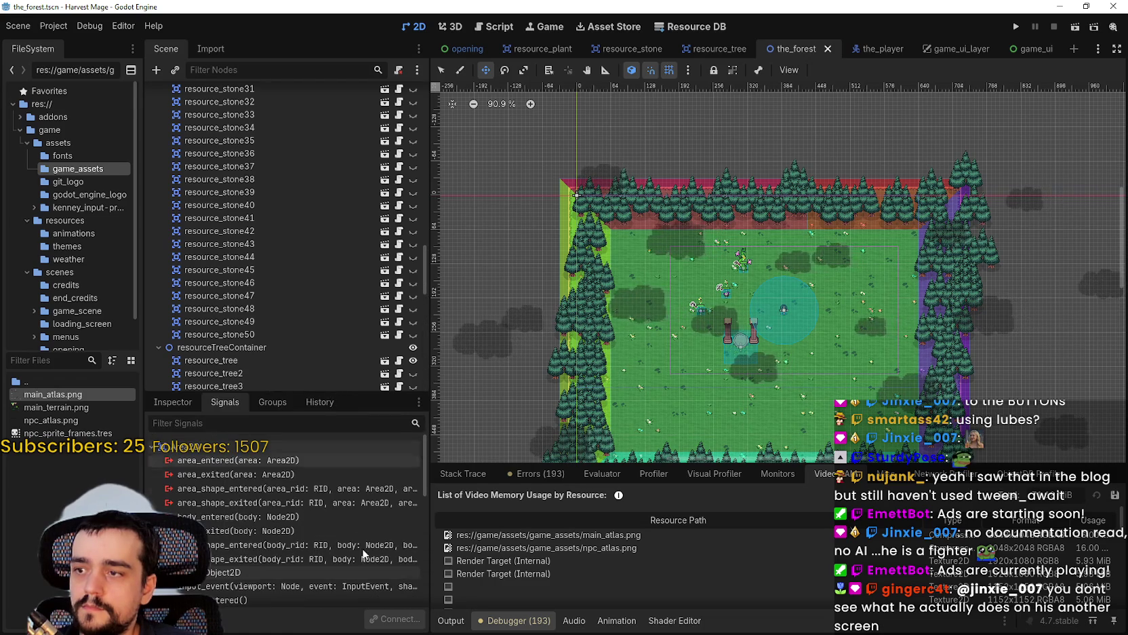
{"action": "left_click", "coordinate": [175, 466]}
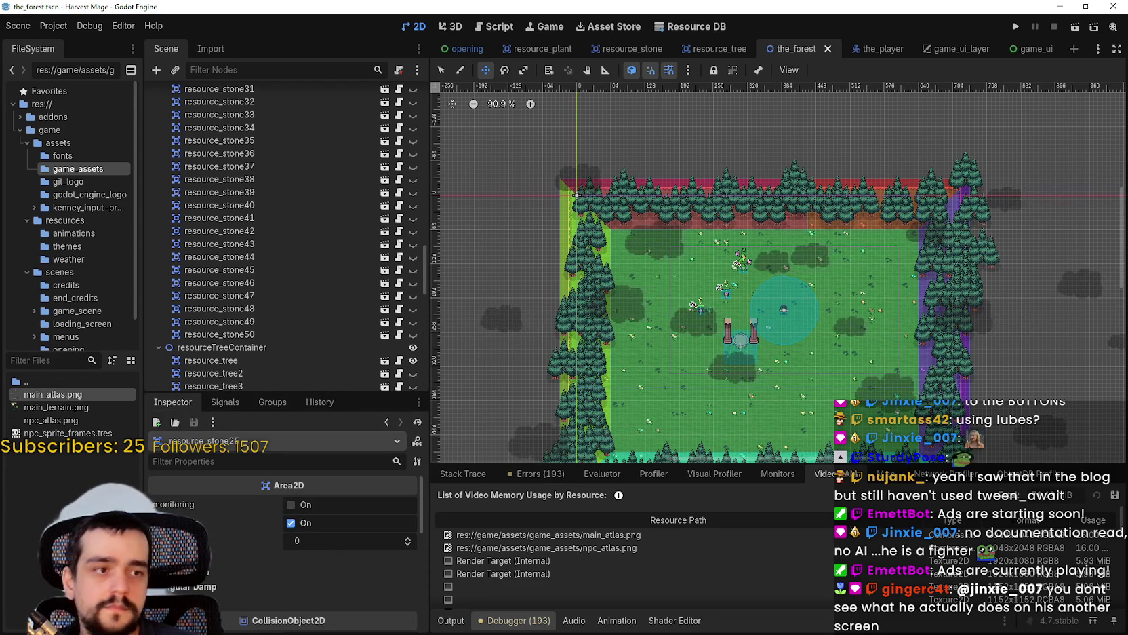
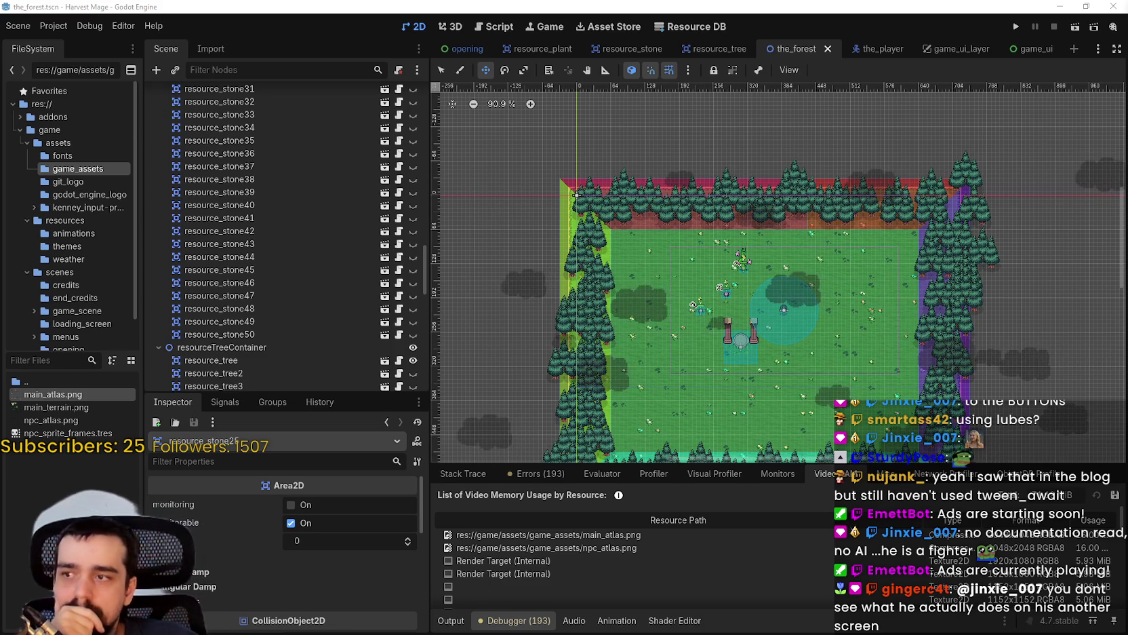
Scroll the Scene dock to select resource_stone2 and nudge the map view slightly.
{"action": "scroll", "coordinate": [263, 230], "scroll_direction": "up", "scroll_amount": 15}
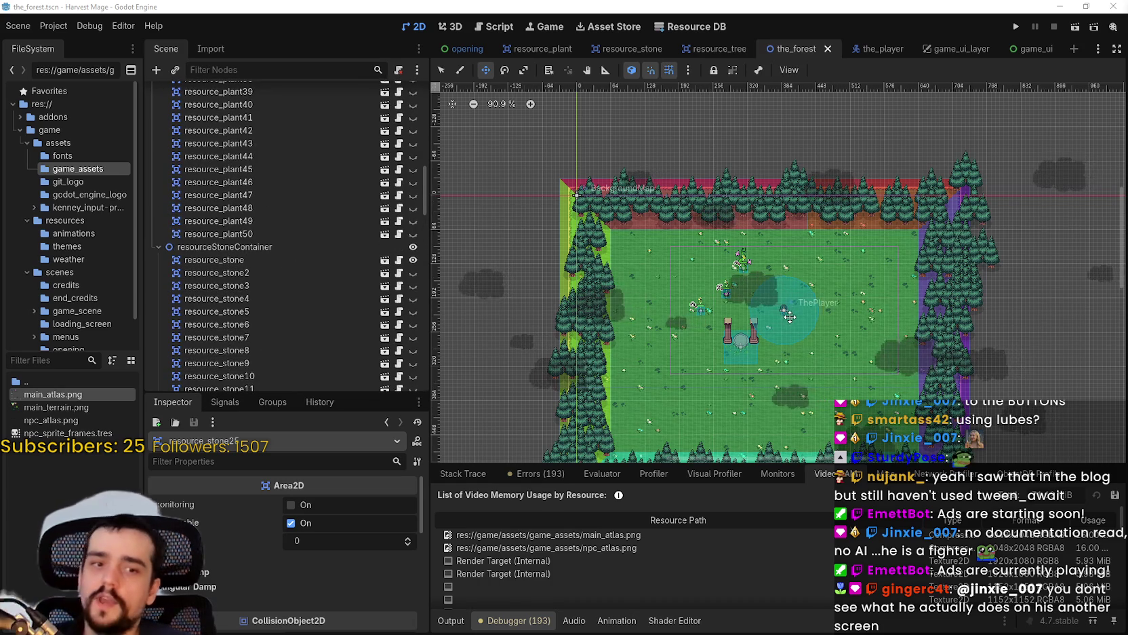
{"action": "scroll", "coordinate": [737, 254], "scroll_direction": "up", "scroll_amount": 3}
{"action": "scroll", "coordinate": [719, 268], "scroll_direction": "up", "scroll_amount": 1}
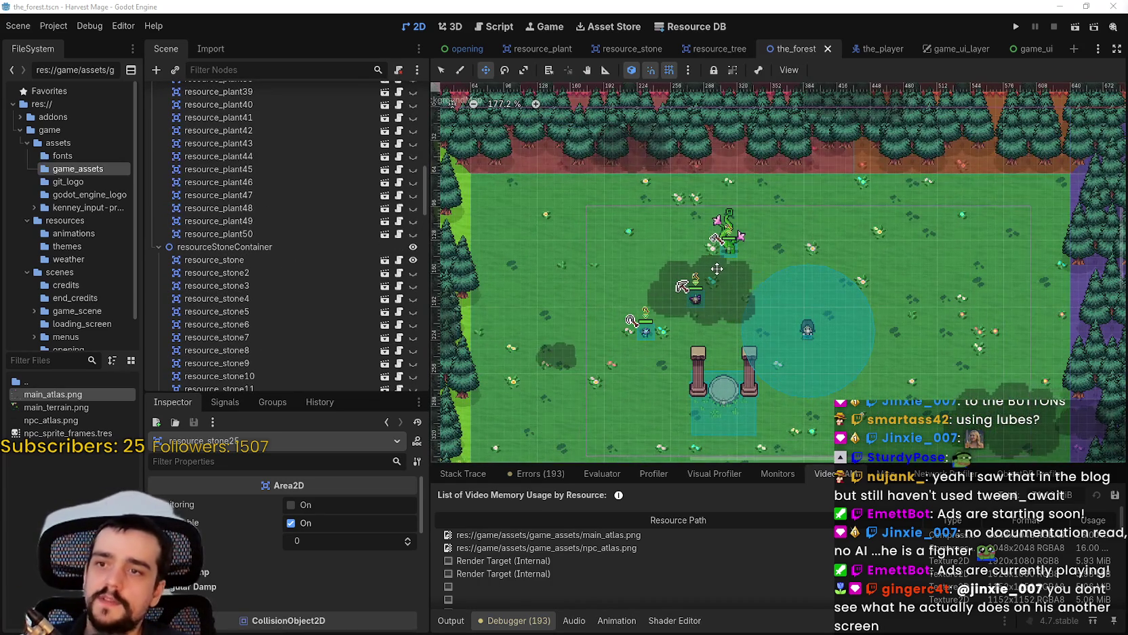
{"action": "left_click", "coordinate": [221, 272]}
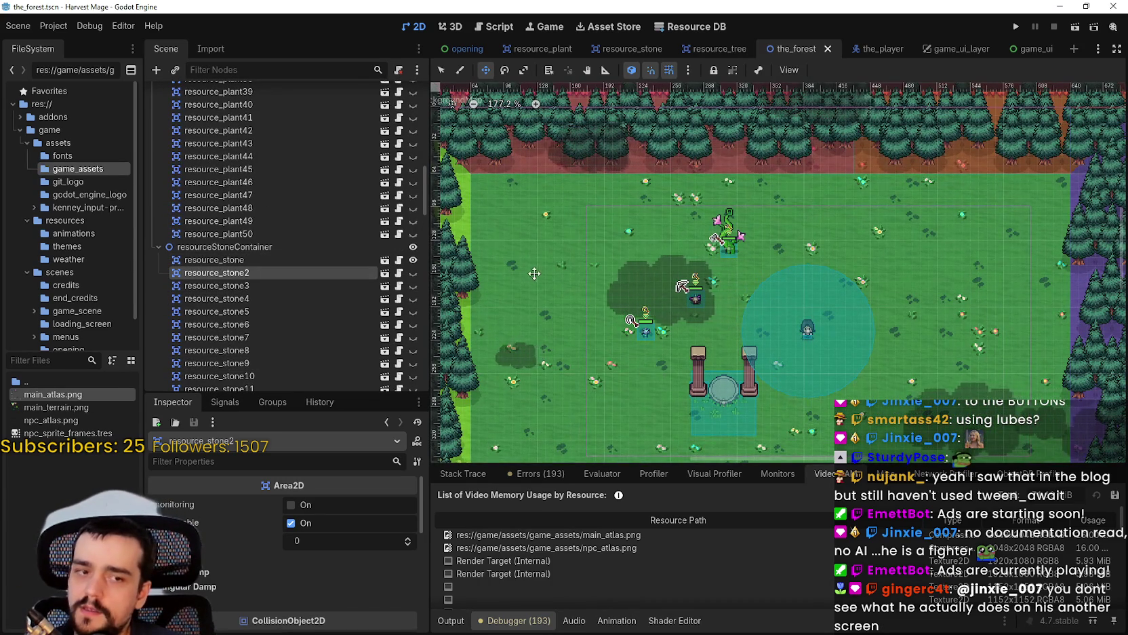
{"action": "scroll", "coordinate": [576, 276], "scroll_direction": "down", "scroll_amount": 2}
{"action": "scroll", "coordinate": [662, 264], "scroll_direction": "up", "scroll_amount": 4}
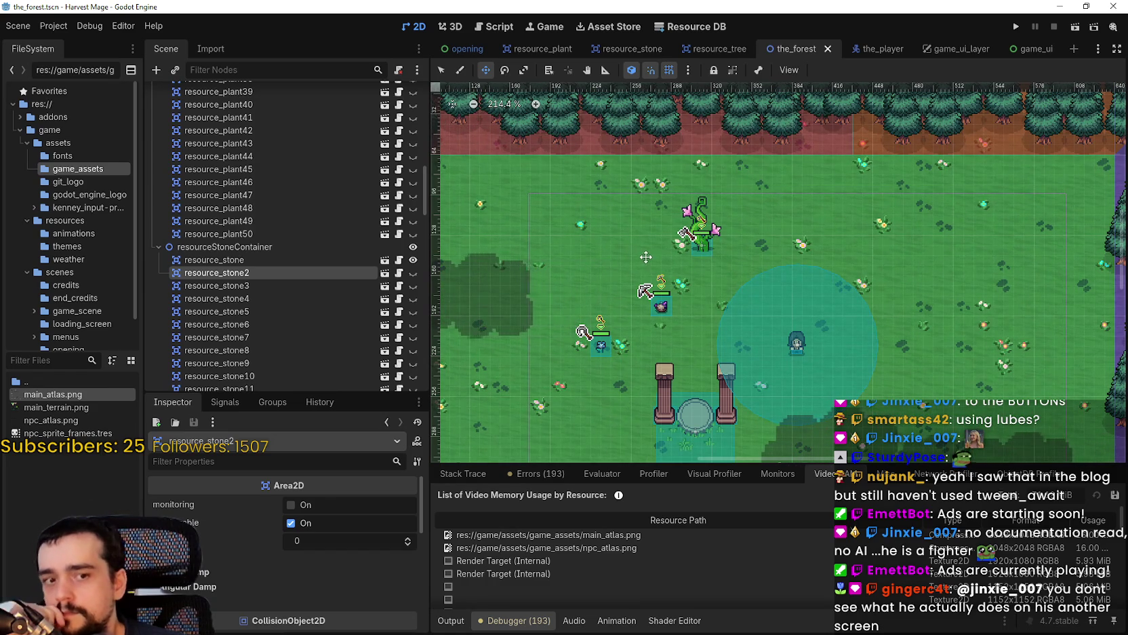
{"action": "left_click_drag", "start_coordinate": [653, 259], "coordinate": [679, 264]}
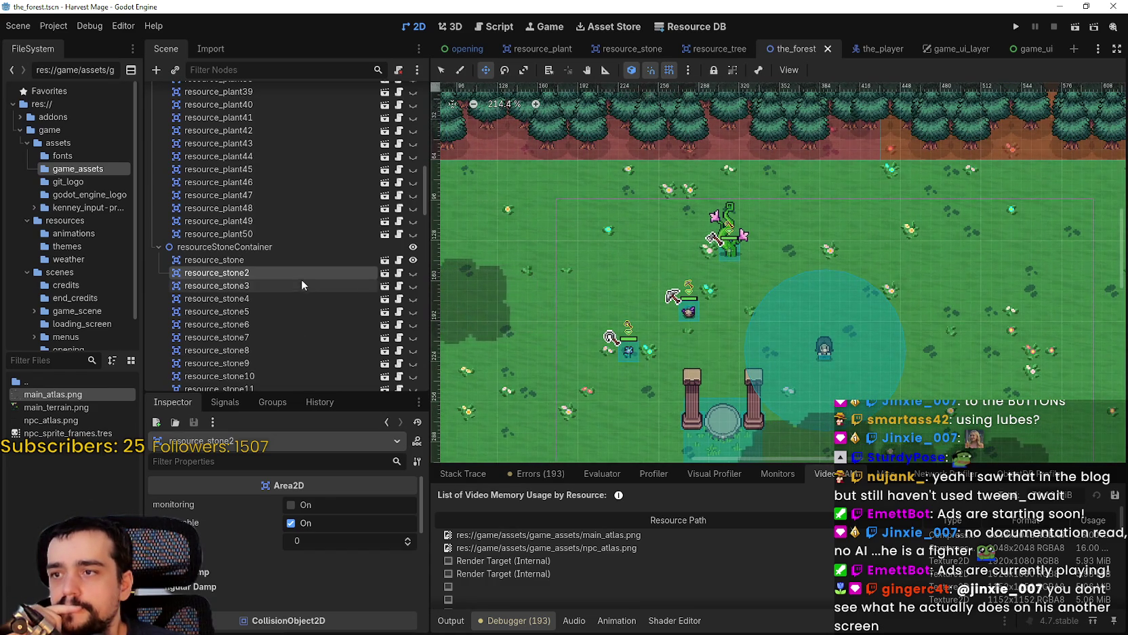
{"action": "scroll", "coordinate": [740, 260], "scroll_direction": "up", "scroll_amount": 3}
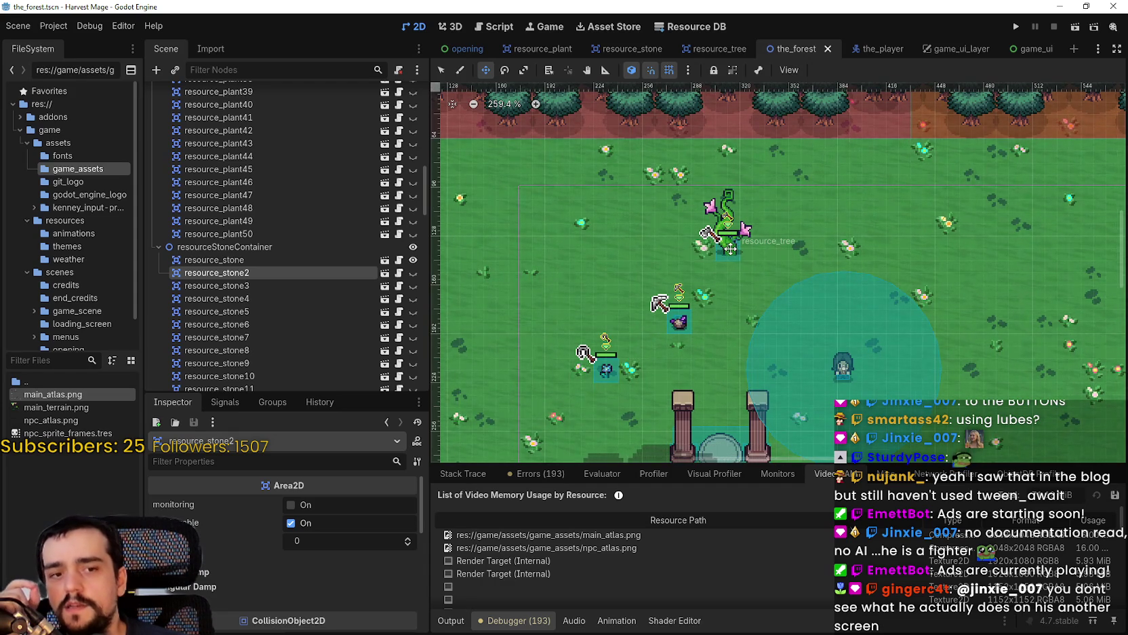
{"action": "scroll", "coordinate": [730, 249], "scroll_direction": "down", "scroll_amount": 1}
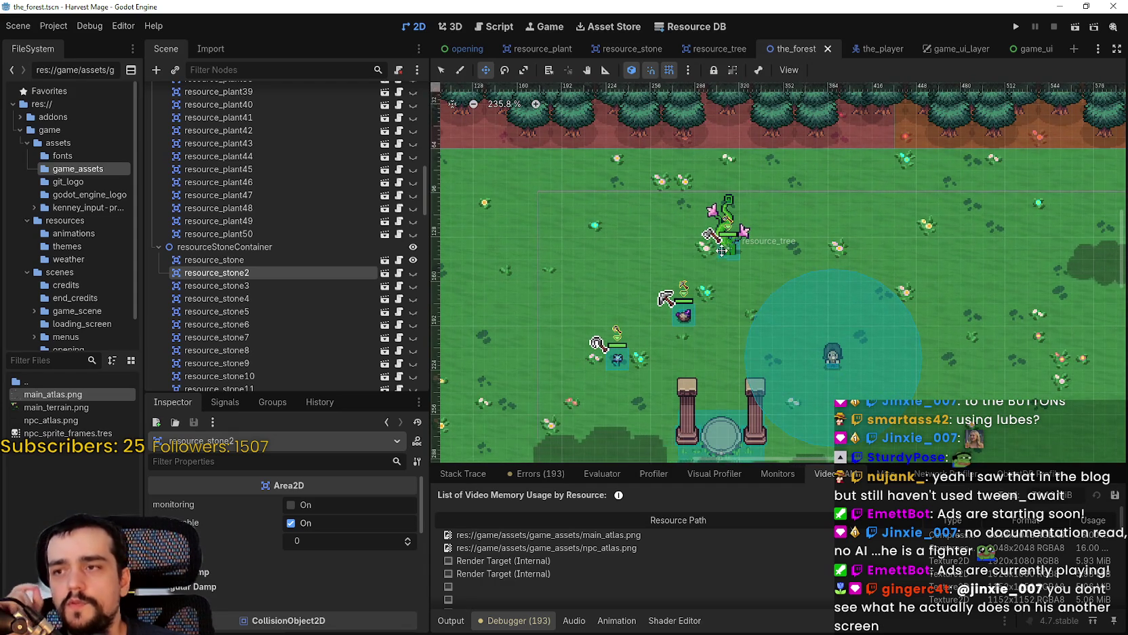
{"action": "scroll", "coordinate": [717, 248], "scroll_direction": "down", "scroll_amount": 8}
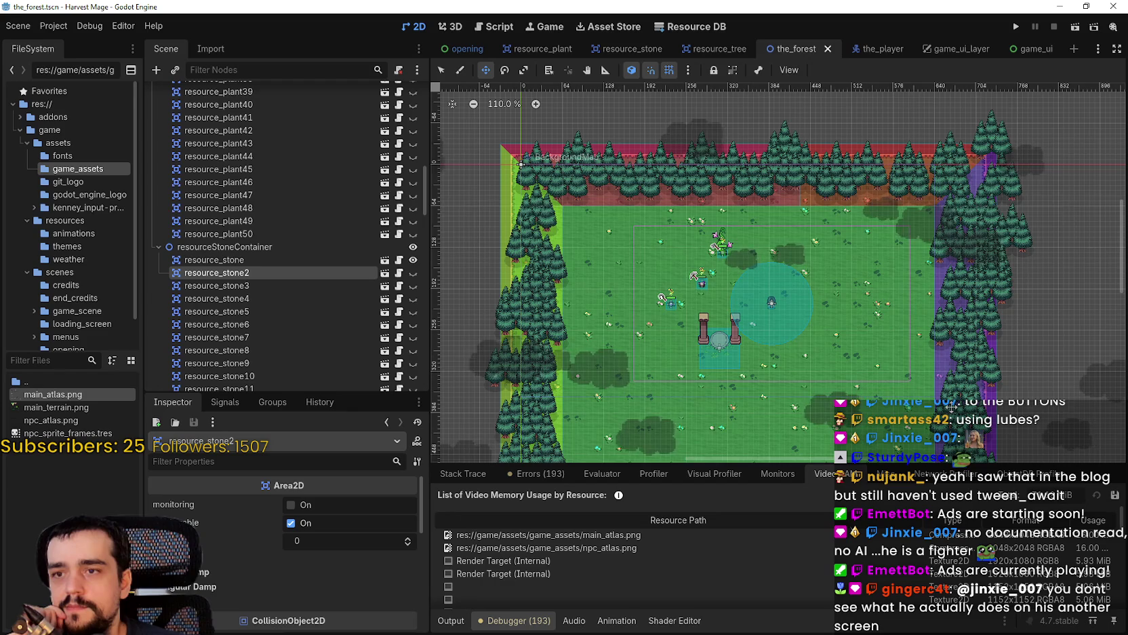
{"action": "scroll", "coordinate": [949, 393], "scroll_direction": "down", "scroll_amount": 2}
{"action": "scroll", "coordinate": [932, 393], "scroll_direction": "up", "scroll_amount": 2}
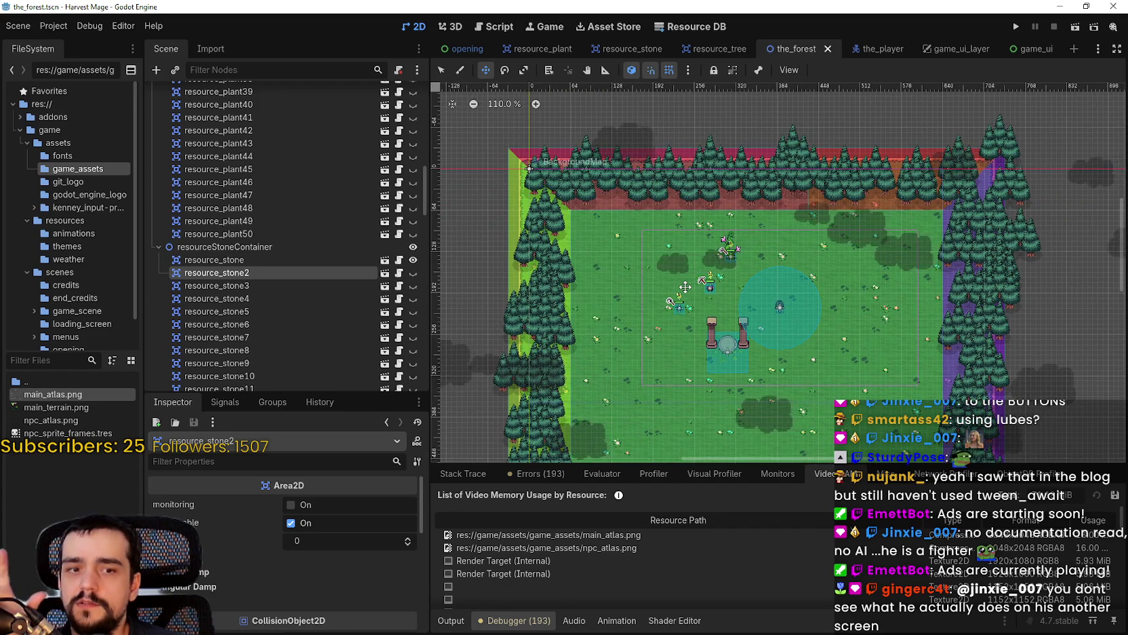
{"action": "scroll", "coordinate": [686, 287], "scroll_direction": "up", "scroll_amount": 2}
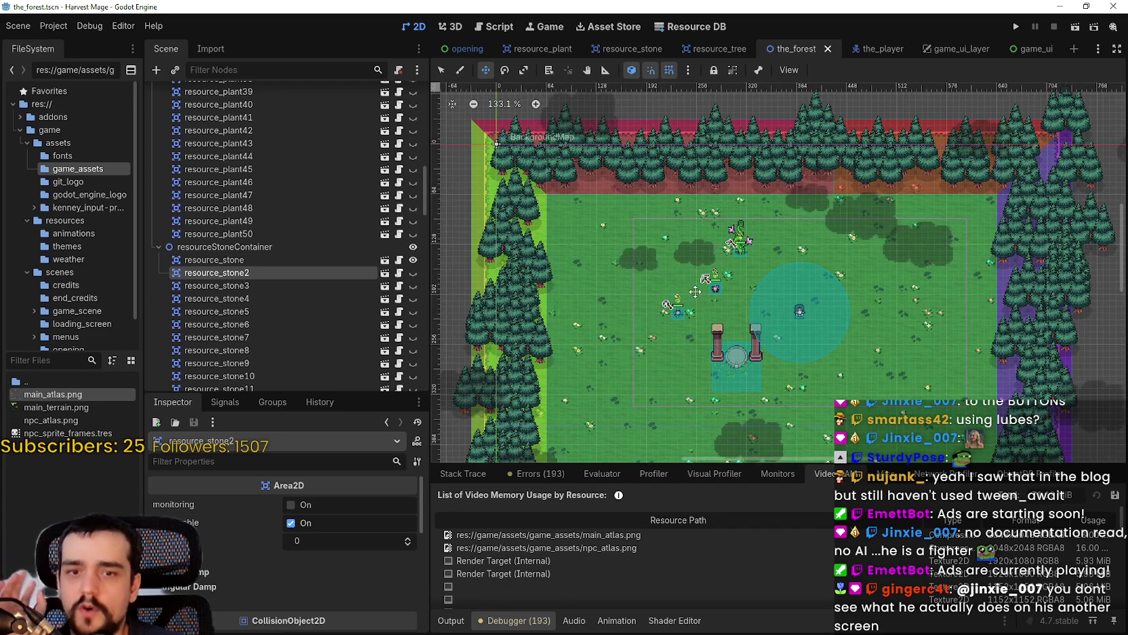
{"action": "scroll", "coordinate": [240, 305], "scroll_direction": "down", "scroll_amount": 5}
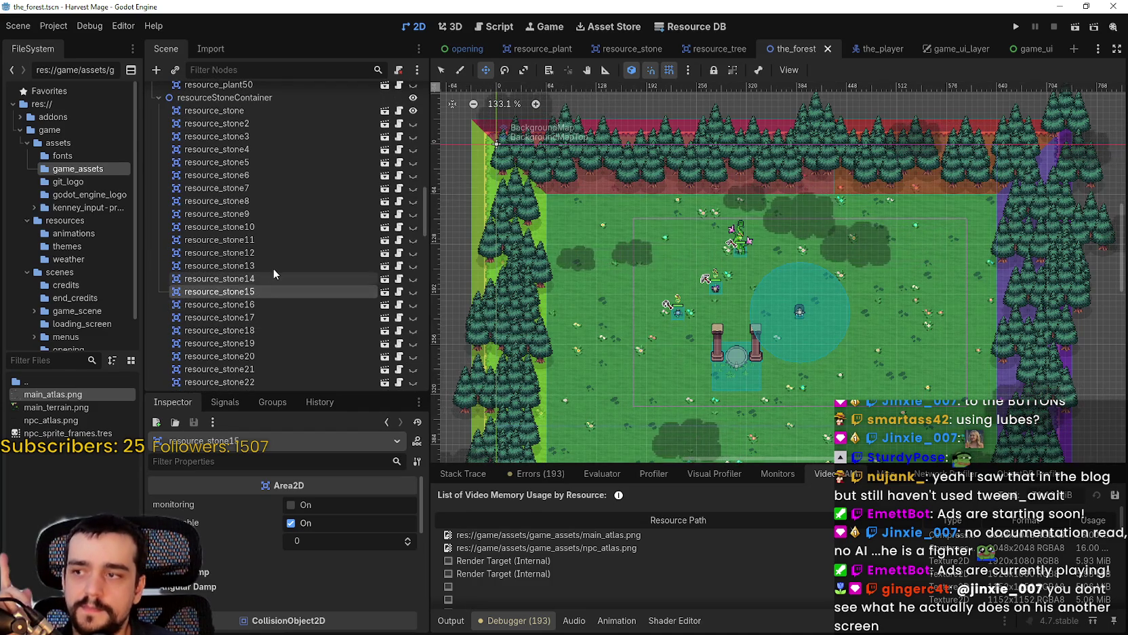
Step through the stone nodes from resource_stone11 up to the first resource_stone.
{"action": "left_click", "coordinate": [290, 239]}
{"action": "left_click", "coordinate": [283, 227]}
{"action": "left_click", "coordinate": [293, 213]}
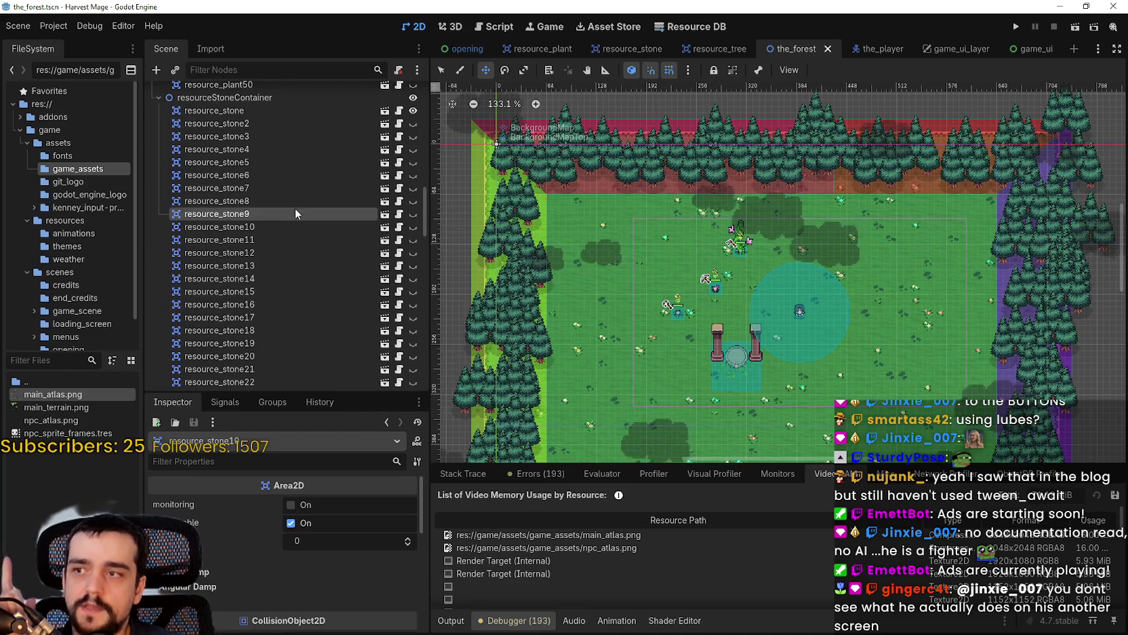
{"action": "left_click", "coordinate": [300, 201]}
{"action": "left_click", "coordinate": [304, 187]}
{"action": "left_click", "coordinate": [304, 175]}
{"action": "left_click", "coordinate": [303, 162]}
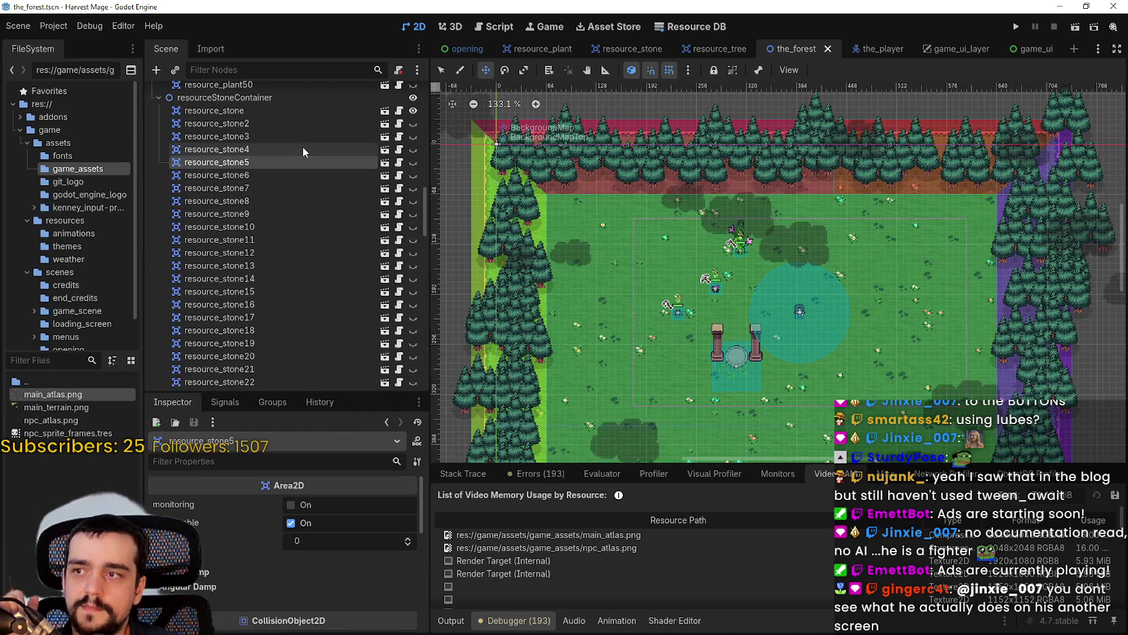
{"action": "left_click", "coordinate": [303, 150]}
{"action": "left_click", "coordinate": [303, 137]}
{"action": "left_click", "coordinate": [305, 124]}
{"action": "left_click", "coordinate": [308, 110]}
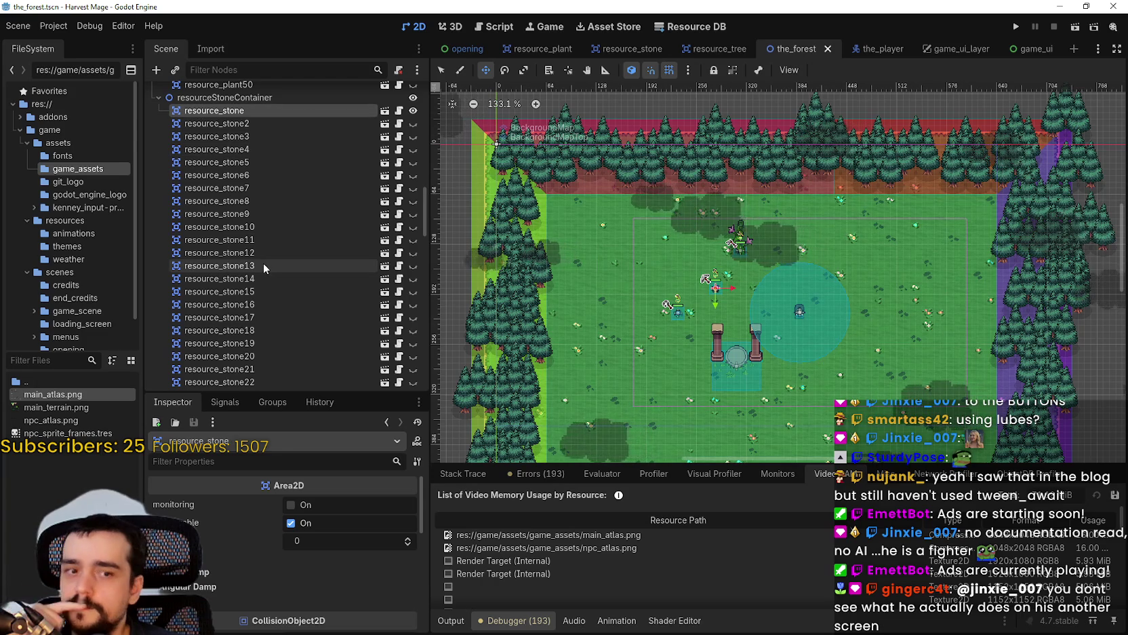
Collapse resourcePlantContainer and resourceTreeContainer, selecting each container node in turn.
{"action": "scroll", "coordinate": [313, 302], "scroll_direction": "up", "scroll_amount": 3}
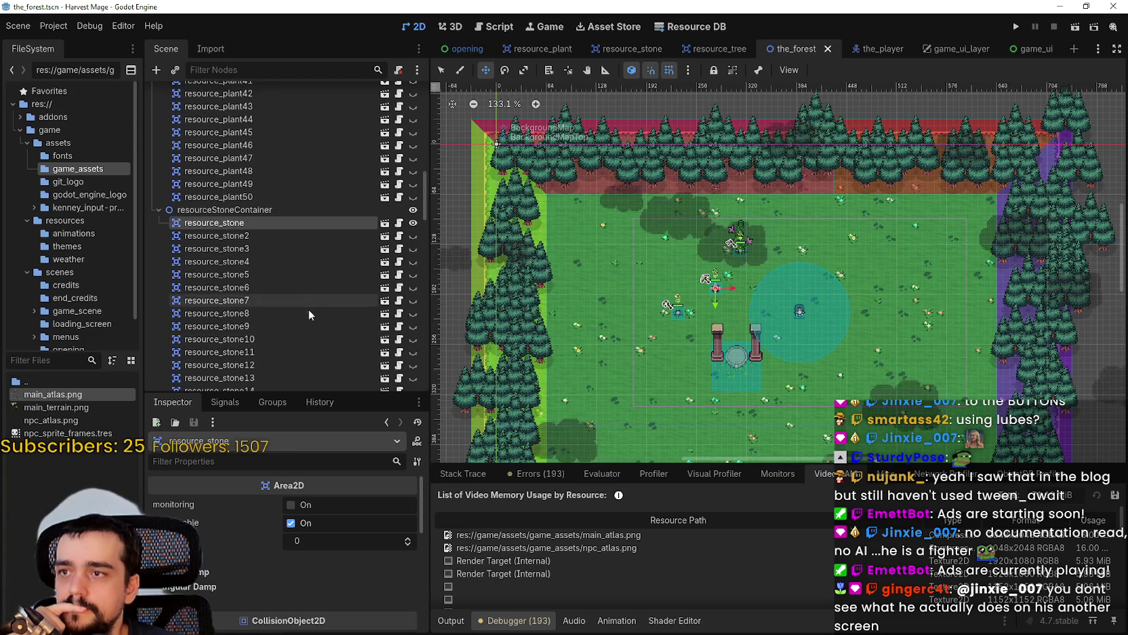
{"action": "left_click", "coordinate": [165, 210]}
{"action": "scroll", "coordinate": [278, 274], "scroll_direction": "up", "scroll_amount": 10}
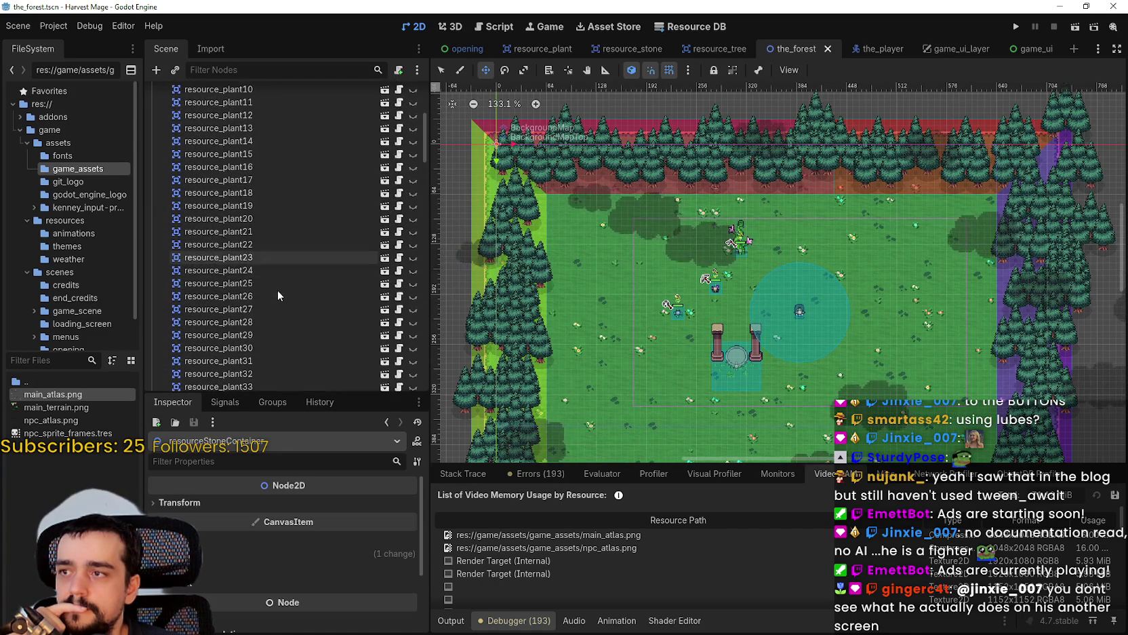
{"action": "left_click", "coordinate": [158, 184]}
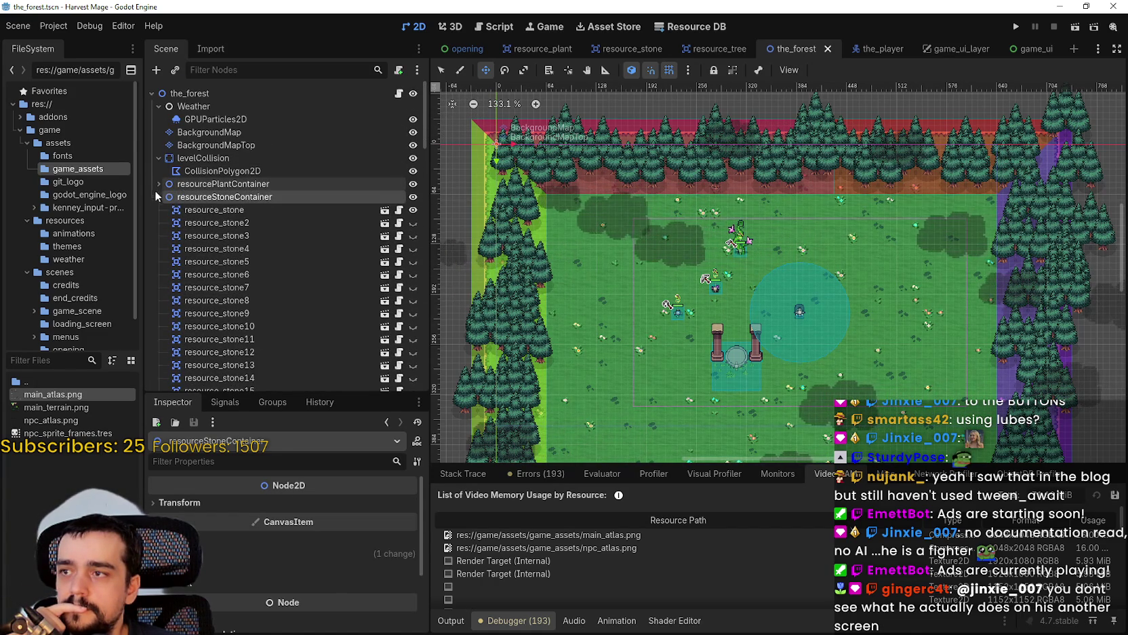
{"action": "left_click", "coordinate": [159, 209]}
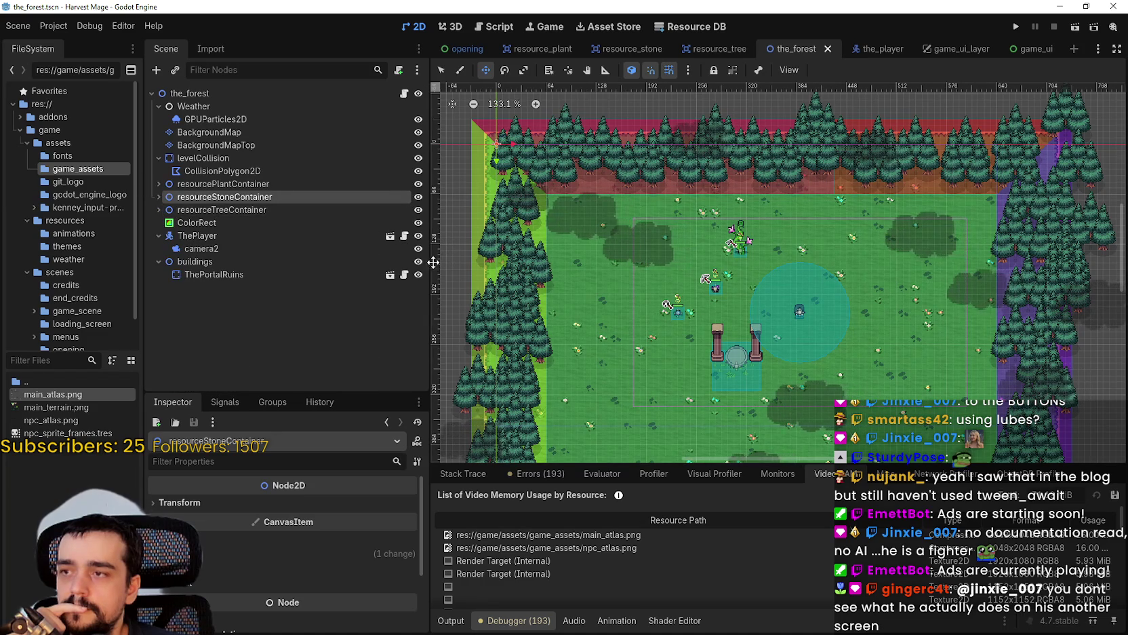
{"action": "left_click", "coordinate": [337, 184]}
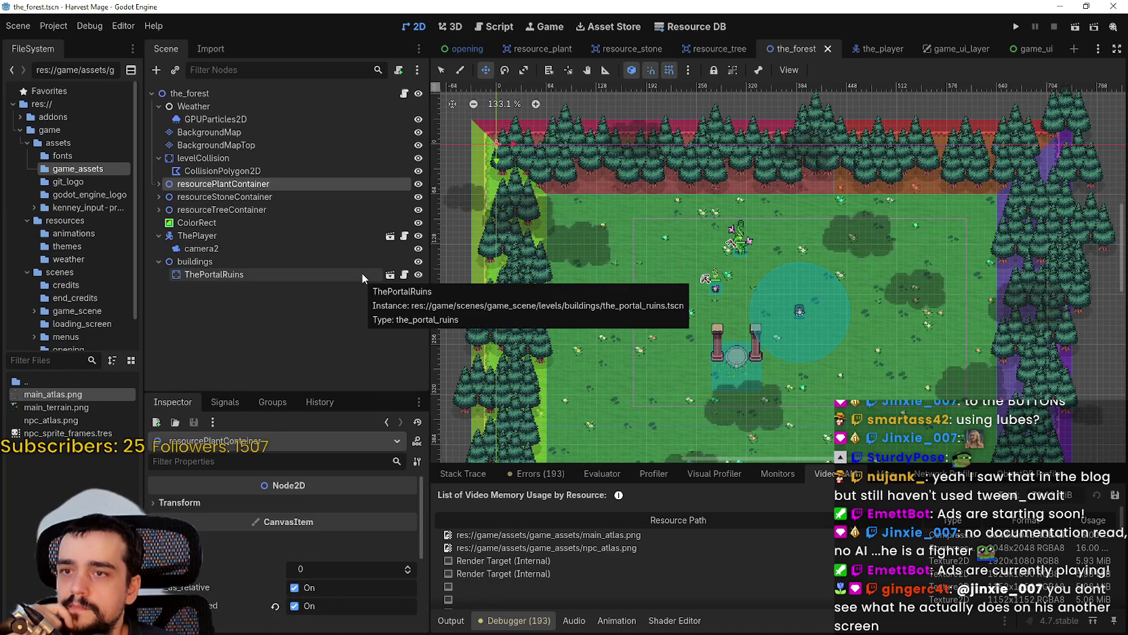
{"action": "left_click", "coordinate": [268, 209]}
{"action": "left_click", "coordinate": [265, 184]}
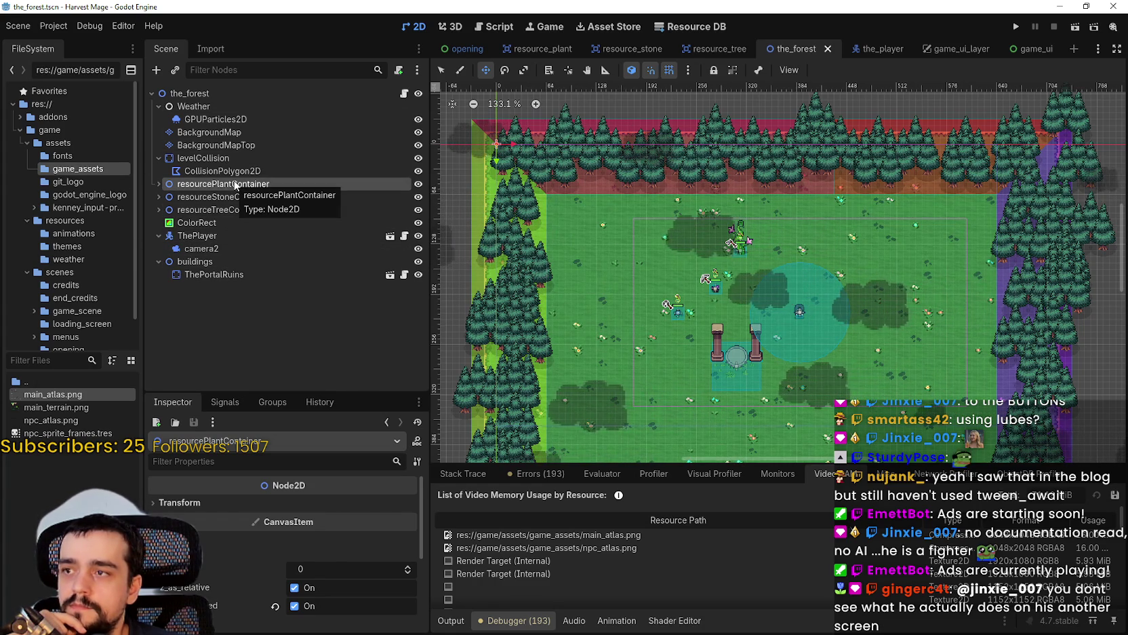
{"action": "right_click", "coordinate": [204, 93]}
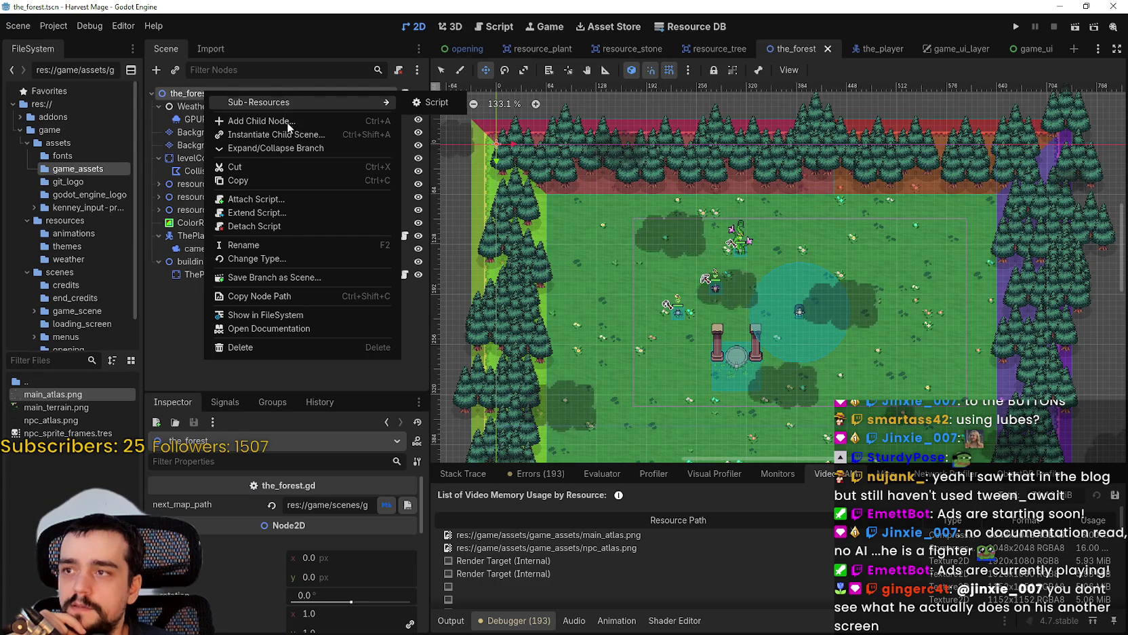
Add a plain Node child under the_forest and name it ResourceManager.
{"action": "left_click", "coordinate": [286, 121]}
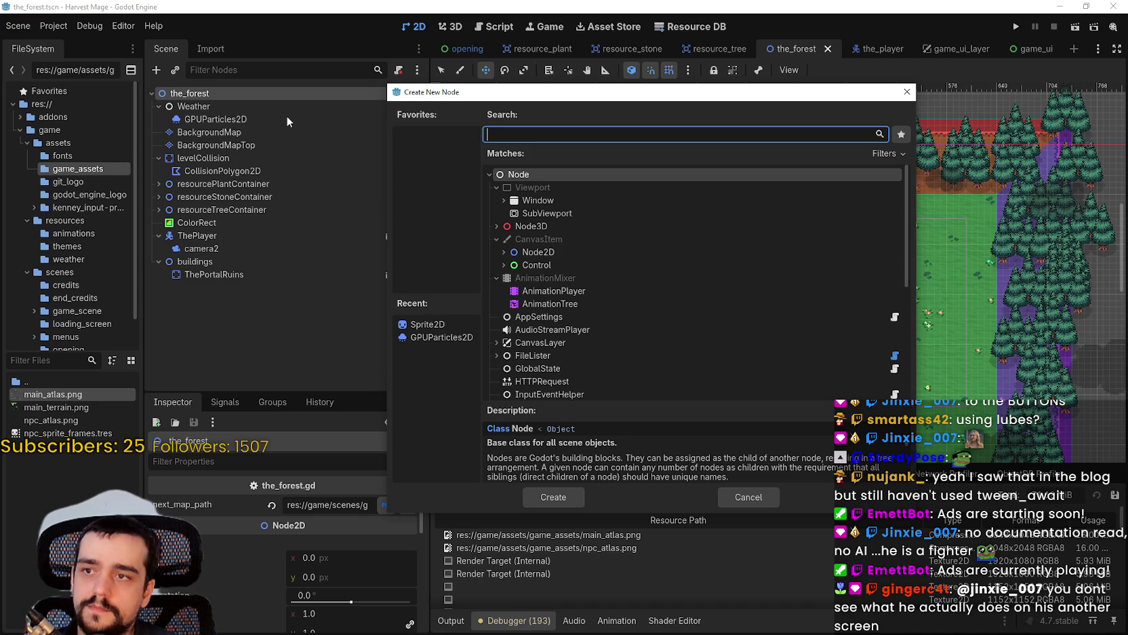
{"action": "key", "text": "Return"}
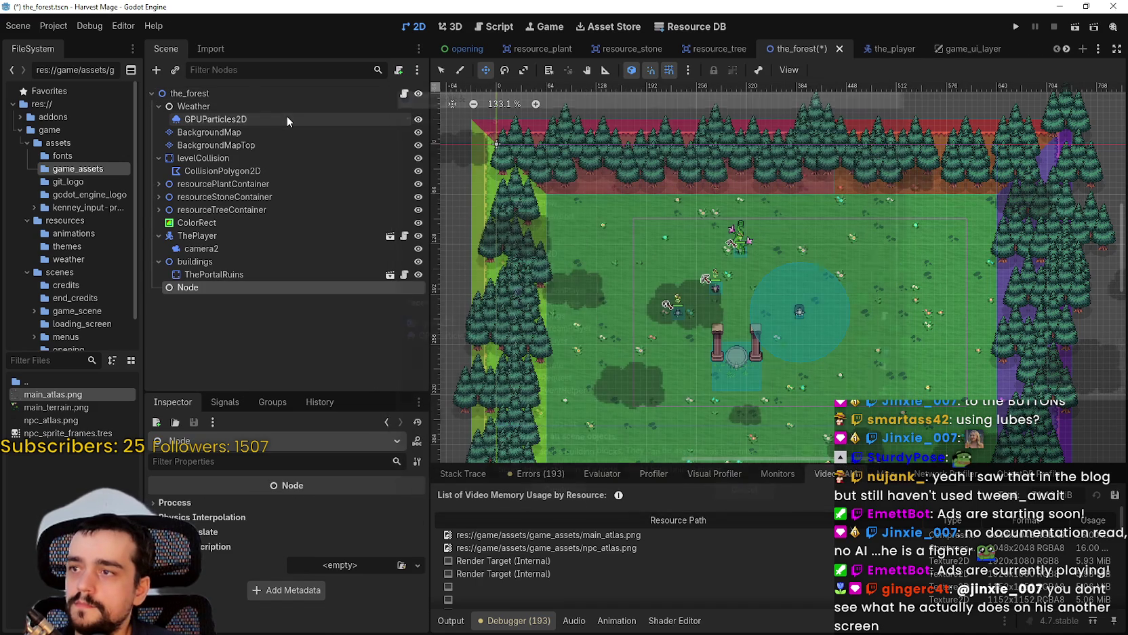
{"action": "double_click", "coordinate": [197, 289]}
{"action": "type", "text": "ResourceMana"}
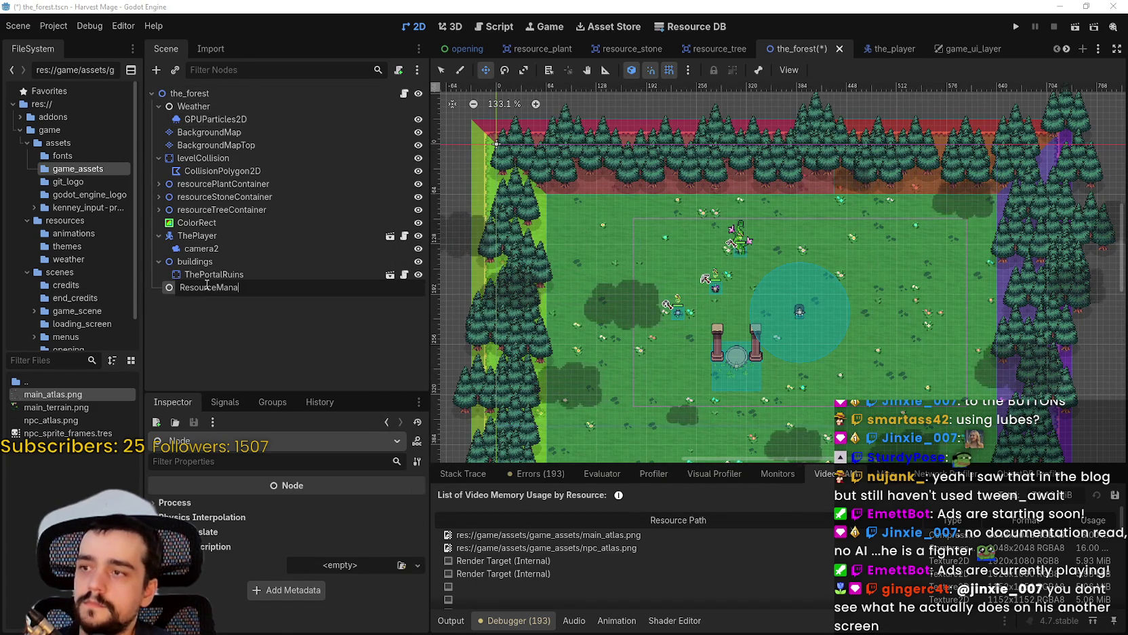
{"action": "type", "text": "ger"}
{"action": "key", "text": "Return"}
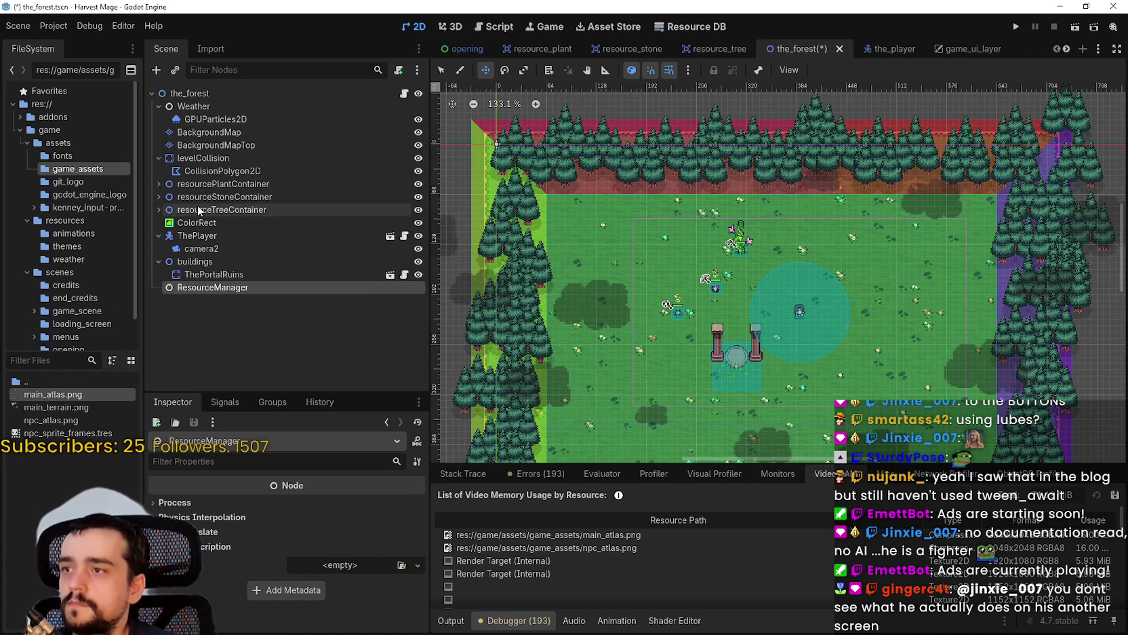
Move the plant, stone and tree containers under ResourceManager, placed below BackgroundMapTop.
{"action": "left_click", "coordinate": [207, 183]}
{"action": "left_click", "coordinate": [209, 212], "text": "shift"}
{"action": "left_click_drag", "start_coordinate": [210, 212], "coordinate": [209, 287]}
{"action": "left_click_drag", "start_coordinate": [188, 251], "coordinate": [193, 160]}
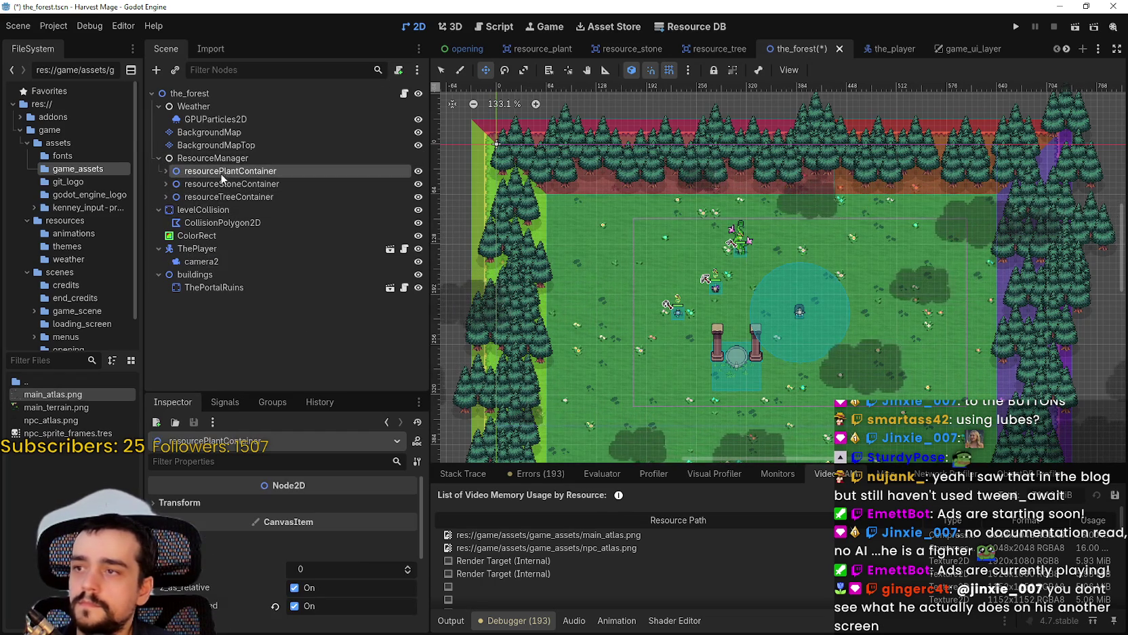
Attach a new resource_manager.gd script to ResourceManager and save the scene.
{"action": "right_click", "coordinate": [202, 159]}
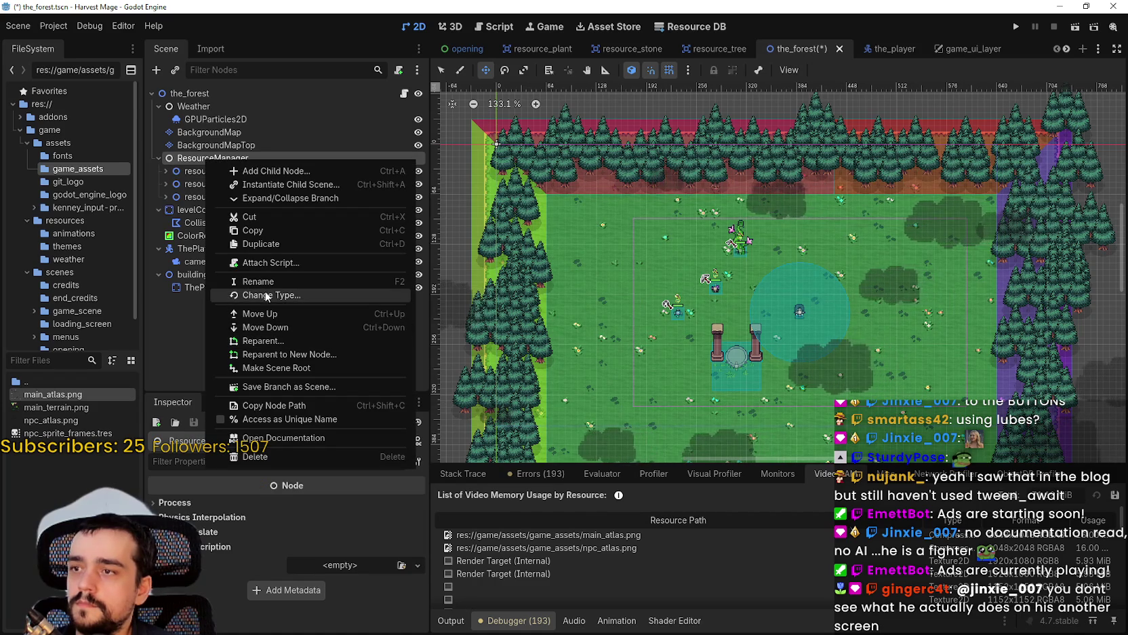
{"action": "left_click", "coordinate": [278, 262]}
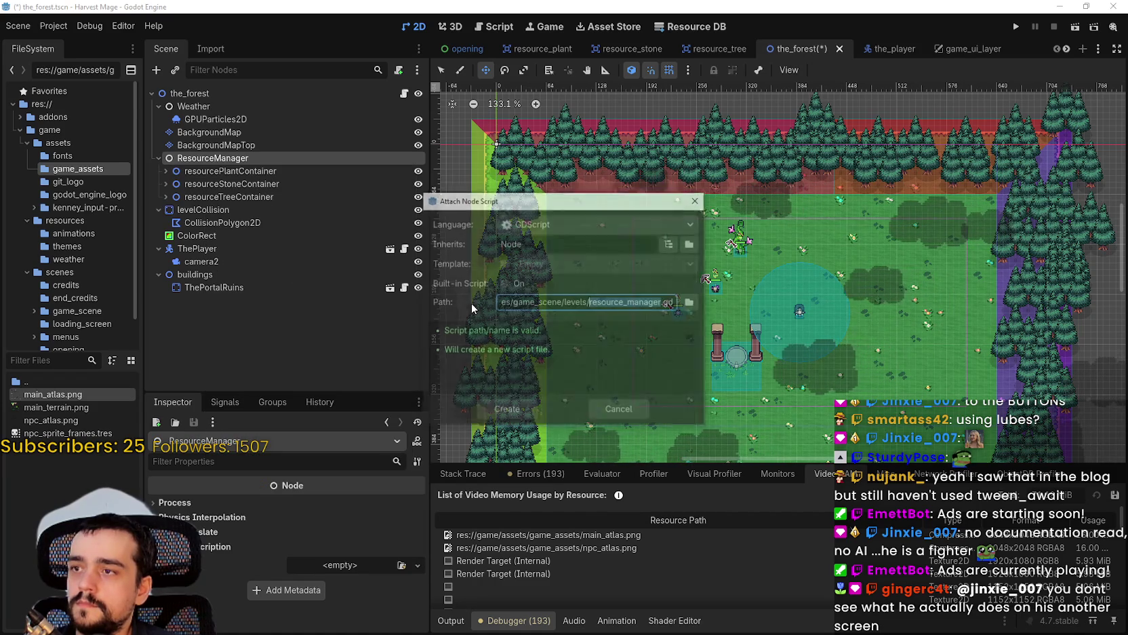
{"action": "left_click", "coordinate": [507, 410]}
{"action": "left_click", "coordinate": [668, 121]}
{"action": "key", "text": "ctrl+s"}
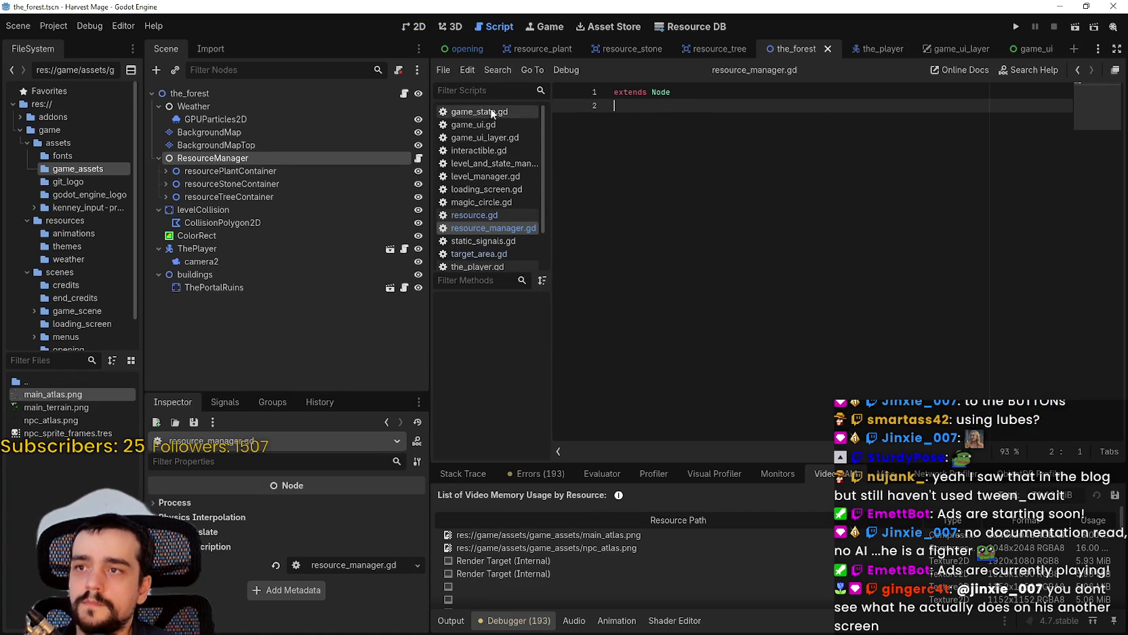
{"action": "key", "text": "Return"}
{"action": "type", "text": "@"}
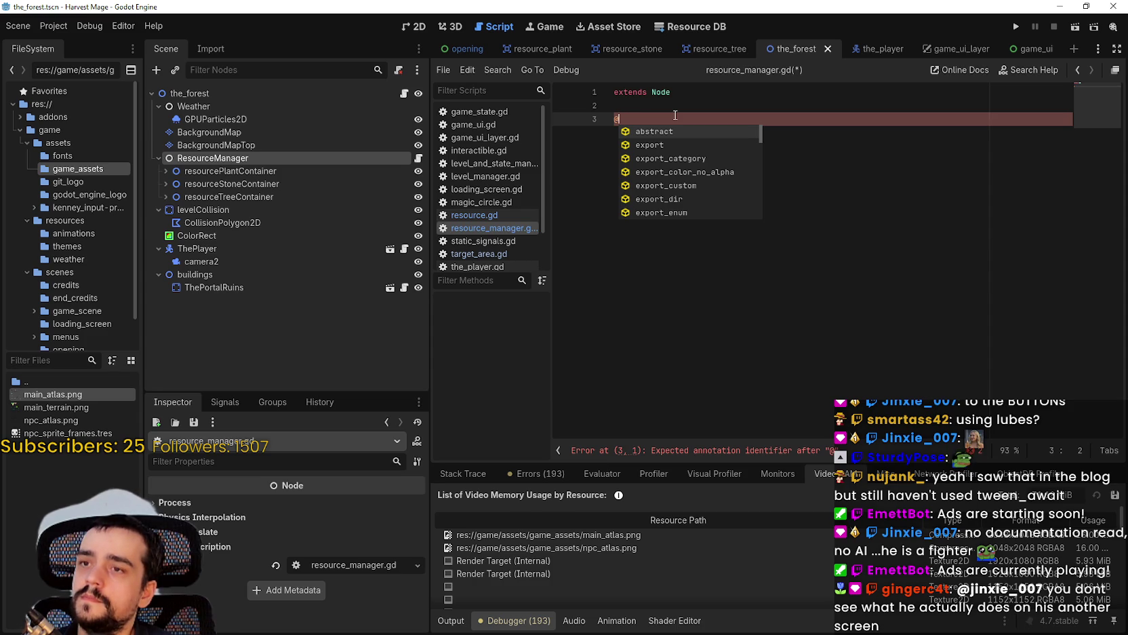
{"action": "left_click", "coordinate": [237, 171]}
{"action": "left_click", "coordinate": [230, 181]}
{"action": "left_click", "coordinate": [226, 196]}
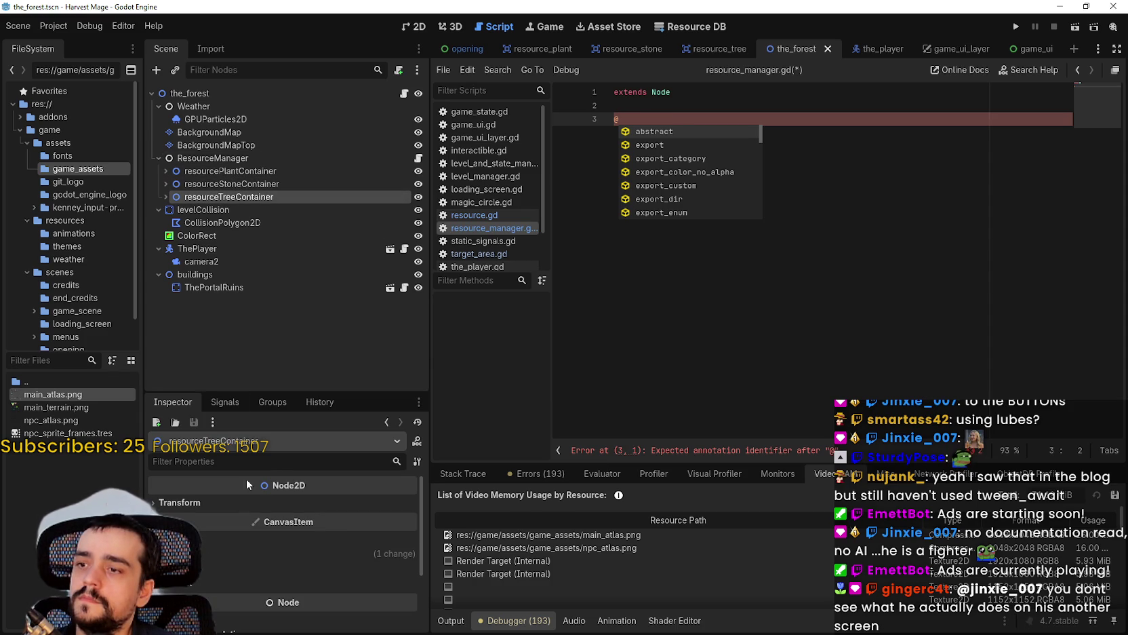
{"action": "left_click", "coordinate": [166, 197]}
{"action": "left_click", "coordinate": [166, 196]}
{"action": "left_click", "coordinate": [173, 182]}
{"action": "left_click", "coordinate": [166, 184]}
{"action": "left_click", "coordinate": [162, 171]}
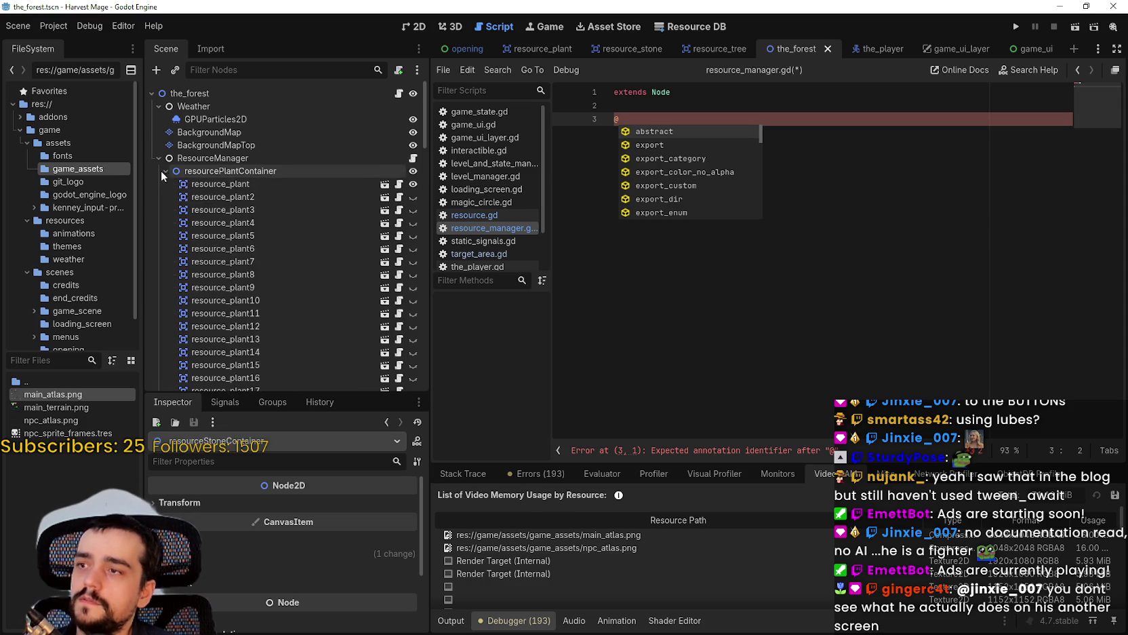
{"action": "left_click", "coordinate": [163, 172]}
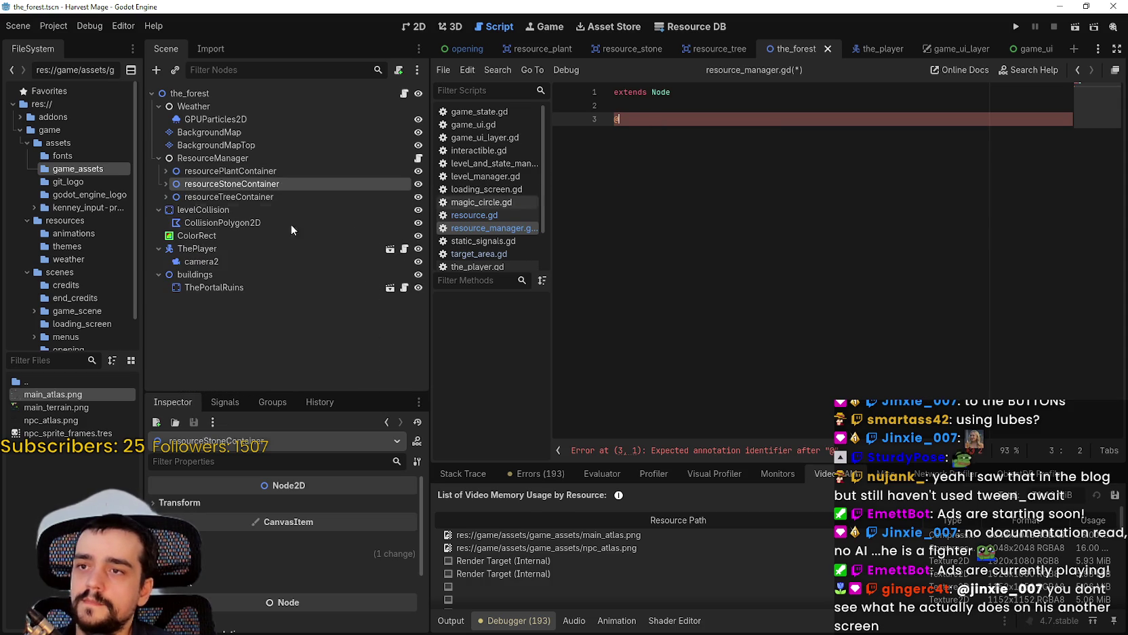
{"action": "left_click", "coordinate": [271, 196]}
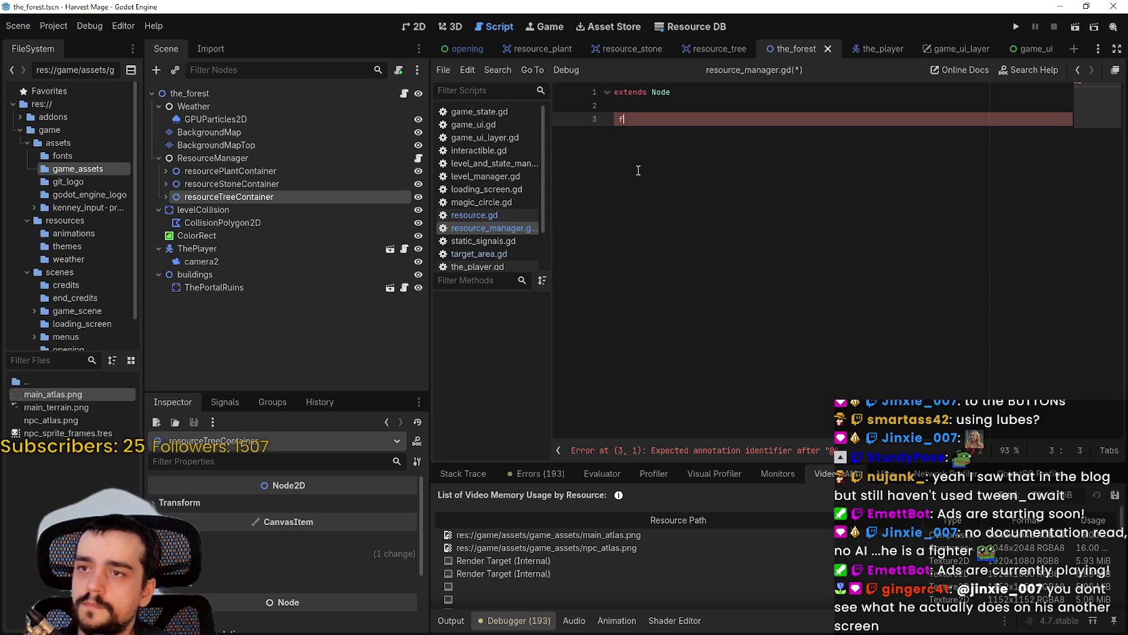
{"action": "type", "text": "@"}
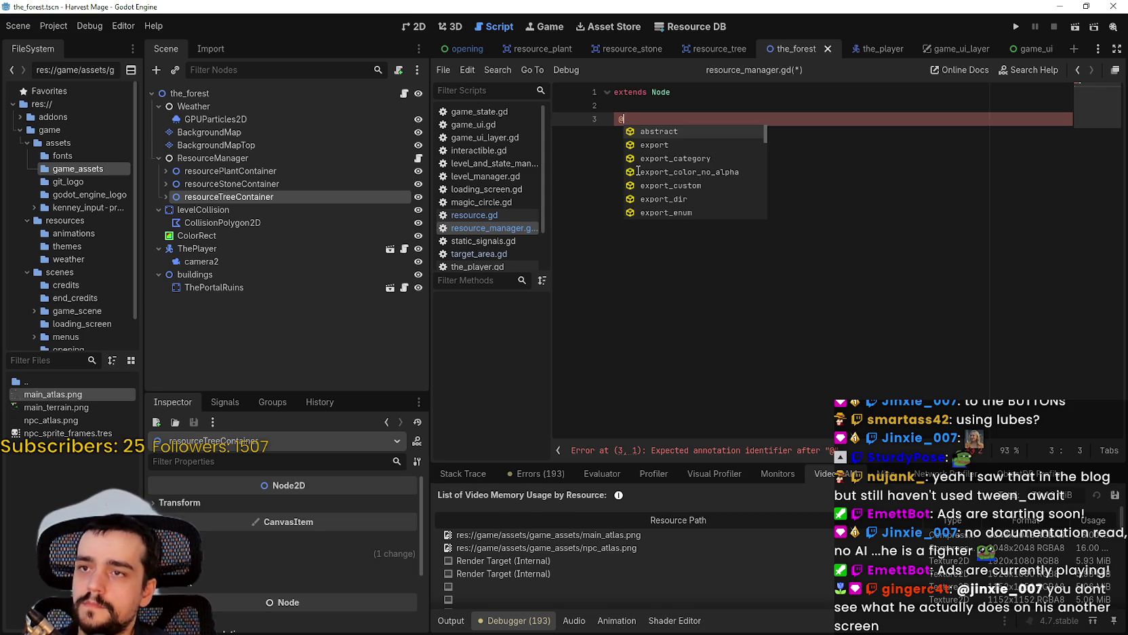
{"action": "type", "text": "export"}
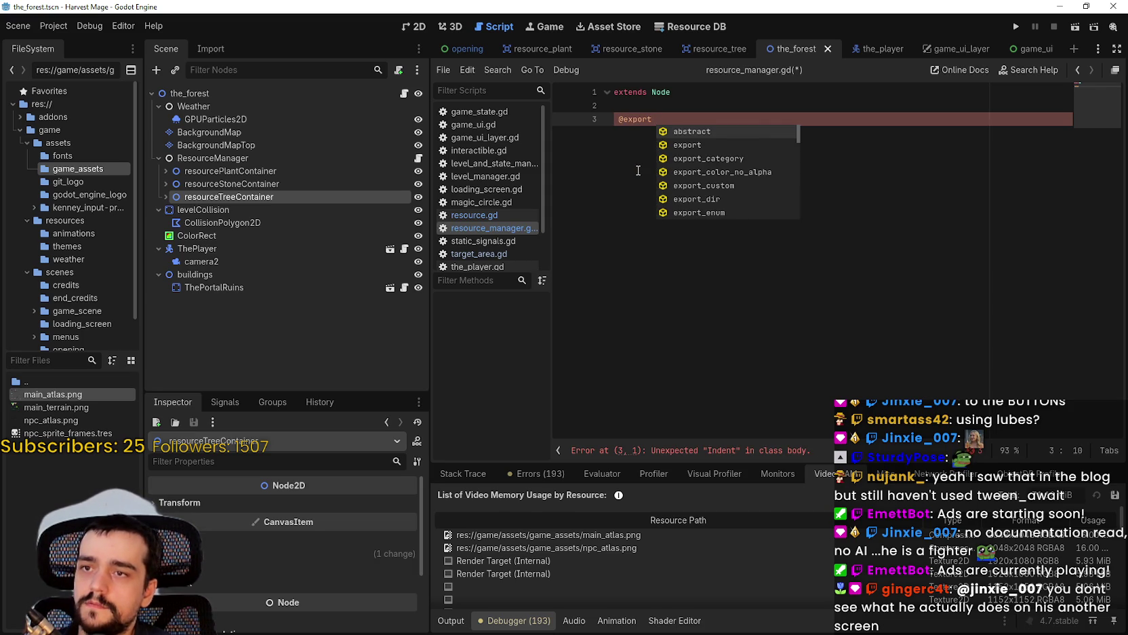
{"action": "type", "text": " pl"}
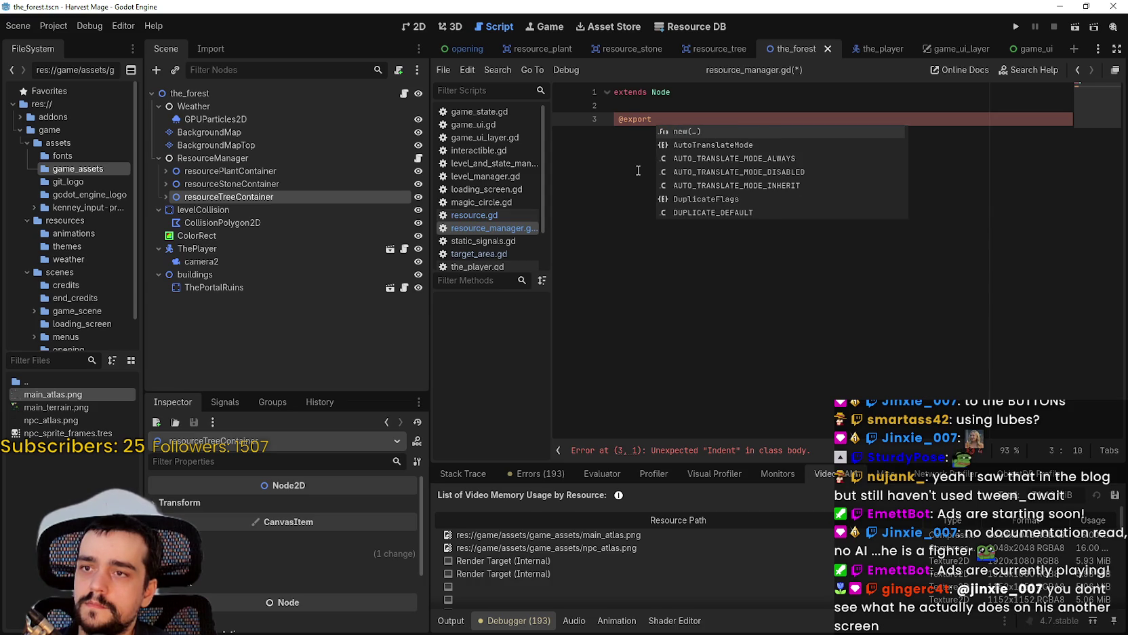
{"action": "type", "text": "ants"}
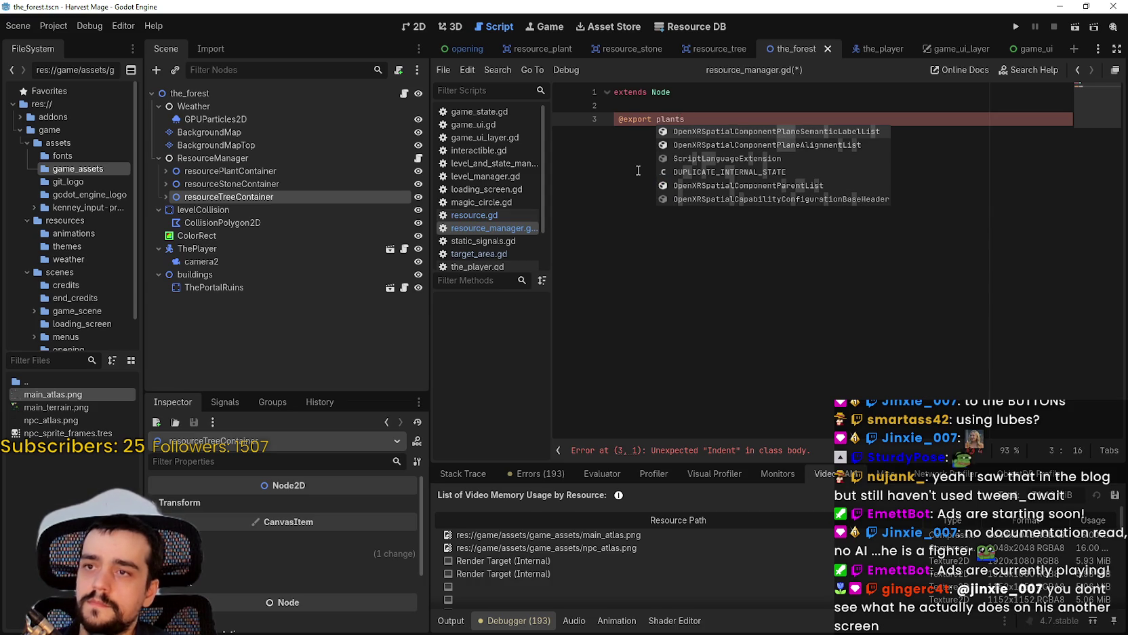
{"action": "key", "text": "BackSpace"}
{"action": "key", "text": "BackSpace"}
{"action": "key", "text": "BackSpace"}
{"action": "key", "text": "BackSpace"}
{"action": "key", "text": "BackSpace"}
{"action": "key", "text": "BackSpace"}
{"action": "type", "text": "va"}
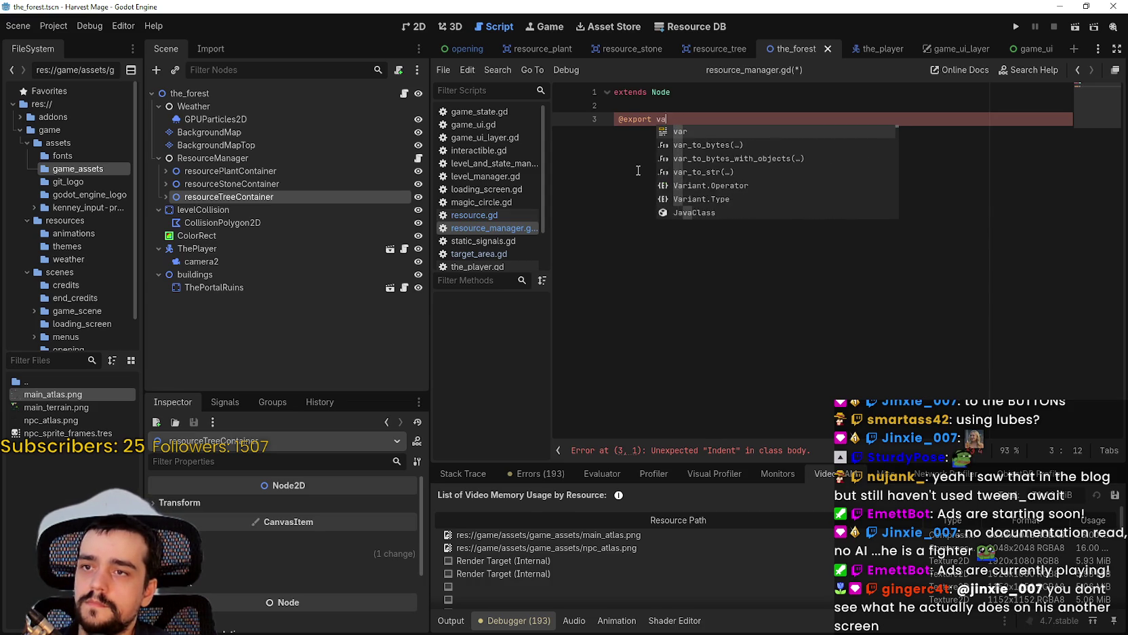
{"action": "type", "text": "r plants"}
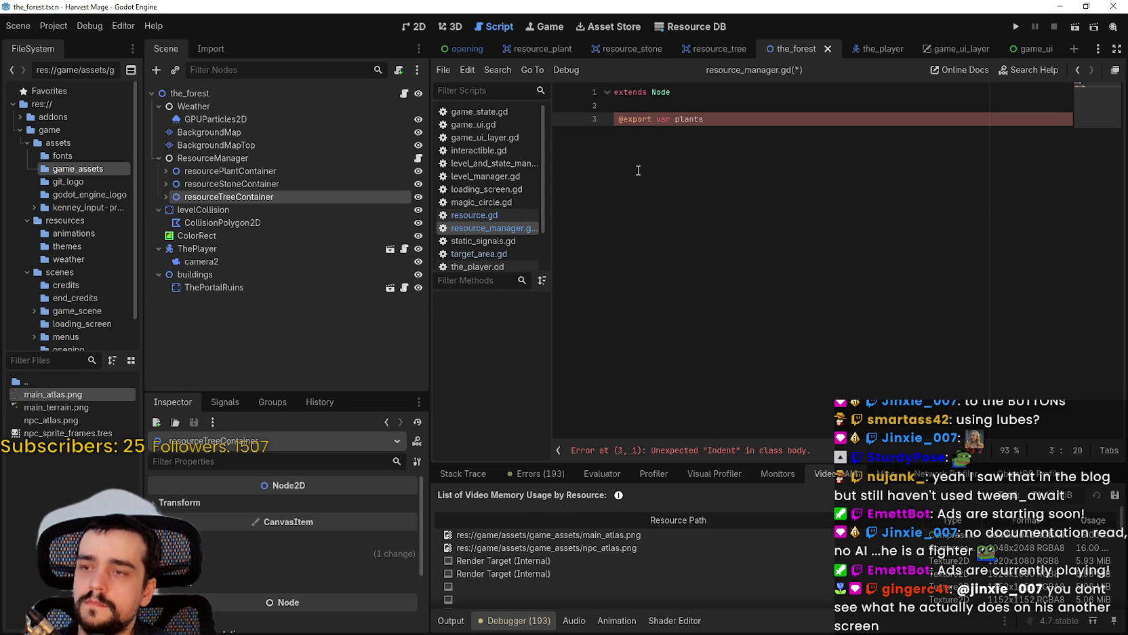
{"action": "type", "text": ": Node2D"}
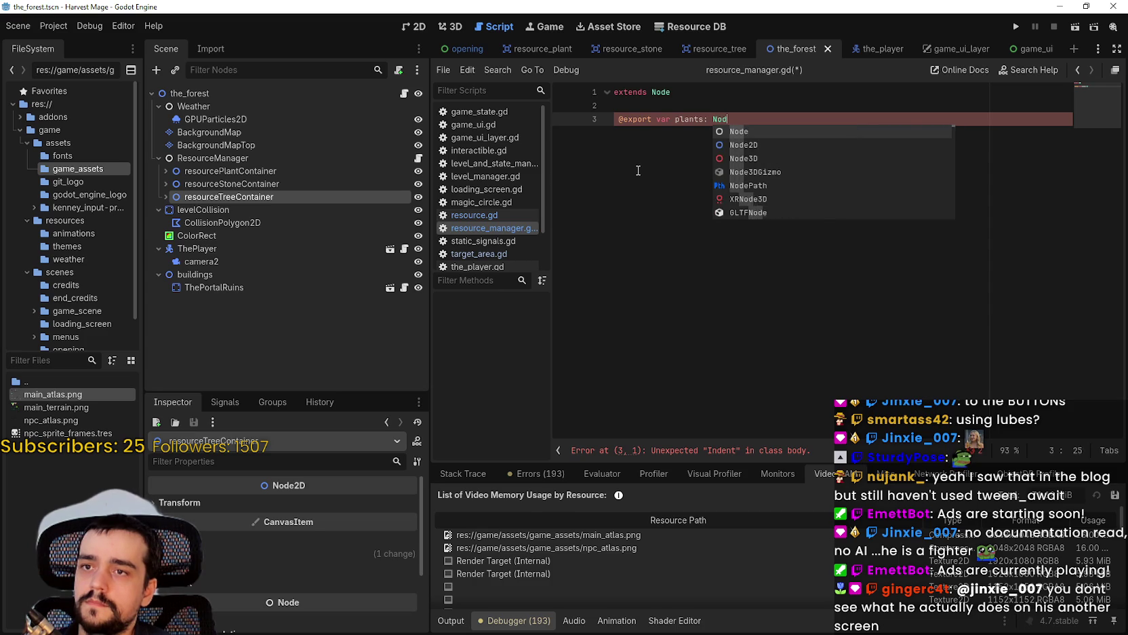
{"action": "key", "text": "Return"}
{"action": "type", "text": "@exp"}
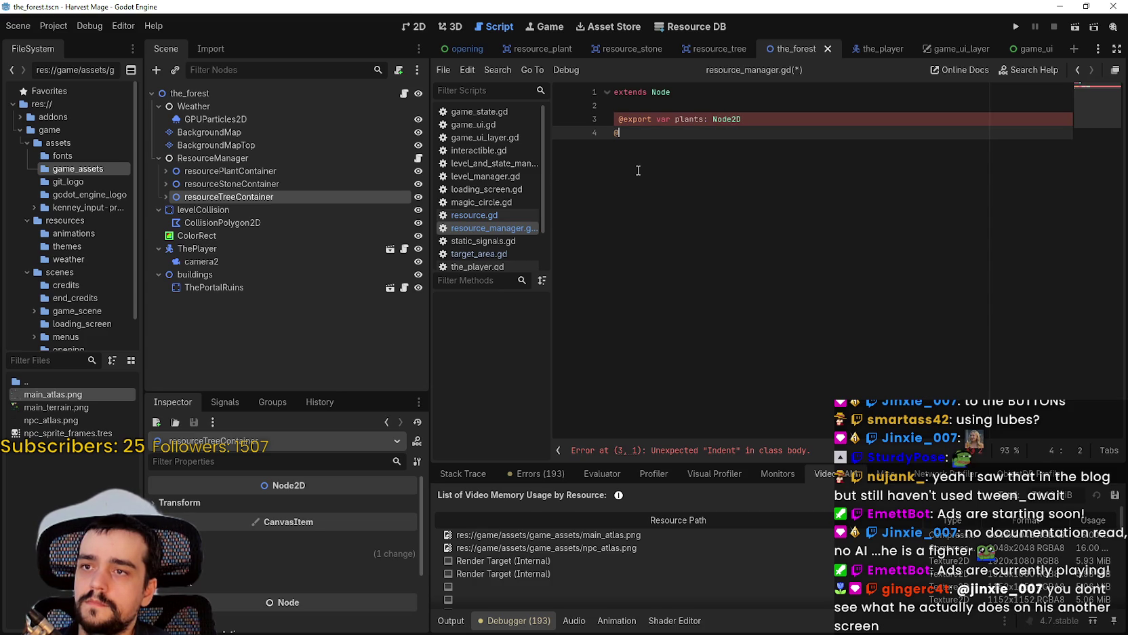
{"action": "left_click", "coordinate": [619, 119]}
{"action": "left_click", "coordinate": [676, 131]}
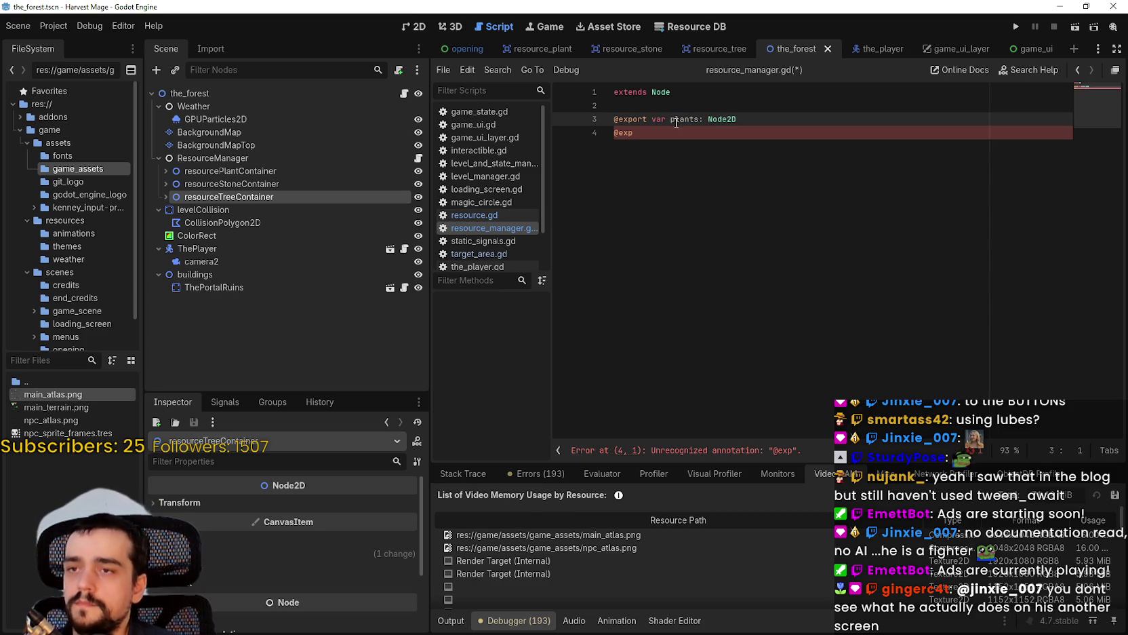
{"action": "key", "text": "BackSpace"}
{"action": "type", "text": "ort var r"}
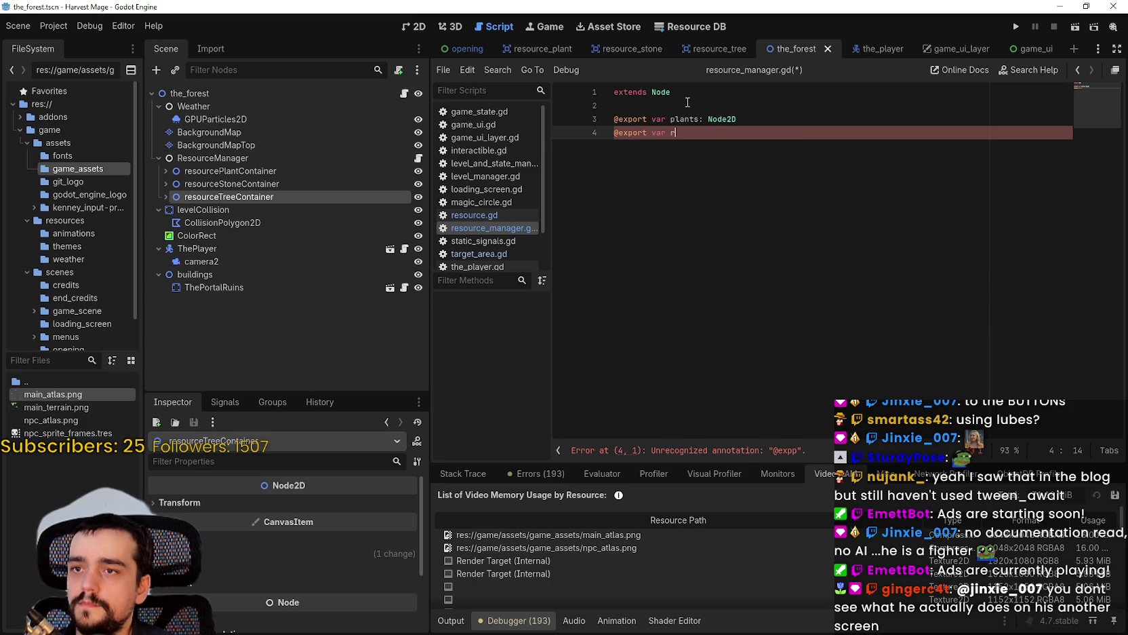
{"action": "key", "text": "BackSpace"}
{"action": "type", "text": "stones: N"}
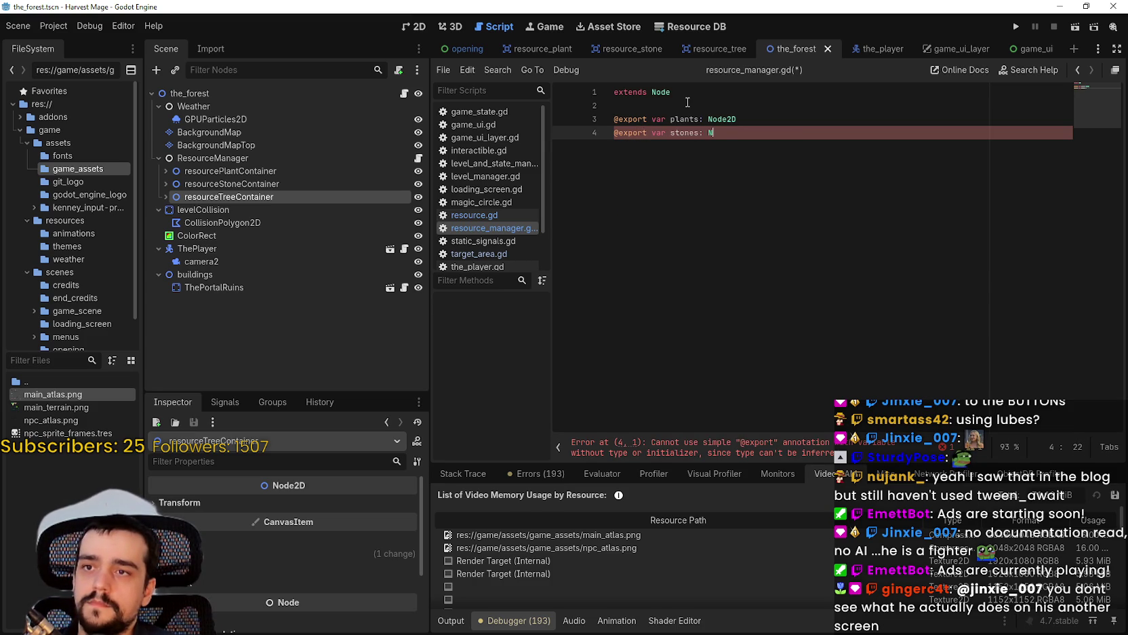
{"action": "type", "text": "ode2D"}
{"action": "key", "text": "Return"}
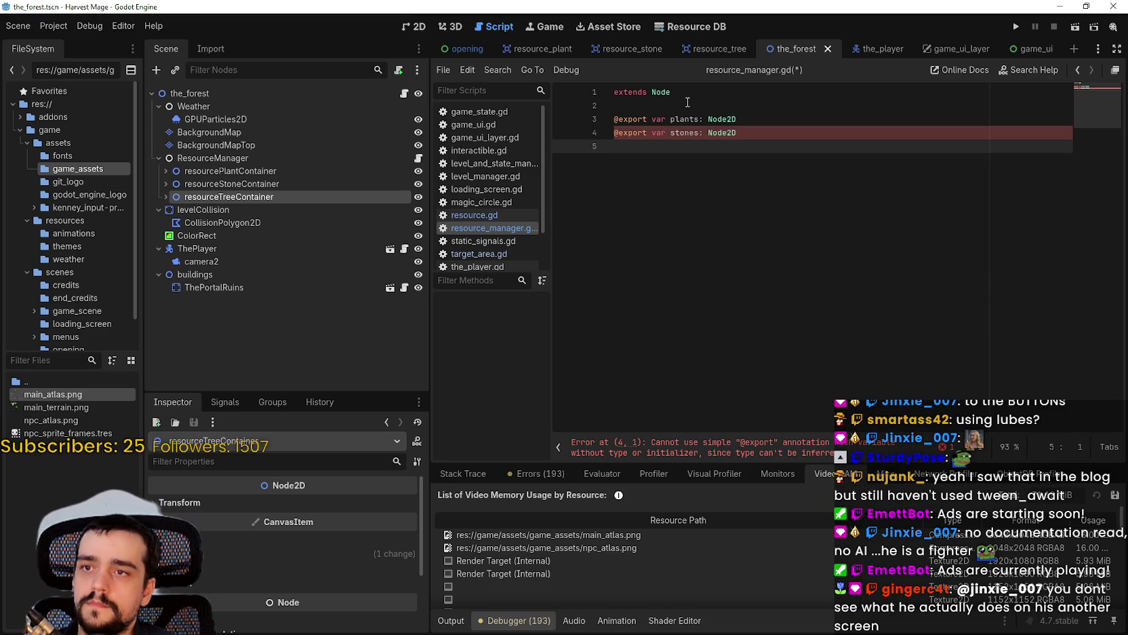
{"action": "type", "text": "@export var trees: Nodes"}
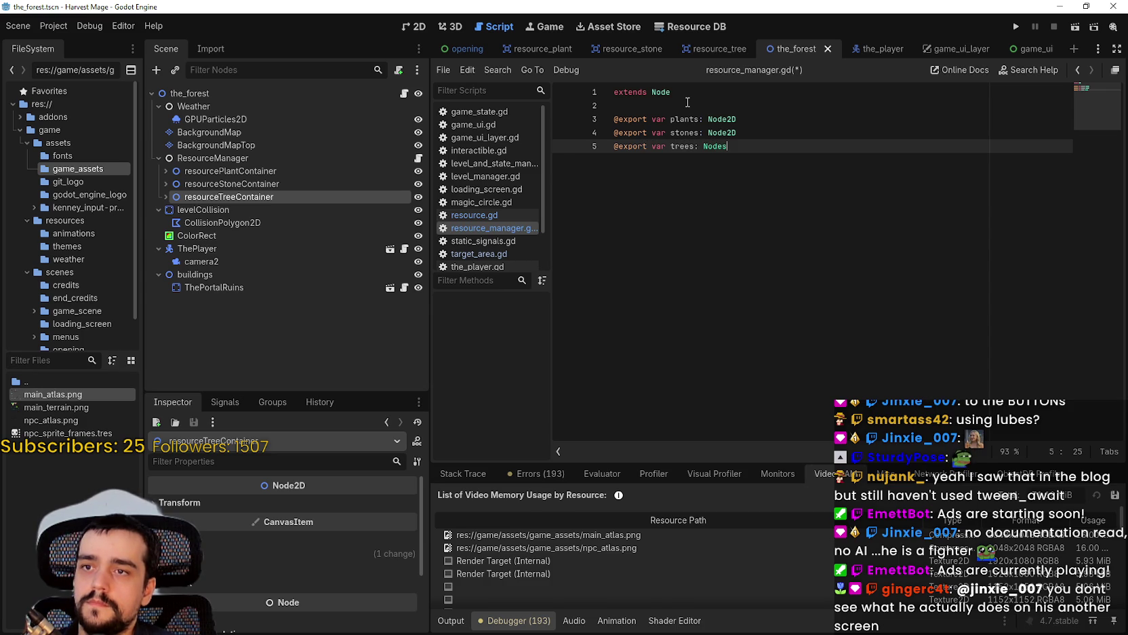
{"action": "key", "text": "BackSpace"}
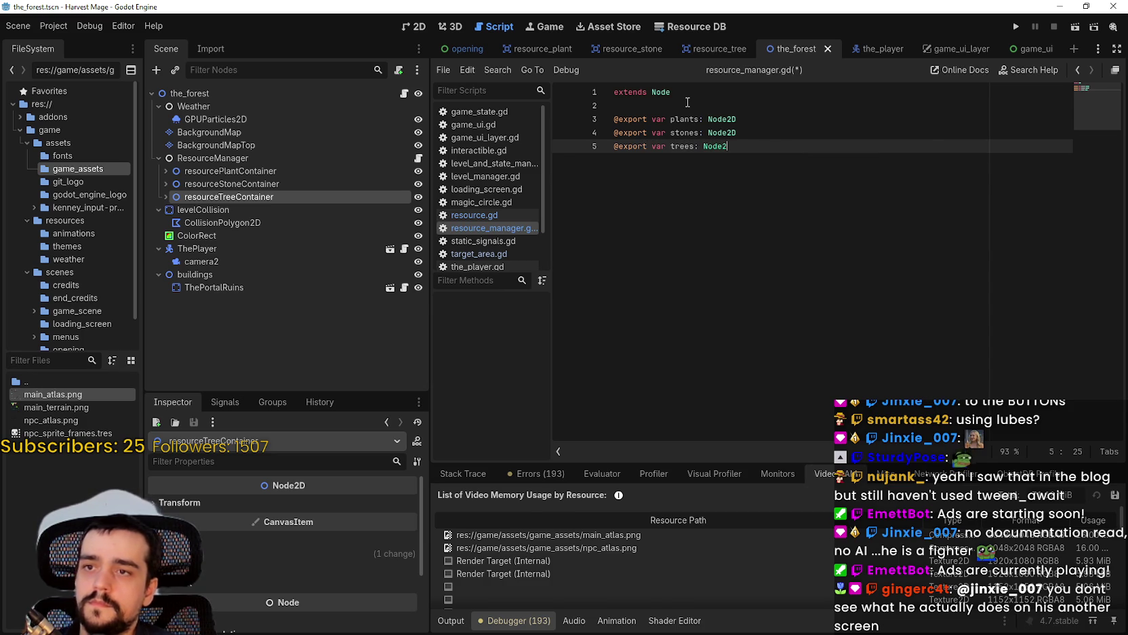
{"action": "type", "text": "2D"}
{"action": "key", "text": "Return"}
{"action": "key", "text": "Return"}
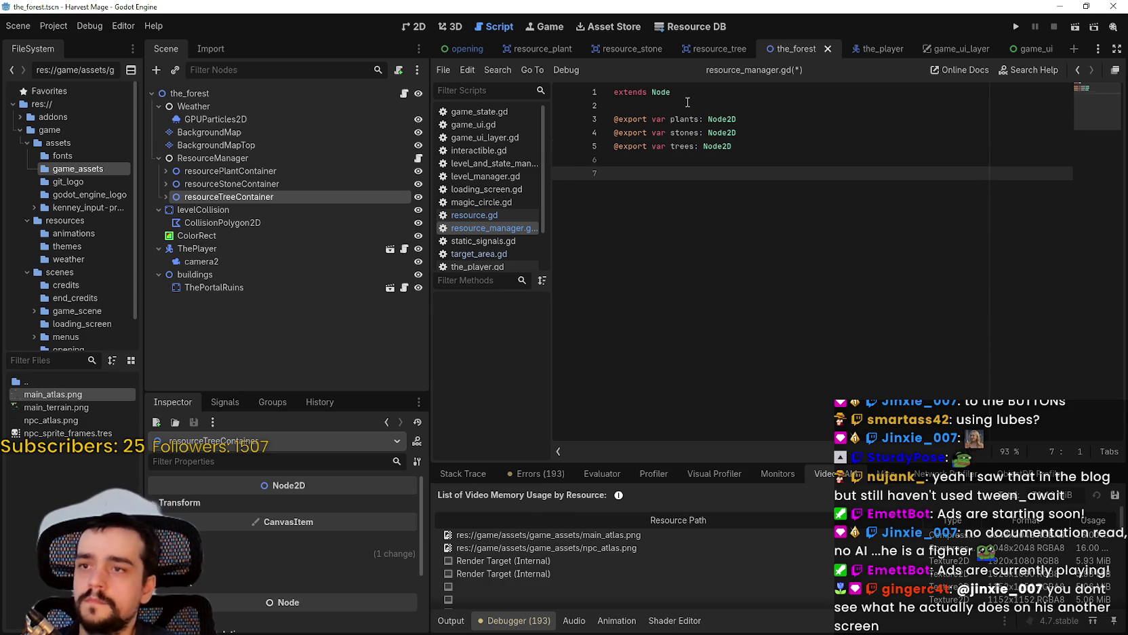
Assign resourcePlantContainer to ResourceManager's plants export in the Inspector.
{"action": "left_click", "coordinate": [243, 159]}
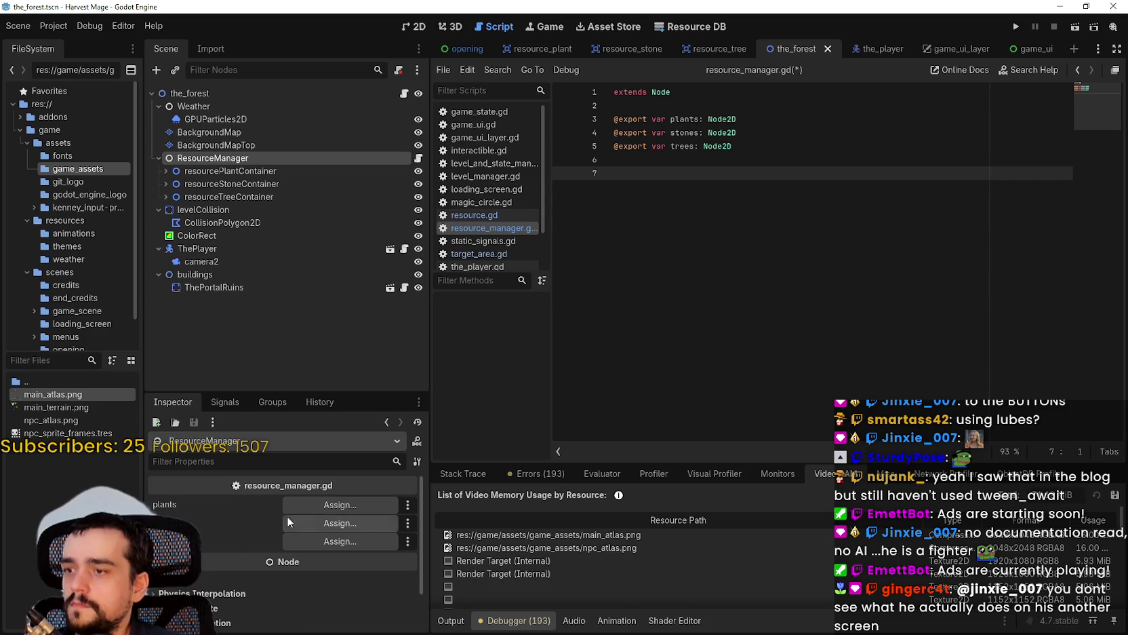
{"action": "left_click", "coordinate": [483, 249]}
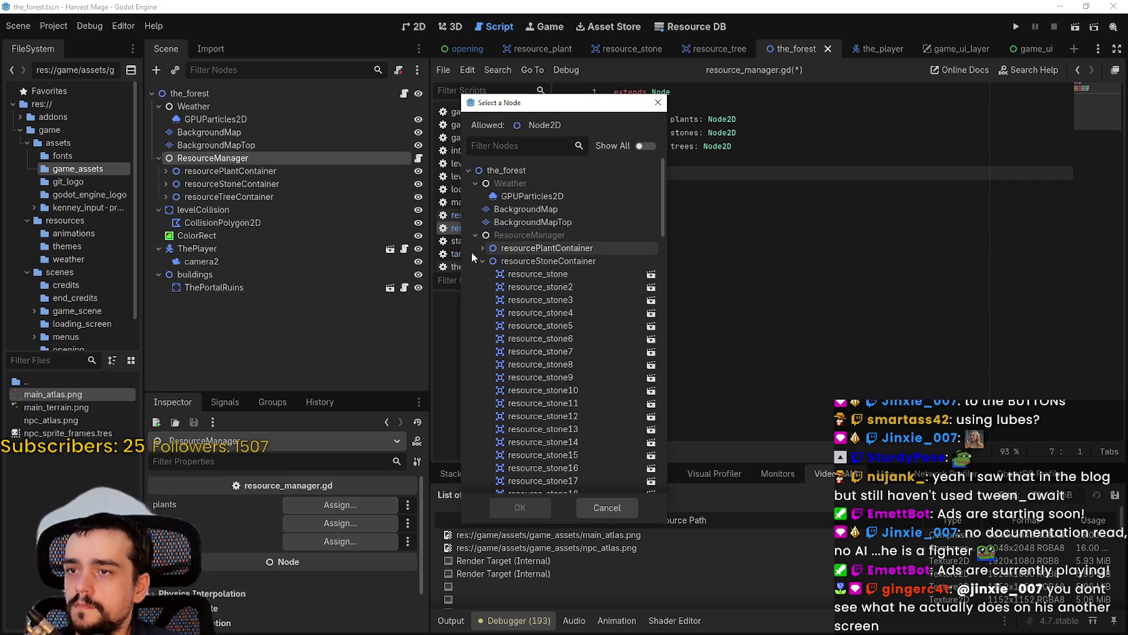
{"action": "left_click", "coordinate": [474, 260]}
{"action": "left_click", "coordinate": [482, 274]}
{"action": "left_click", "coordinate": [536, 248]}
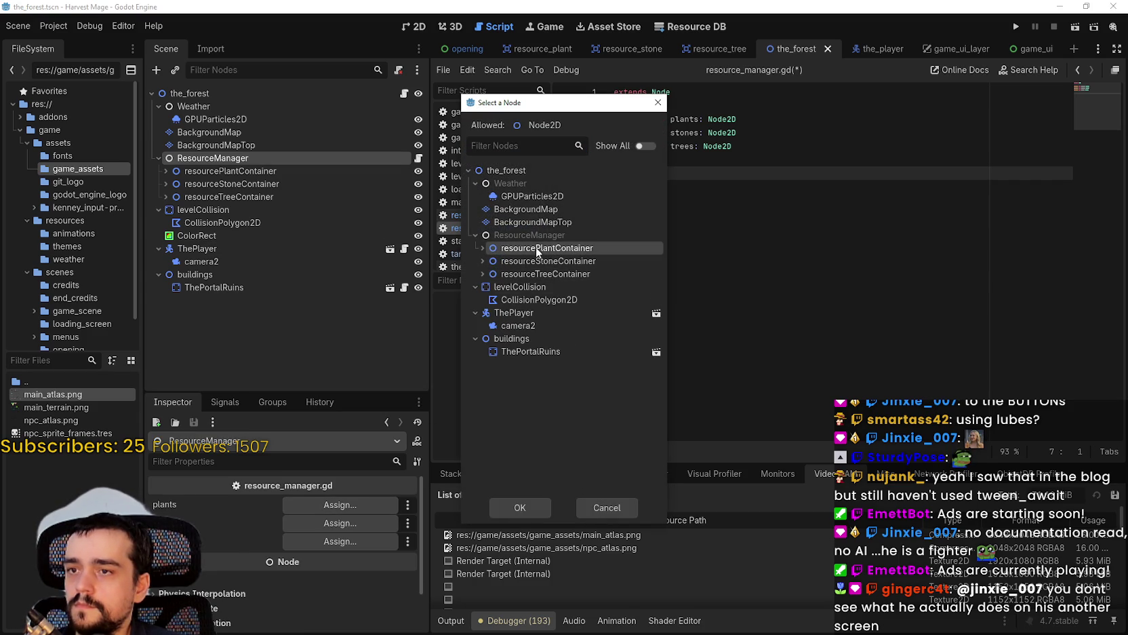
{"action": "left_click", "coordinate": [540, 508]}
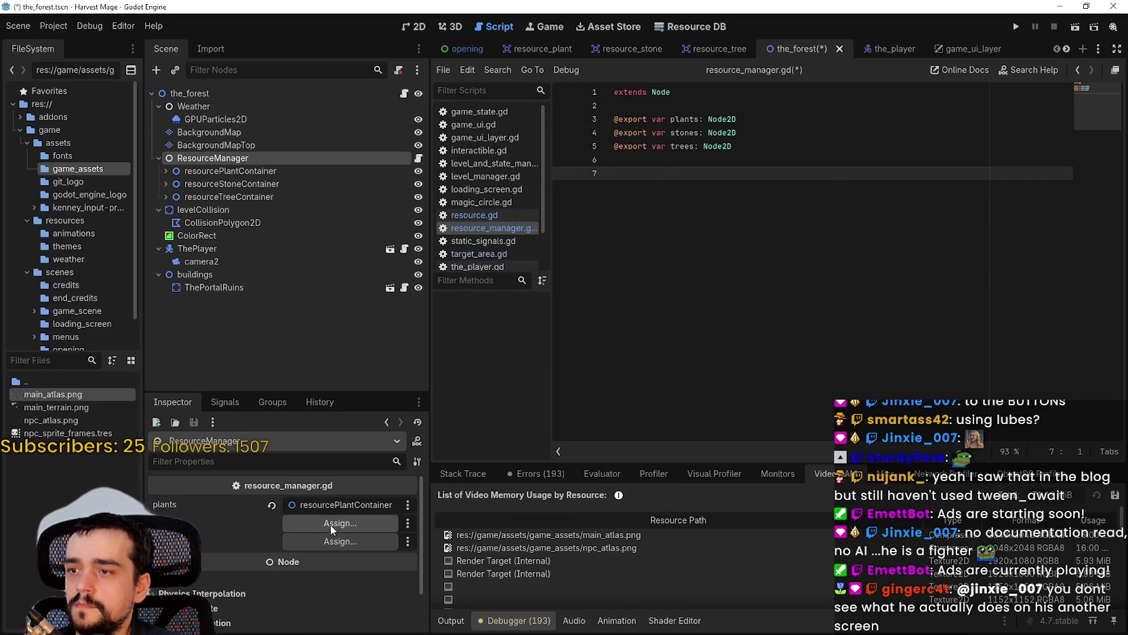
Assign resourceStoneContainer to stones and resourceTreeContainer to trees, then save.
{"action": "left_click", "coordinate": [331, 525]}
{"action": "left_click", "coordinate": [476, 247]}
{"action": "left_click", "coordinate": [476, 260]}
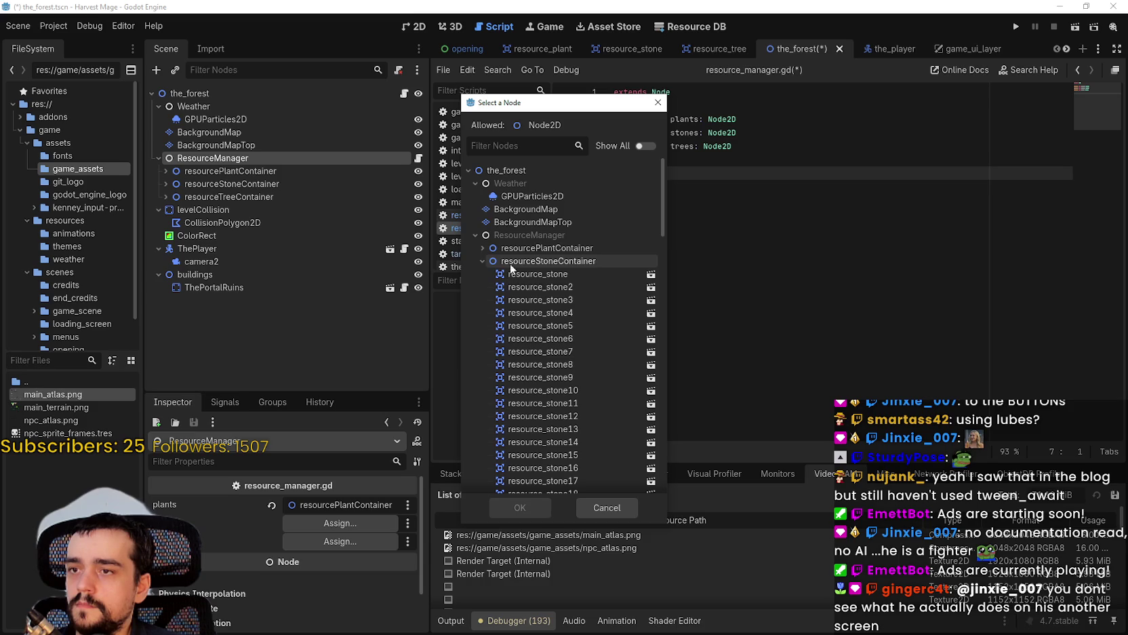
{"action": "left_click", "coordinate": [518, 508]}
{"action": "left_click", "coordinate": [353, 541]}
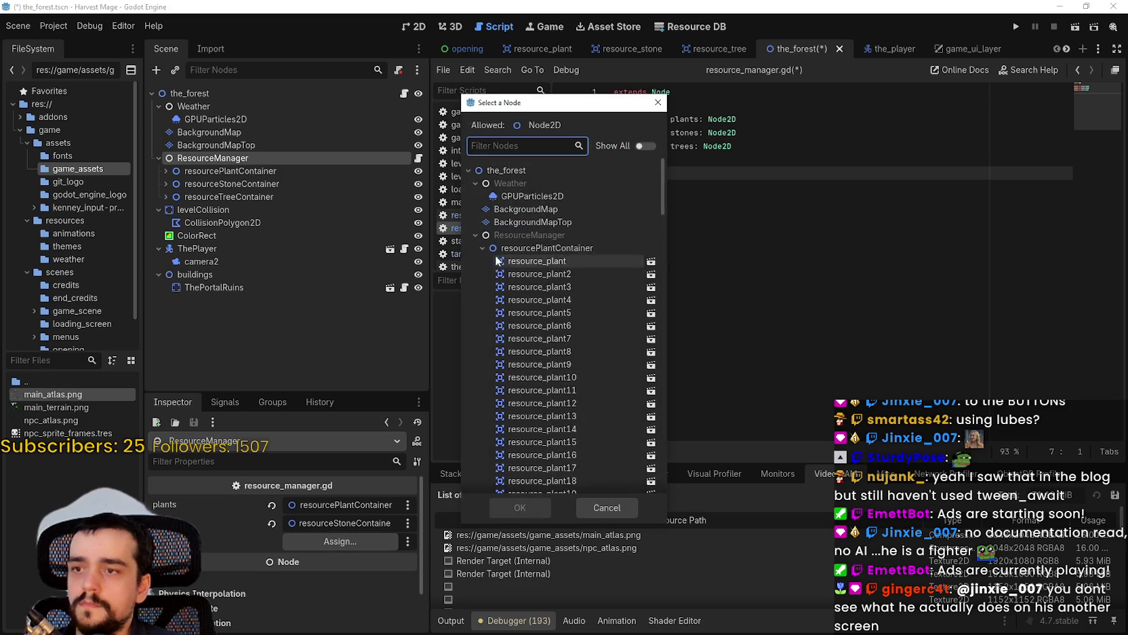
{"action": "left_click", "coordinate": [483, 260]}
{"action": "left_click", "coordinate": [507, 275]}
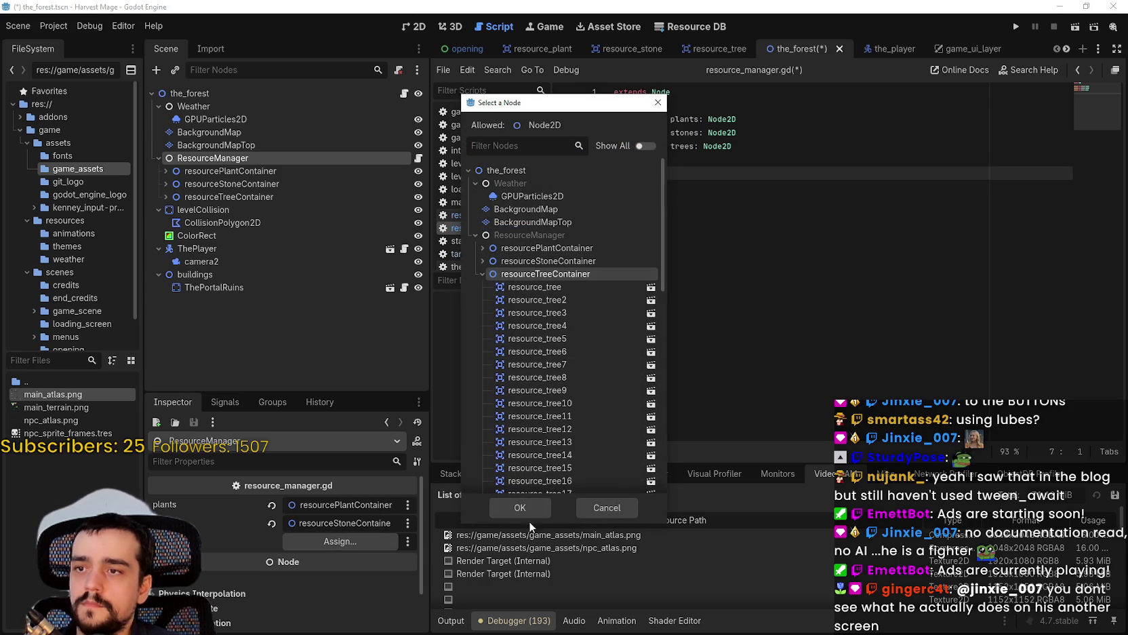
{"action": "left_click", "coordinate": [531, 510]}
{"action": "key", "text": "ctrl+s"}
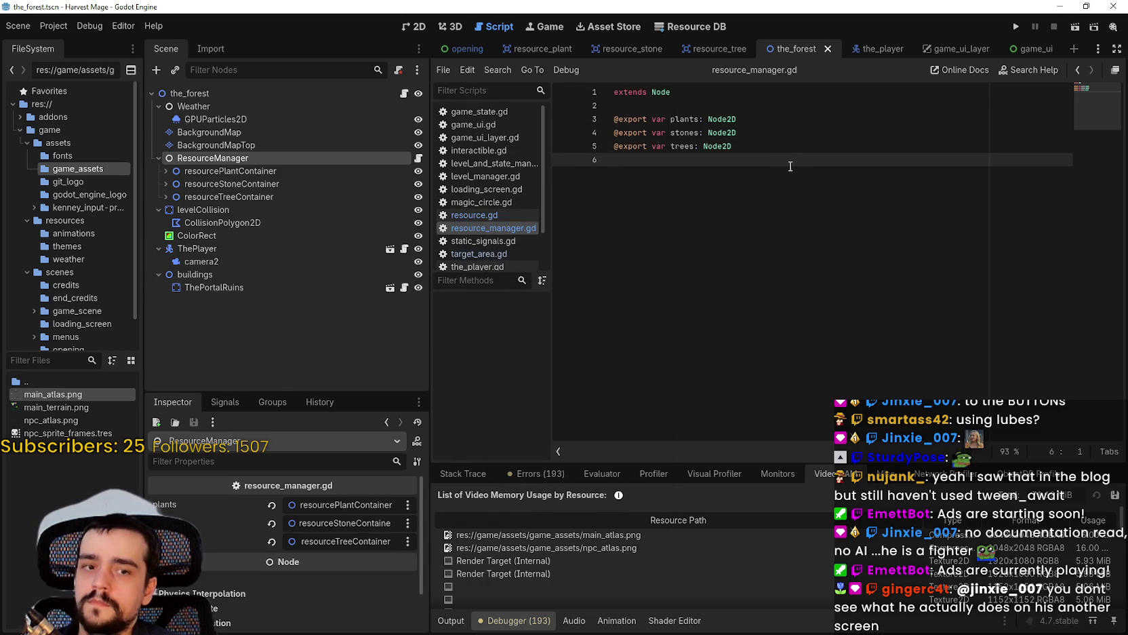
{"action": "key", "text": "Return"}
Write a show_resource() -> void stub with a pass body.
{"action": "key", "text": "BackSpace"}
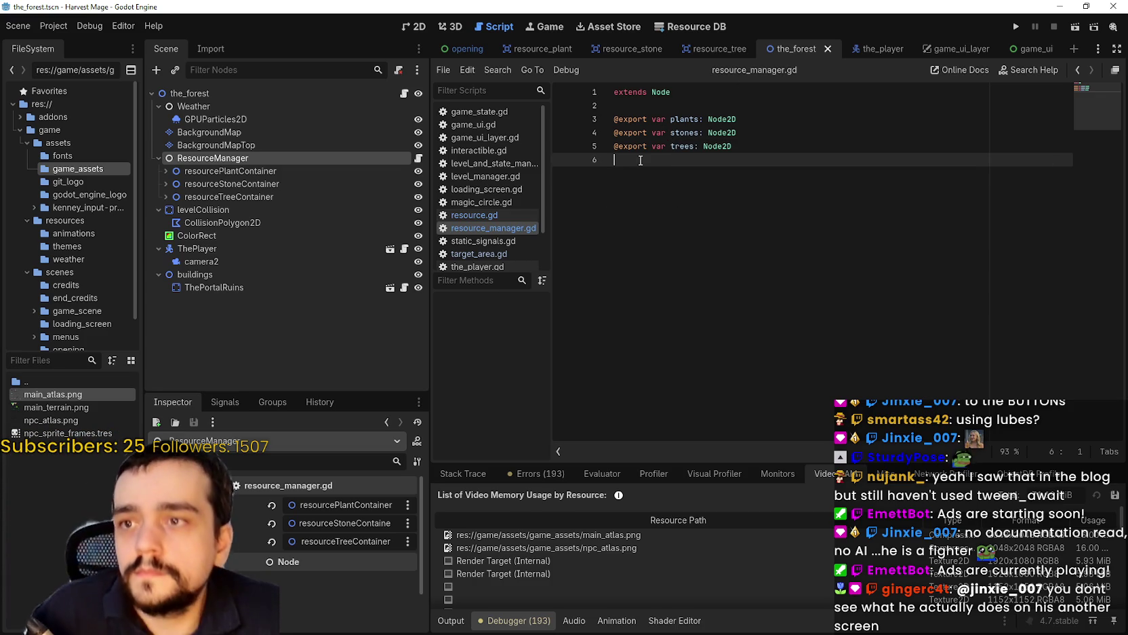
{"action": "key", "text": "Return"}
{"action": "key", "text": "Return"}
{"action": "type", "text": "func"}
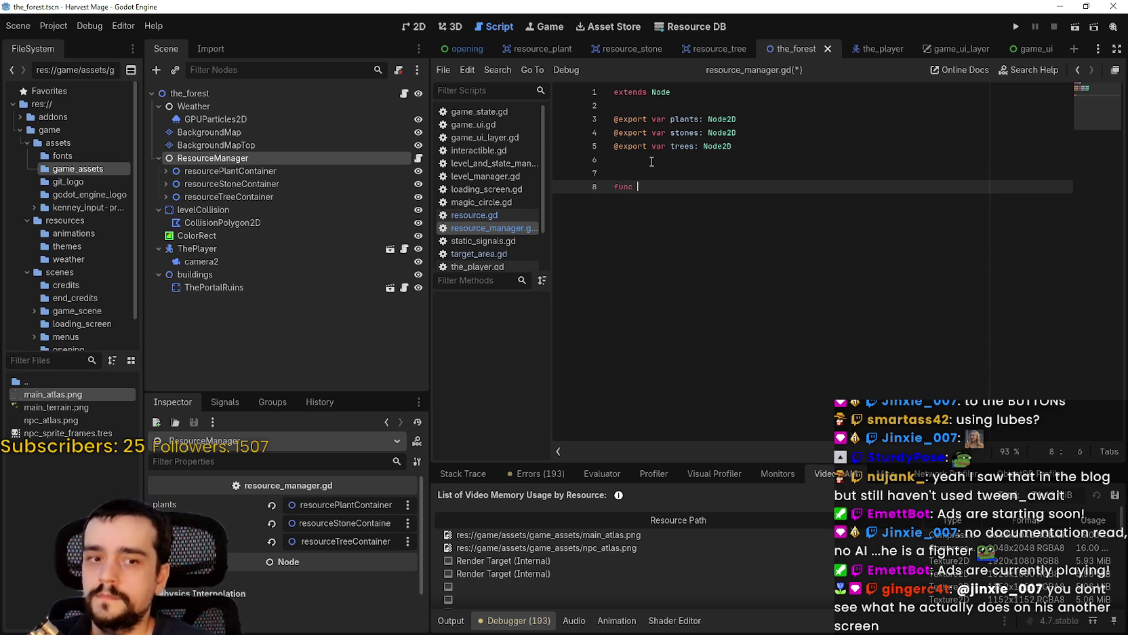
{"action": "type", "text": "show"}
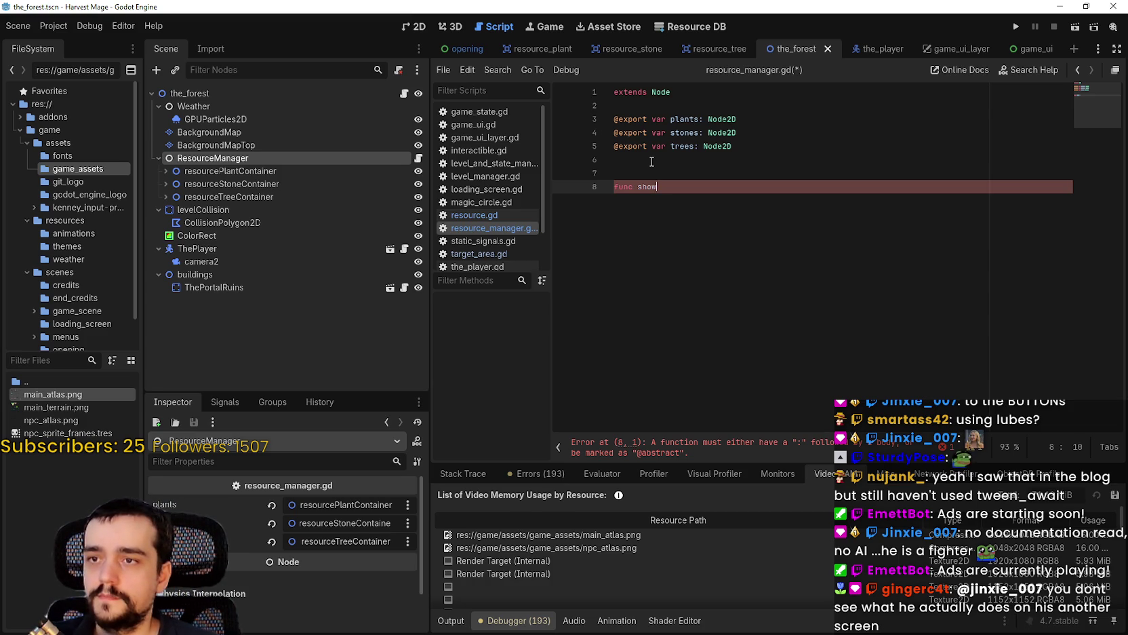
{"action": "type", "text": "_resource() -> voi"}
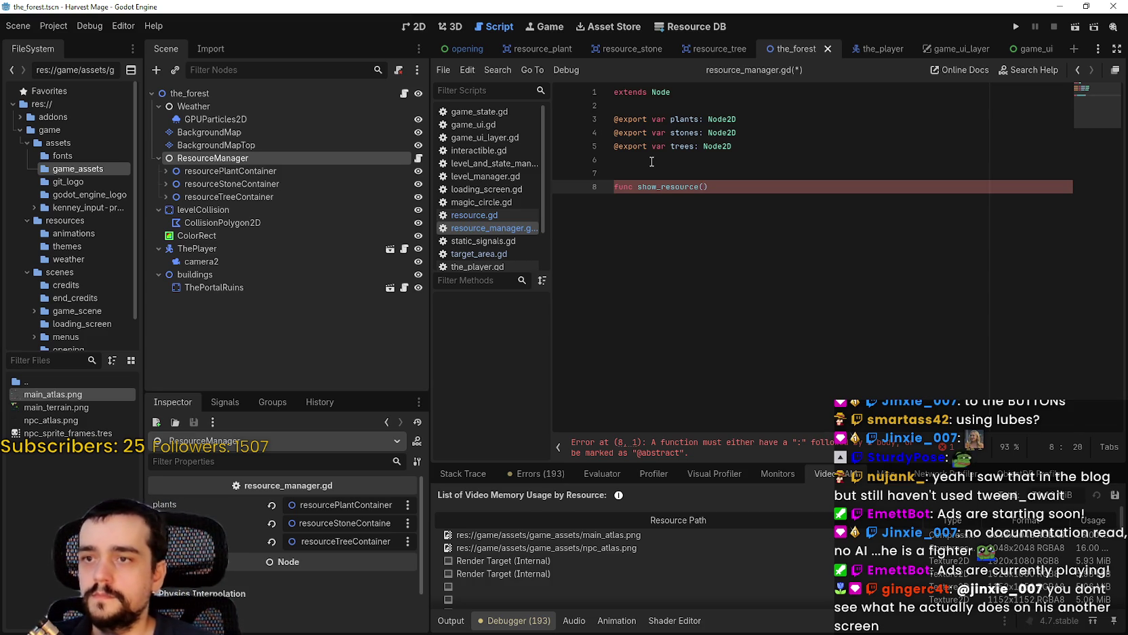
{"action": "type", "text": "d:"}
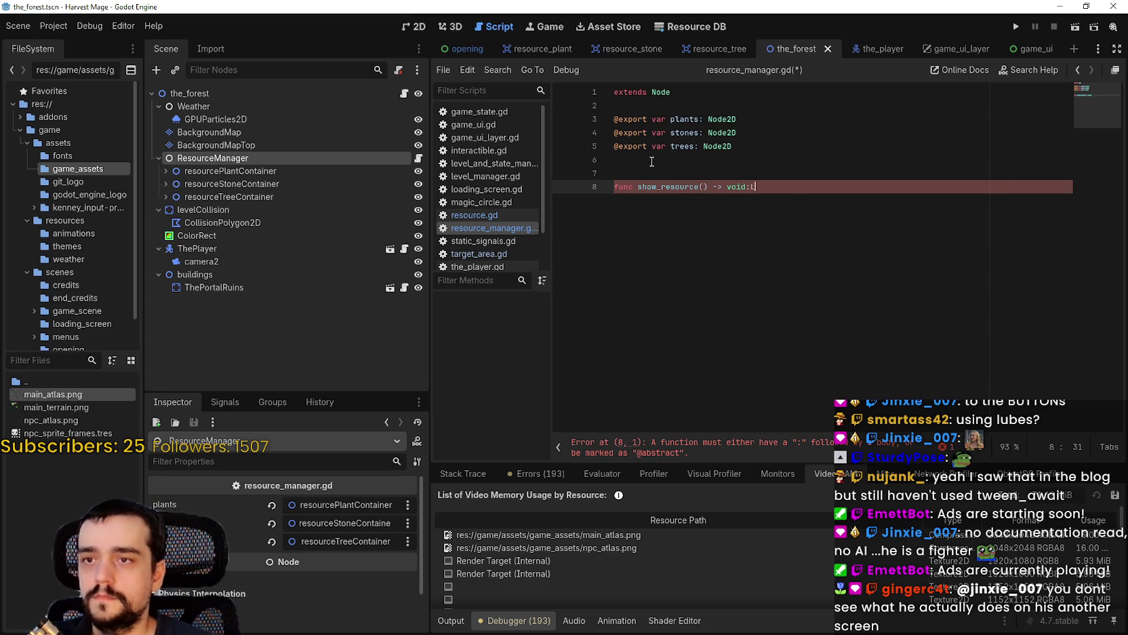
{"action": "key", "text": "Return"}
{"action": "type", "text": "pass"}
{"action": "key", "text": "Return"}
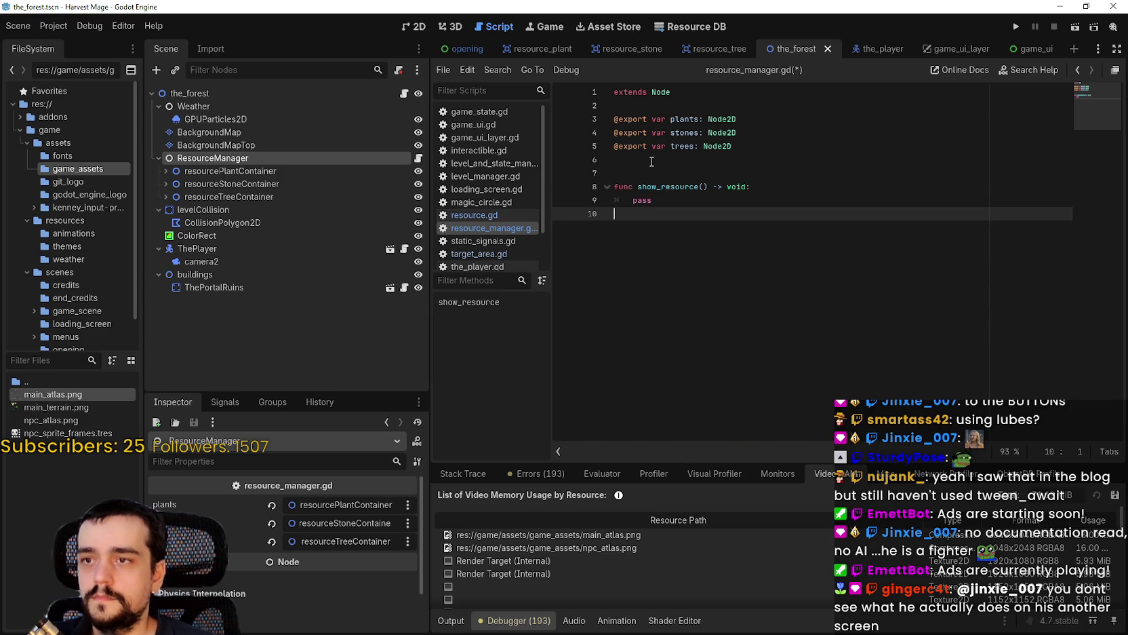
{"action": "key", "text": "BackSpace"}
{"action": "key", "text": "Return"}
Add a hide_resource() -> void stub with a pass body.
{"action": "type", "text": "func h"}
{"action": "type", "text": "ide_resour"}
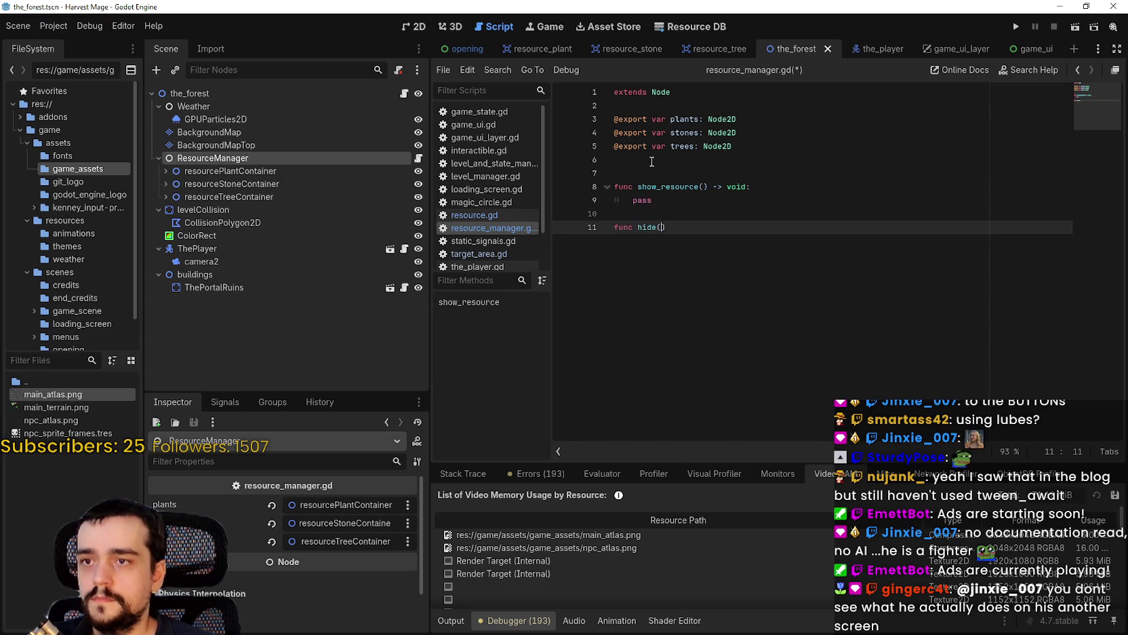
{"action": "type", "text": "ce("}
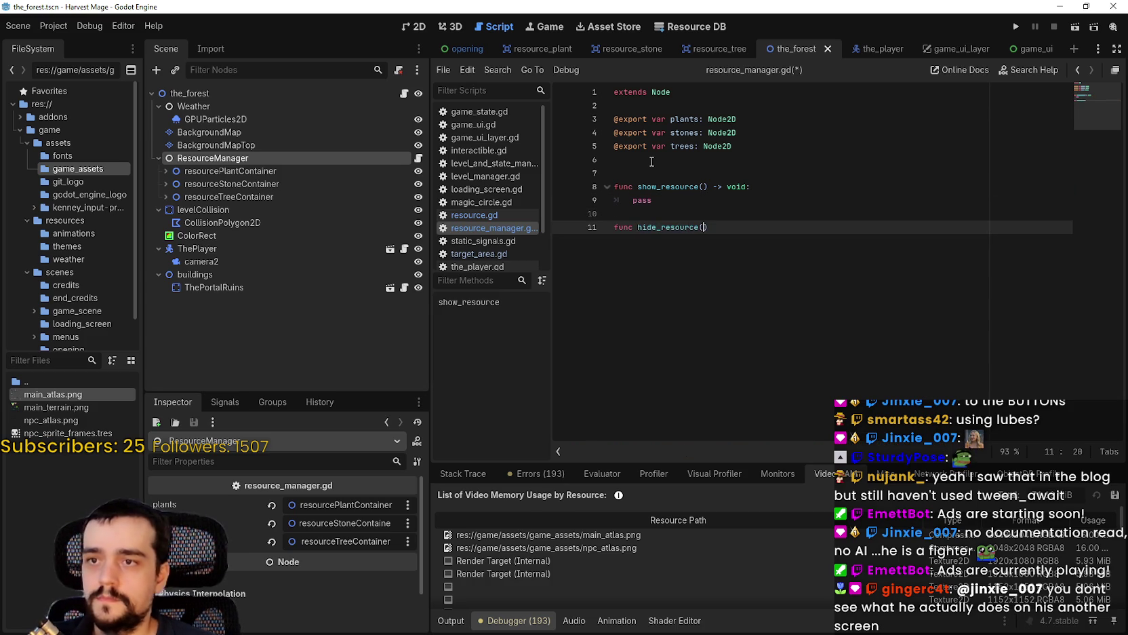
{"action": "type", "text": ") -> void:"}
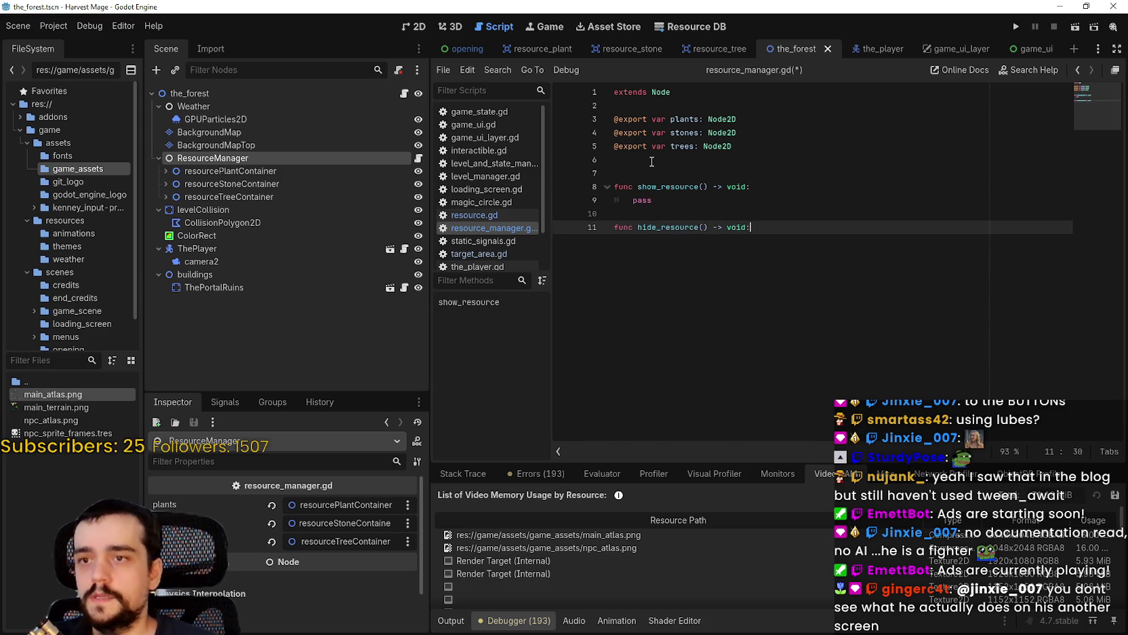
{"action": "key", "text": "Return"}
{"action": "type", "text": "pass"}
{"action": "key", "text": "Return"}
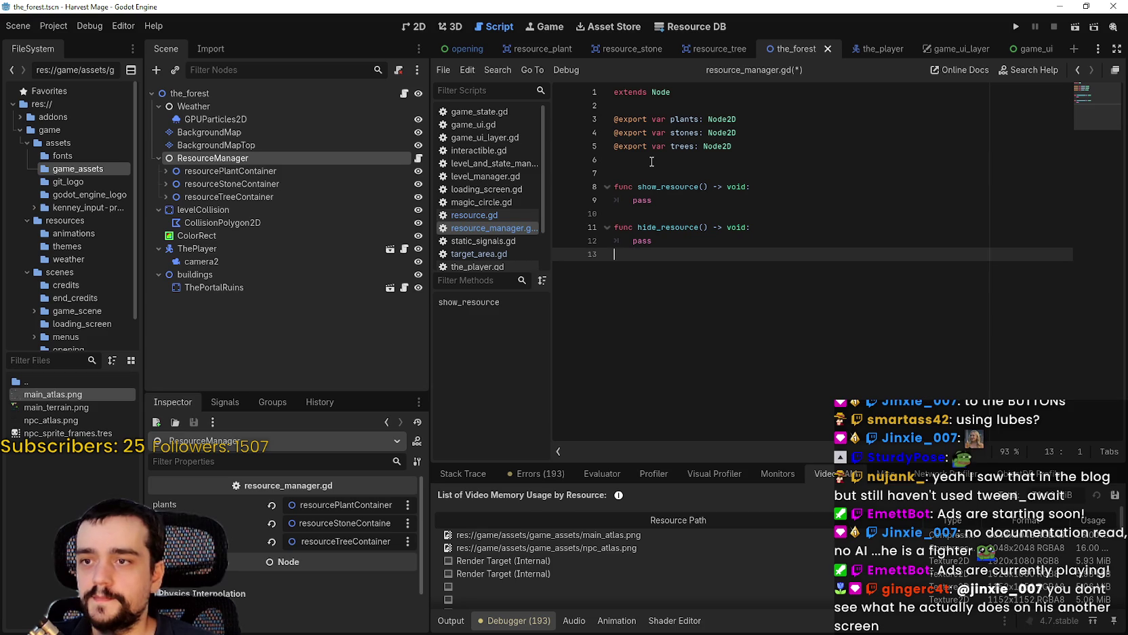
{"action": "key", "text": "Up"}
{"action": "key", "text": "Up"}
{"action": "key", "text": "Up"}
{"action": "left_click", "coordinate": [665, 276]}
{"action": "double_click", "coordinate": [666, 188]}
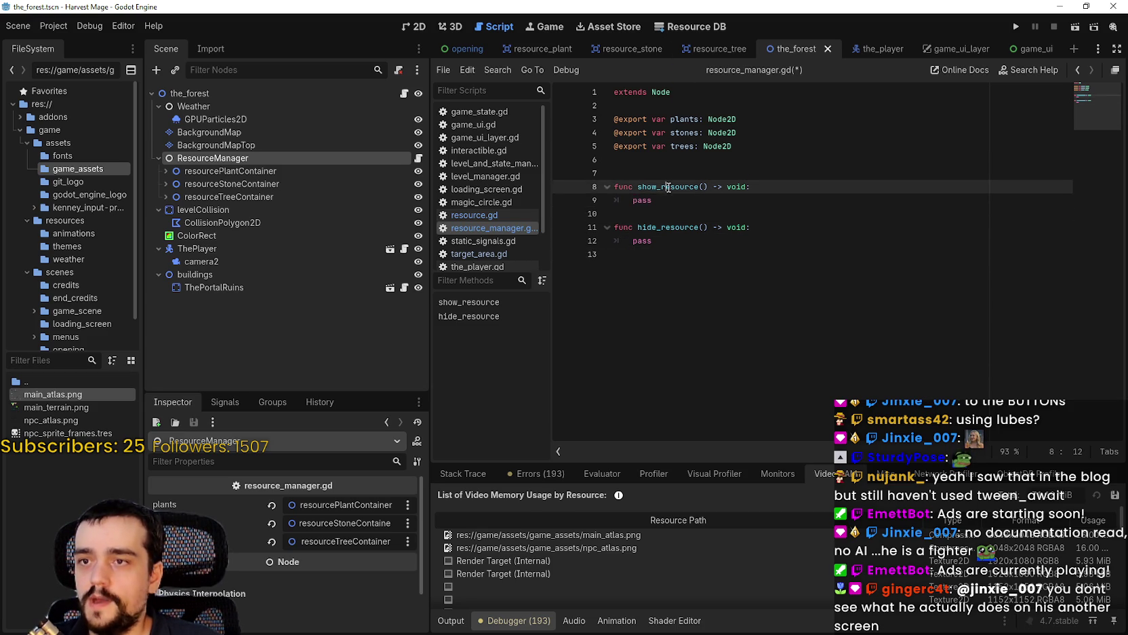
{"action": "left_click", "coordinate": [662, 218]}
{"action": "double_click", "coordinate": [663, 227]}
{"action": "left_click", "coordinate": [647, 257]}
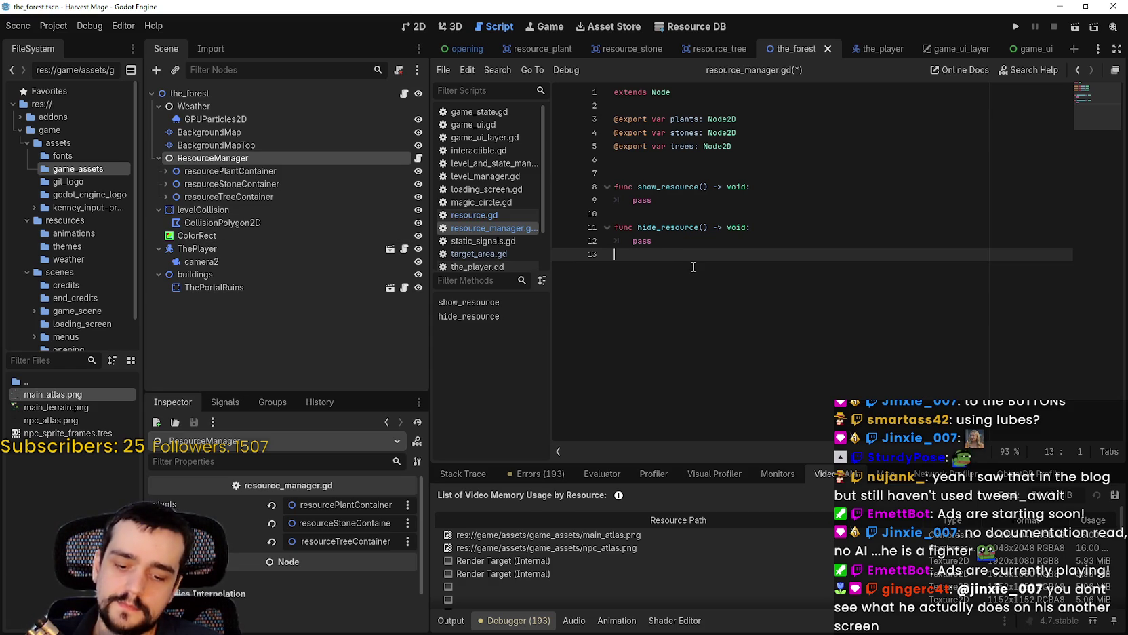
Add a reset_resource() -> void stub with pass and save the script.
{"action": "key", "text": "Return"}
{"action": "type", "text": "func reset_resource() -> vo"}
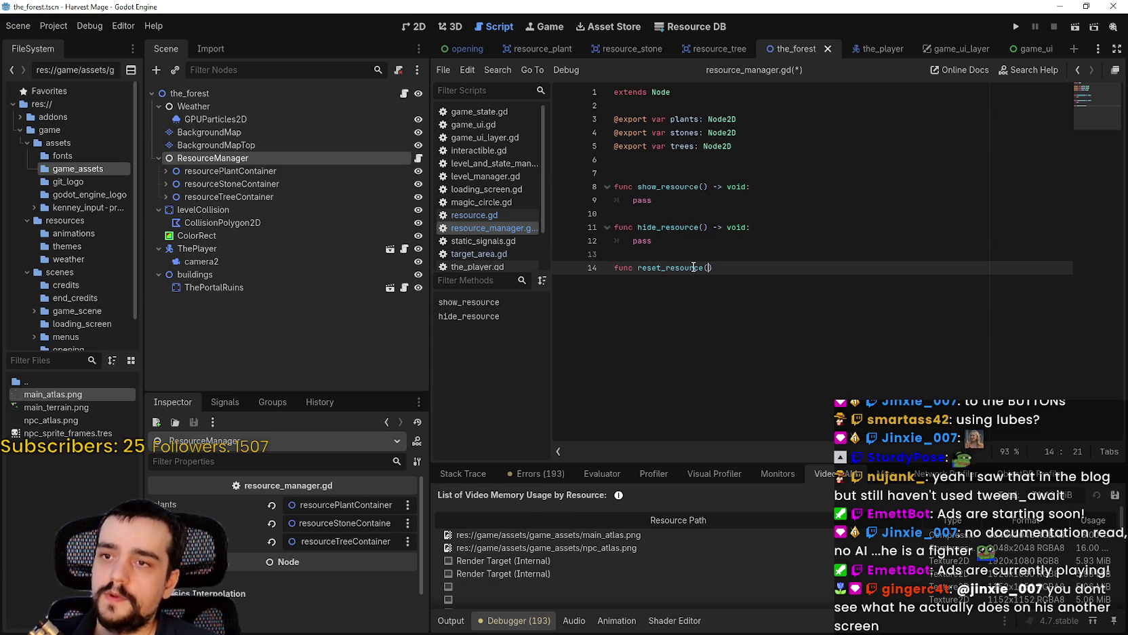
{"action": "type", "text": "id:"}
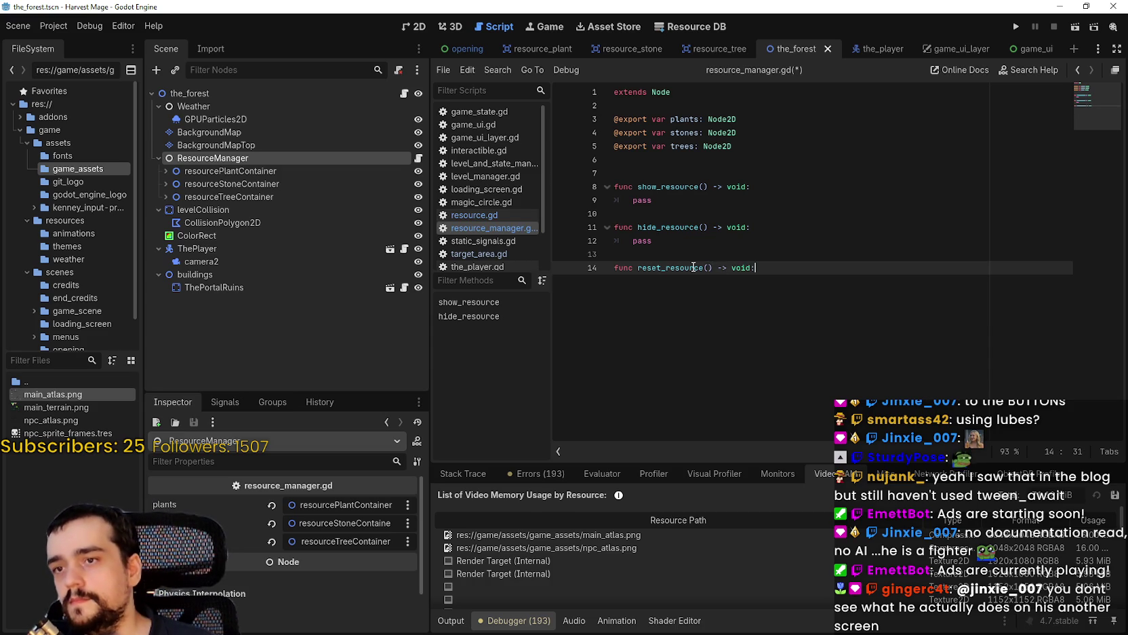
{"action": "key", "text": "Return"}
{"action": "type", "text": "pass"}
{"action": "key", "text": "Return"}
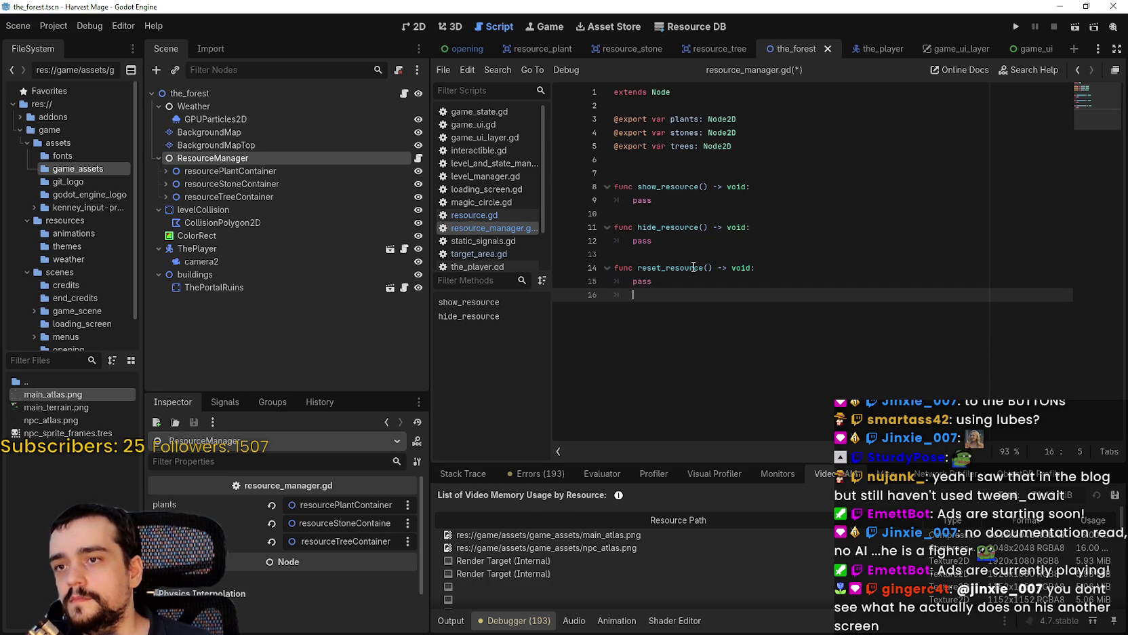
{"action": "key", "text": "ctrl+s"}
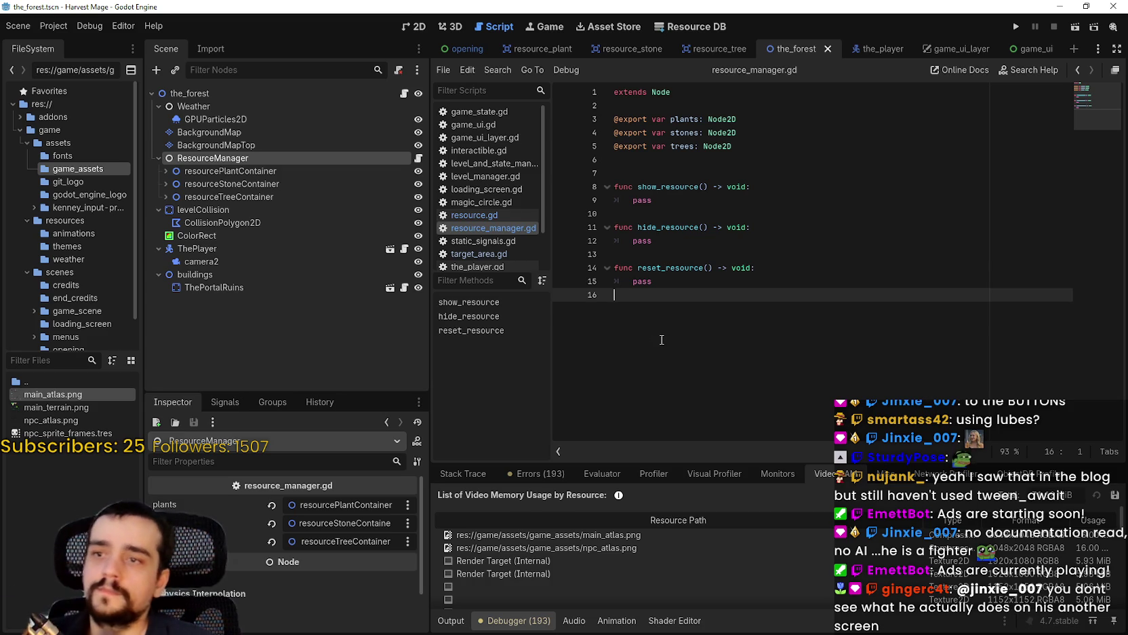
{"action": "key", "text": "Return"}
Add a place_resource() -> void stub with a pass body.
{"action": "type", "text": "func p"}
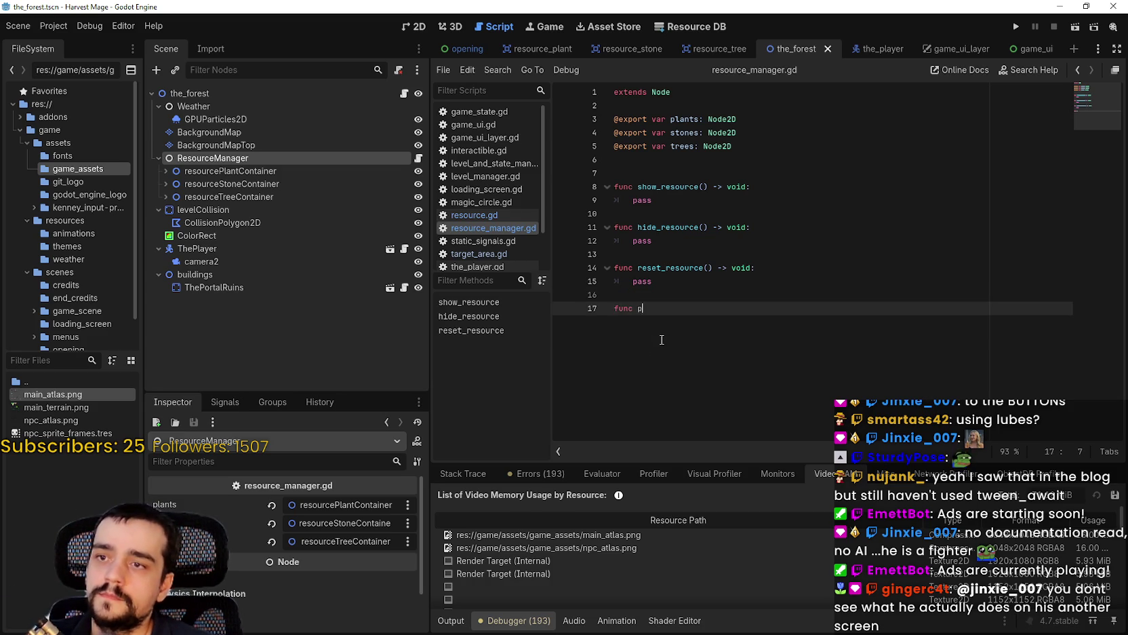
{"action": "type", "text": "lace_resourc"}
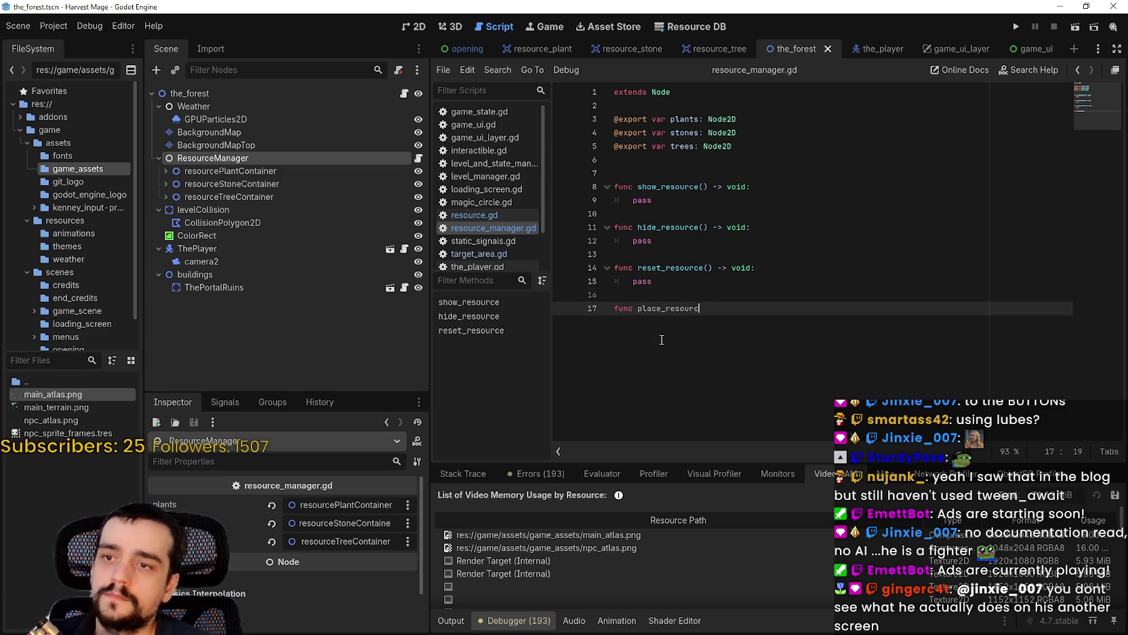
{"action": "type", "text": "e() -> void:"}
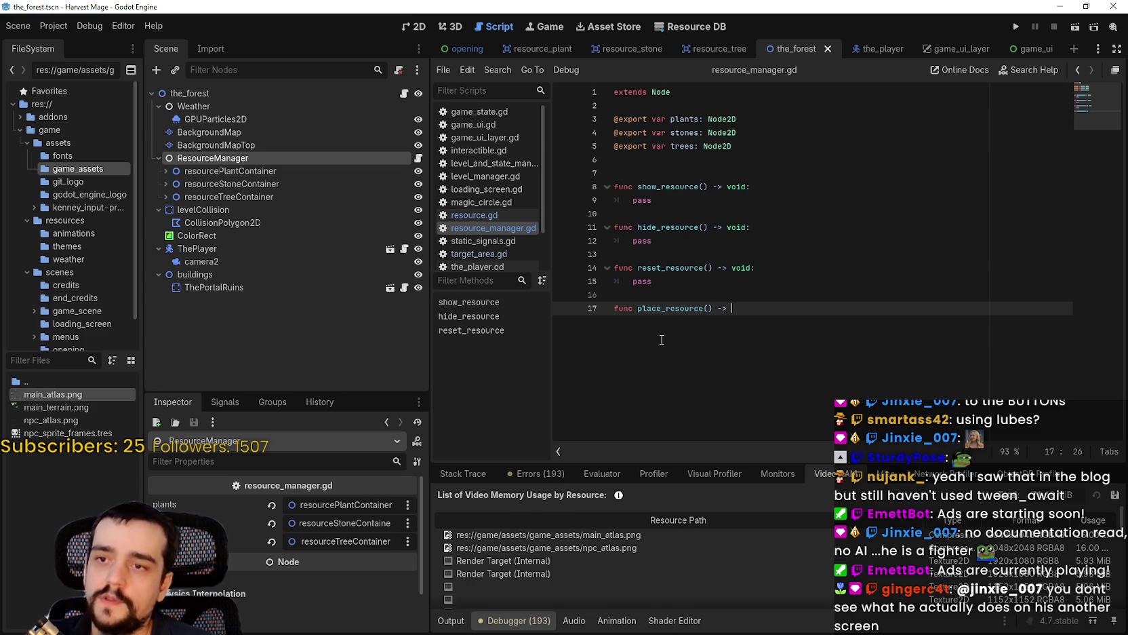
{"action": "key", "text": "Return"}
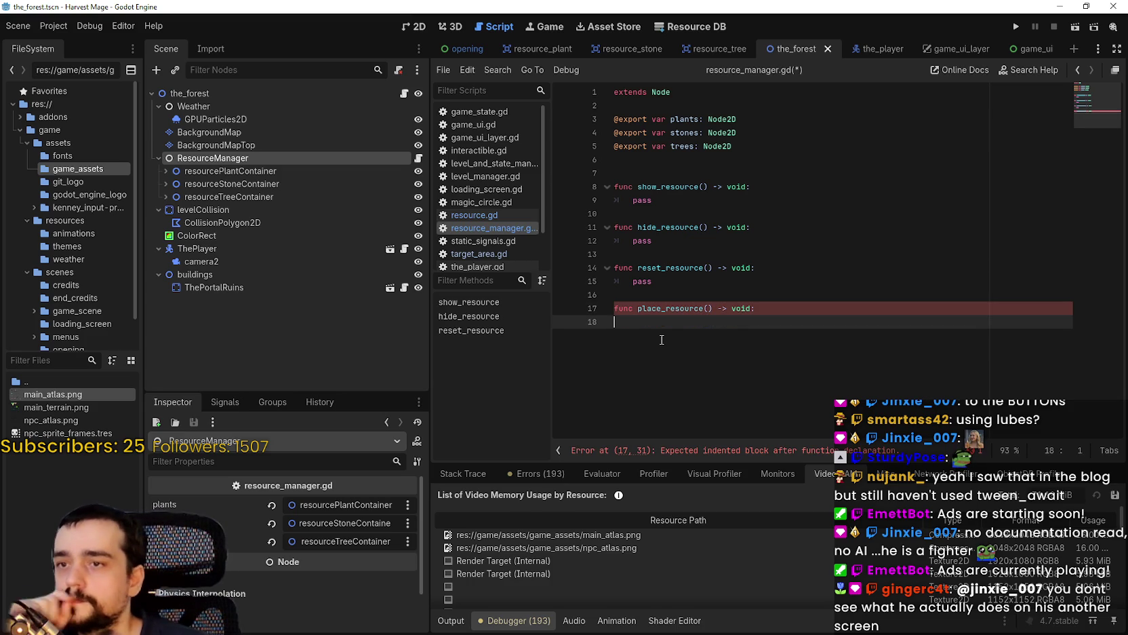
{"action": "key", "text": "Tab"}
{"action": "type", "text": "p"}
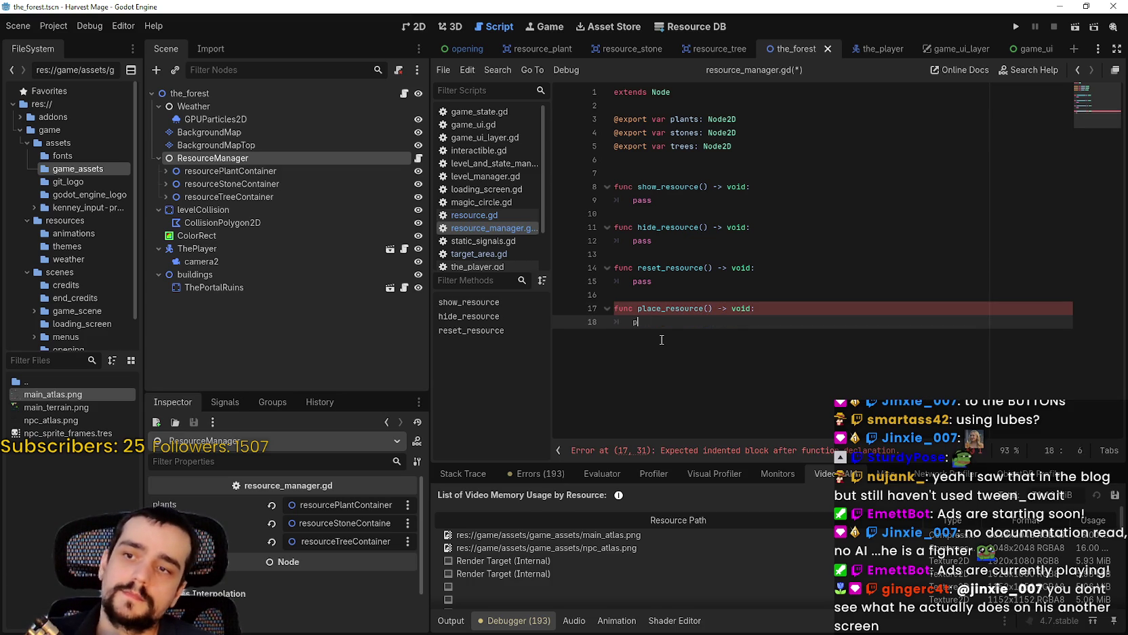
{"action": "double_click", "coordinate": [691, 244]}
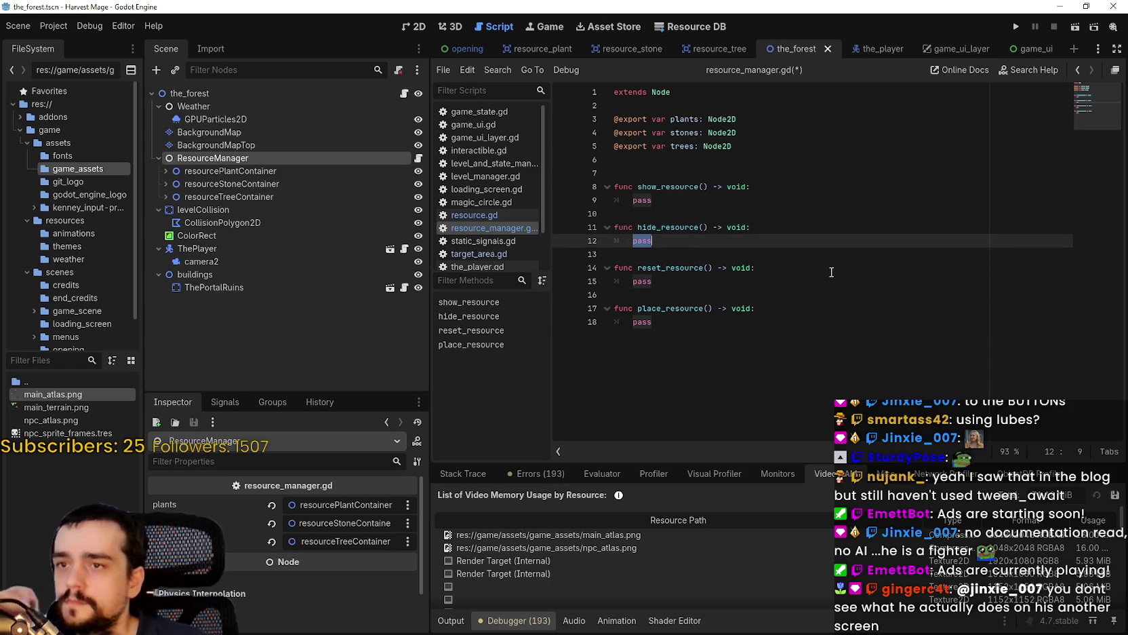
{"action": "left_click", "coordinate": [840, 345]}
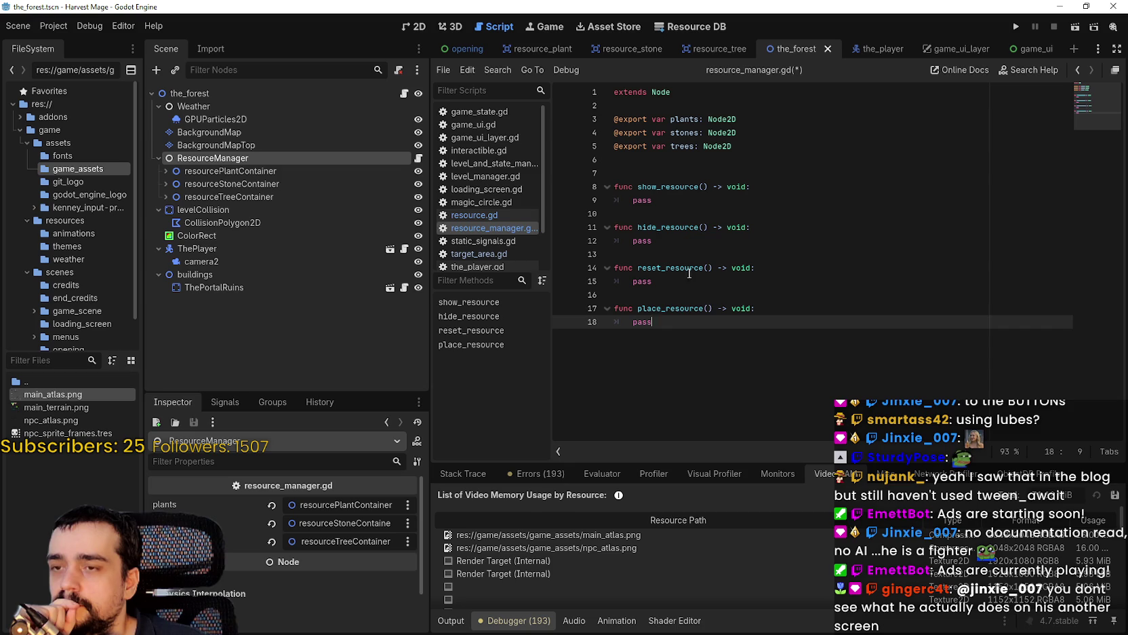
{"action": "left_click_drag", "start_coordinate": [655, 173], "coordinate": [734, 355]}
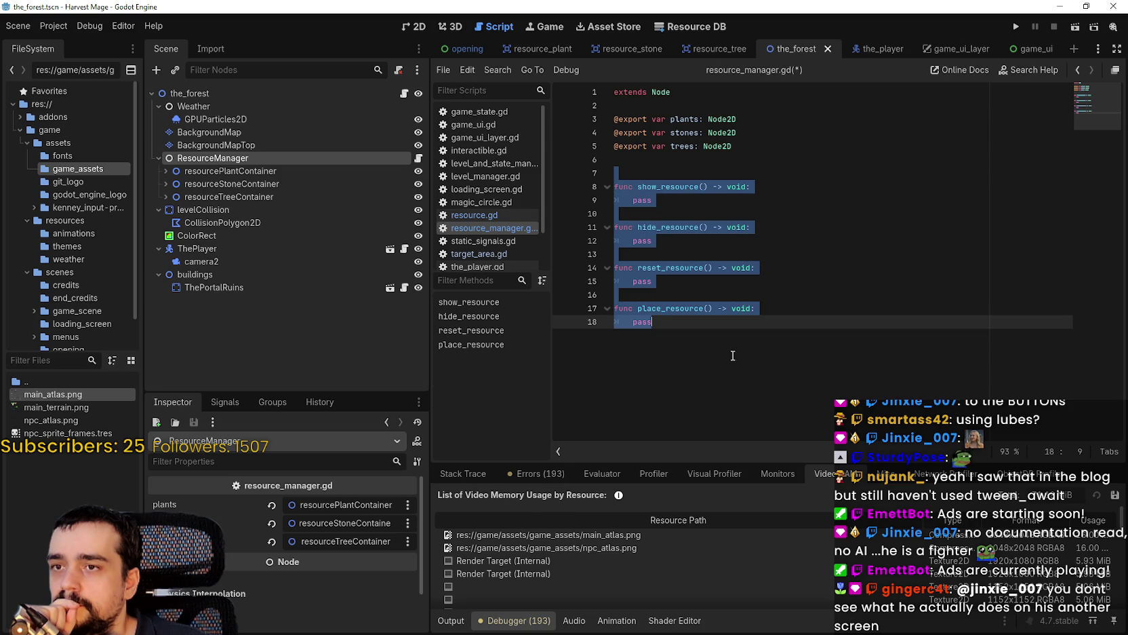
{"action": "double_click", "coordinate": [697, 119]}
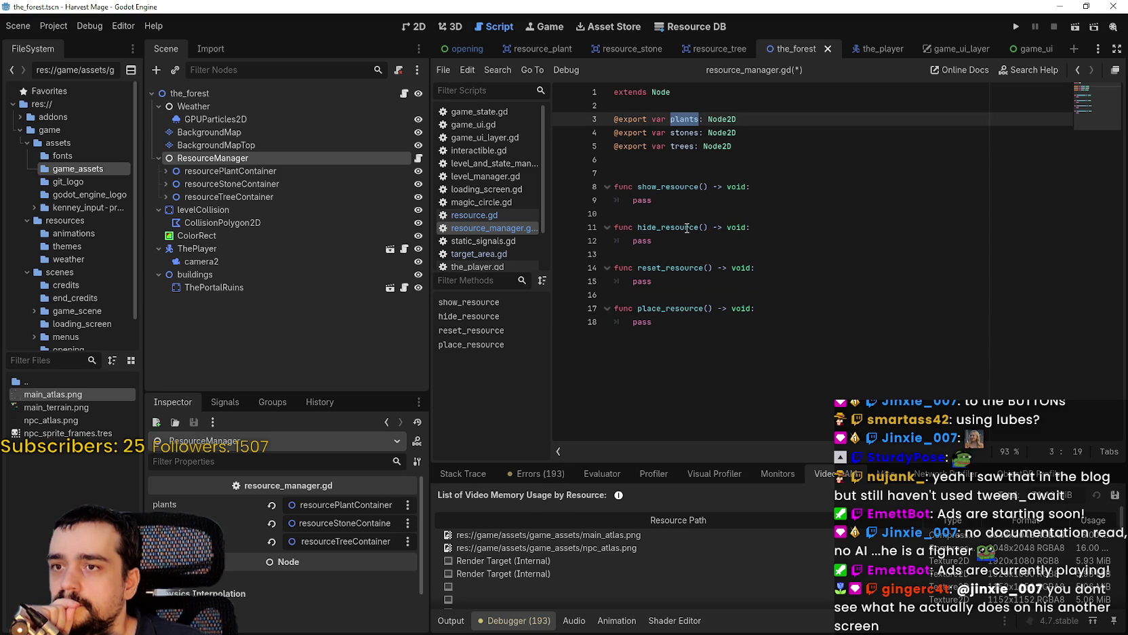
{"action": "left_click", "coordinate": [668, 204]}
{"action": "left_click", "coordinate": [742, 309]}
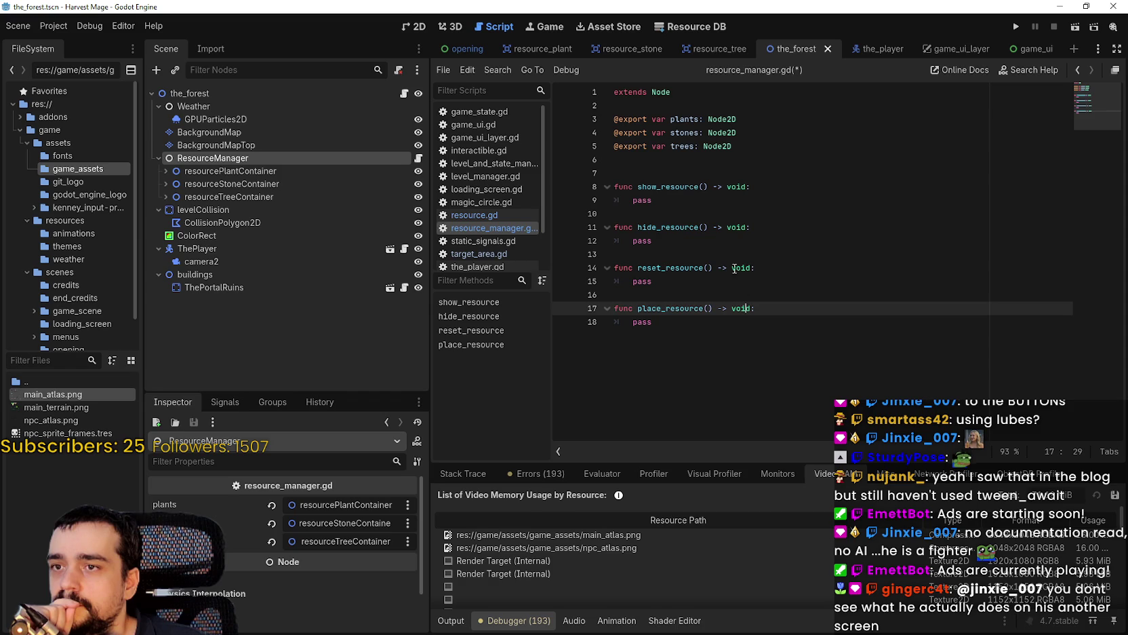
Expand resourcePlantContainer and replace show_resource's pass with plants.get_chil.
{"action": "left_click", "coordinate": [161, 171]}
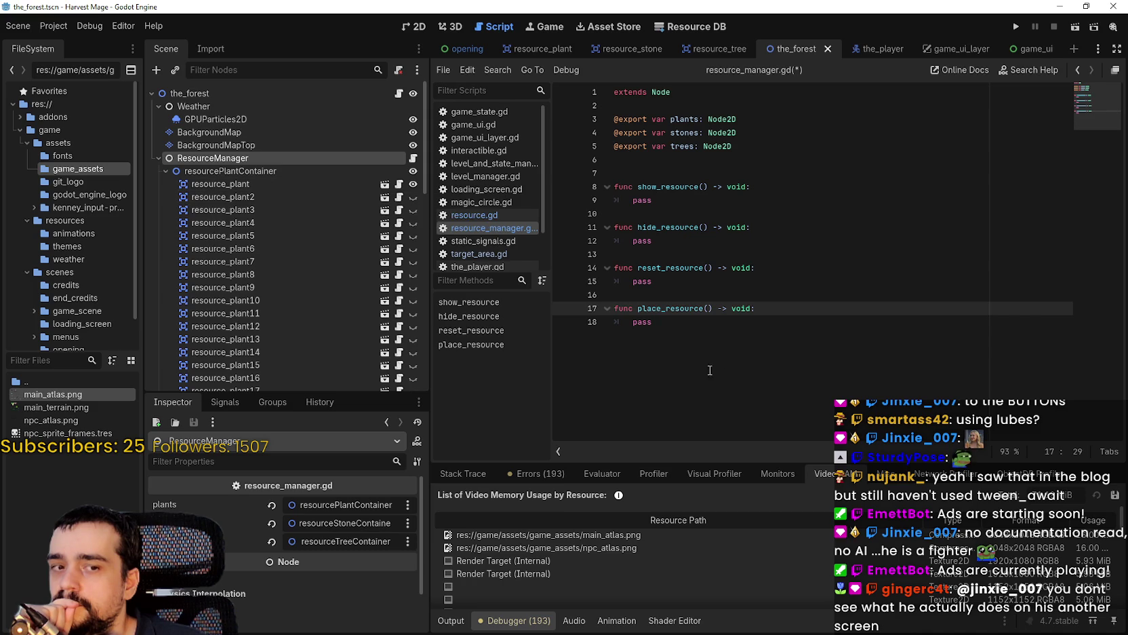
{"action": "left_click", "coordinate": [682, 356]}
{"action": "left_click_drag", "start_coordinate": [674, 202], "coordinate": [629, 198]}
{"action": "type", "text": "plant"}
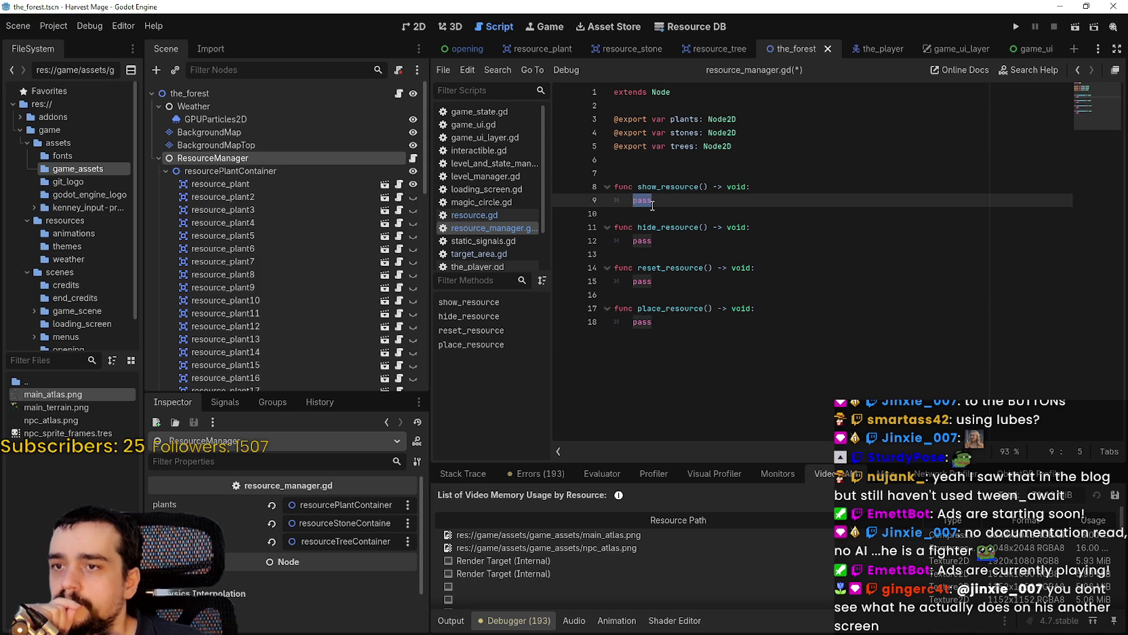
{"action": "type", "text": "s.get"}
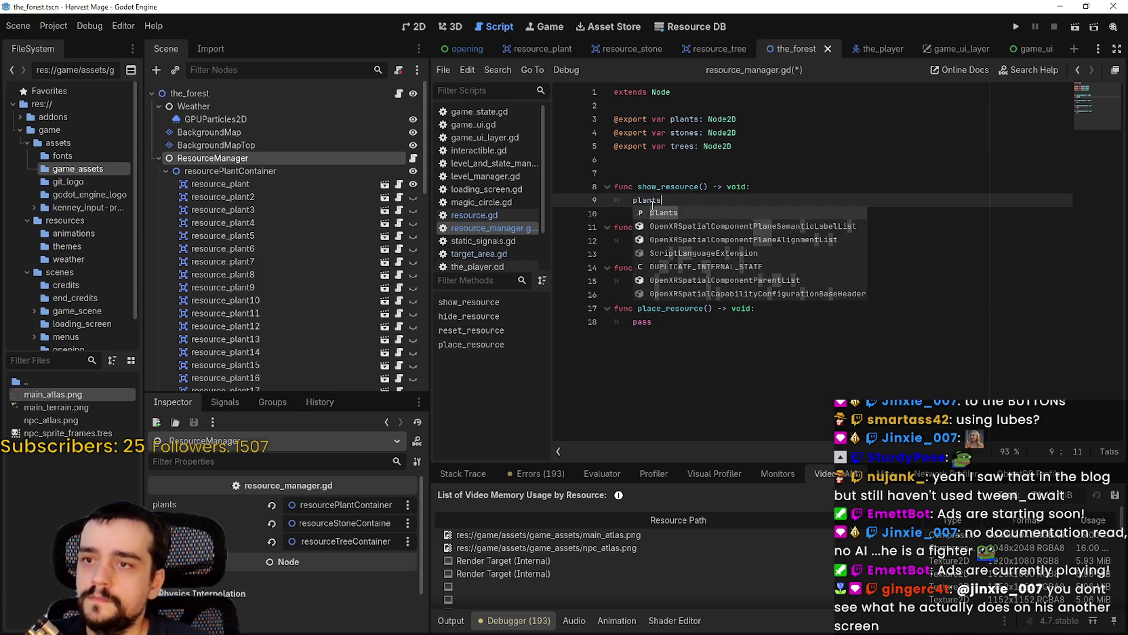
{"action": "type", "text": "_chil"}
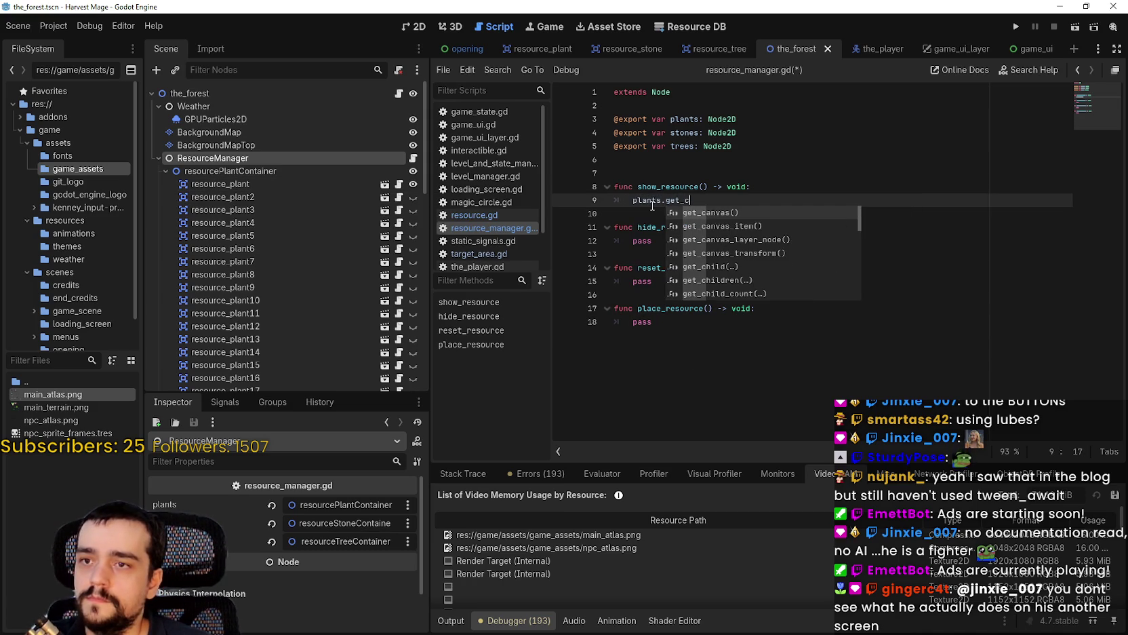
Delete the unfinished plants.get_child line and restore an indented pass in show_resource.
{"action": "key", "text": "Return"}
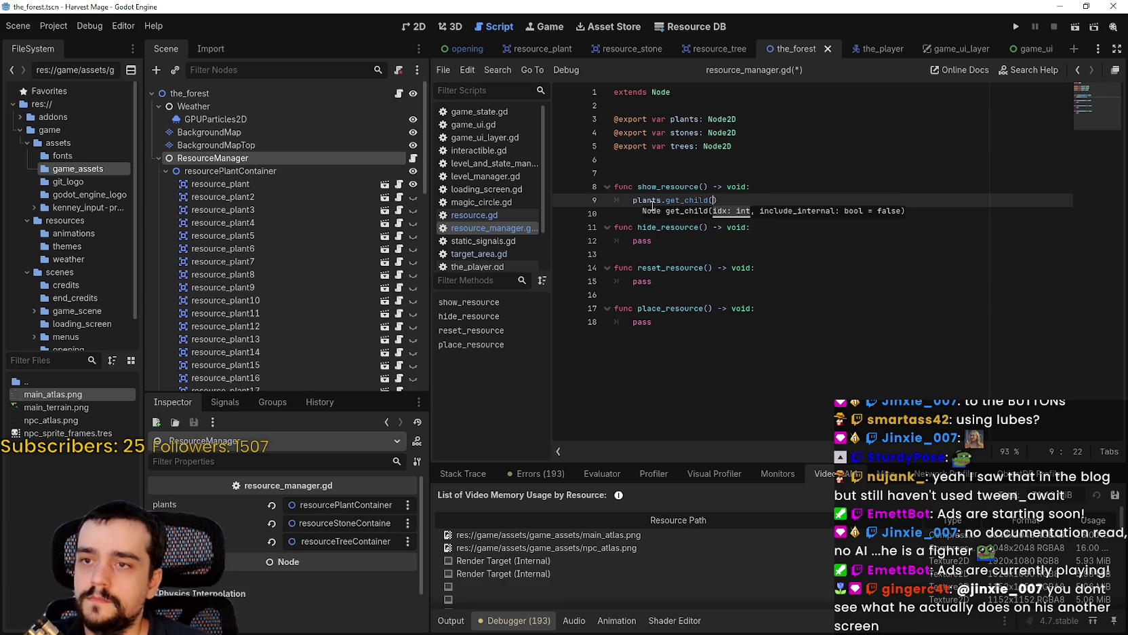
{"action": "key", "text": "BackSpace"}
{"action": "key", "text": "BackSpace"}
{"action": "key", "text": "BackSpace"}
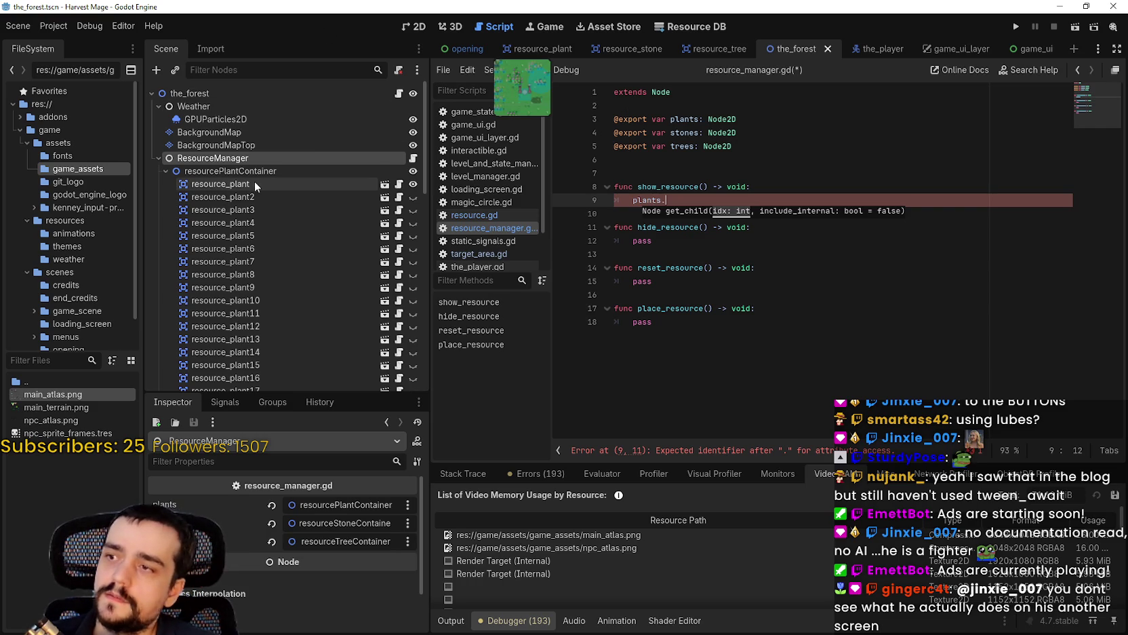
{"action": "scroll", "coordinate": [237, 250], "scroll_direction": "down", "scroll_amount": 5}
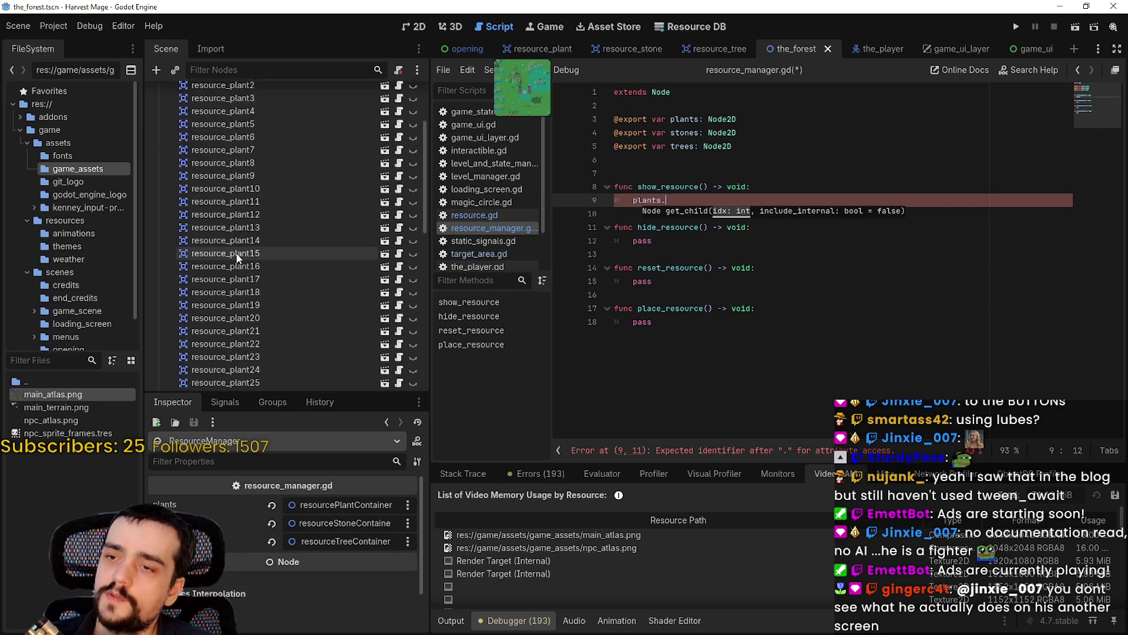
{"action": "scroll", "coordinate": [245, 288], "scroll_direction": "up", "scroll_amount": 5}
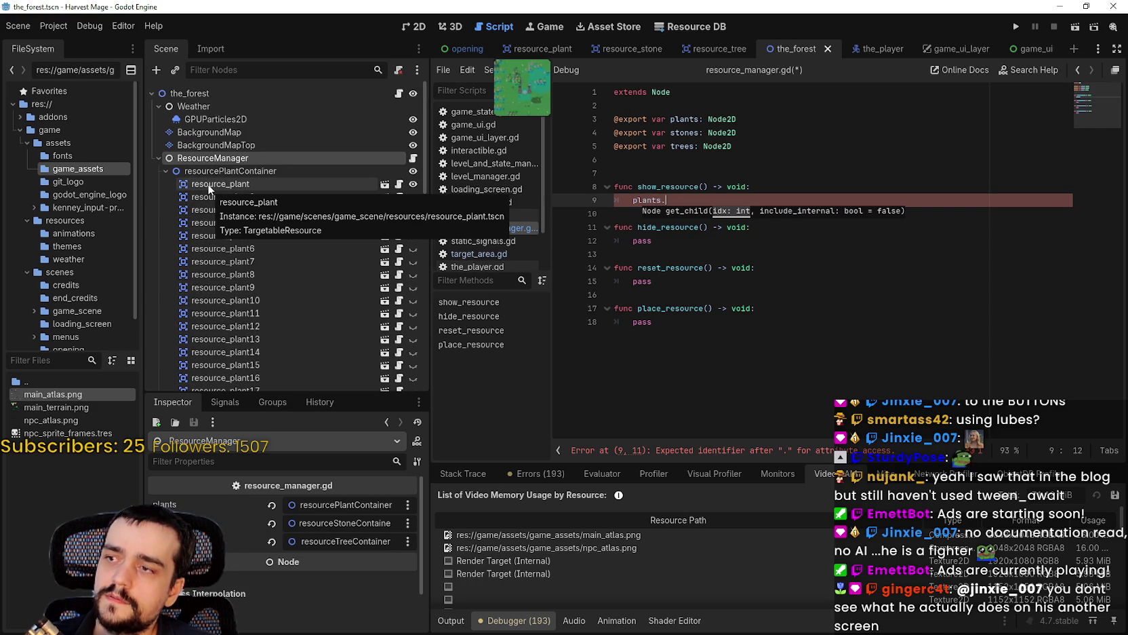
{"action": "triple_click", "coordinate": [648, 202]}
{"action": "key", "text": "BackSpace"}
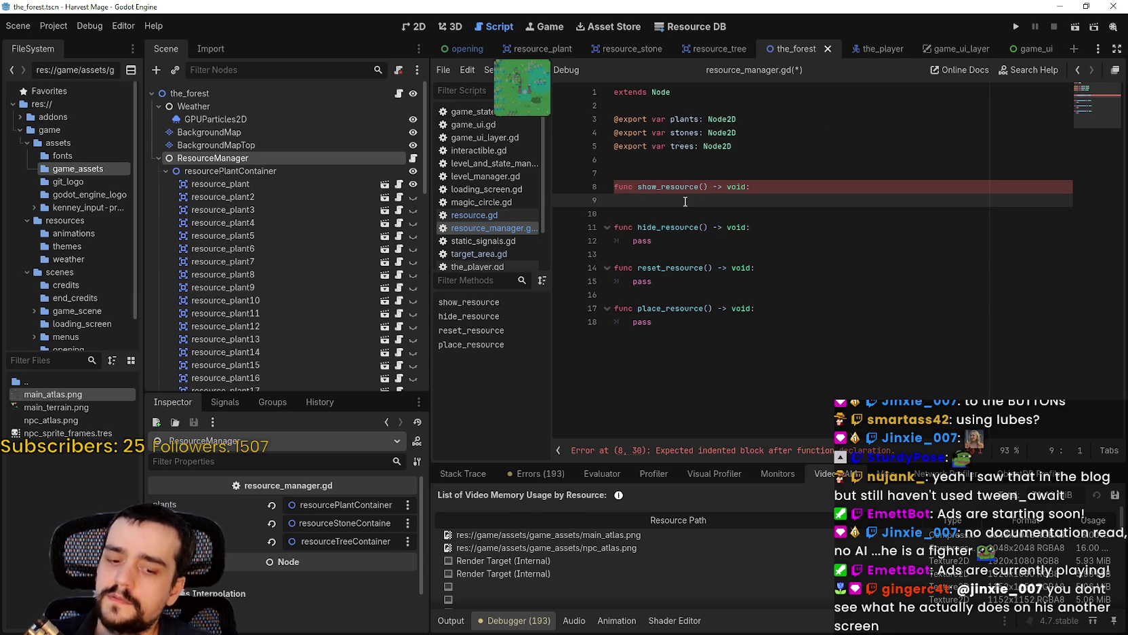
{"action": "key", "text": "Tab"}
{"action": "type", "text": "pa"}
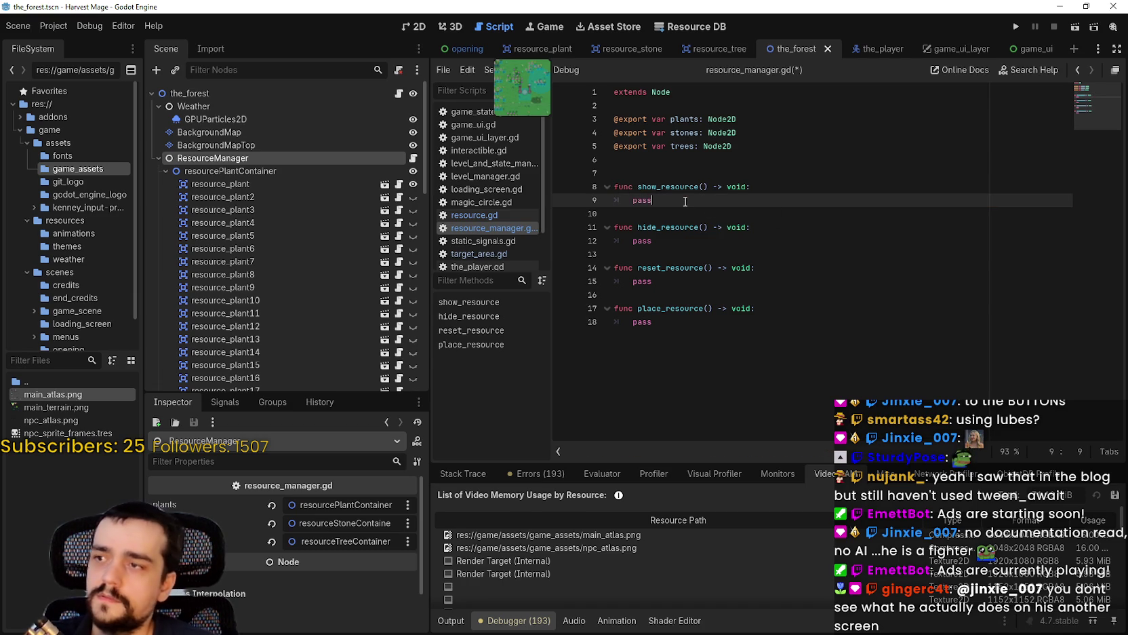
{"action": "left_click", "coordinate": [305, 194]}
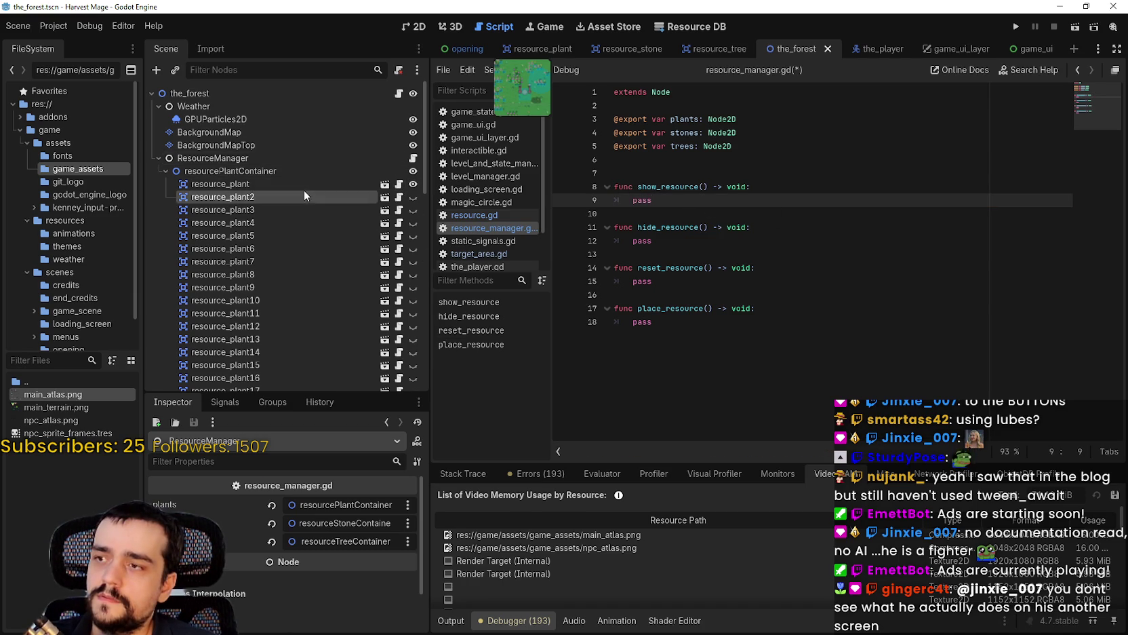
Open the plant's resource.gd and add a new line after harvesting.hide() in _ready.
{"action": "left_click", "coordinate": [399, 184]}
{"action": "scroll", "coordinate": [788, 351], "scroll_direction": "up", "scroll_amount": 2}
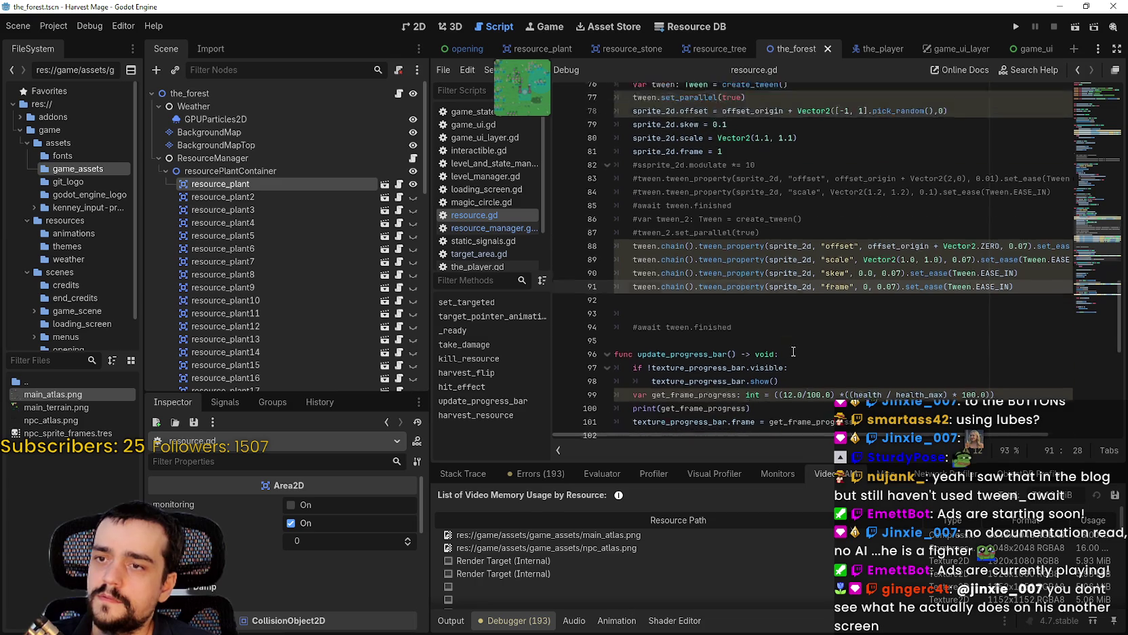
{"action": "scroll", "coordinate": [788, 352], "scroll_direction": "up", "scroll_amount": 15}
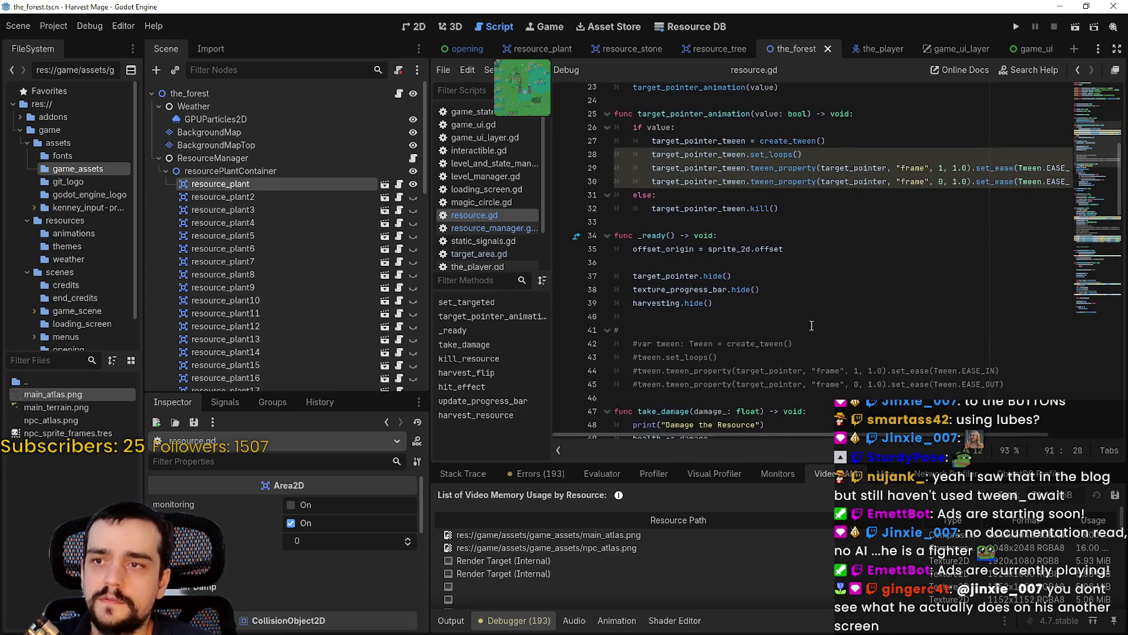
{"action": "left_click", "coordinate": [777, 261]}
{"action": "left_click", "coordinate": [803, 304]}
{"action": "key", "text": "Return"}
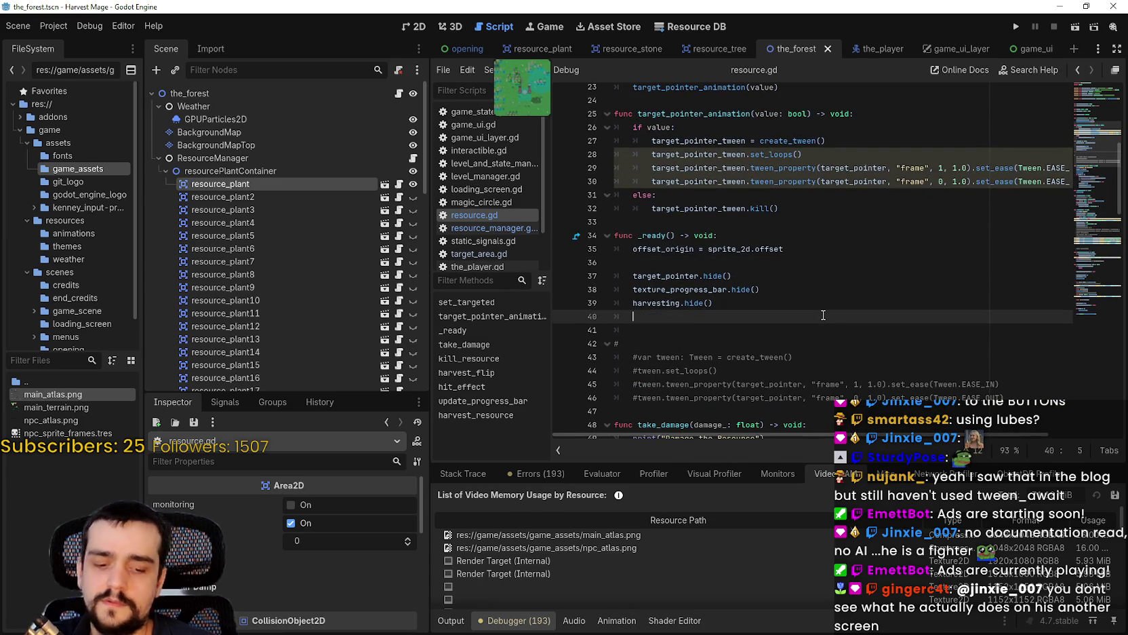
Insert a trial get_index() call on the new line, then delete it.
{"action": "type", "text": "inde"}
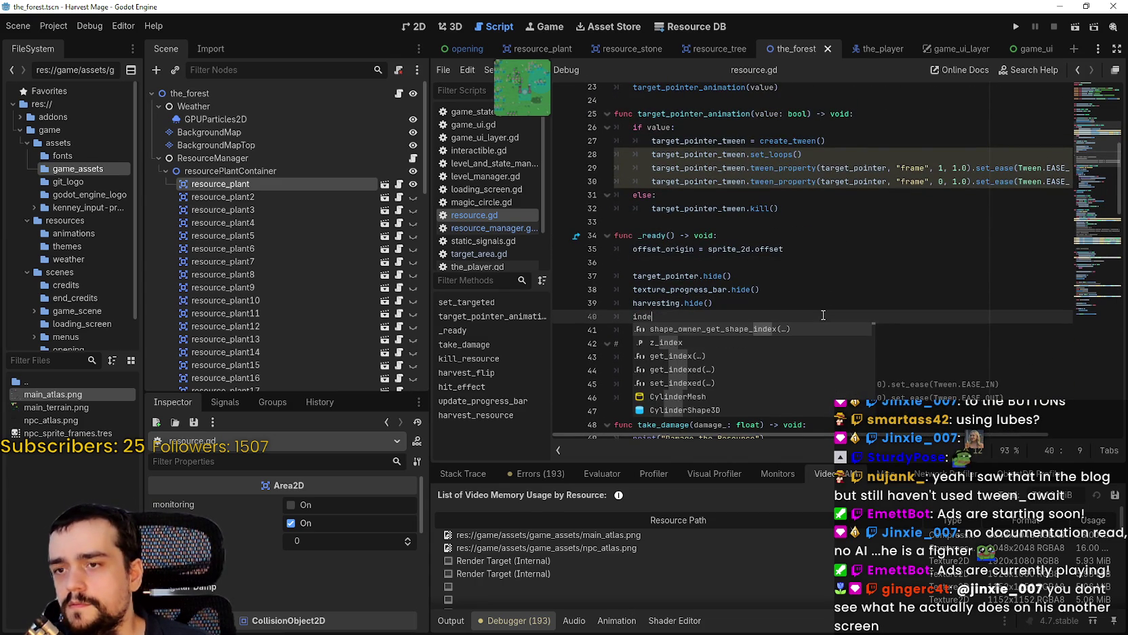
{"action": "type", "text": "x"}
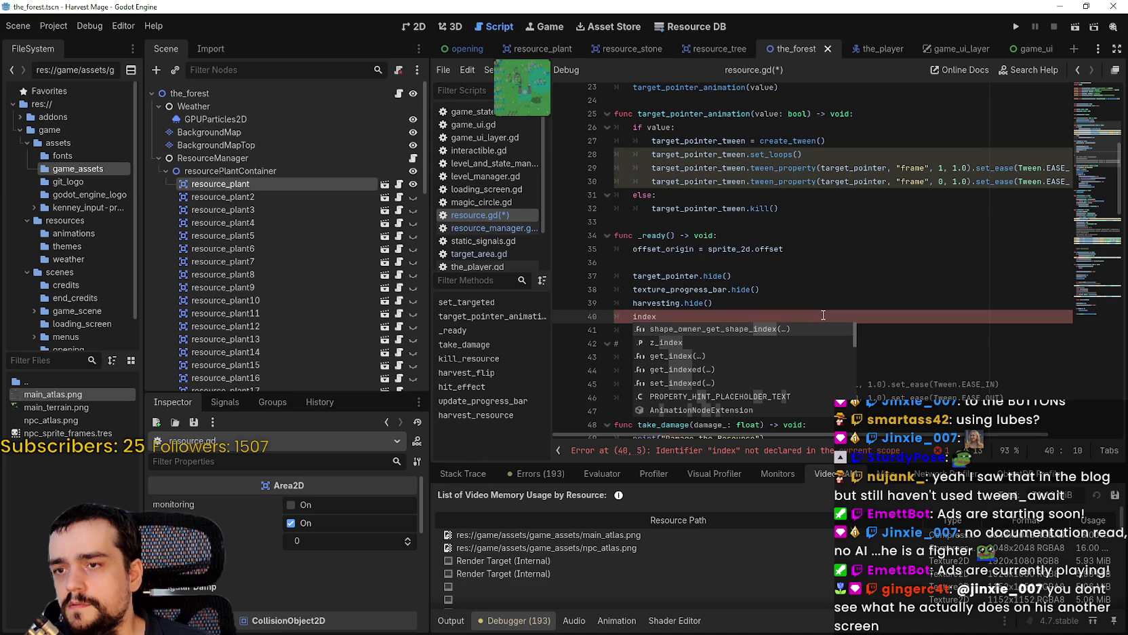
{"action": "key", "text": "Down"}
{"action": "key", "text": "Down"}
{"action": "key", "text": "Return"}
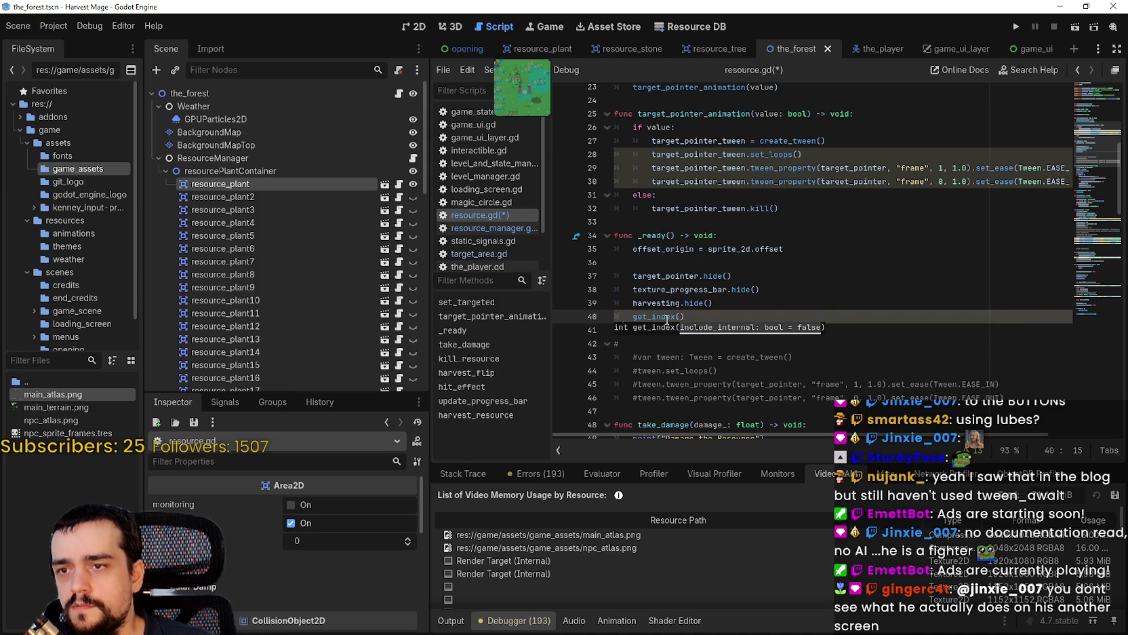
{"action": "mouse_move", "coordinate": [667, 319]}
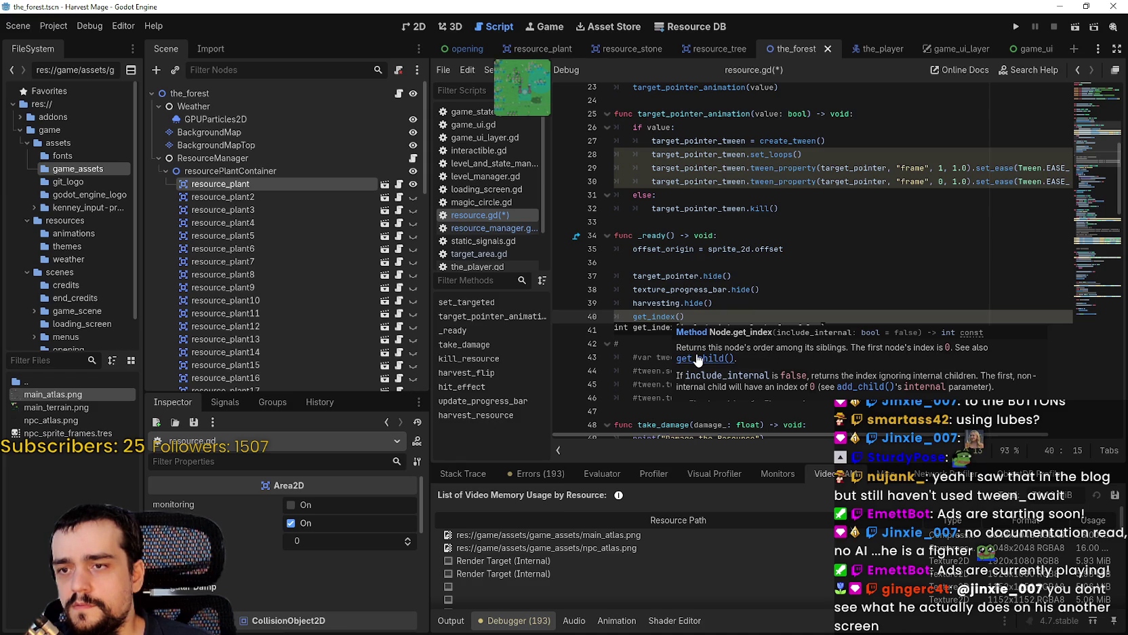
{"action": "left_click_drag", "start_coordinate": [706, 316], "coordinate": [614, 314]}
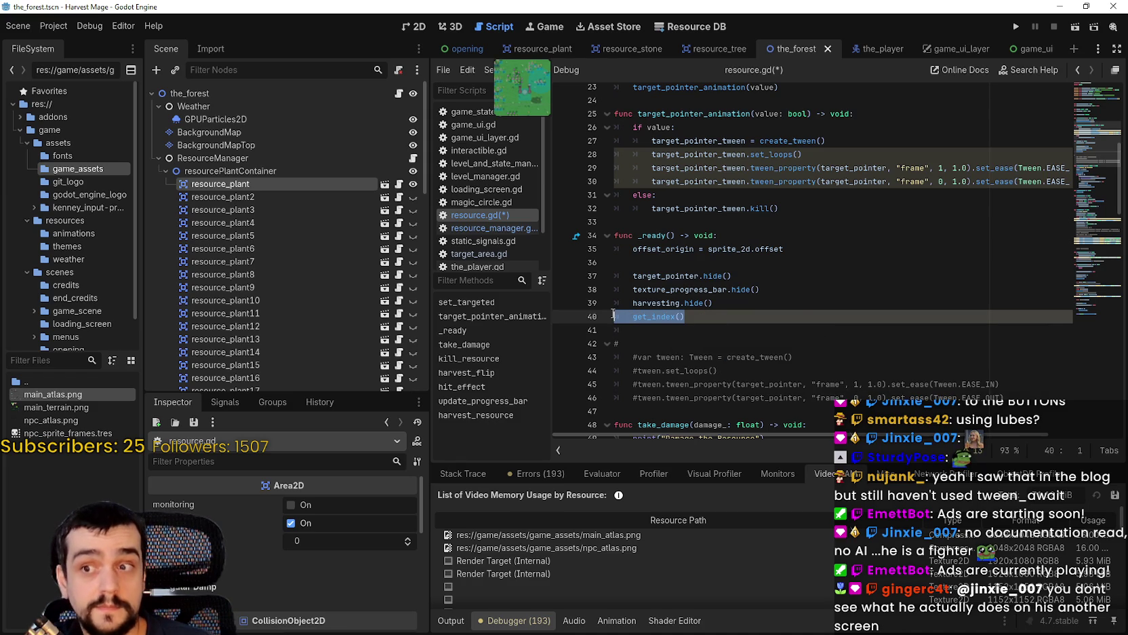
{"action": "key", "text": "BackSpace"}
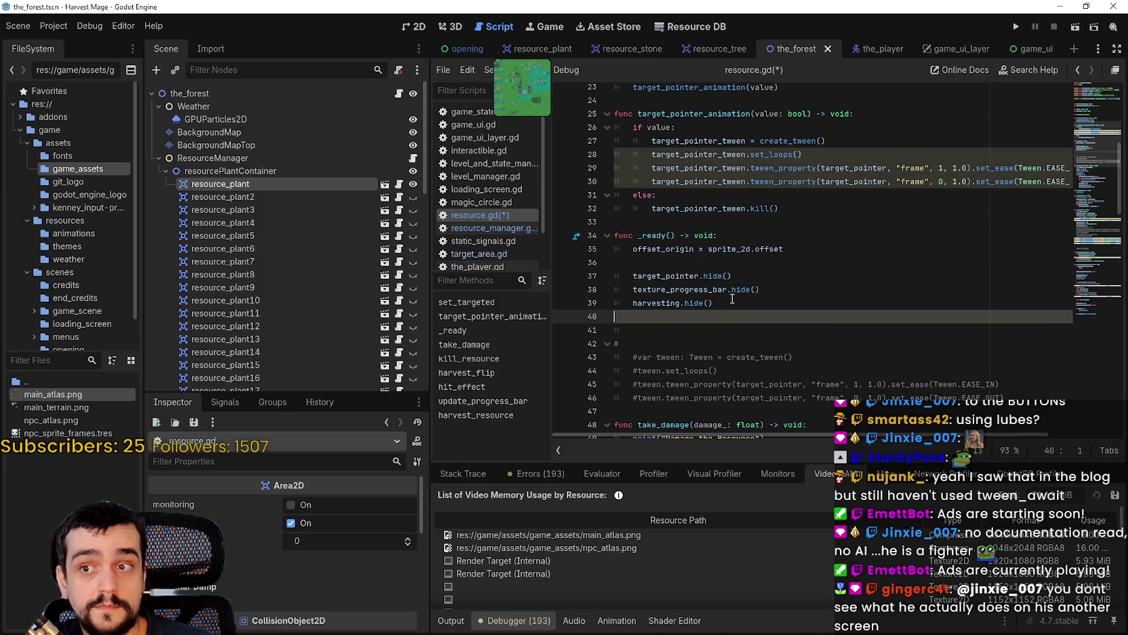
Switch to resource_manager.gd and give show_resource an index_: int parameter.
{"action": "left_click", "coordinate": [415, 159]}
{"action": "left_click_drag", "start_coordinate": [651, 201], "coordinate": [638, 200]}
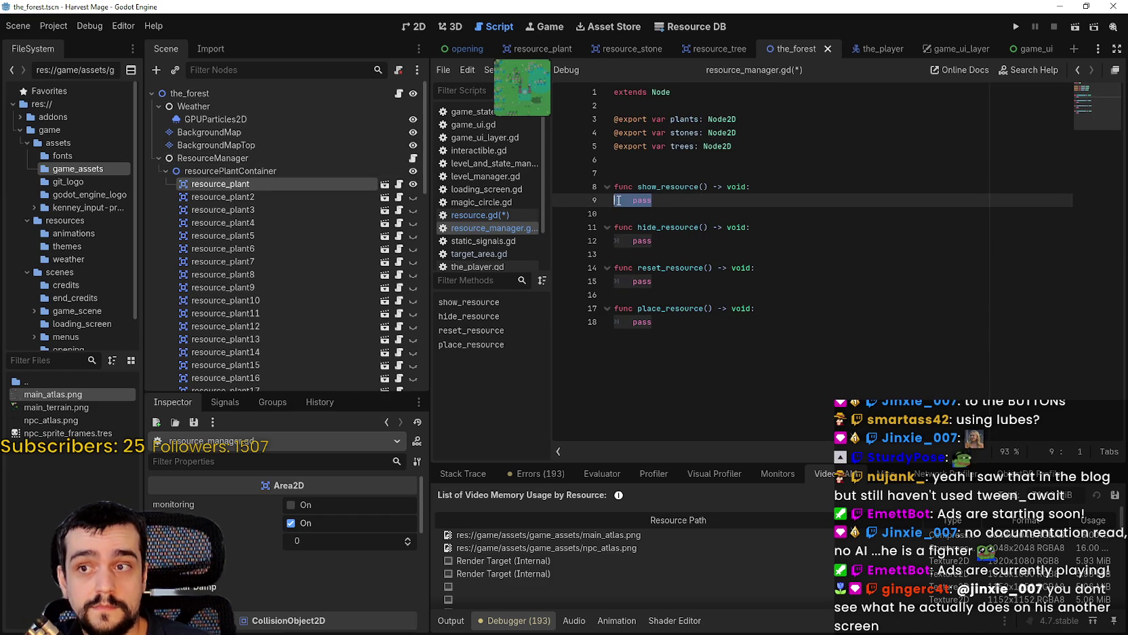
{"action": "left_click", "coordinate": [703, 187]}
{"action": "type", "text": "index_: int"}
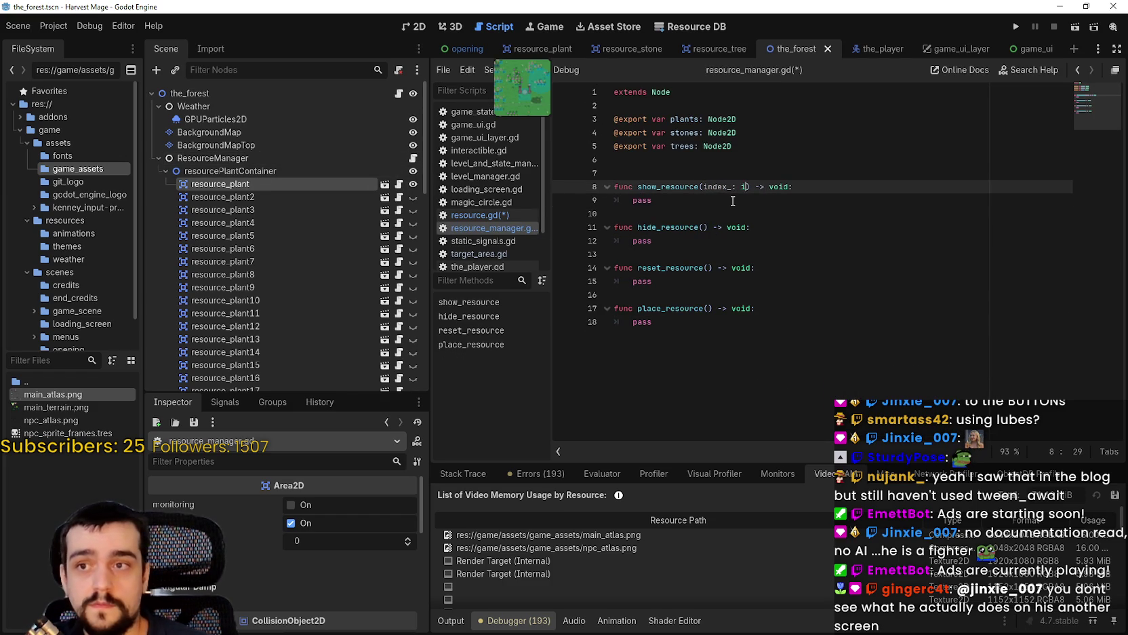
Replace show_resource's pass with a trial plants. line, then clear it.
{"action": "left_click_drag", "start_coordinate": [652, 200], "coordinate": [635, 200]}
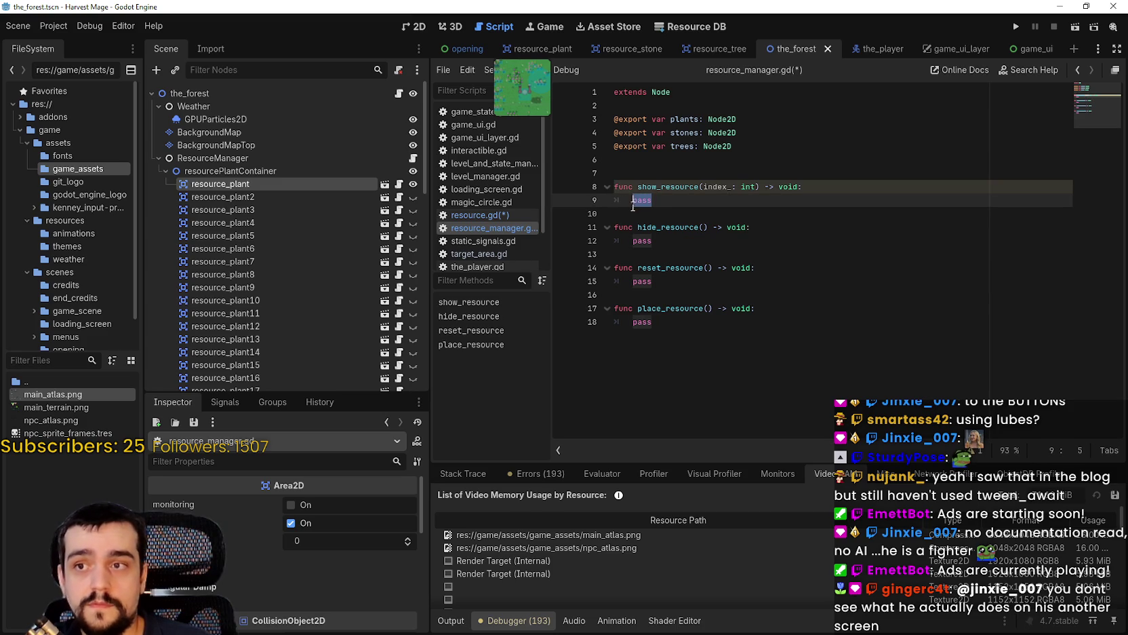
{"action": "type", "text": "get_chi"}
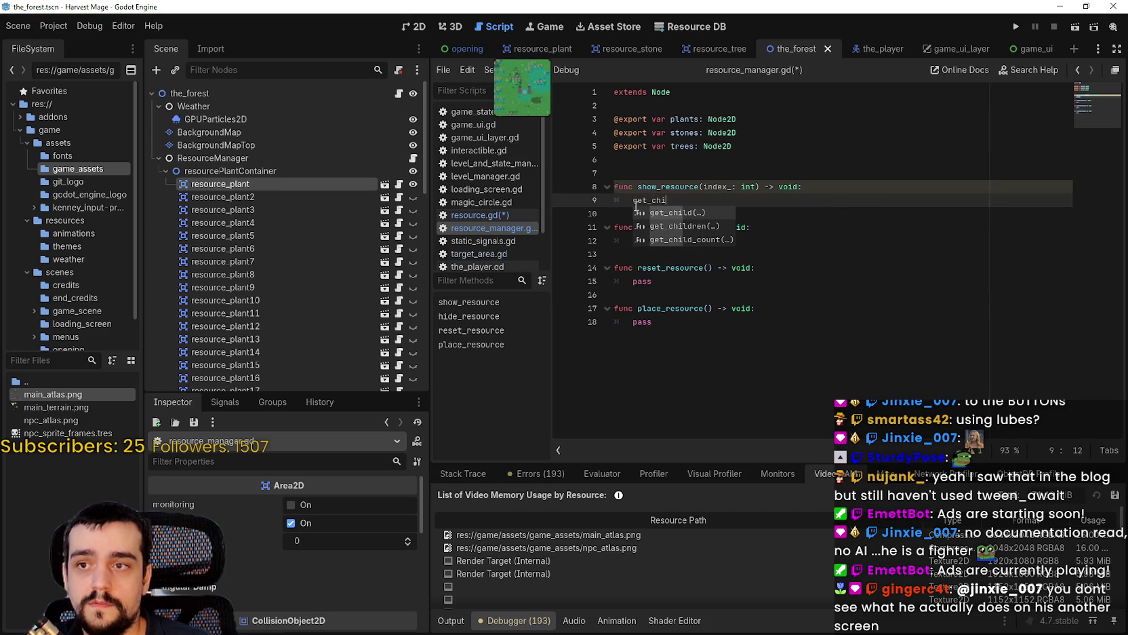
{"action": "key", "text": "BackSpace"}
{"action": "key", "text": "BackSpace"}
{"action": "key", "text": "BackSpace"}
{"action": "type", "text": "nts."}
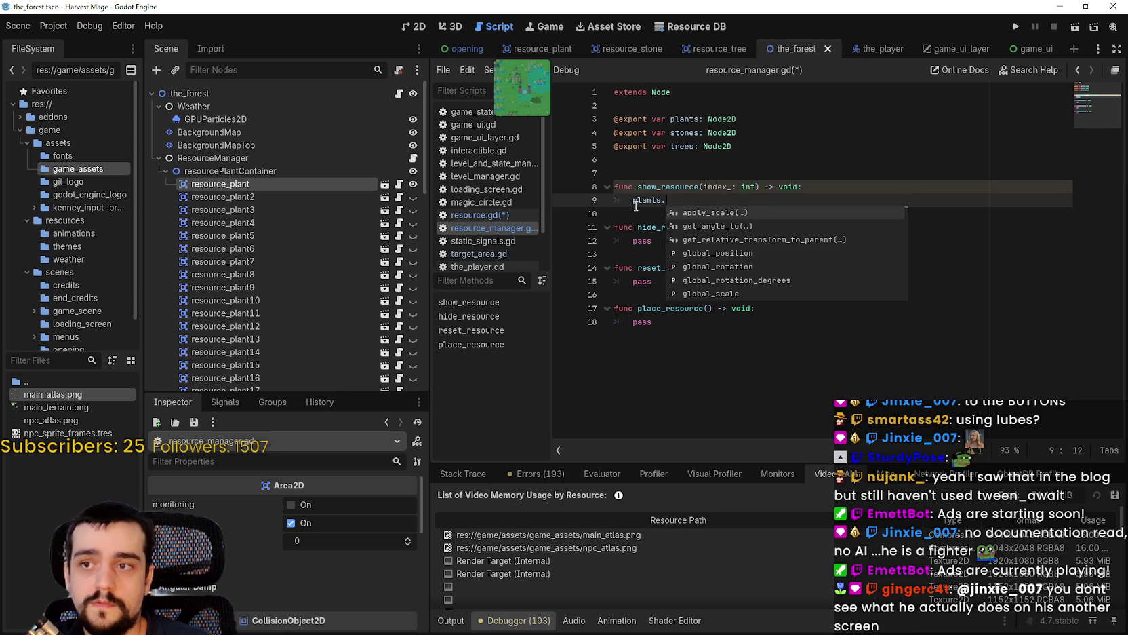
{"action": "key", "text": "BackSpace"}
{"action": "key", "text": "BackSpace"}
{"action": "key", "text": "BackSpace"}
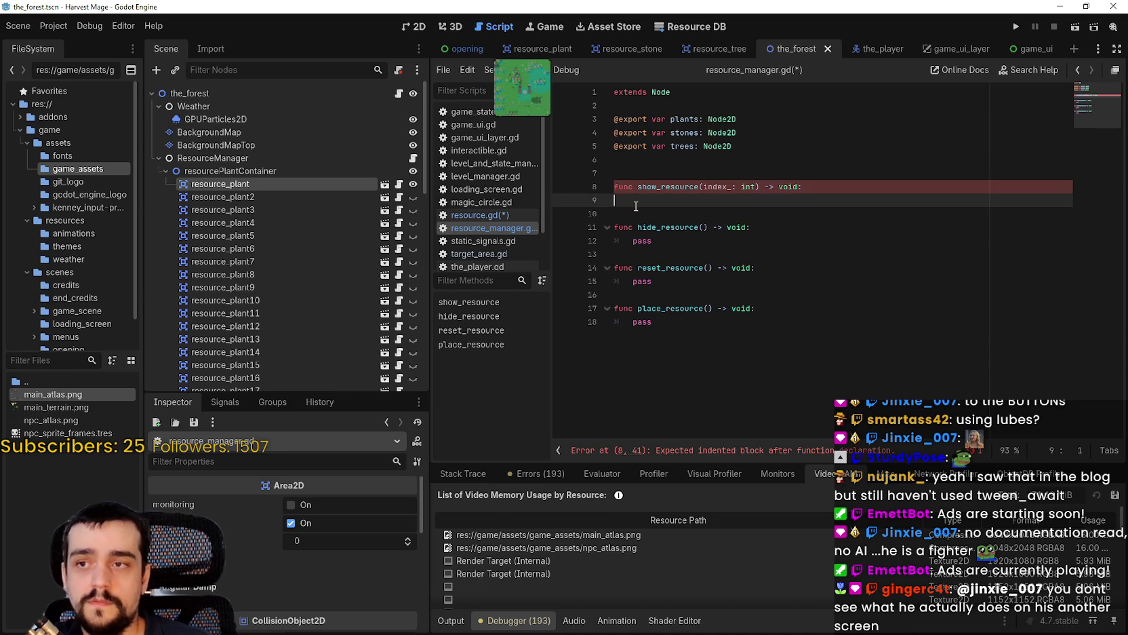
Add a container_: int parameter ahead of index_: int in show_resource's signature.
{"action": "left_click", "coordinate": [166, 171]}
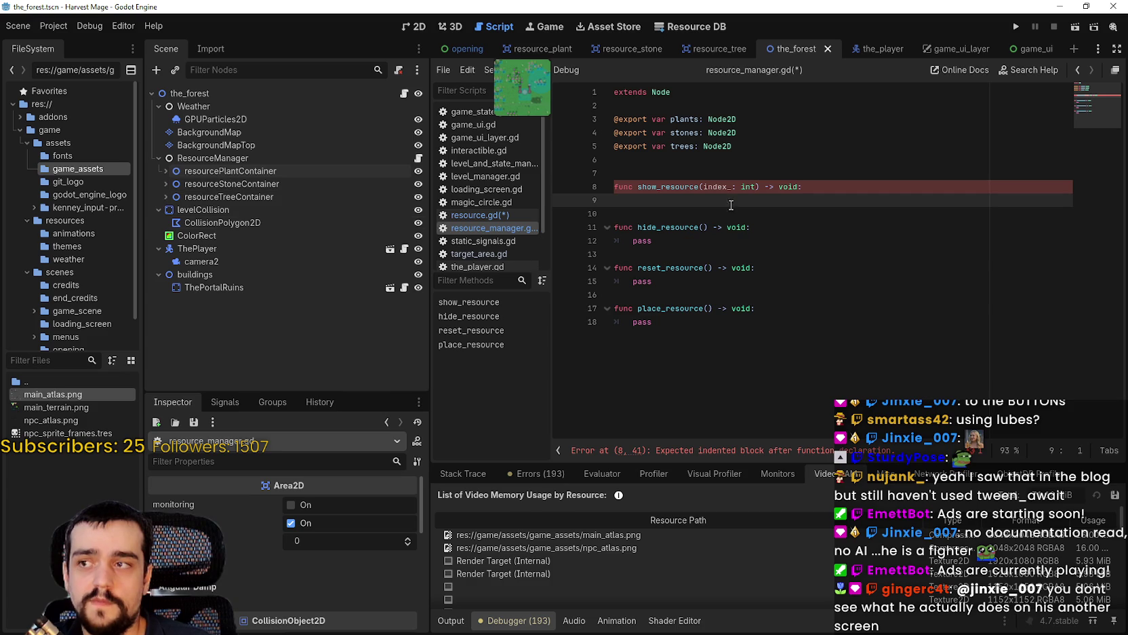
{"action": "left_click", "coordinate": [702, 187]}
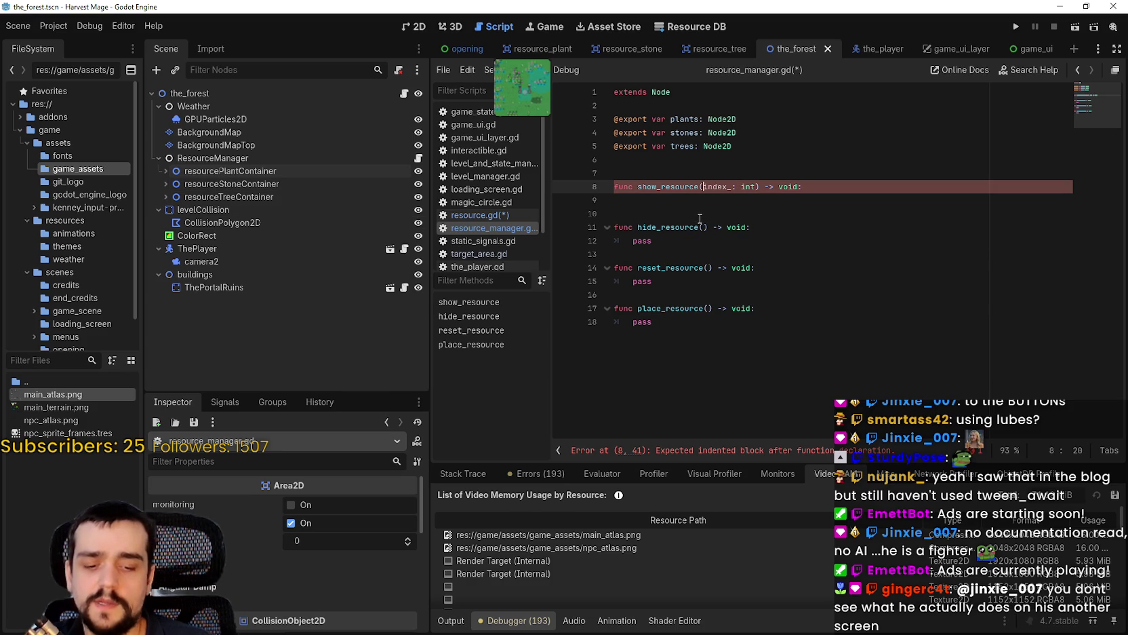
{"action": "type", "text": "container_"}
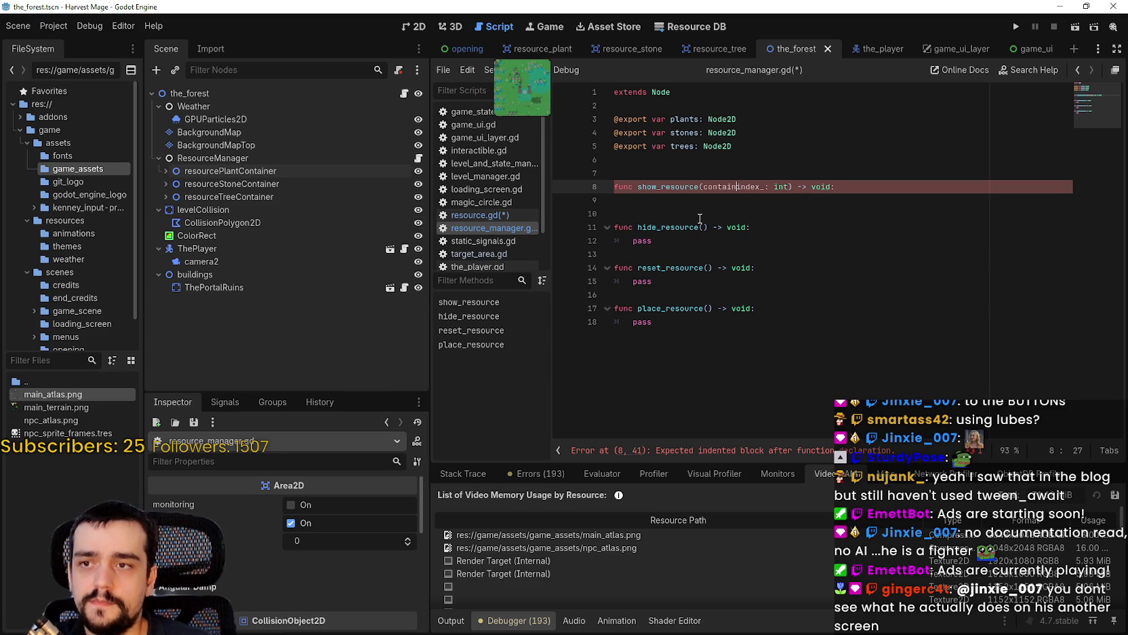
{"action": "type", "text": ":"}
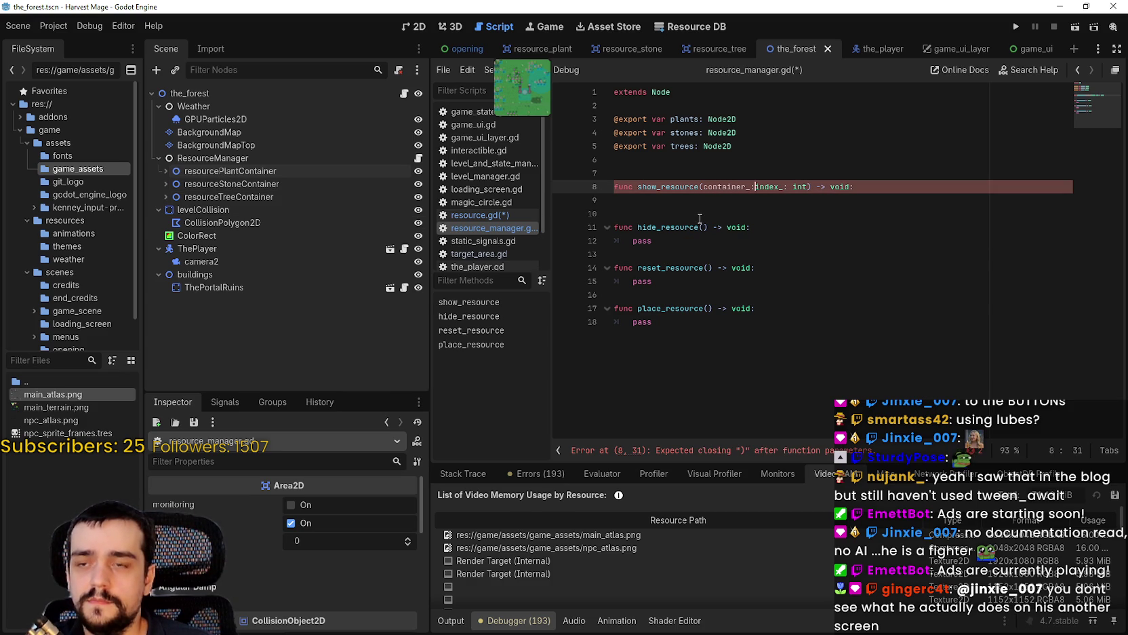
{"action": "type", "text": ","}
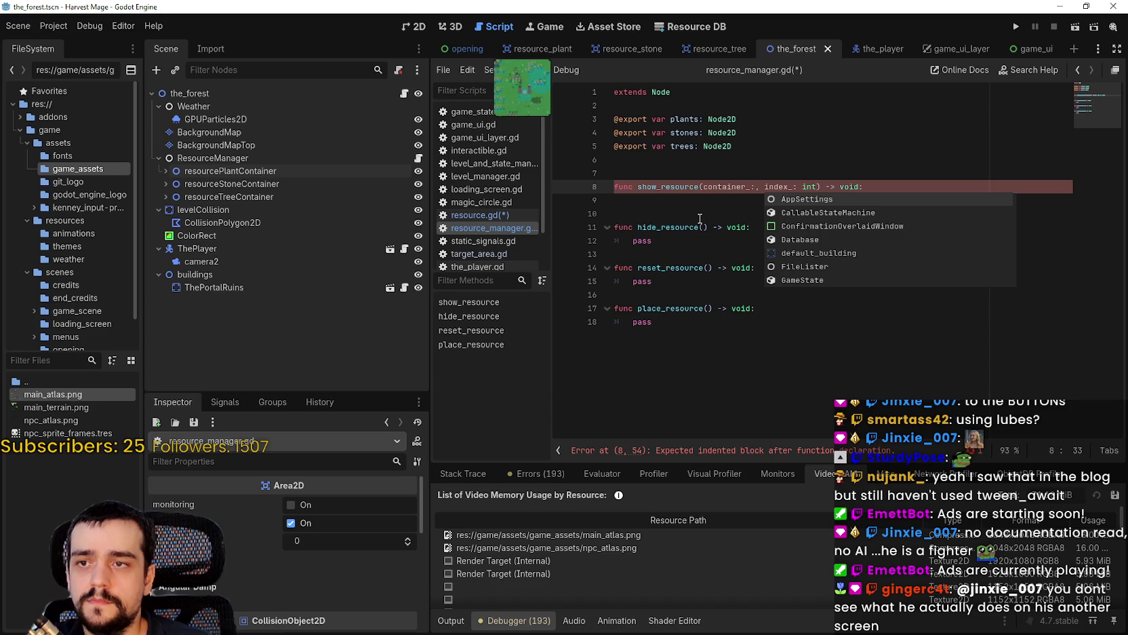
{"action": "key", "text": "Left"}
{"action": "key", "text": "Left"}
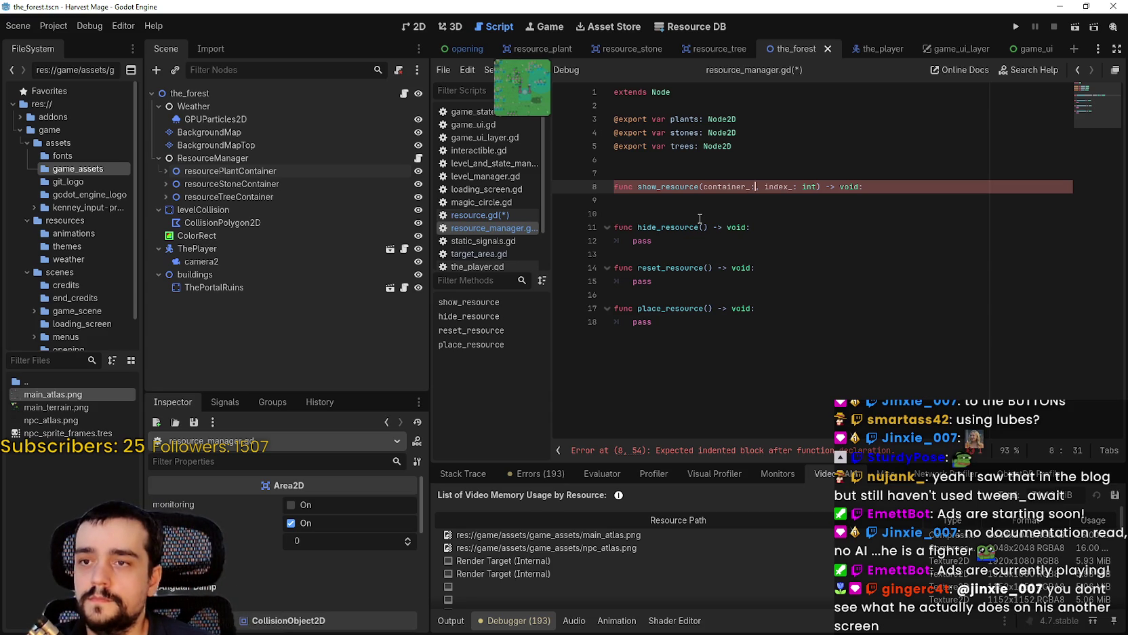
{"action": "type", "text": "index"}
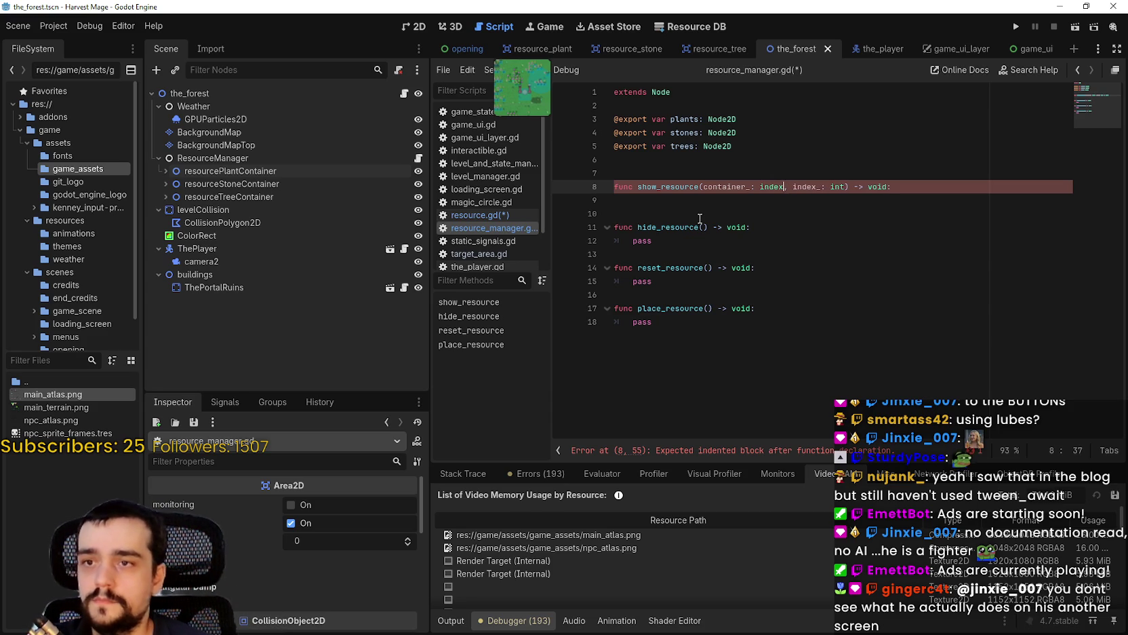
{"action": "key", "text": "BackSpace"}
{"action": "key", "text": "BackSpace"}
{"action": "key", "text": "BackSpace"}
{"action": "type", "text": "int"}
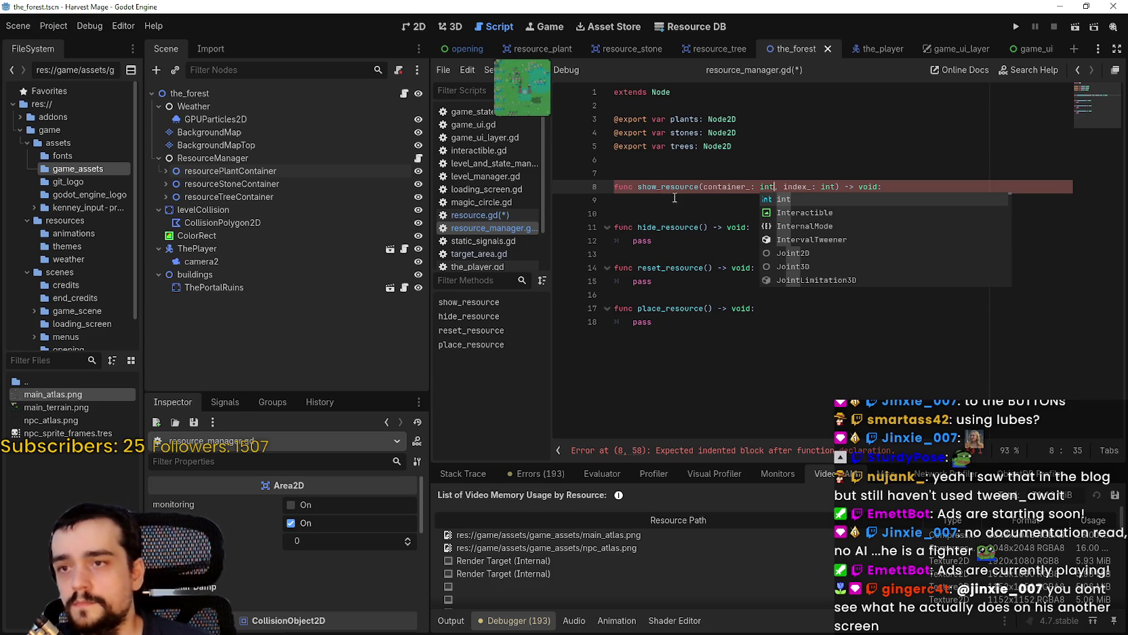
{"action": "left_click", "coordinate": [675, 198]}
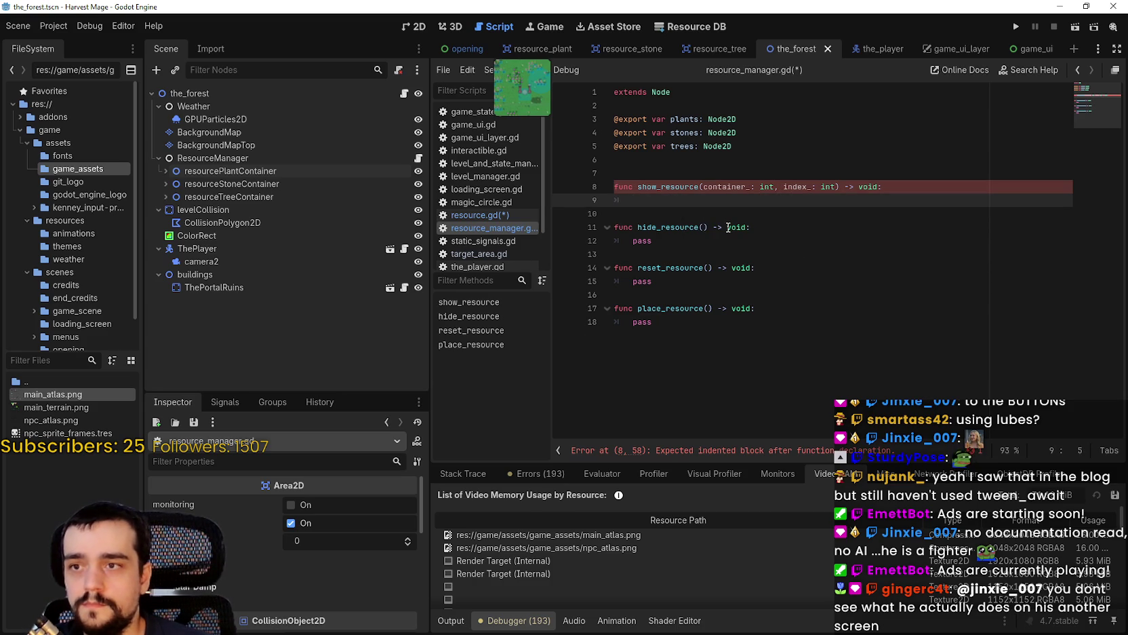
Write 'if container_ == 1:' as the first line of show_resource's body.
{"action": "type", "text": "ifcontainer_"}
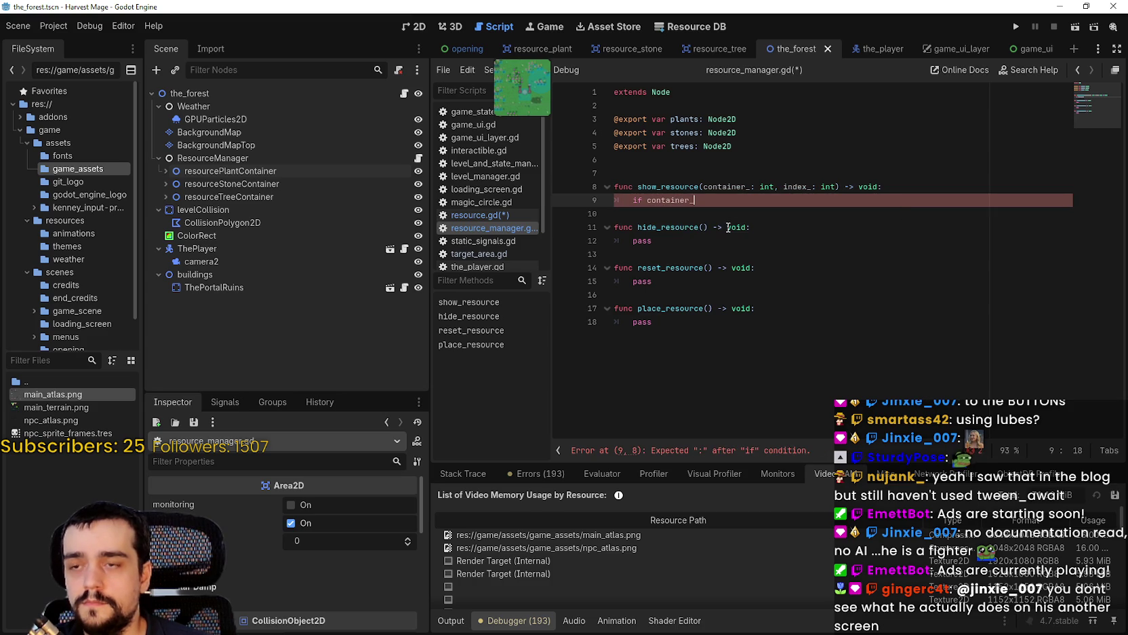
{"action": "type", "text": "== "}
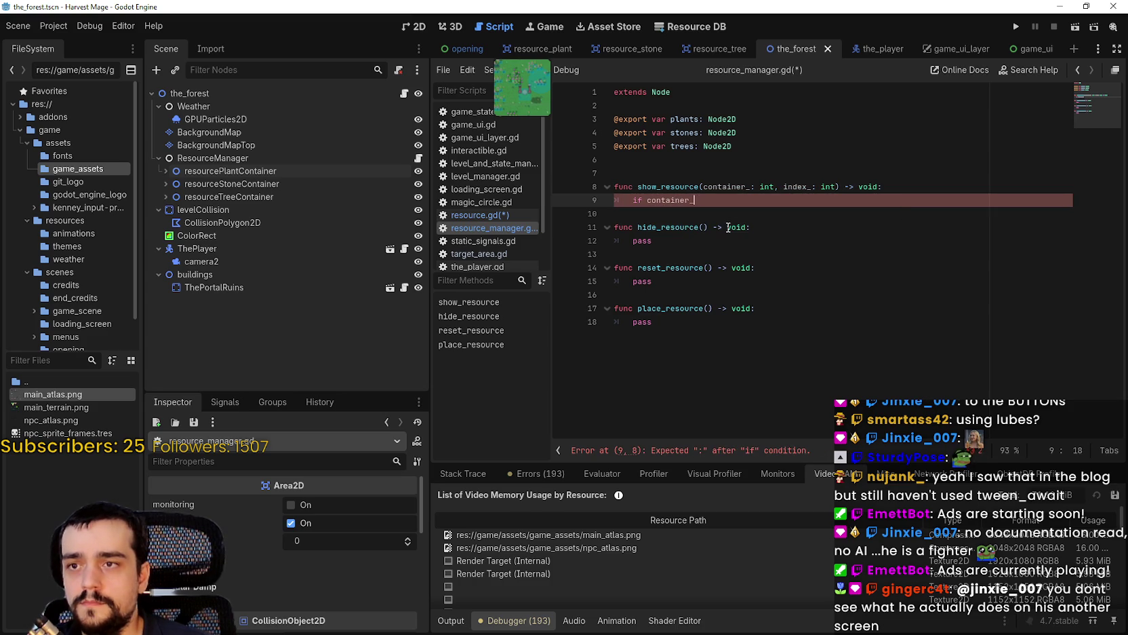
{"action": "type", "text": "1:"}
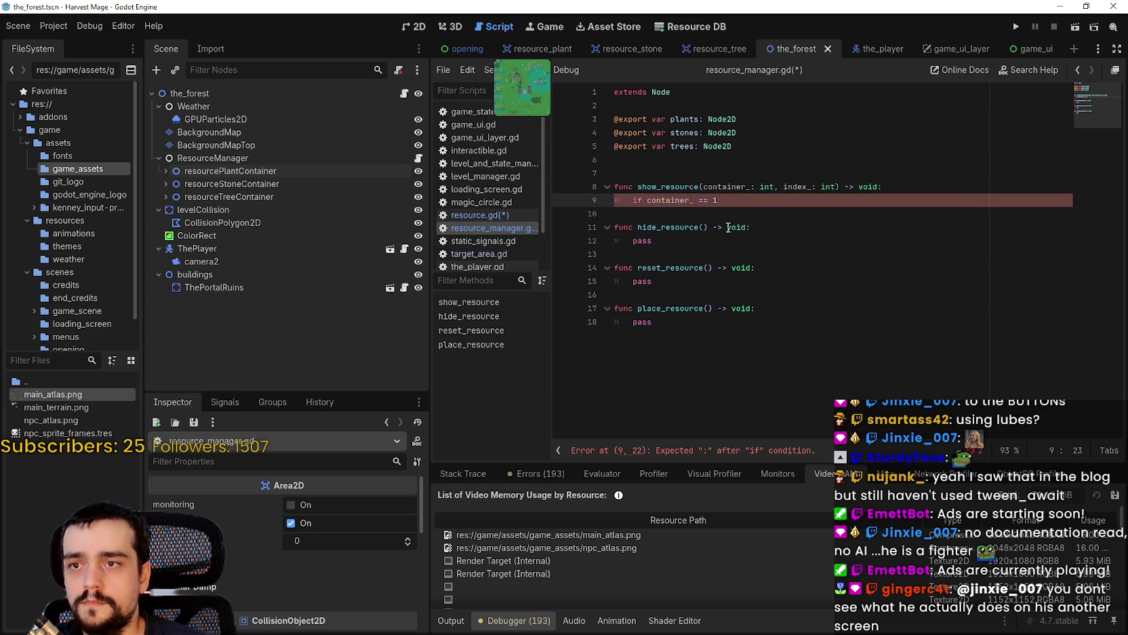
{"action": "key", "text": "Return"}
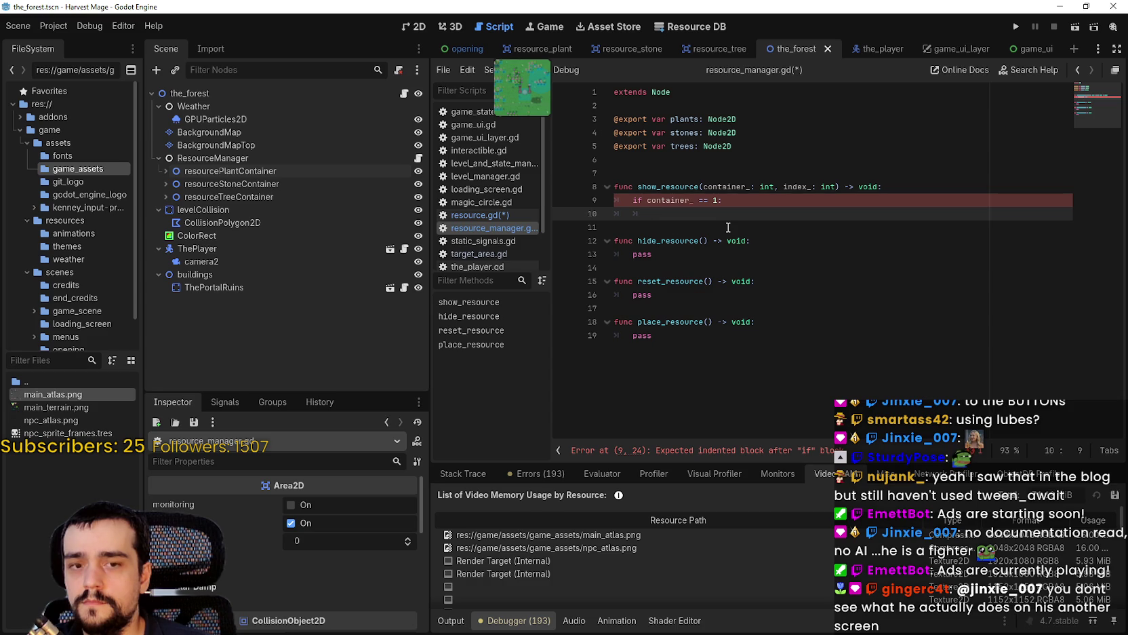
{"action": "type", "text": "ge"}
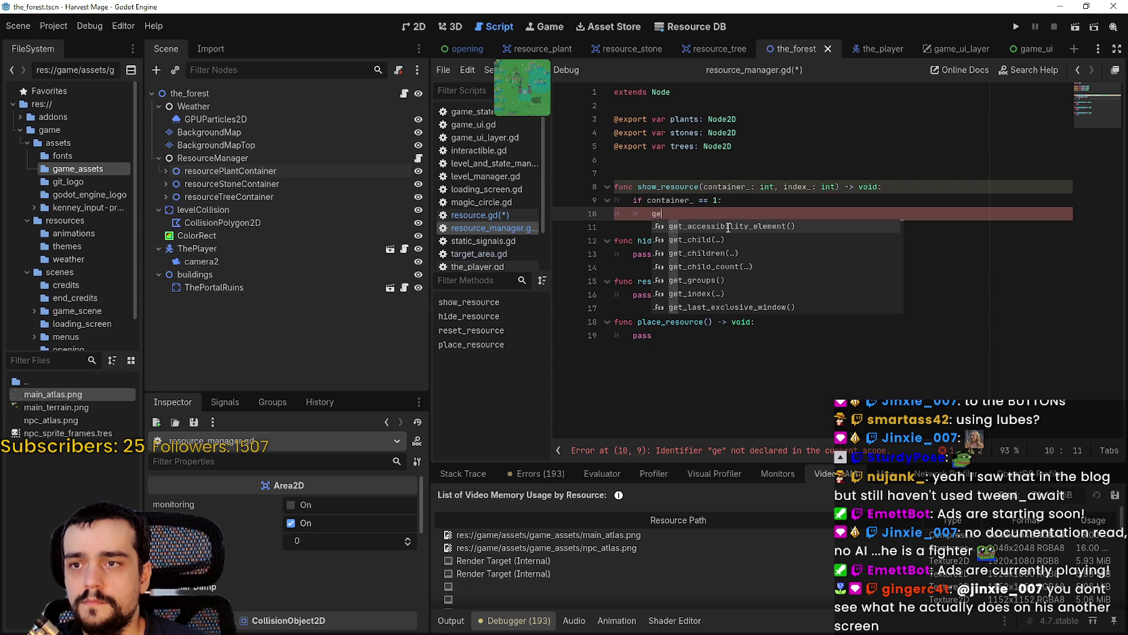
{"action": "key", "text": "BackSpace"}
{"action": "key", "text": "BackSpace"}
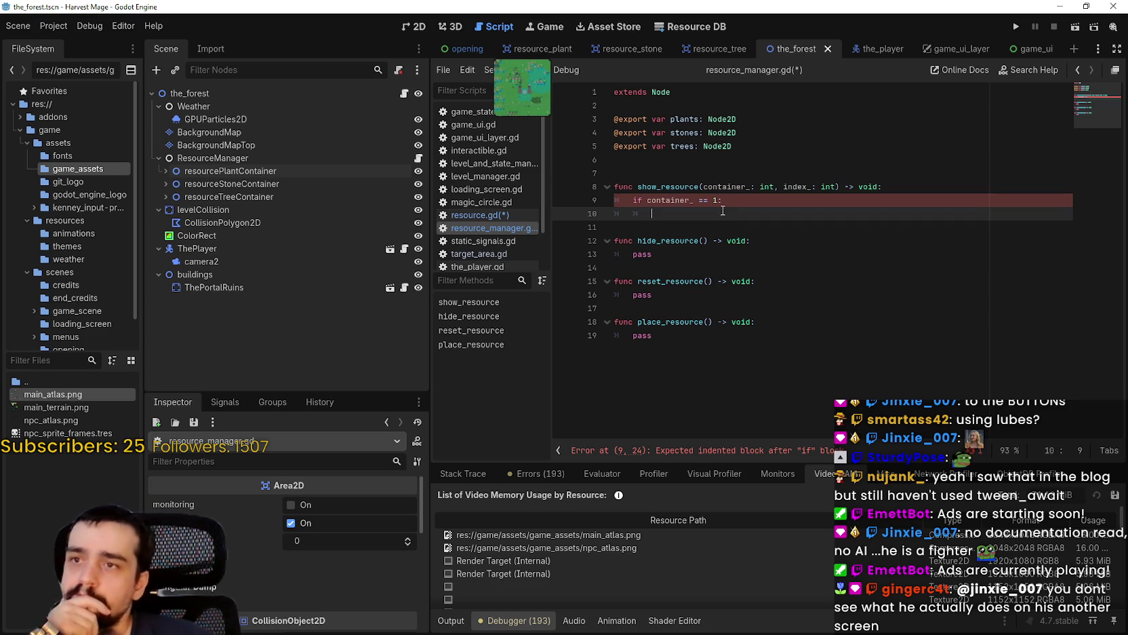
Review the plants export, the show_resource declaration and resourcePlantContainer's children.
{"action": "left_click", "coordinate": [689, 119]}
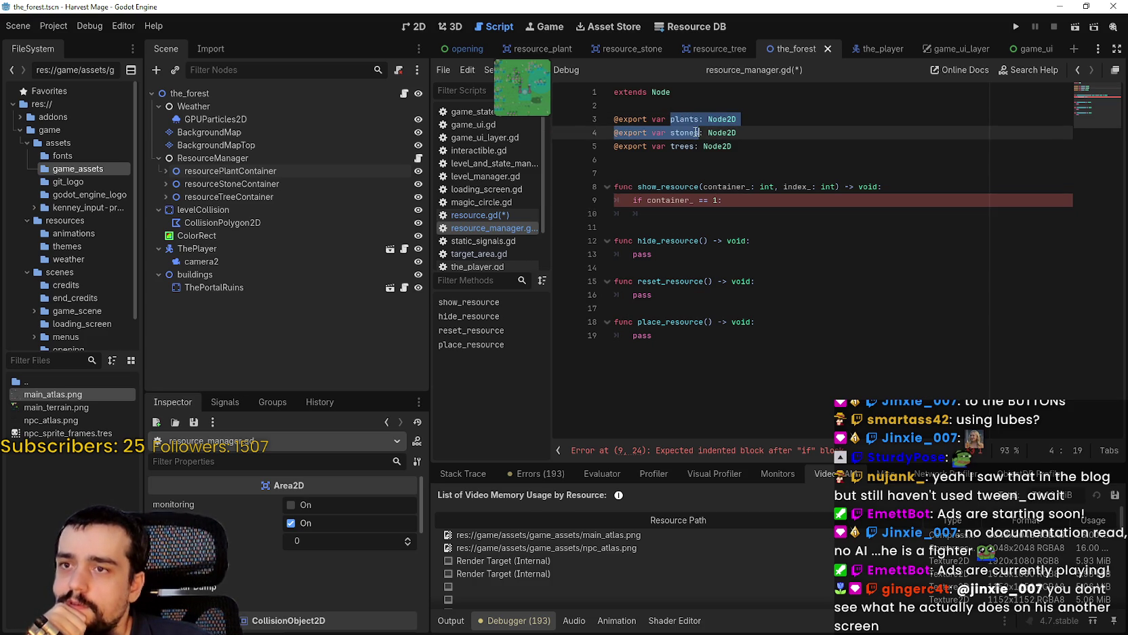
{"action": "double_click", "coordinate": [689, 118]}
{"action": "left_click_drag", "start_coordinate": [674, 216], "coordinate": [594, 201]}
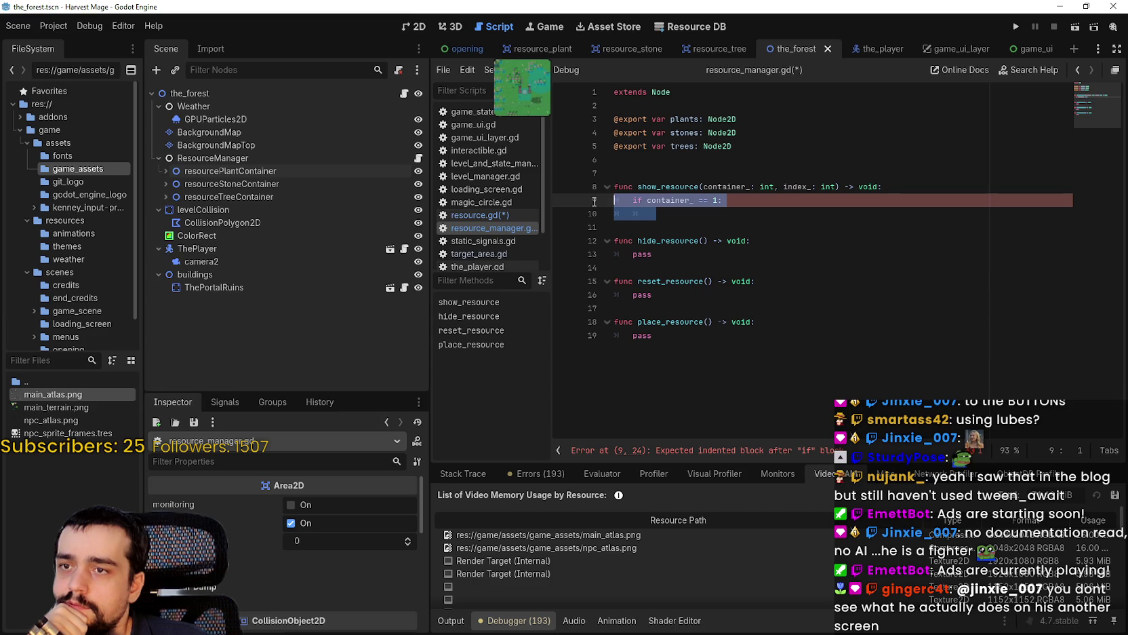
{"action": "double_click", "coordinate": [679, 188]}
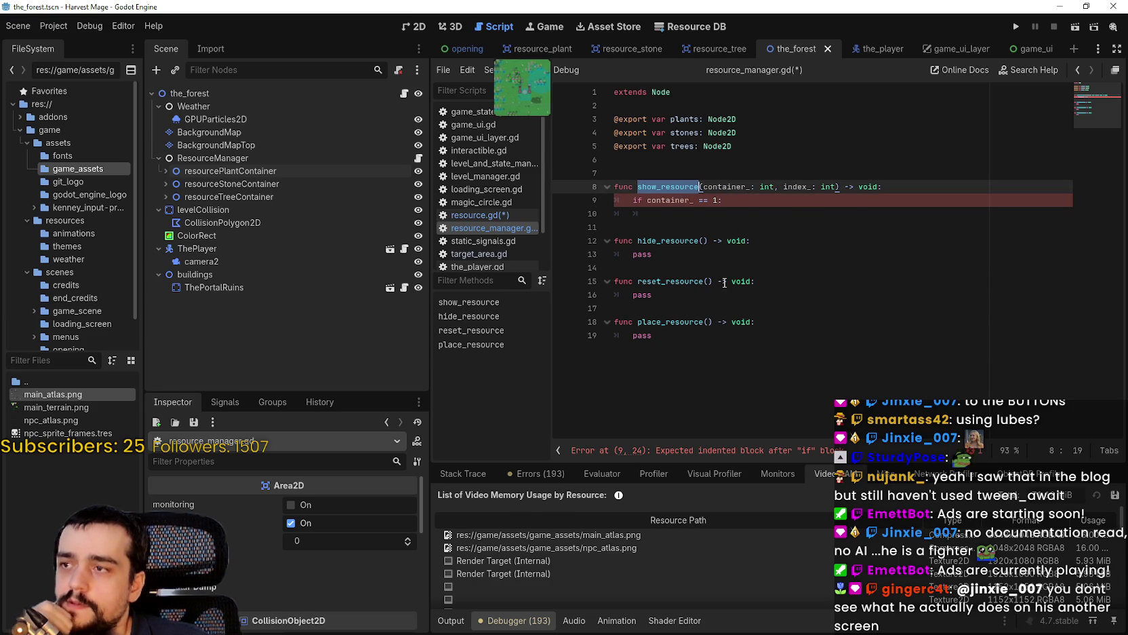
{"action": "left_click", "coordinate": [163, 171]}
{"action": "left_click", "coordinate": [162, 171]}
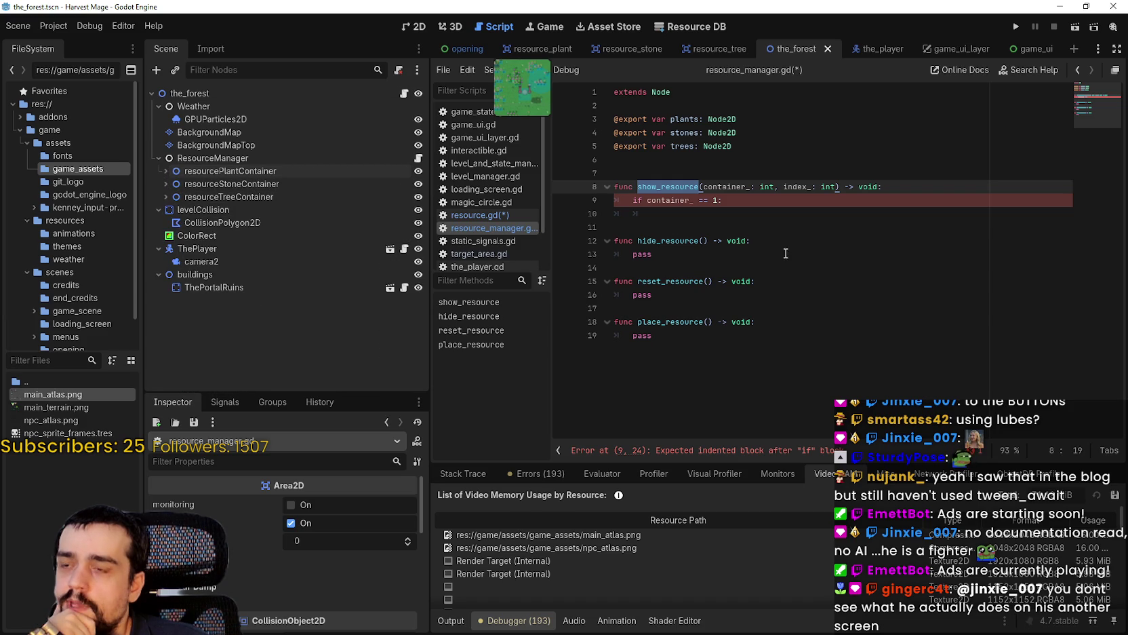
{"action": "left_click_drag", "start_coordinate": [909, 187], "coordinate": [592, 187]}
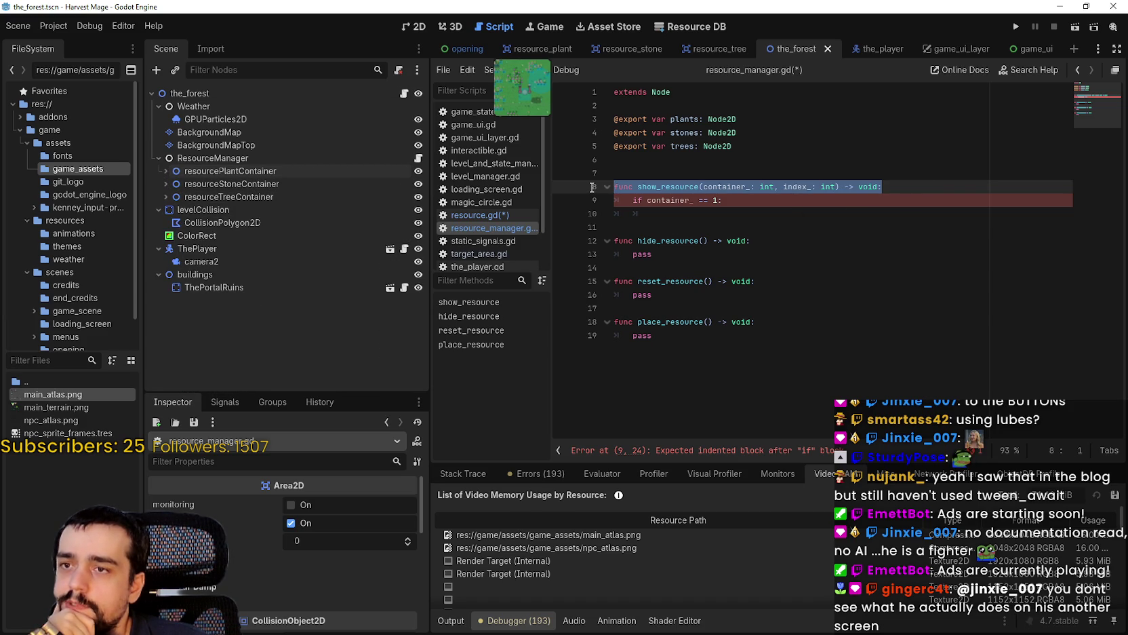
Rename show_resource to show_plant and begin removing the container_: int parameter.
{"action": "left_click_drag", "start_coordinate": [699, 187], "coordinate": [662, 186]}
{"action": "type", "text": "plant"}
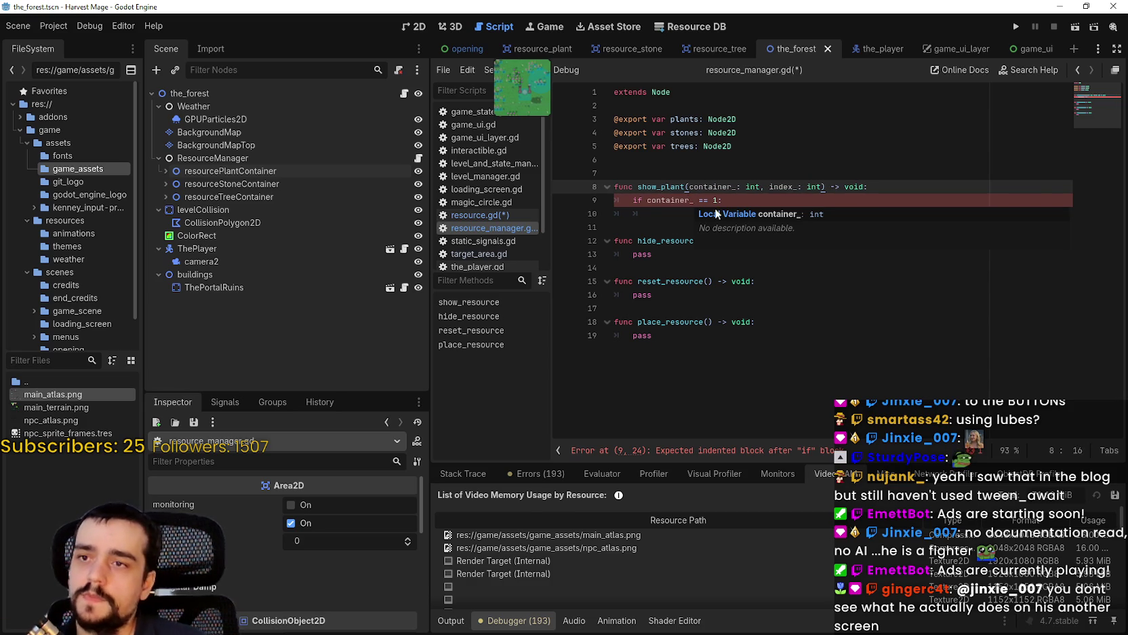
{"action": "left_click_drag", "start_coordinate": [689, 186], "coordinate": [760, 185]}
{"action": "key", "text": "BackSpace"}
{"action": "key", "text": "BackSpace"}
{"action": "key", "text": "Right"}
{"action": "key", "text": "Delete"}
{"action": "key", "text": "BackSpace"}
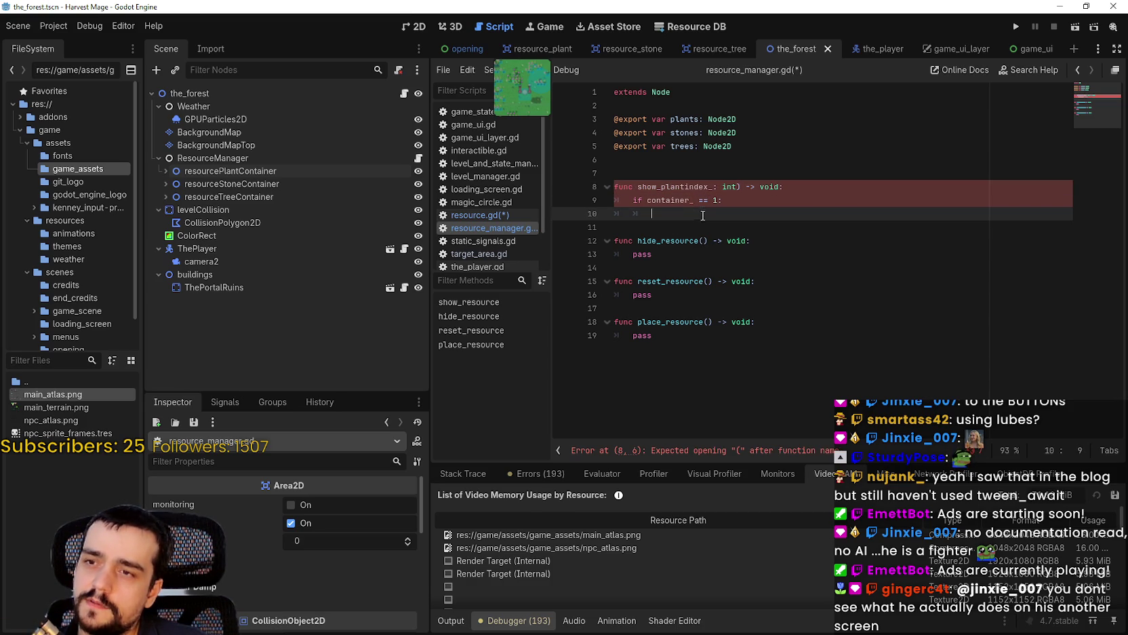
Clear the if container_ block, undo stray edits, and drop the container_ parameter.
{"action": "mouse_move", "coordinate": [723, 200]}
{"action": "left_mouse_down"}
{"action": "mouse_move", "coordinate": [620, 200]}
{"action": "mouse_move", "coordinate": [638, 200]}
{"action": "left_mouse_up"}
{"action": "left_click_drag", "start_coordinate": [772, 212], "coordinate": [632, 200]}
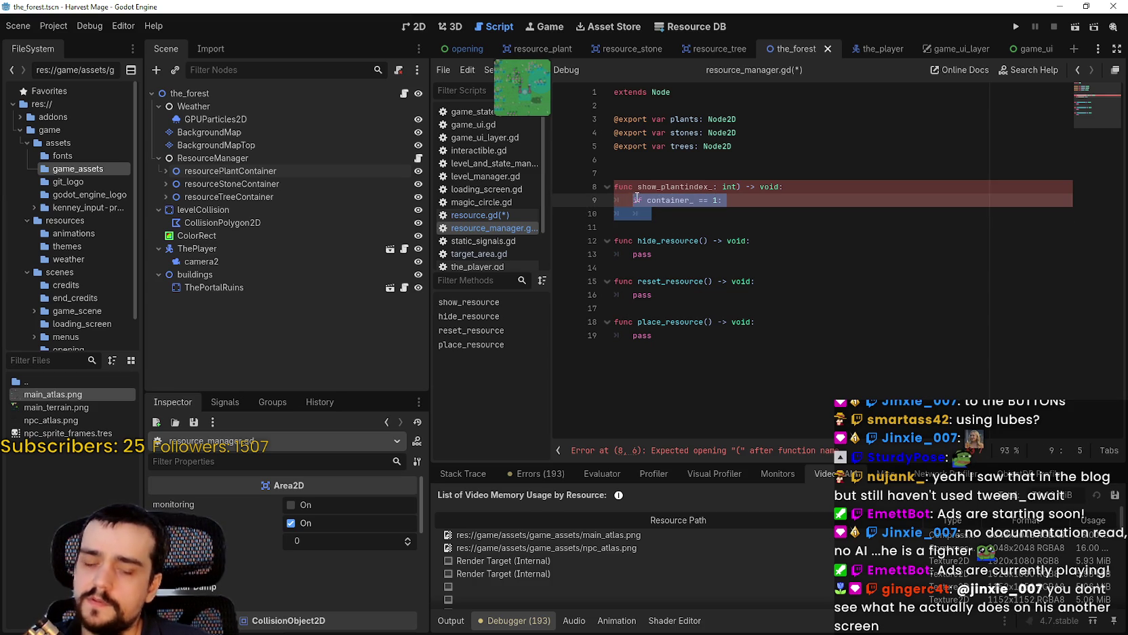
{"action": "type", "text": "s"}
{"action": "key", "text": "ctrl+z"}
{"action": "key", "text": "ctrl+z"}
{"action": "key", "text": "ctrl+z"}
{"action": "key", "text": "ctrl+z"}
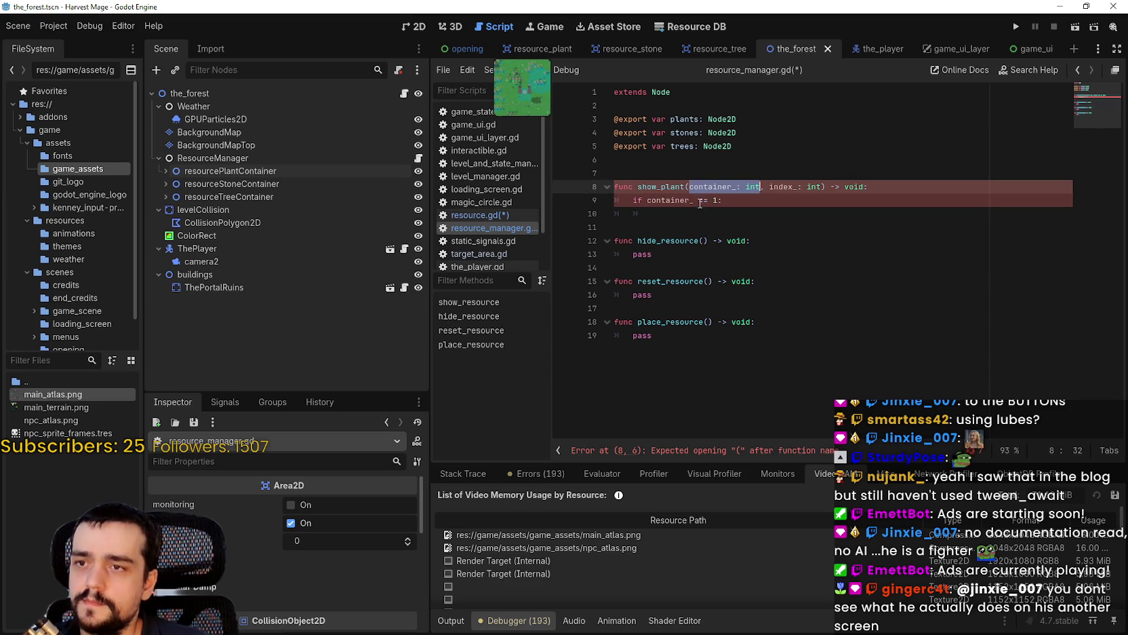
{"action": "left_click", "coordinate": [700, 198]}
{"action": "mouse_move", "coordinate": [687, 186]}
{"action": "left_mouse_down"}
{"action": "mouse_move", "coordinate": [768, 187]}
{"action": "mouse_move", "coordinate": [743, 203]}
{"action": "mouse_move", "coordinate": [634, 190]}
{"action": "mouse_move", "coordinate": [635, 200]}
{"action": "left_mouse_up"}
{"action": "key", "text": "BackSpace"}
{"action": "key", "text": "BackSpace"}
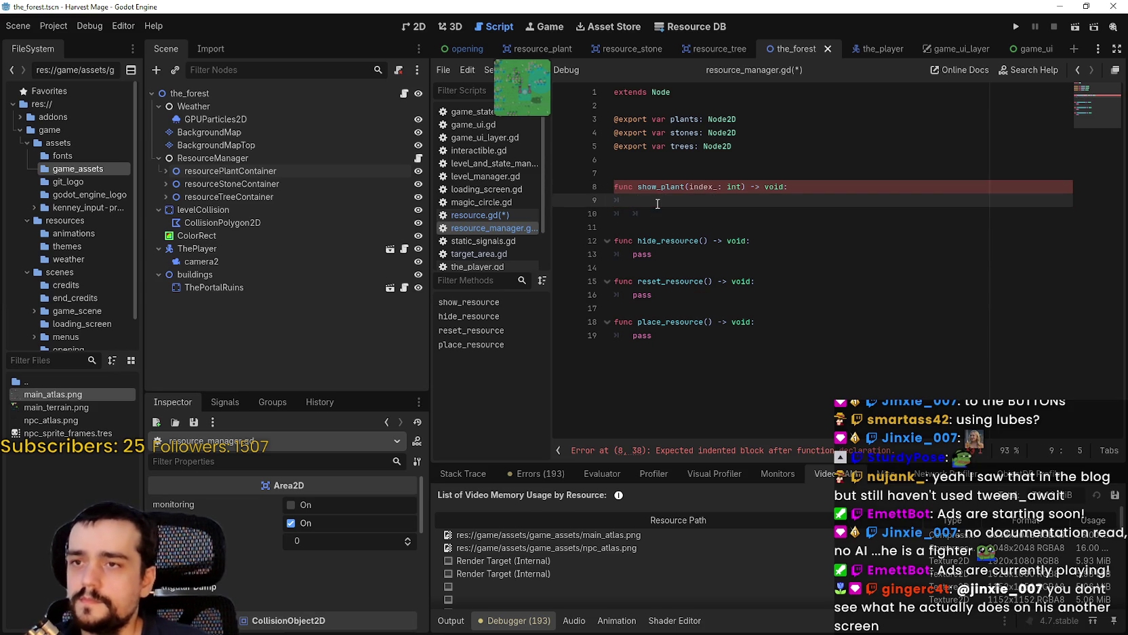
Write var plant: TargetableResource = plants.get_child(index_) in show_plant.
{"action": "type", "text": "plants.get"}
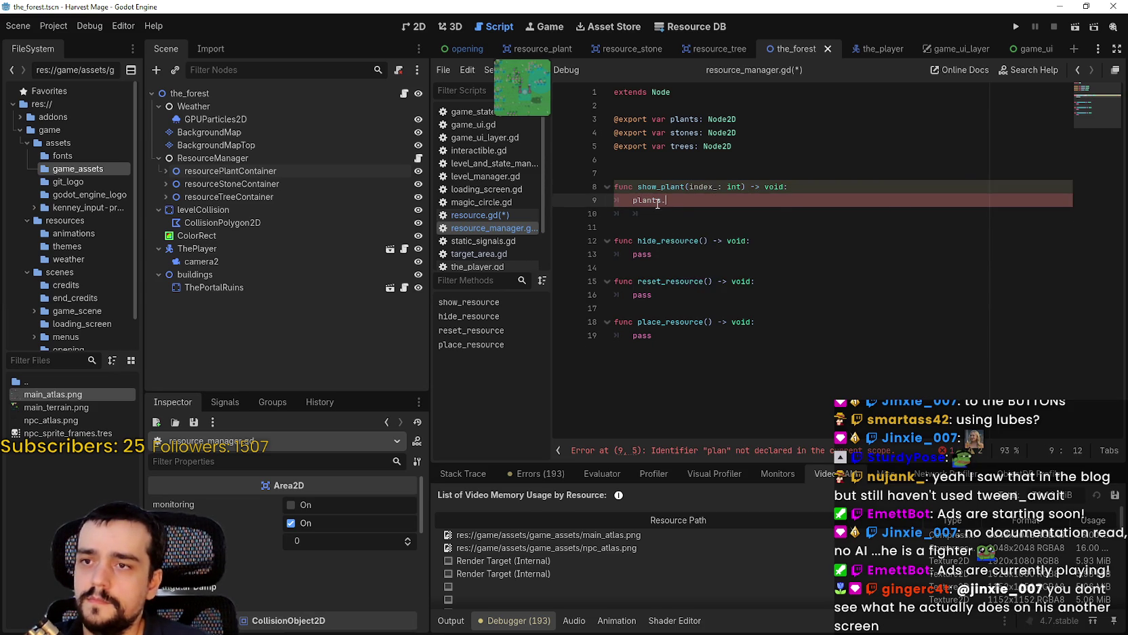
{"action": "type", "text": "_chi"}
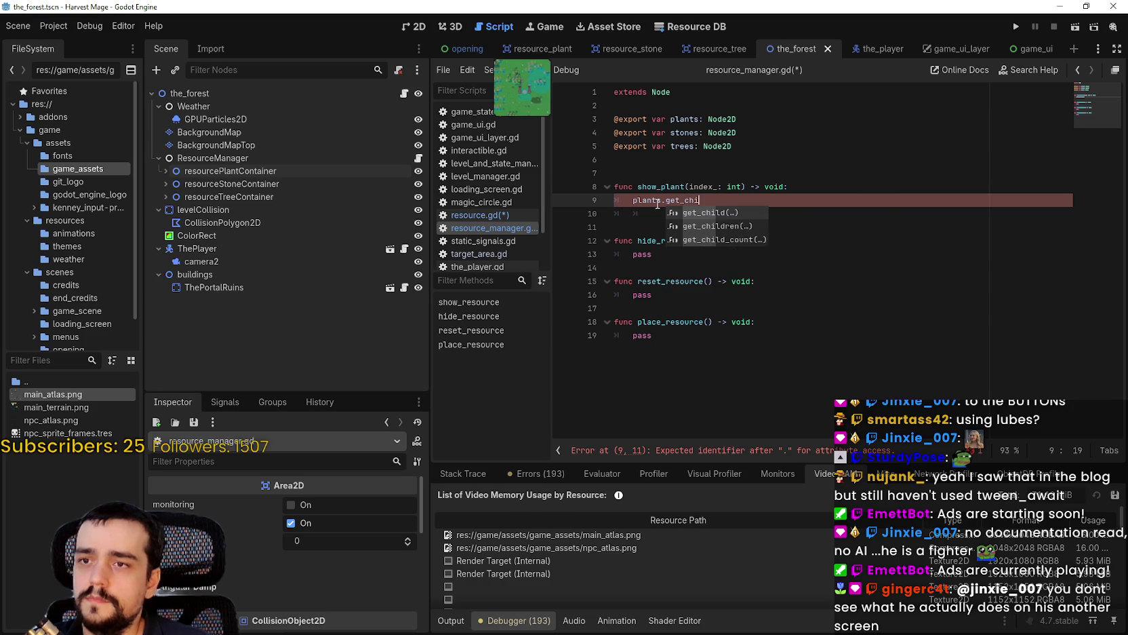
{"action": "key", "text": "Return"}
{"action": "type", "text": "index"}
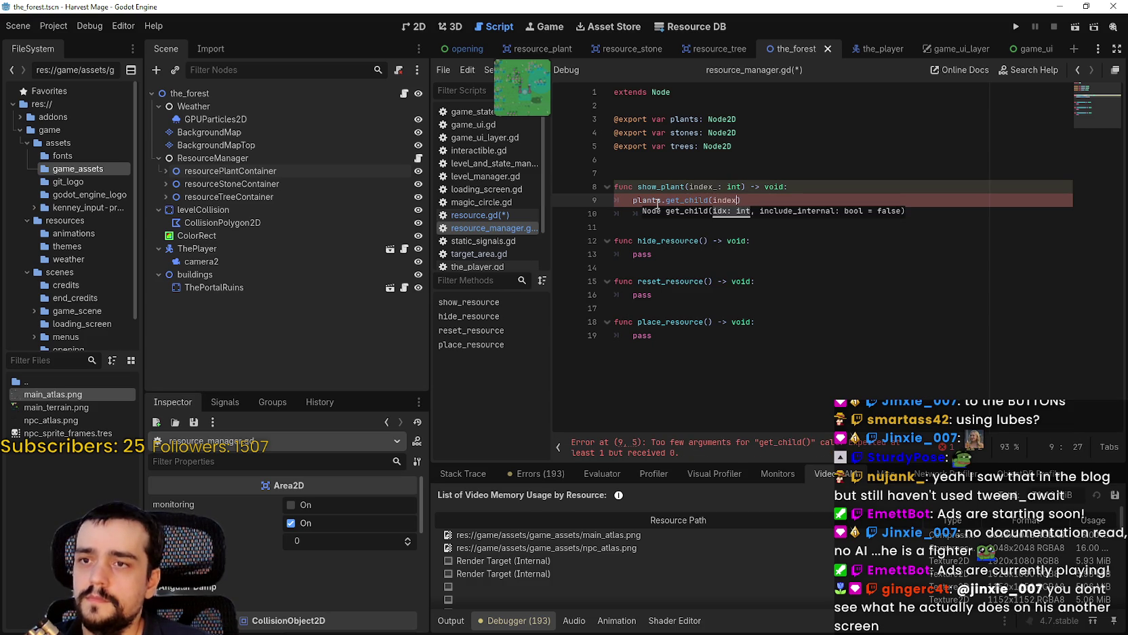
{"action": "type", "text": "_)"}
{"action": "key", "text": "Home"}
{"action": "type", "text": "var plant ="}
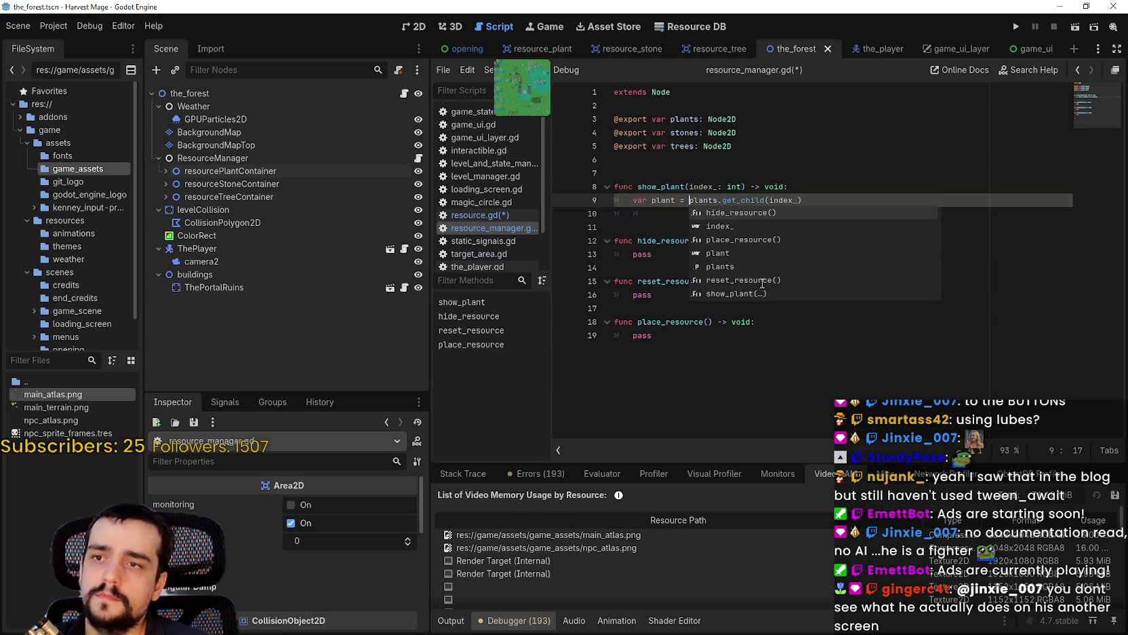
{"action": "key", "text": "Escape"}
{"action": "left_click", "coordinate": [670, 201]}
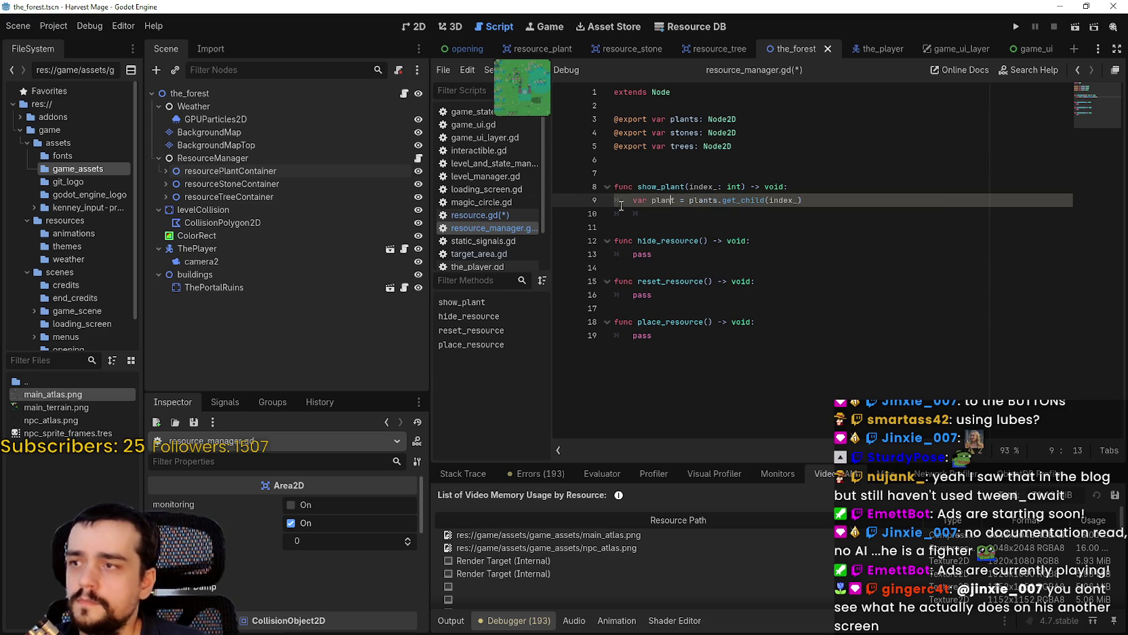
{"action": "left_click", "coordinate": [166, 183]}
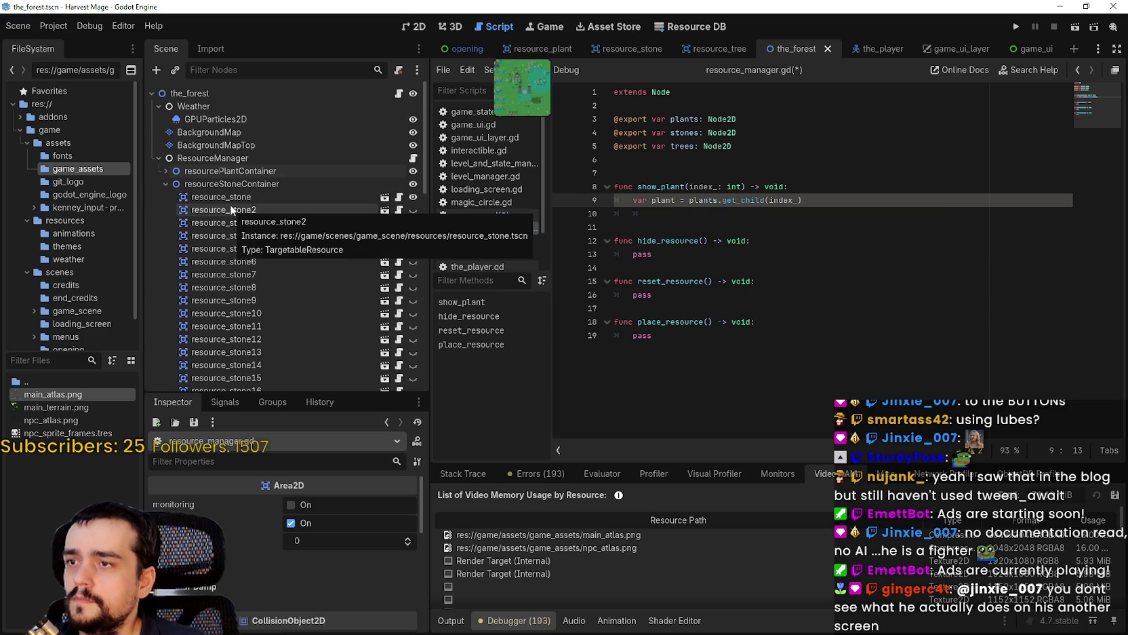
{"action": "left_click", "coordinate": [686, 201]}
{"action": "key", "text": "BackSpace"}
{"action": "type", "text": ": Targetable"}
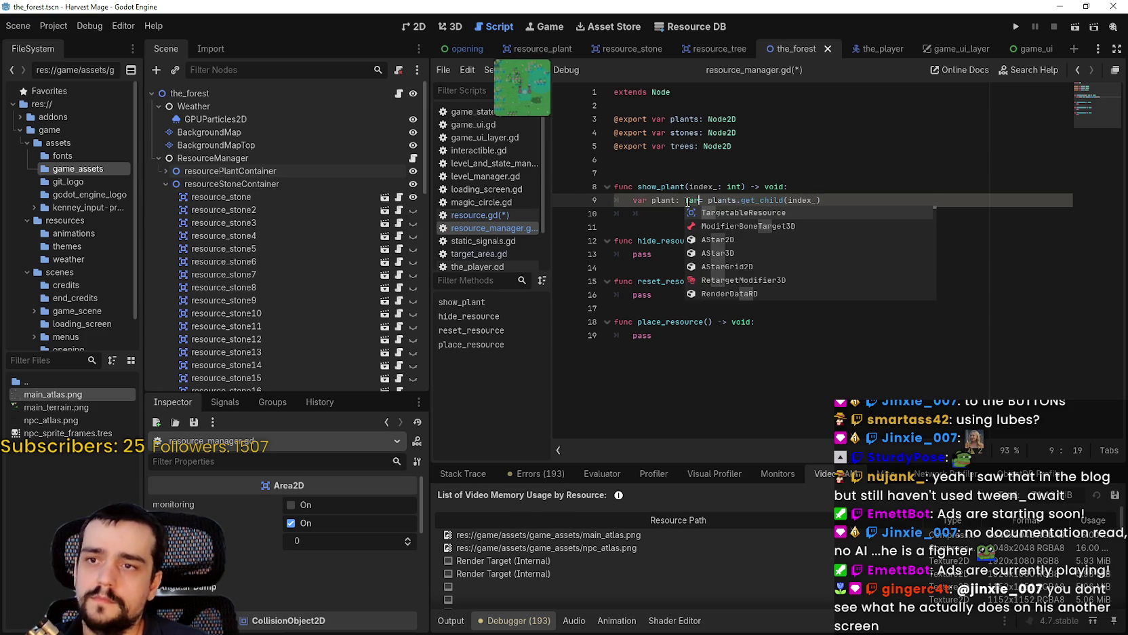
{"action": "key", "text": "Return"}
Add plant.show() below it and copy both body lines.
{"action": "left_click", "coordinate": [697, 217]}
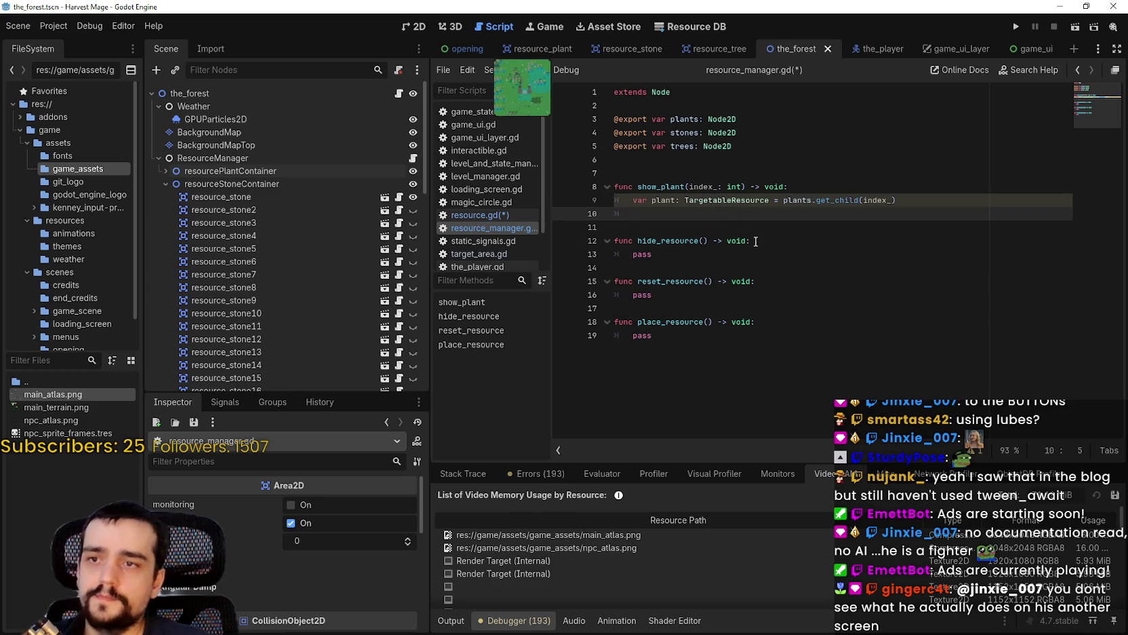
{"action": "double_click", "coordinate": [666, 200]}
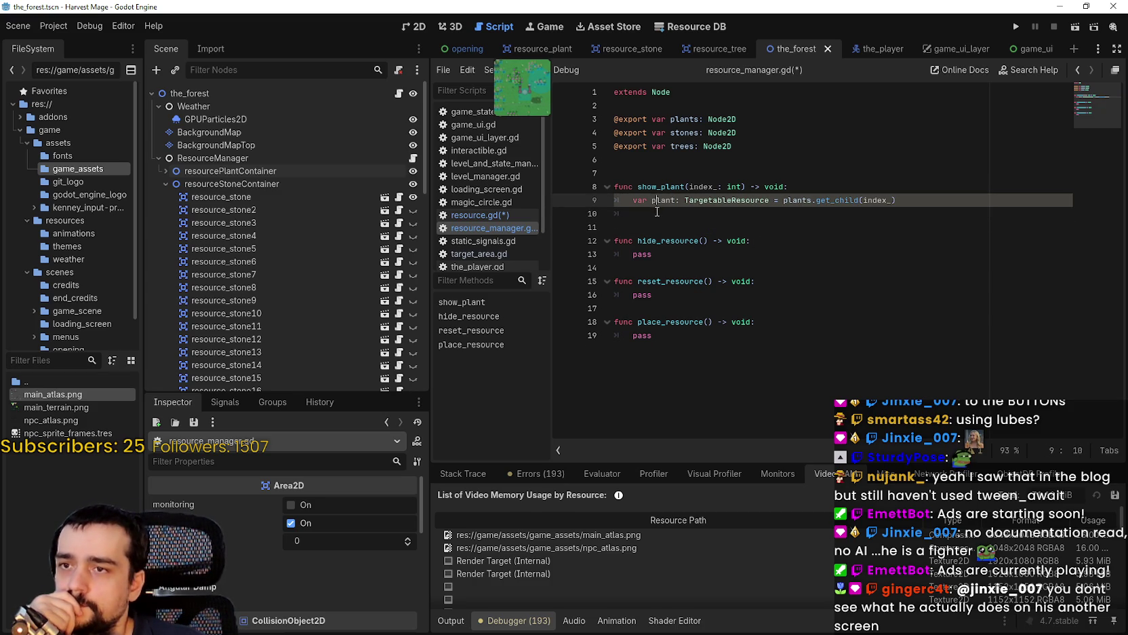
{"action": "key", "text": "Down"}
{"action": "type", "text": "lan"}
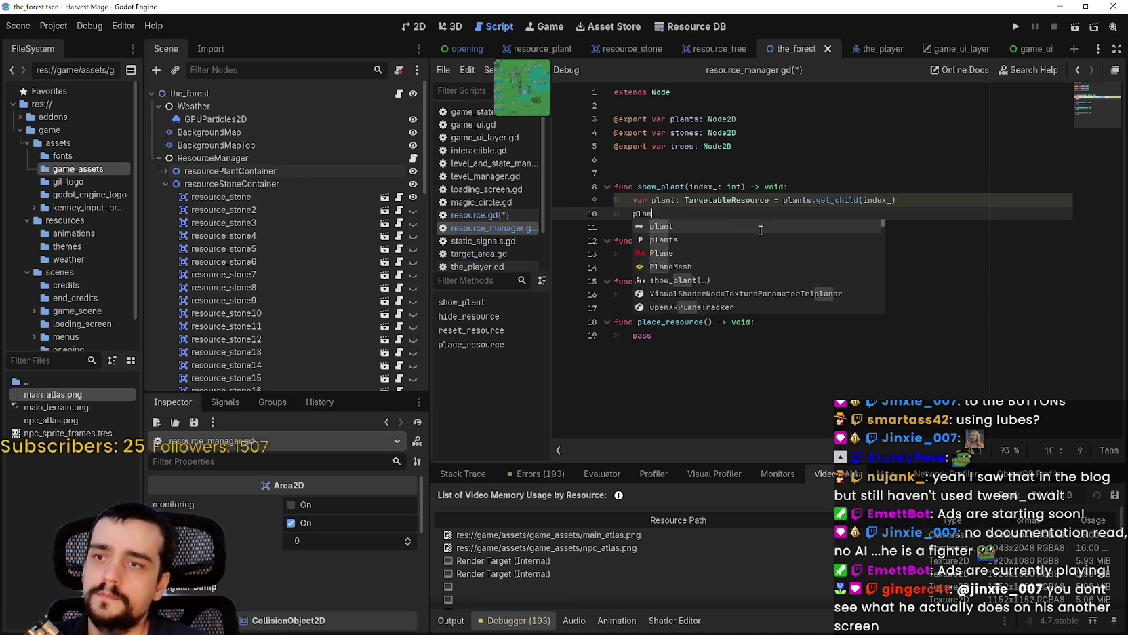
{"action": "type", "text": "t.show"}
{"action": "key", "text": "Return"}
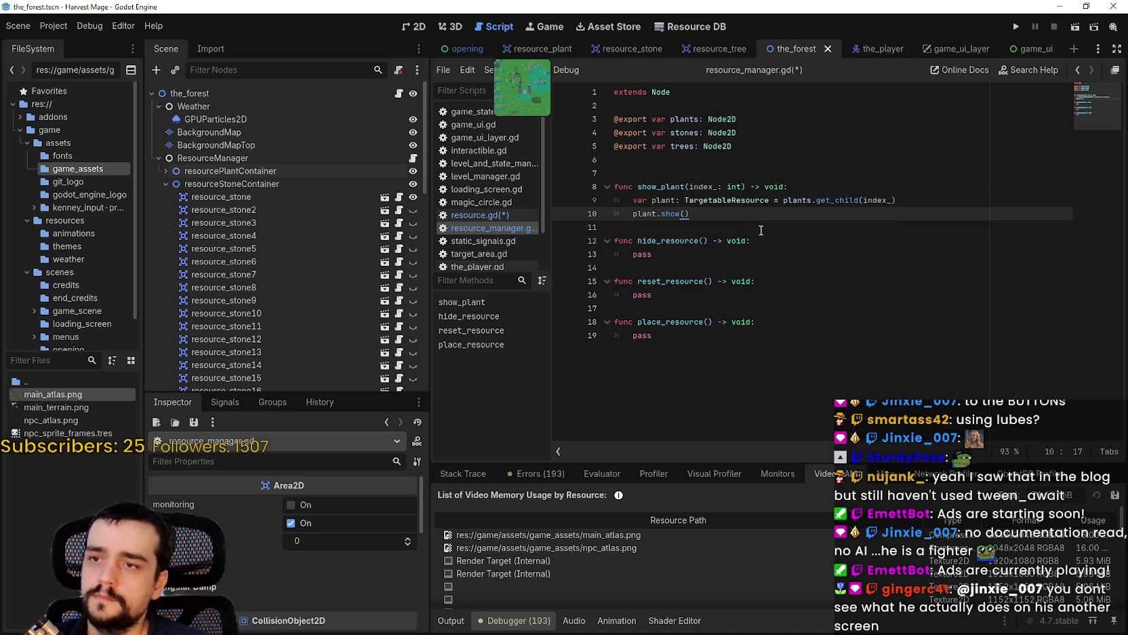
{"action": "mouse_move", "coordinate": [756, 215]}
{"action": "left_mouse_down"}
{"action": "mouse_move", "coordinate": [634, 190]}
{"action": "mouse_move", "coordinate": [633, 201]}
{"action": "left_mouse_up"}
{"action": "key", "text": "ctrl+c"}
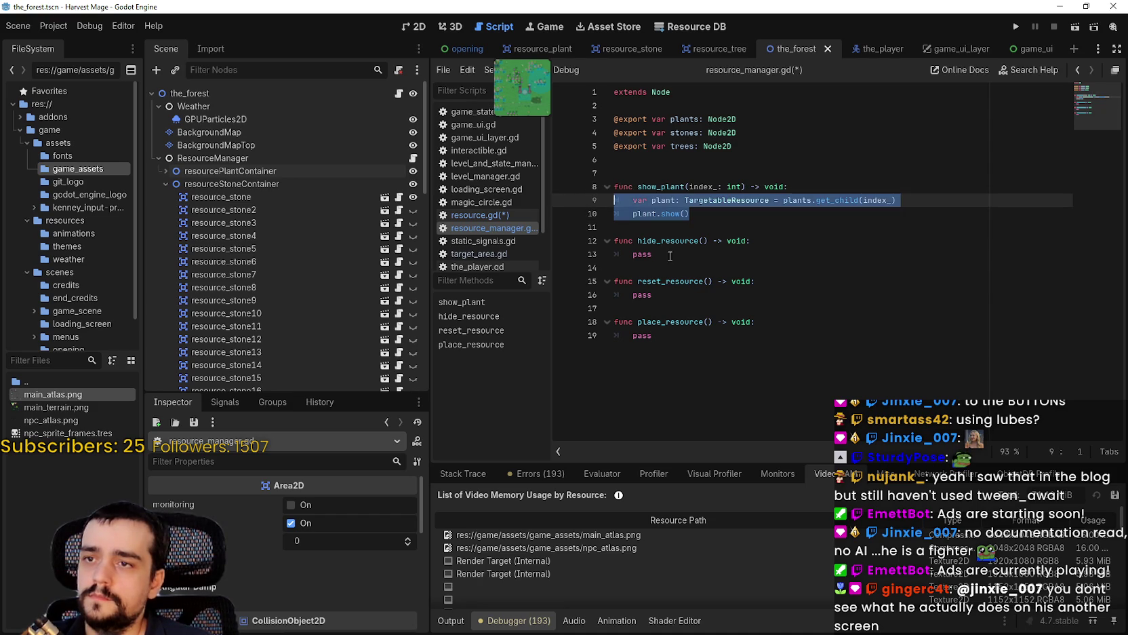
Paste the copied body over hide_resource's pass and change show() to hide().
{"action": "double_click", "coordinate": [642, 254]}
{"action": "key", "text": "ctrl+v"}
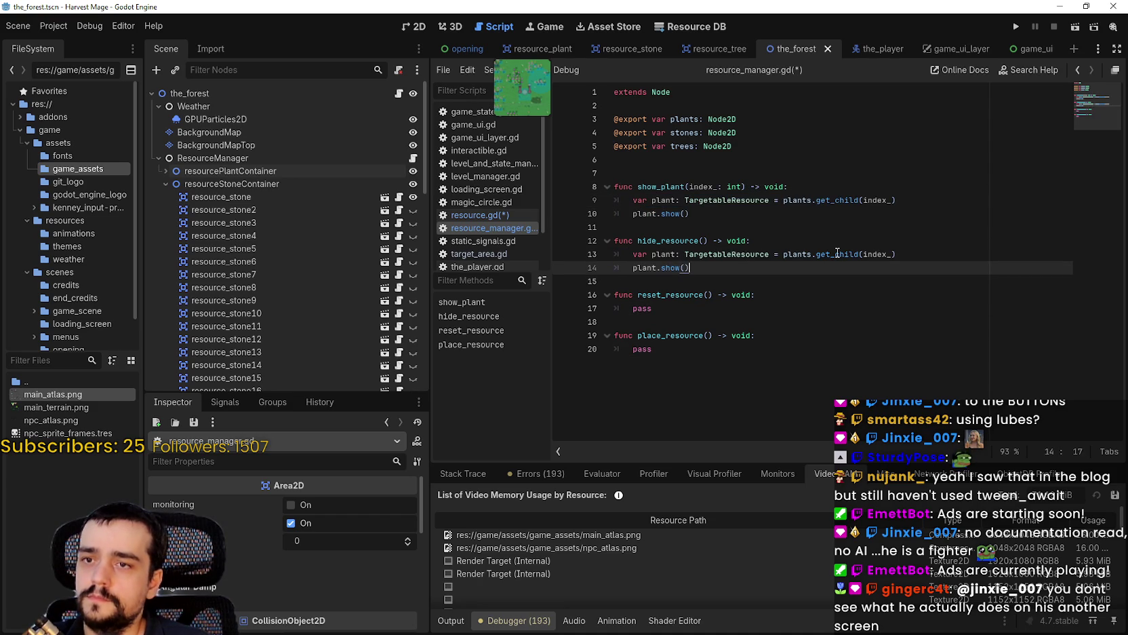
{"action": "double_click", "coordinate": [877, 255]}
{"action": "double_click", "coordinate": [673, 268]}
{"action": "type", "text": "hide()"}
{"action": "key", "text": "Delete"}
{"action": "key", "text": "Delete"}
Rename the function hide_plant and give it the index_: int parameter.
{"action": "left_click_drag", "start_coordinate": [699, 241], "coordinate": [664, 245]}
{"action": "type", "text": "plant"}
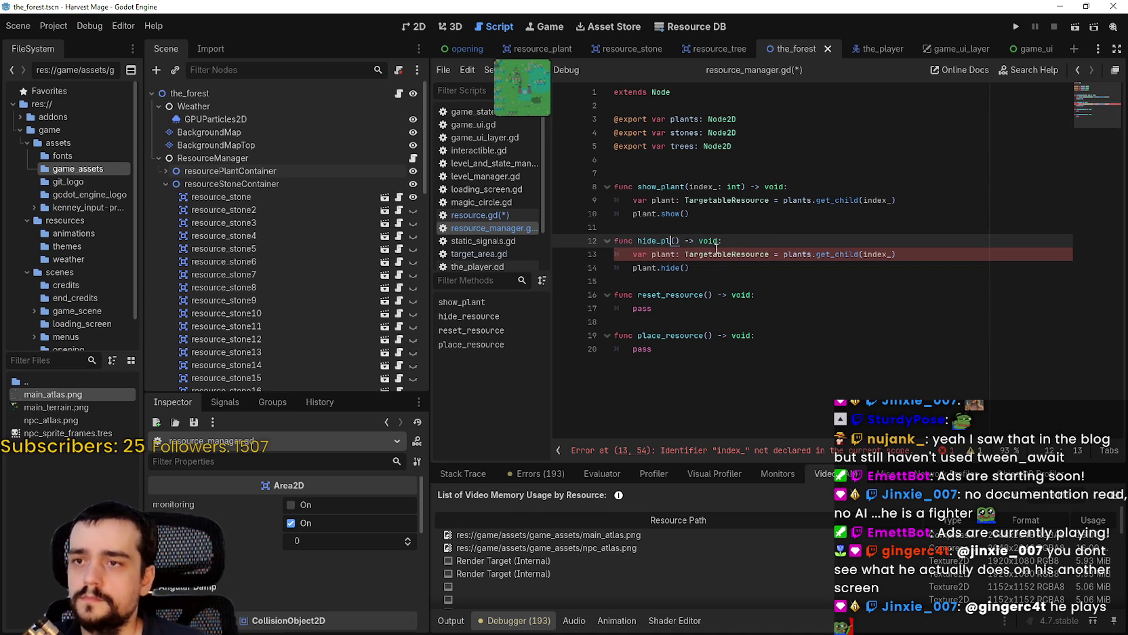
{"action": "left_click_drag", "start_coordinate": [742, 186], "coordinate": [693, 186]}
{"action": "key", "text": "ctrl+c"}
{"action": "left_click", "coordinate": [693, 242]}
{"action": "key", "text": "ctrl+v"}
{"action": "left_click", "coordinate": [703, 266]}
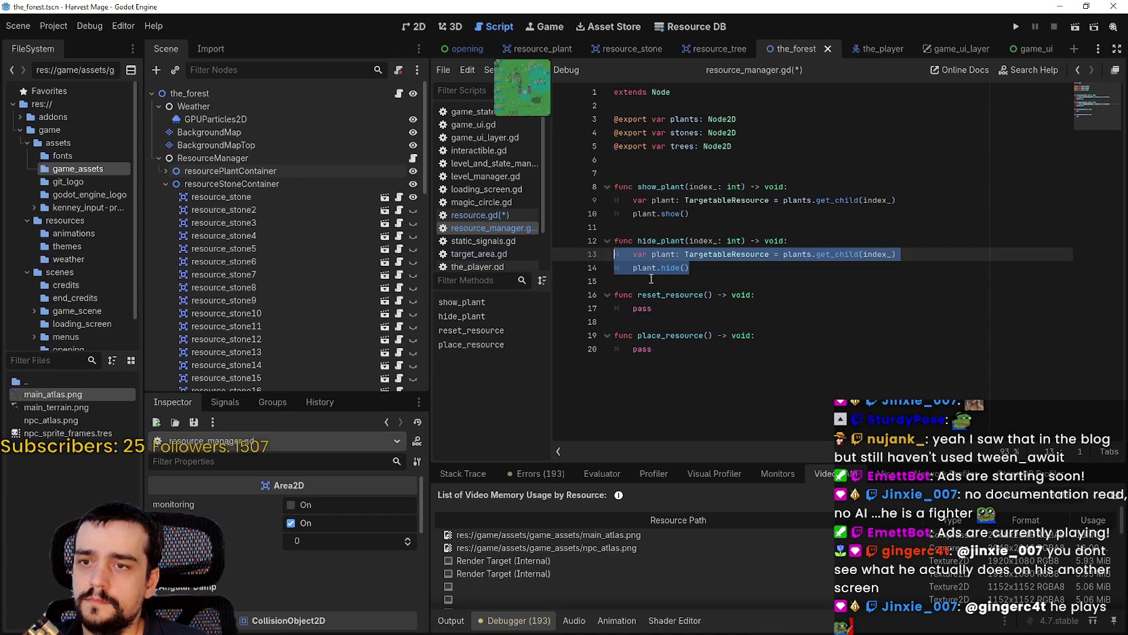
{"action": "left_click", "coordinate": [704, 281]}
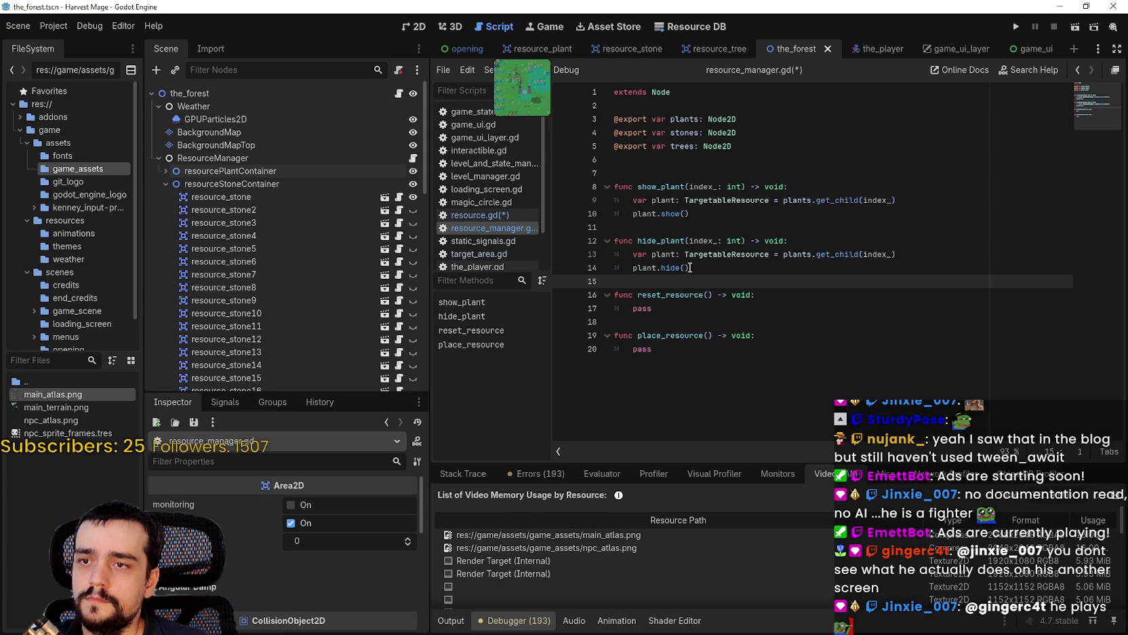
{"action": "mouse_move", "coordinate": [696, 301]}
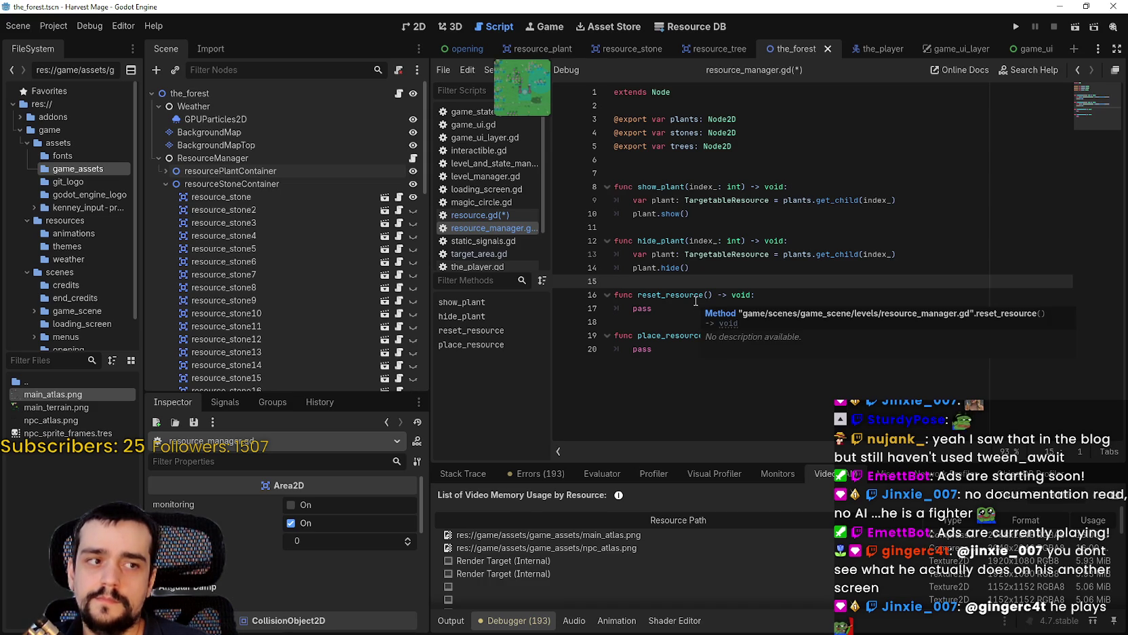
{"action": "left_click", "coordinate": [695, 296]}
{"action": "left_click", "coordinate": [690, 308]}
{"action": "left_click", "coordinate": [715, 281]}
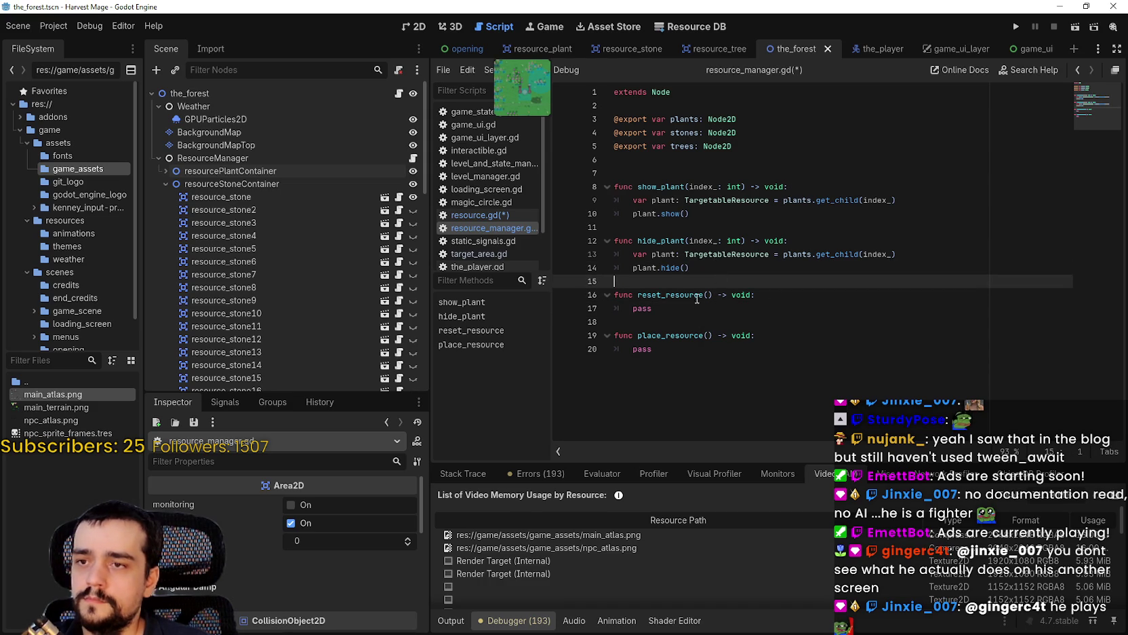
{"action": "left_click", "coordinate": [685, 233]}
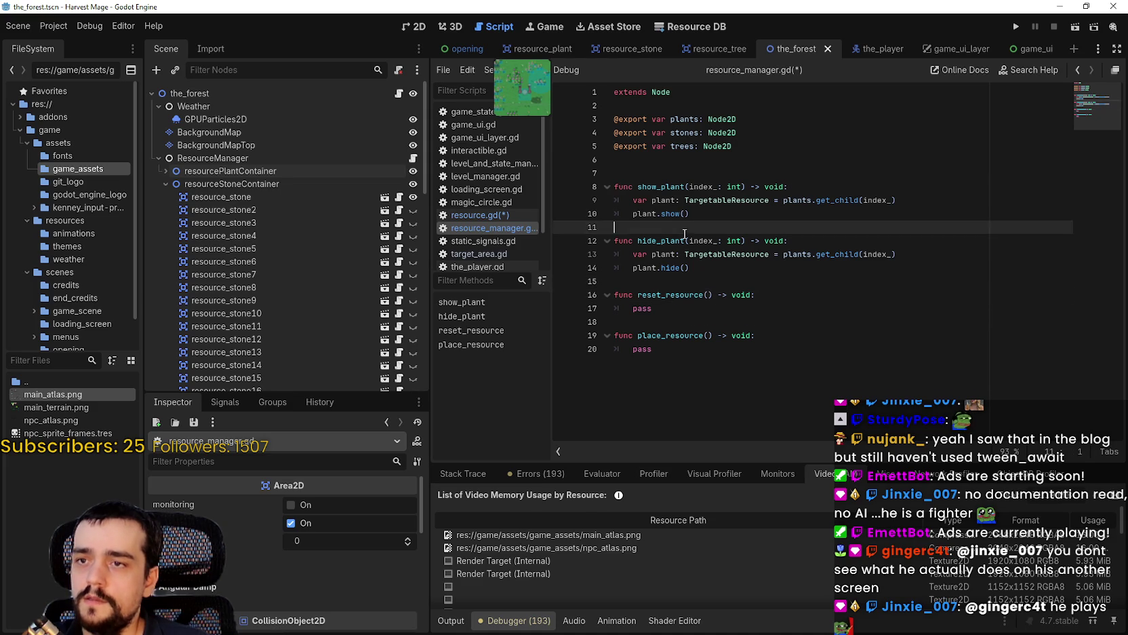
{"action": "left_click_drag", "start_coordinate": [684, 239], "coordinate": [661, 240]}
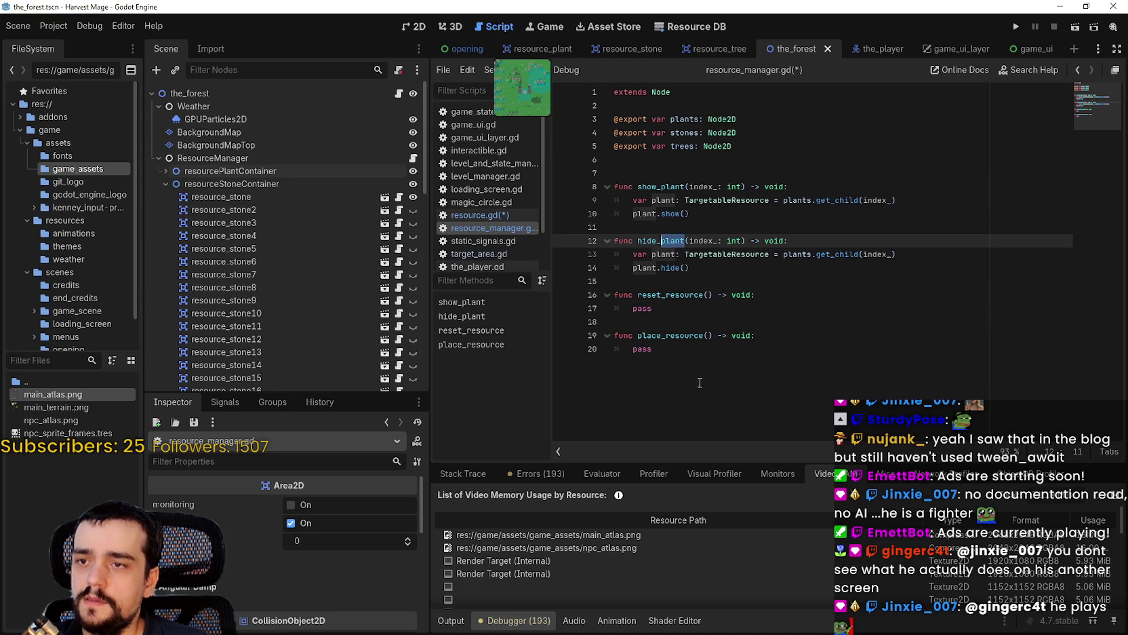
{"action": "key", "text": "Up"}
{"action": "key", "text": "Up"}
{"action": "key", "text": "Up"}
{"action": "key", "text": "ctrl+Right"}
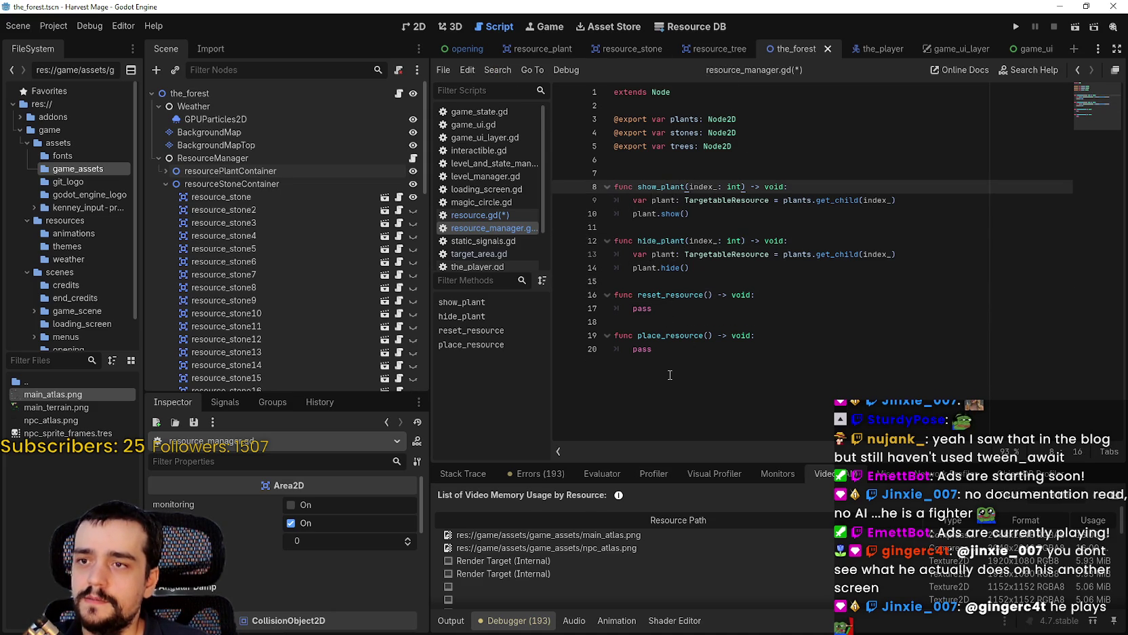
{"action": "left_click_drag", "start_coordinate": [690, 214], "coordinate": [630, 215]}
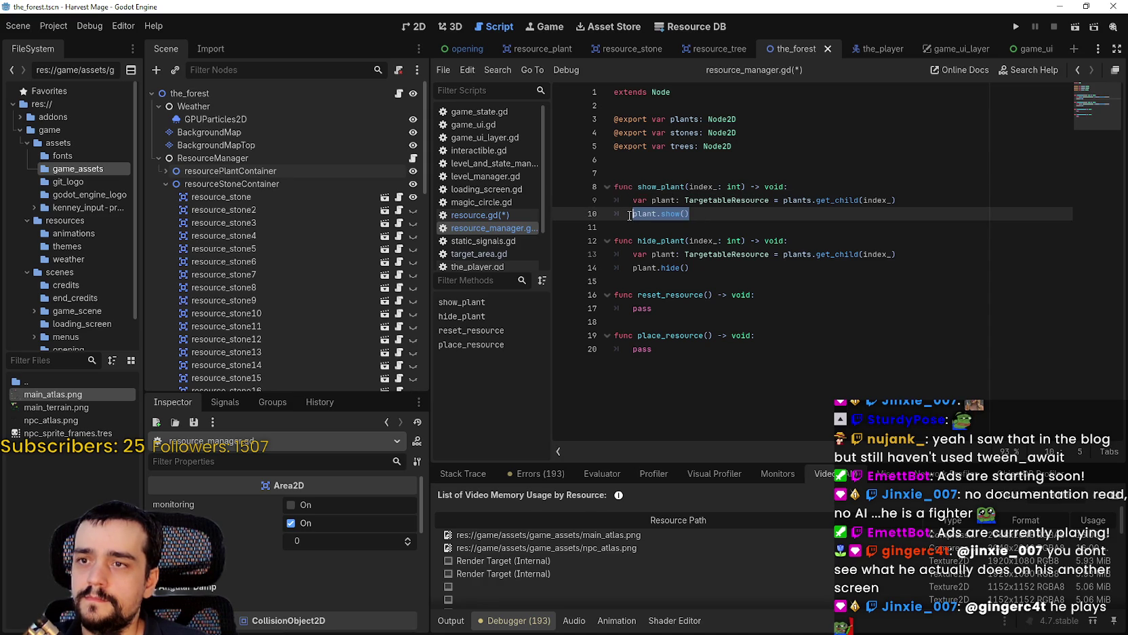
{"action": "left_click_drag", "start_coordinate": [670, 305], "coordinate": [635, 309]}
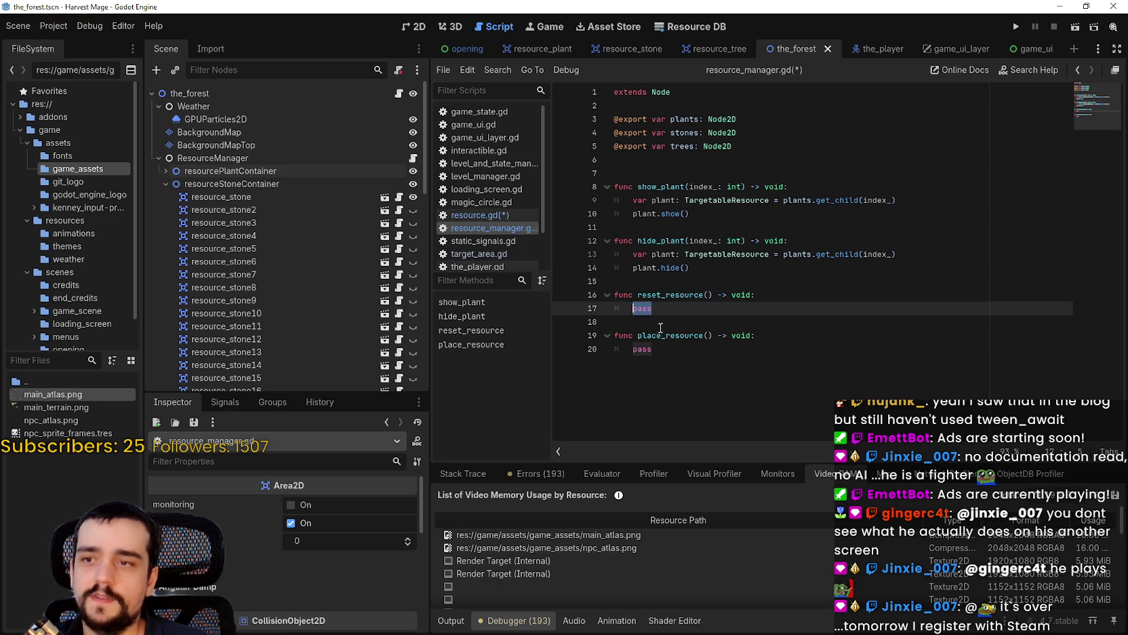
{"action": "key", "text": "End"}
{"action": "left_click", "coordinate": [705, 294]}
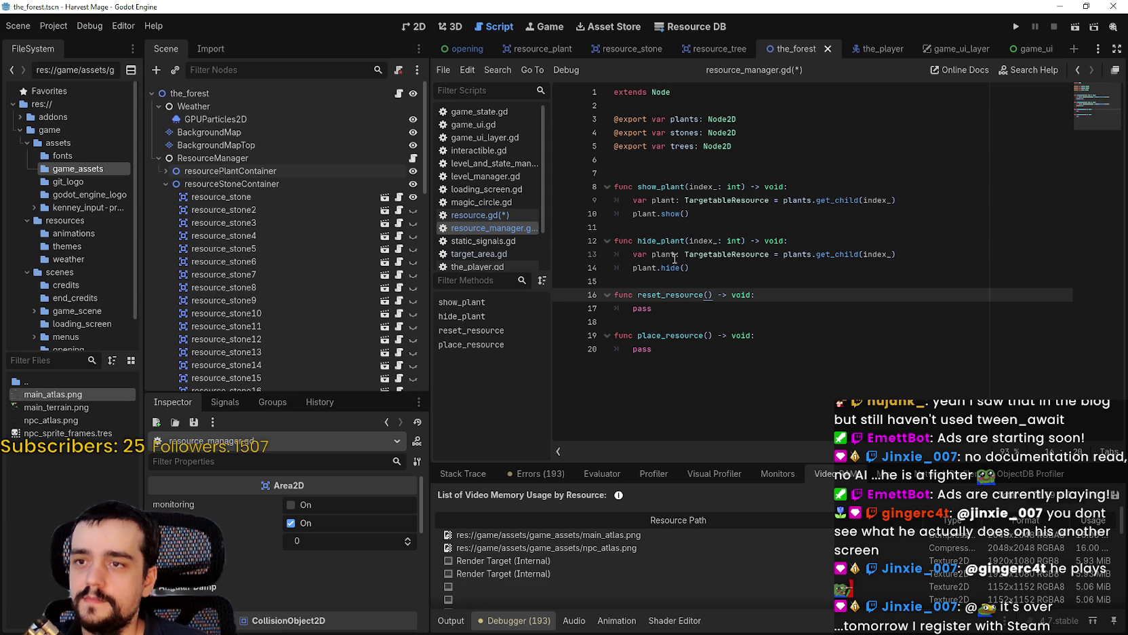
{"action": "left_click", "coordinate": [670, 309]}
{"action": "left_click_drag", "start_coordinate": [704, 294], "coordinate": [663, 293]}
Name the function reset_plant with index_: int and paste hide_plant's body over its pass.
{"action": "type", "text": "plant"}
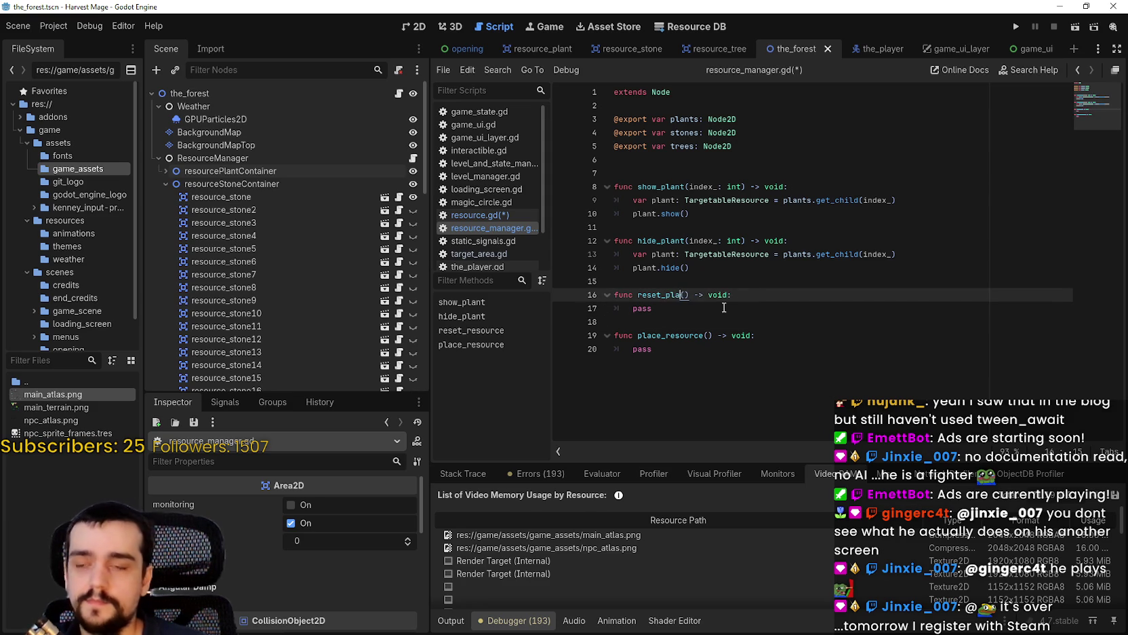
{"action": "left_click_drag", "start_coordinate": [744, 241], "coordinate": [689, 242]}
{"action": "key", "text": "ctrl+c"}
{"action": "left_click", "coordinate": [691, 295]}
{"action": "key", "text": "ctrl+v"}
{"action": "left_click", "coordinate": [690, 318]}
{"action": "left_click_drag", "start_coordinate": [584, 280], "coordinate": [584, 253]}
{"action": "key", "text": "ctrl+c"}
{"action": "left_click_drag", "start_coordinate": [585, 309], "coordinate": [585, 325]}
{"action": "key", "text": "ctrl+v"}
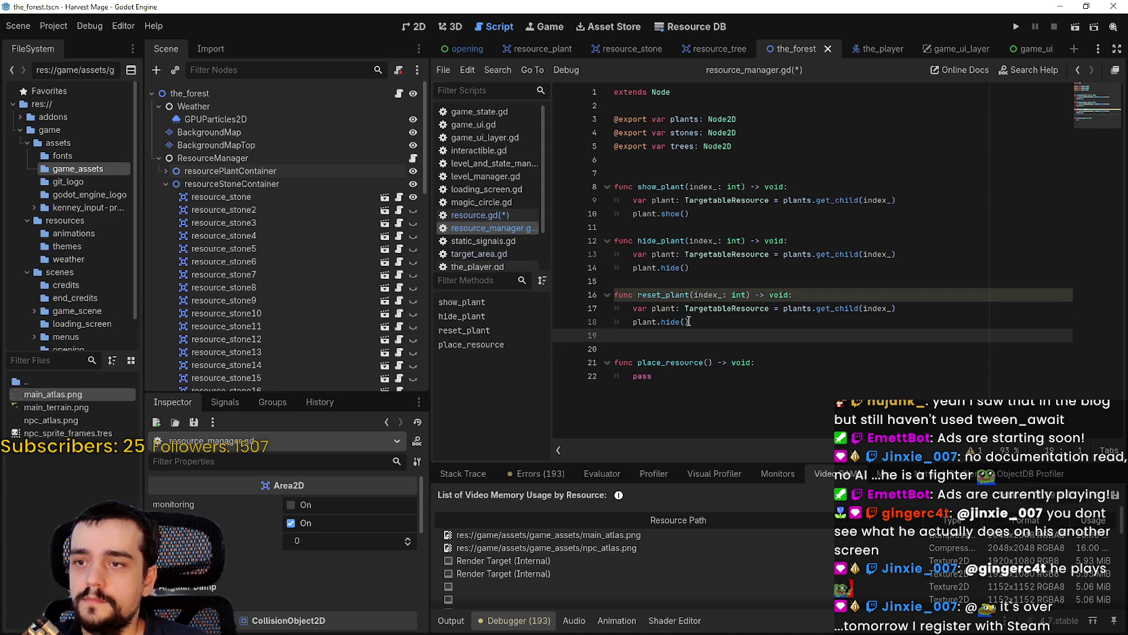
Replace plant.hide() with plant.global_position = plants.global_position in reset_plant.
{"action": "double_click", "coordinate": [680, 322]}
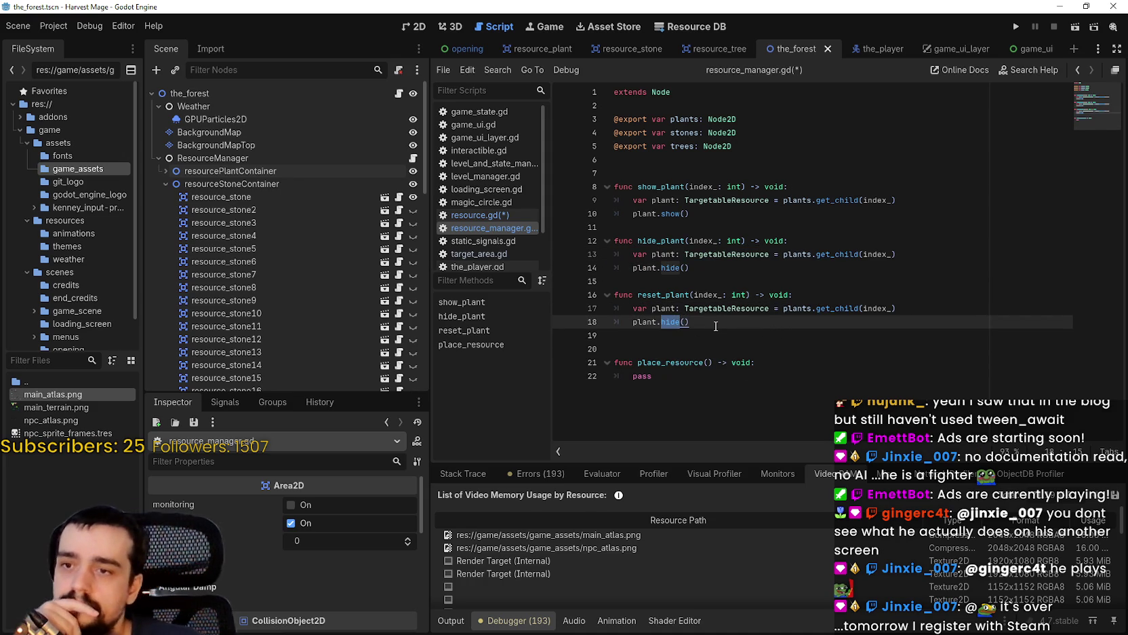
{"action": "left_click", "coordinate": [716, 326]}
{"action": "left_click", "coordinate": [714, 351]}
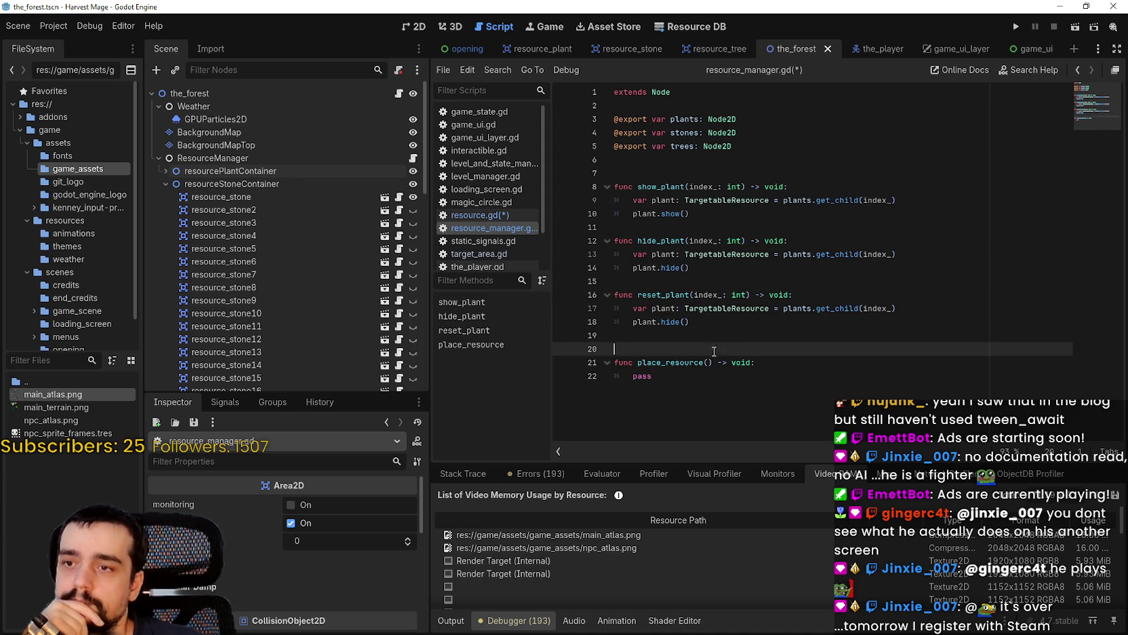
{"action": "left_click", "coordinate": [696, 382]}
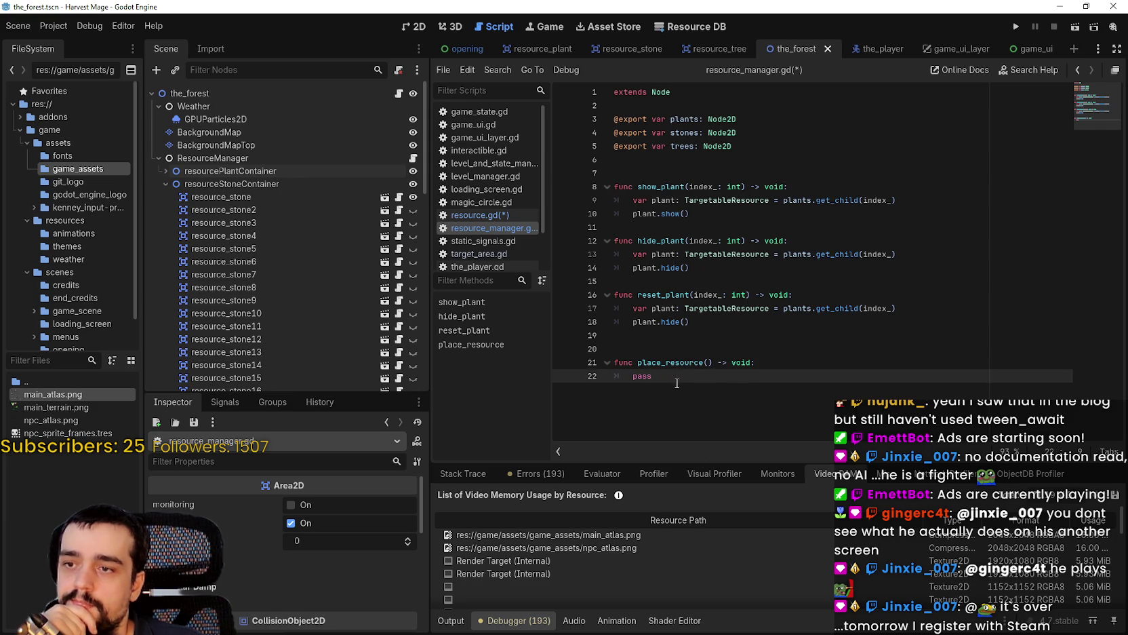
{"action": "mouse_move", "coordinate": [692, 325]}
{"action": "left_mouse_down"}
{"action": "mouse_move", "coordinate": [706, 317]}
{"action": "mouse_move", "coordinate": [641, 309]}
{"action": "mouse_move", "coordinate": [631, 323]}
{"action": "left_mouse_up"}
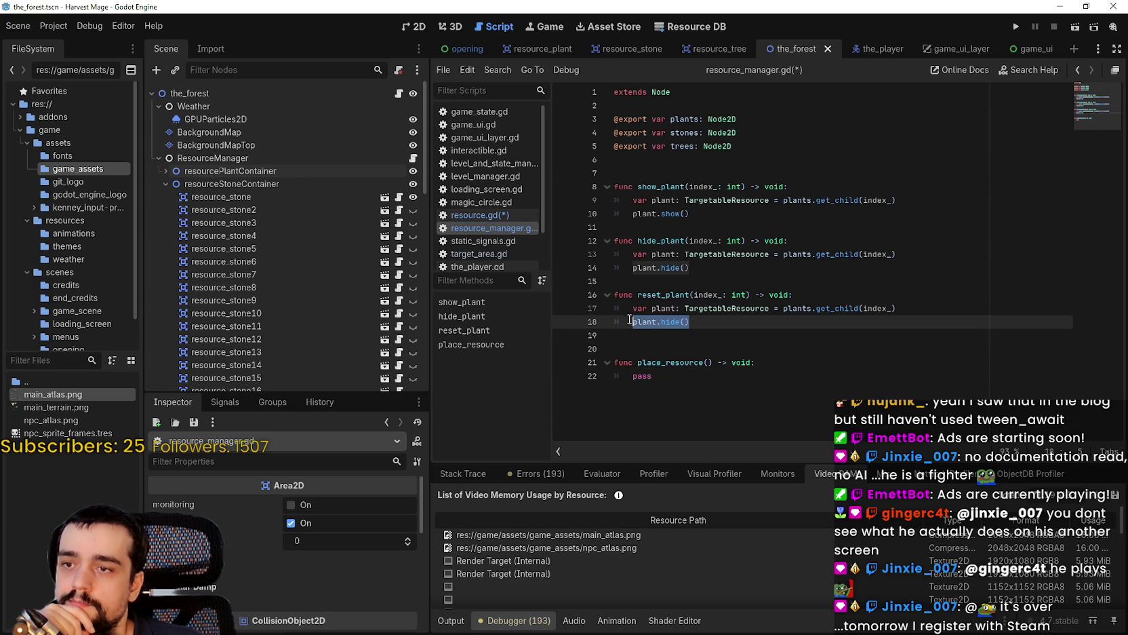
{"action": "type", "text": "plant."}
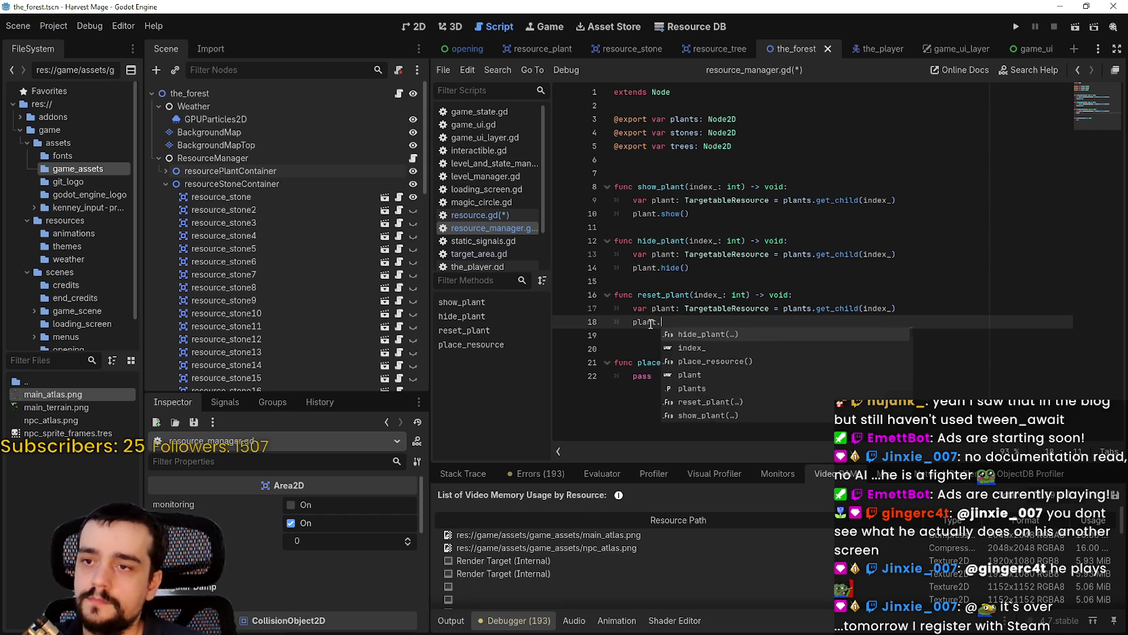
{"action": "type", "text": "global_position"}
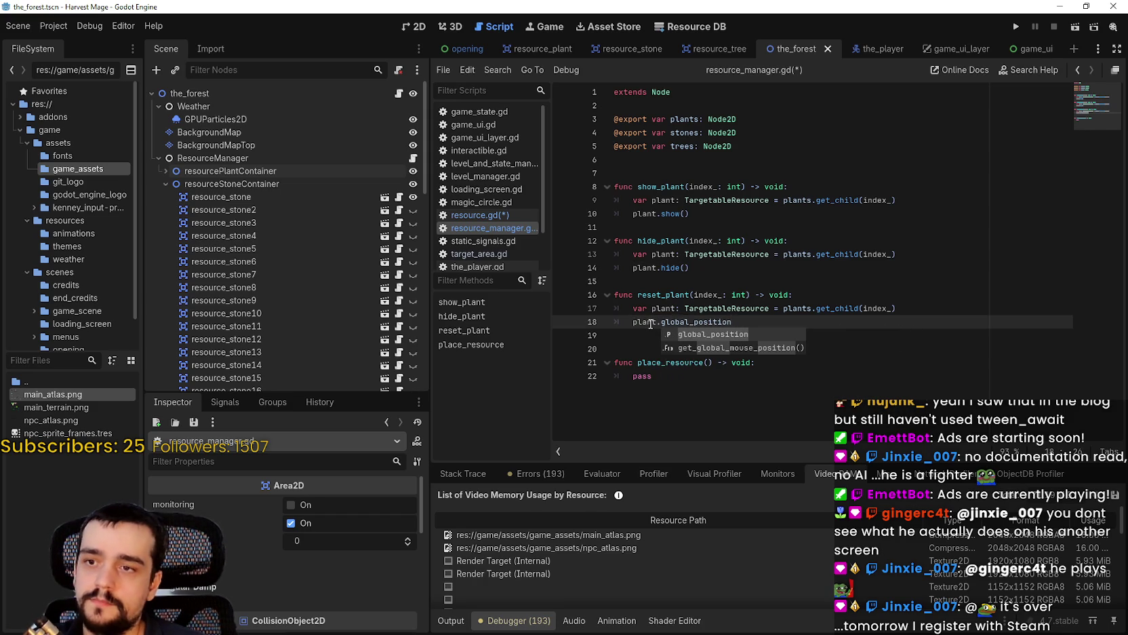
{"action": "type", "text": " = "}
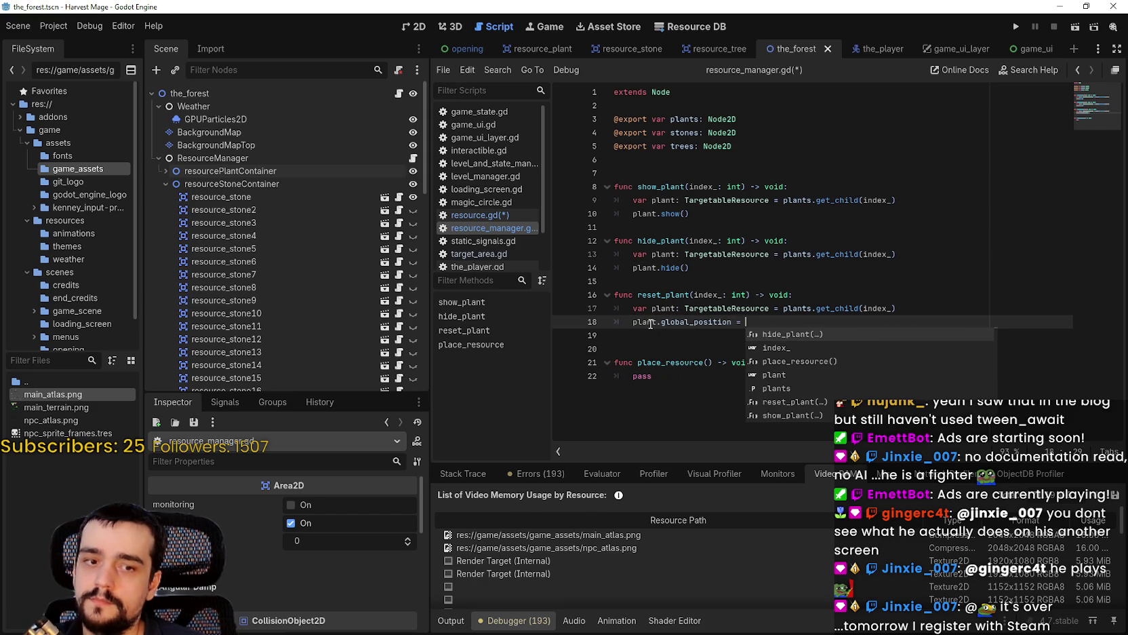
{"action": "type", "text": "global"}
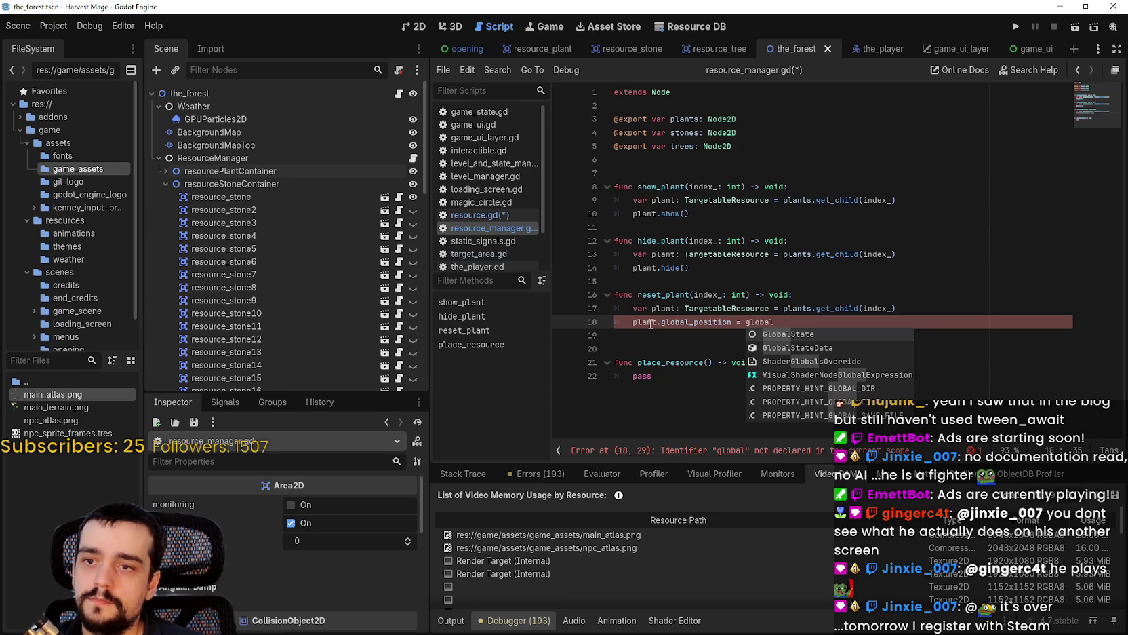
{"action": "key", "text": "BackSpace"}
{"action": "key", "text": "BackSpace"}
{"action": "key", "text": "BackSpace"}
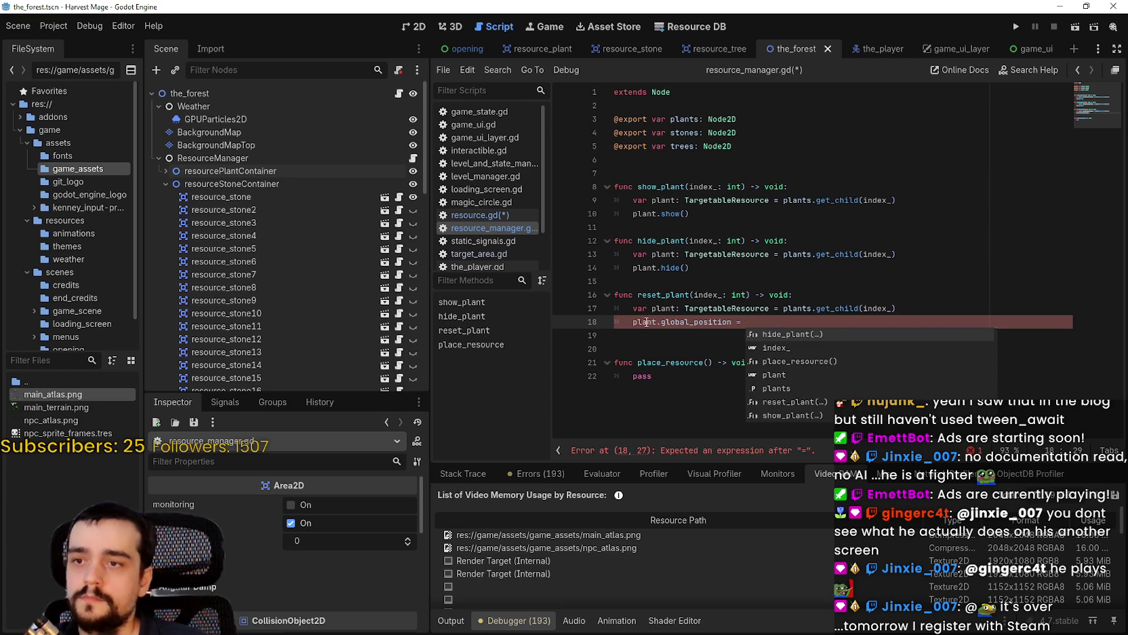
{"action": "type", "text": "plant"}
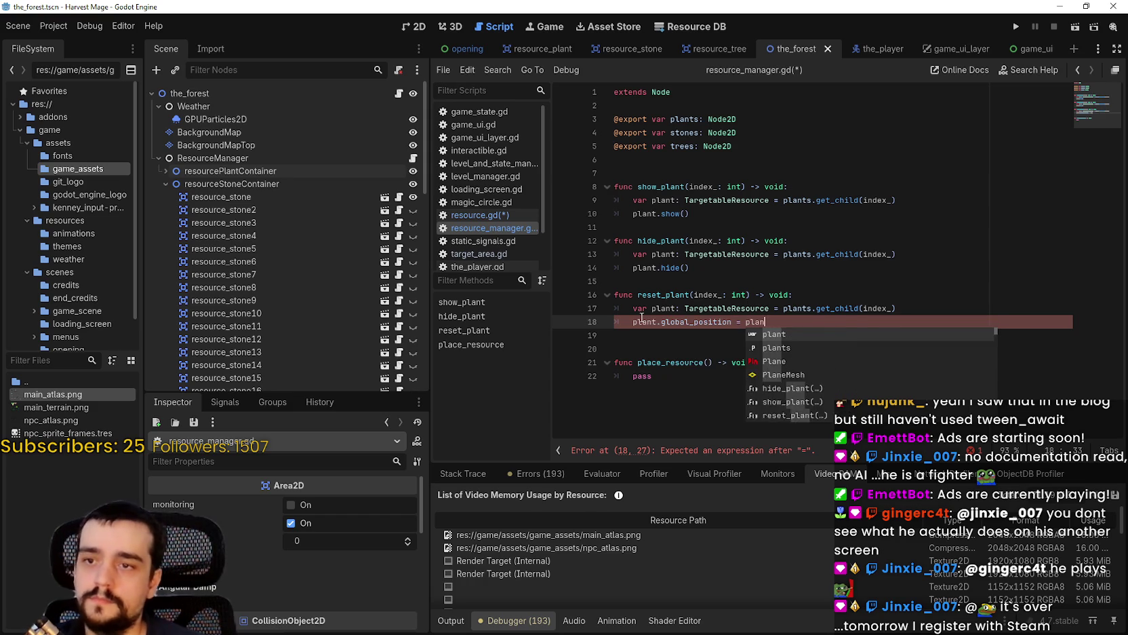
{"action": "type", "text": "s.global_position"}
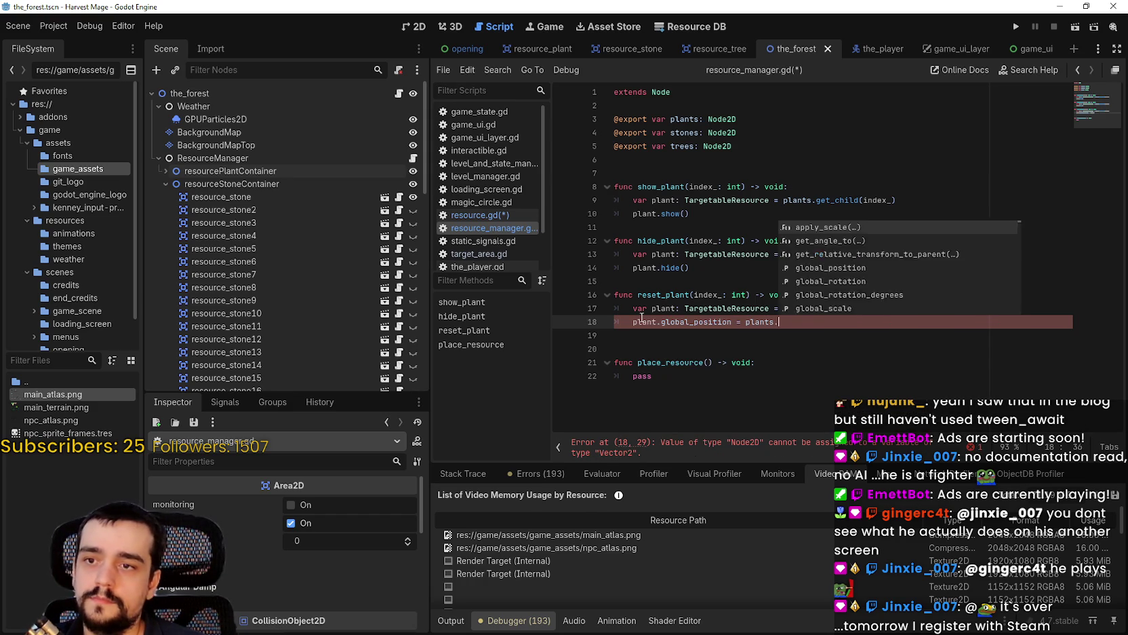
{"action": "key", "text": "ctrl+s"}
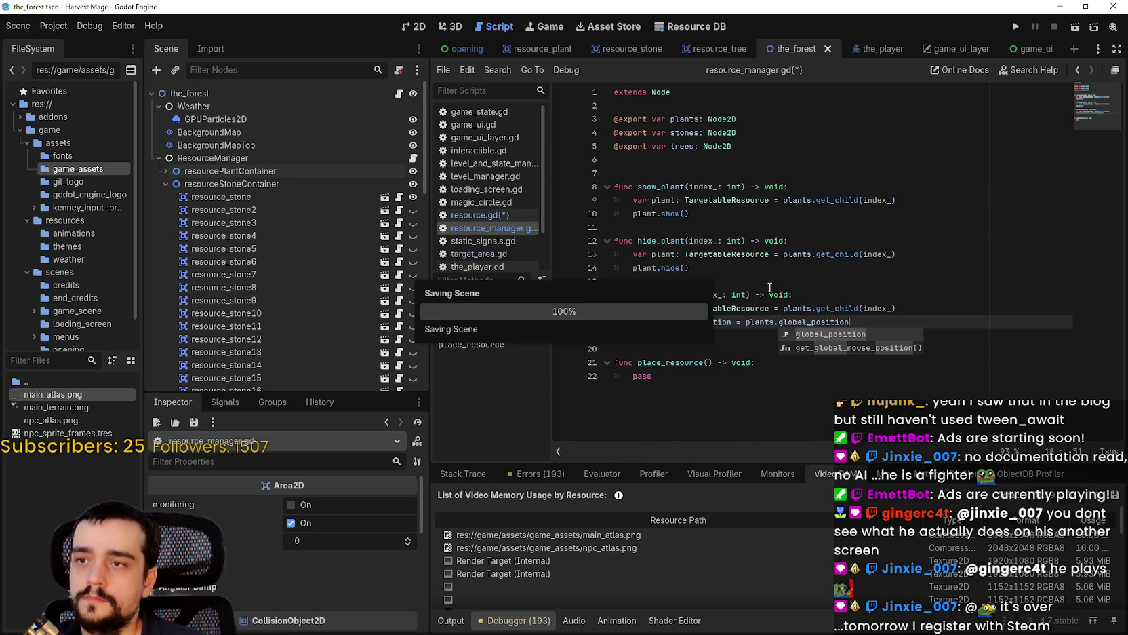
{"action": "key", "text": "Escape"}
{"action": "key", "text": "Down"}
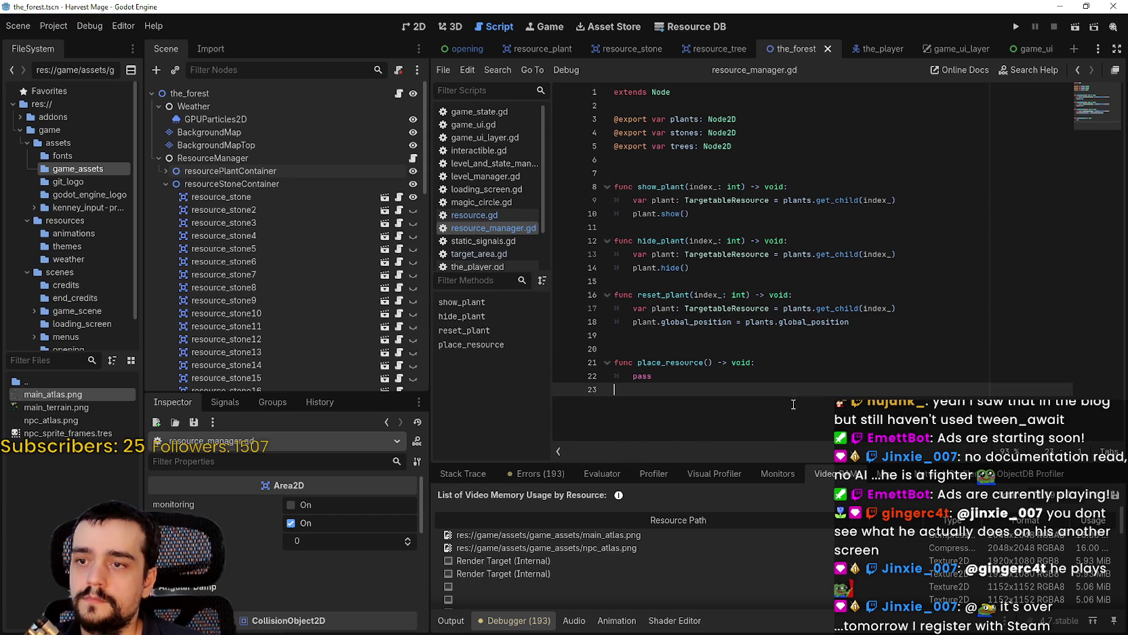
Remove the extra blank line before place_resource and save resource_manager.gd.
{"action": "left_click", "coordinate": [672, 349]}
{"action": "key", "text": "BackSpace"}
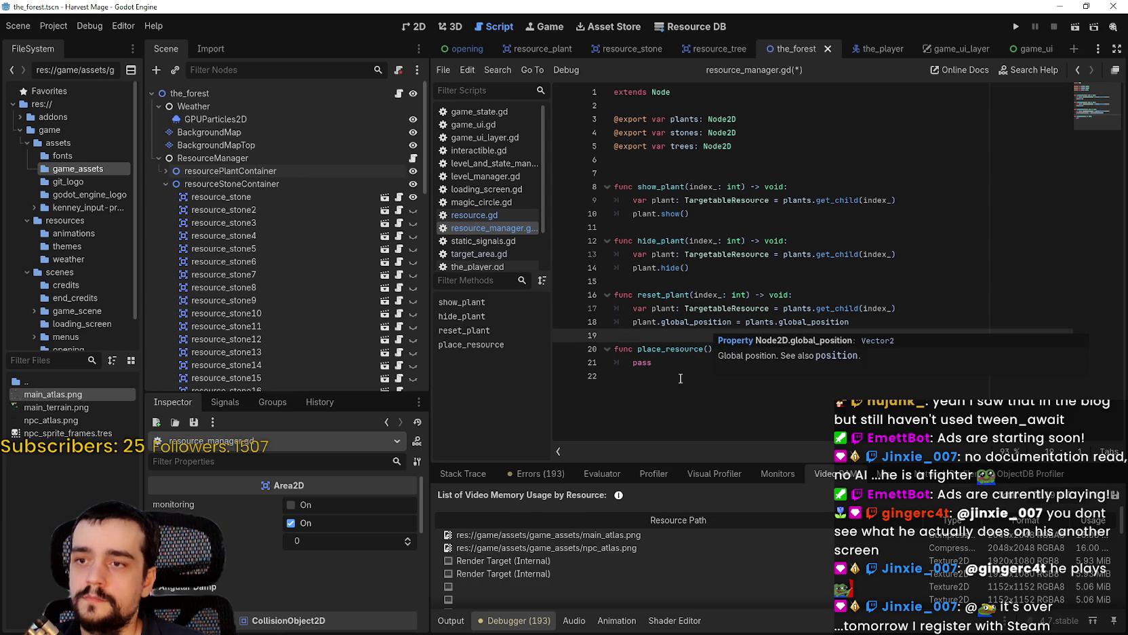
{"action": "key", "text": "Down"}
{"action": "key", "text": "Down"}
{"action": "key", "text": "End"}
{"action": "key", "text": "shift+Home"}
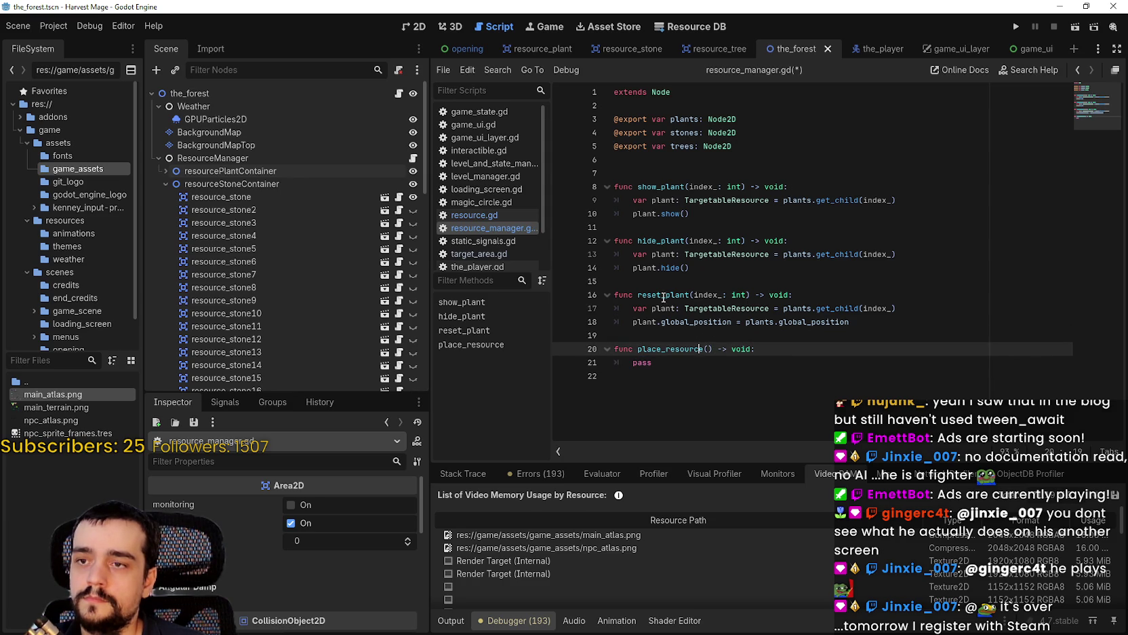
{"action": "double_click", "coordinate": [663, 294]}
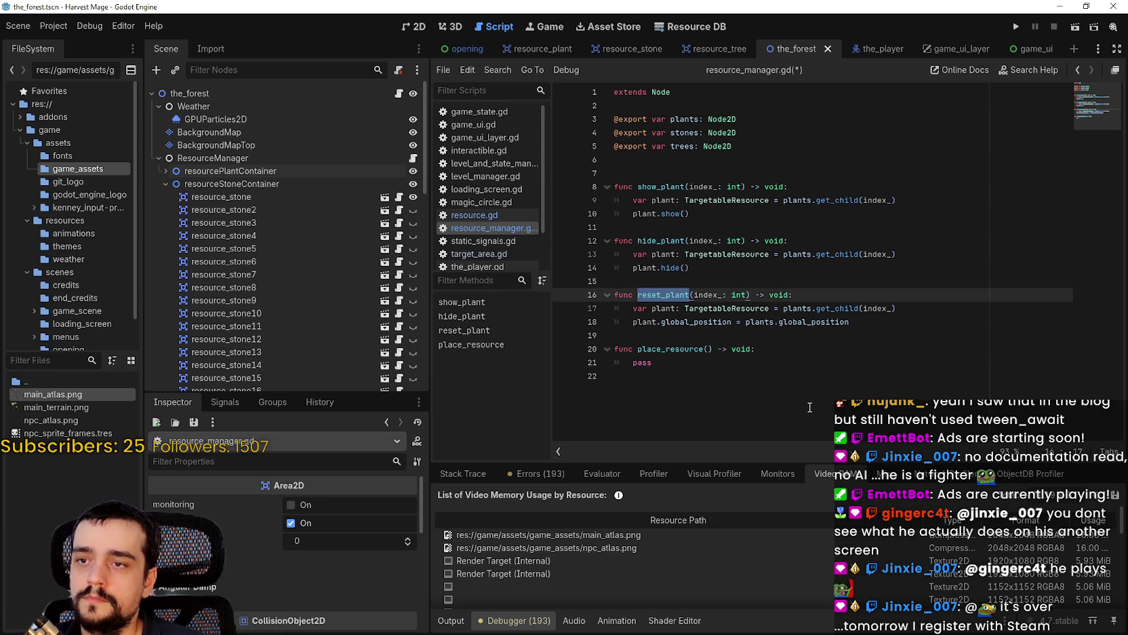
{"action": "key", "text": "Up"}
{"action": "key", "text": "Up"}
{"action": "key", "text": "End"}
{"action": "key", "text": "shift+Home"}
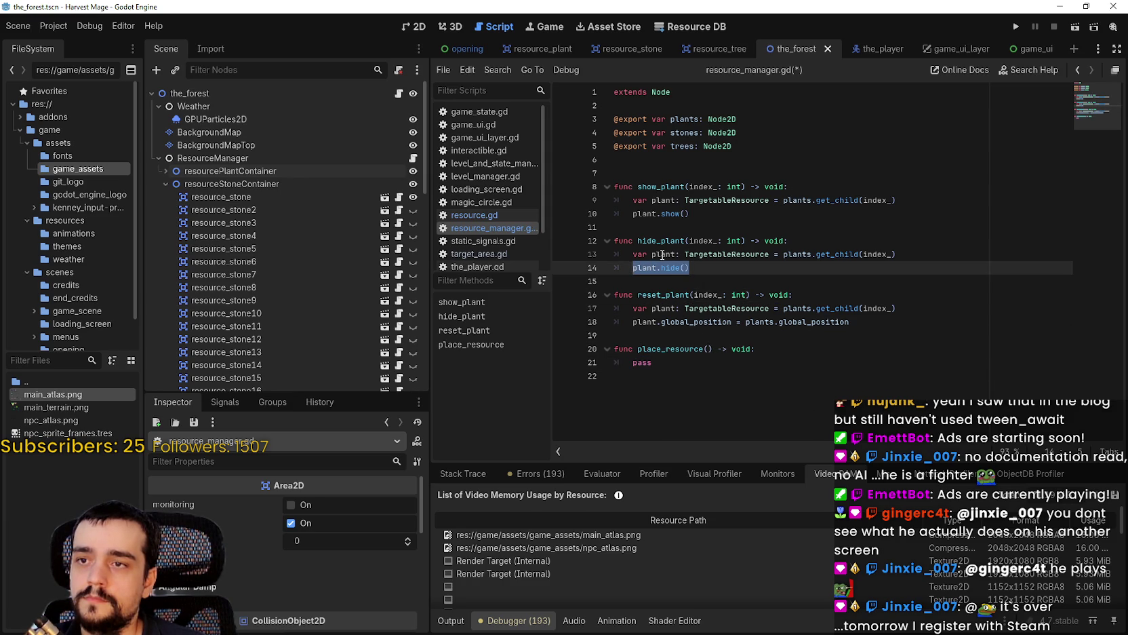
{"action": "key", "text": "ctrl+s"}
Review reset_plant's global_position line and collapse resourceStoneContainer in the Scene dock.
{"action": "left_click", "coordinate": [728, 285]}
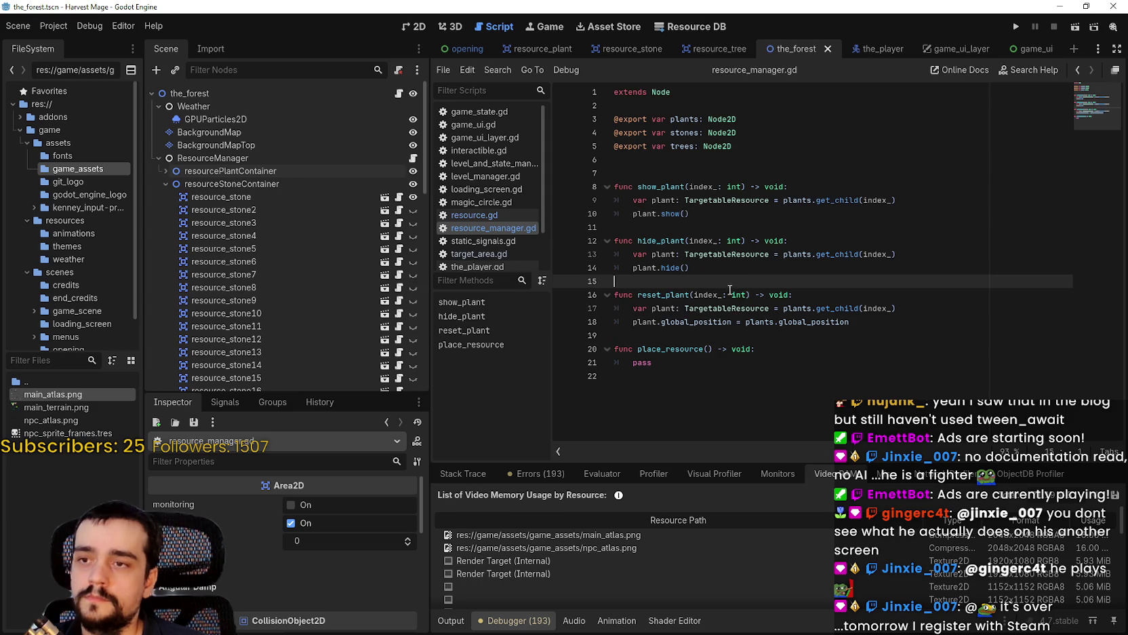
{"action": "left_click", "coordinate": [745, 332]}
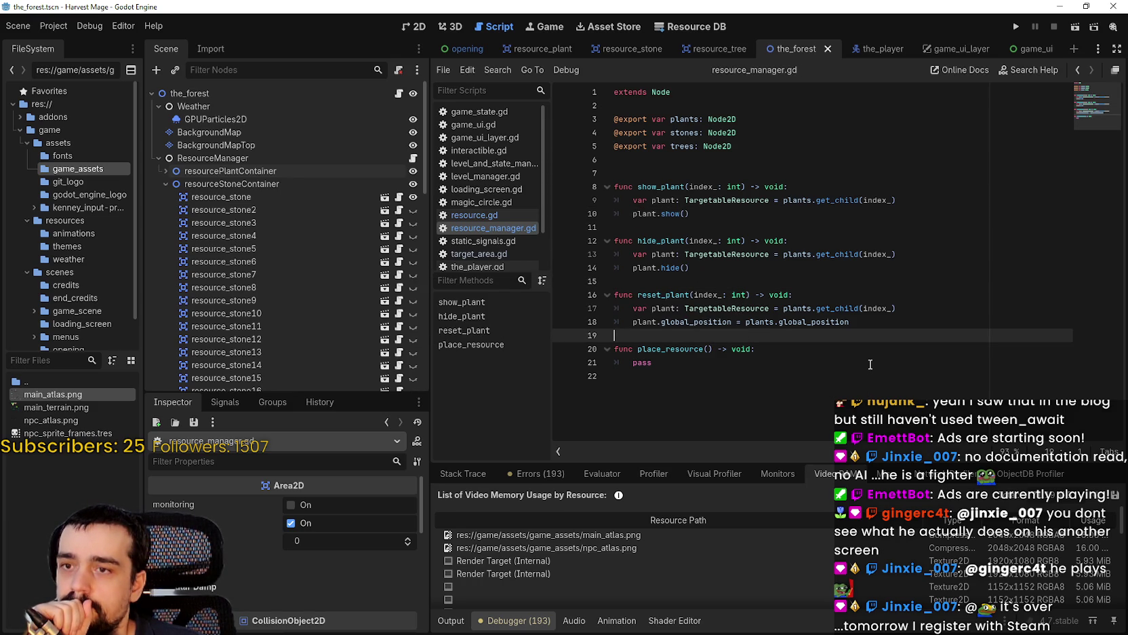
{"action": "left_click_drag", "start_coordinate": [851, 322], "coordinate": [642, 323]}
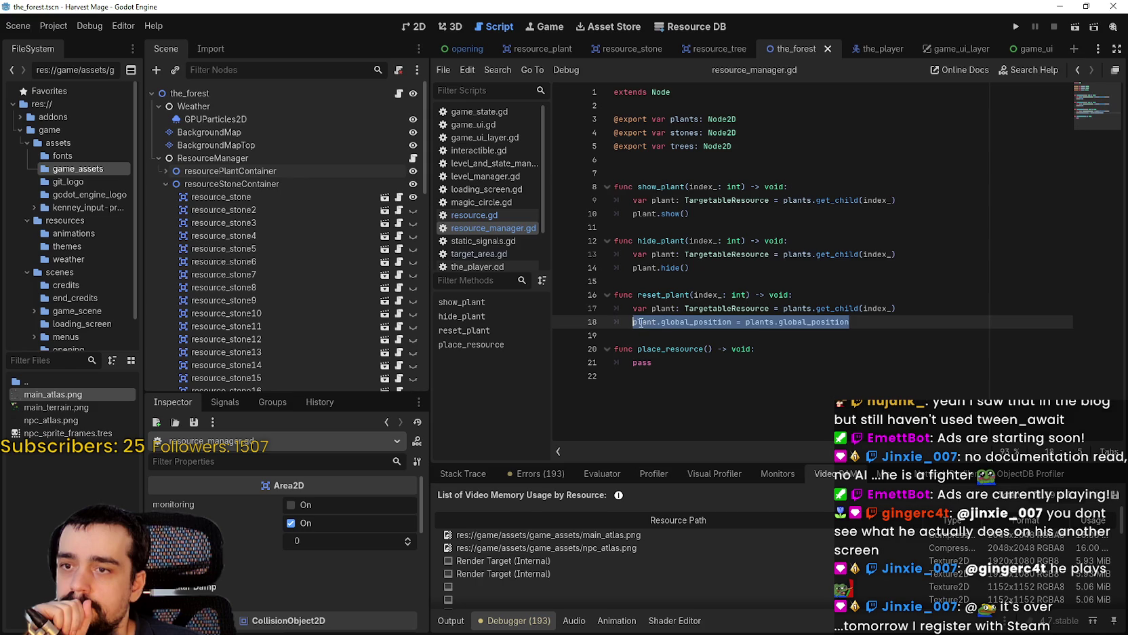
{"action": "left_click", "coordinate": [715, 271]}
{"action": "left_click", "coordinate": [822, 325]}
{"action": "left_click_drag", "start_coordinate": [822, 325], "coordinate": [668, 328]}
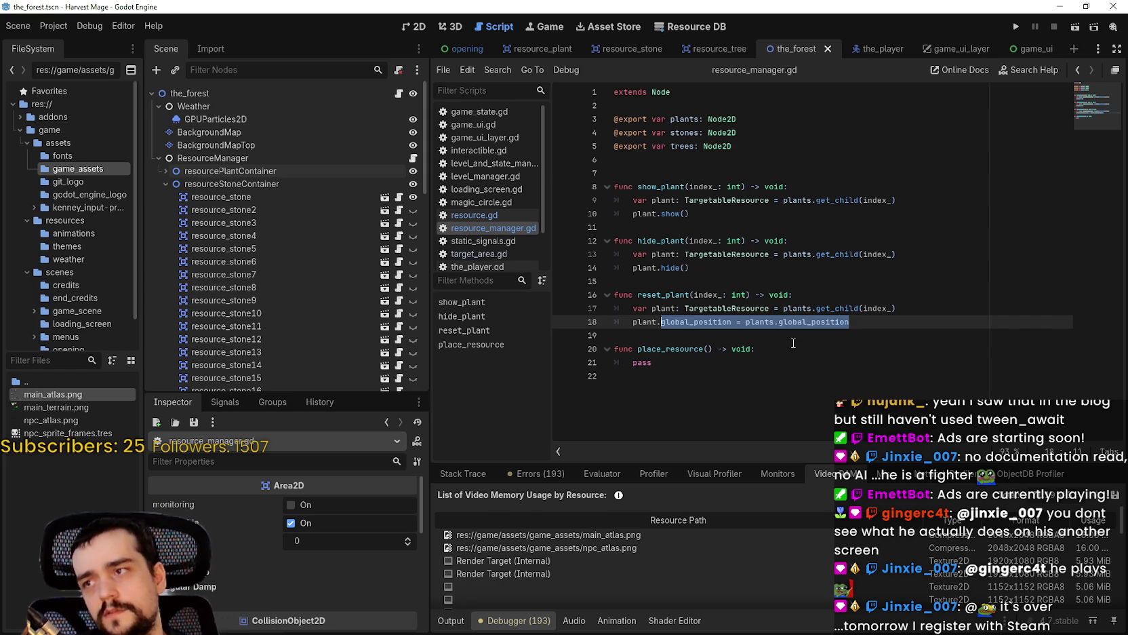
{"action": "left_click", "coordinate": [167, 184]}
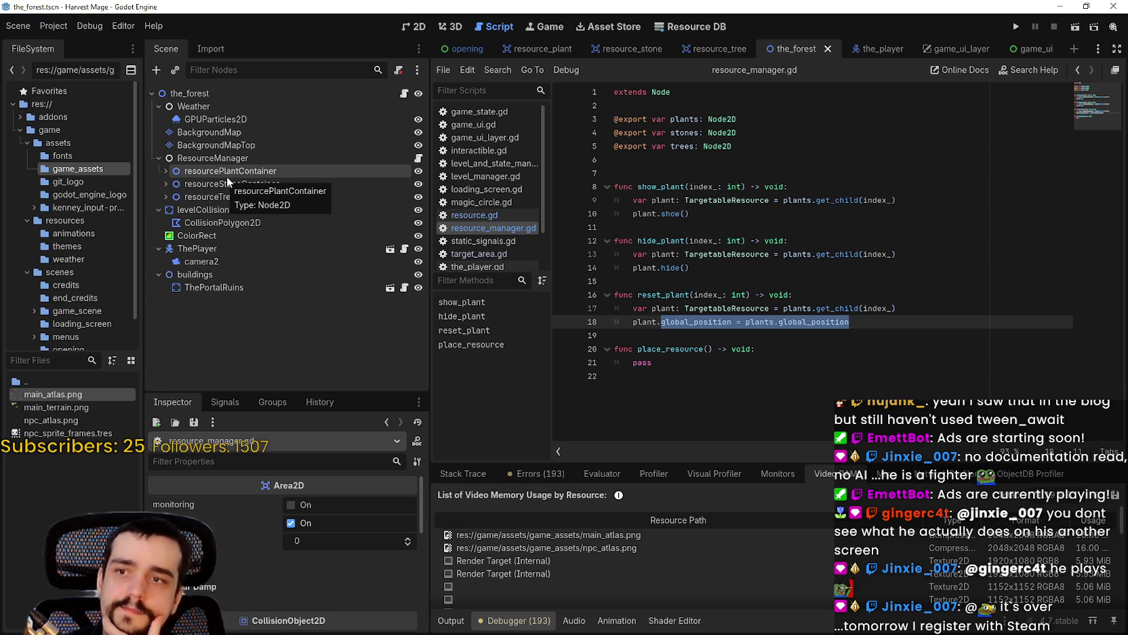
Deselect the global_position assignment on line 18 of reset_plant.
{"action": "left_click", "coordinate": [746, 321]}
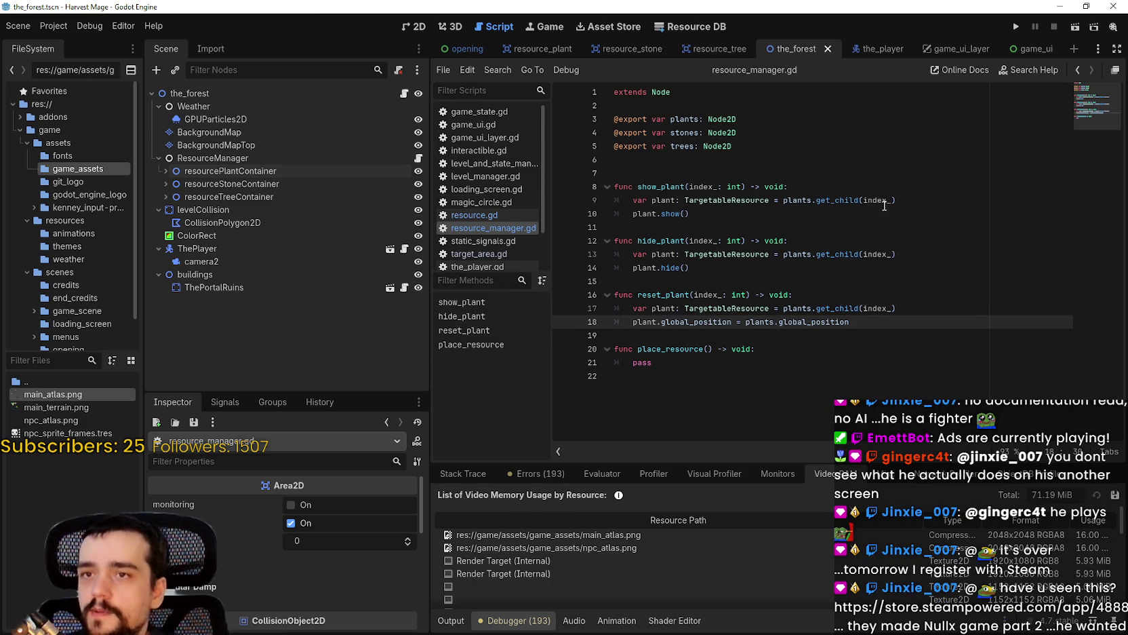
Open resource.gd from the resource_plant scene and review the health-depleted block in take_damage.
{"action": "left_click", "coordinate": [535, 49]}
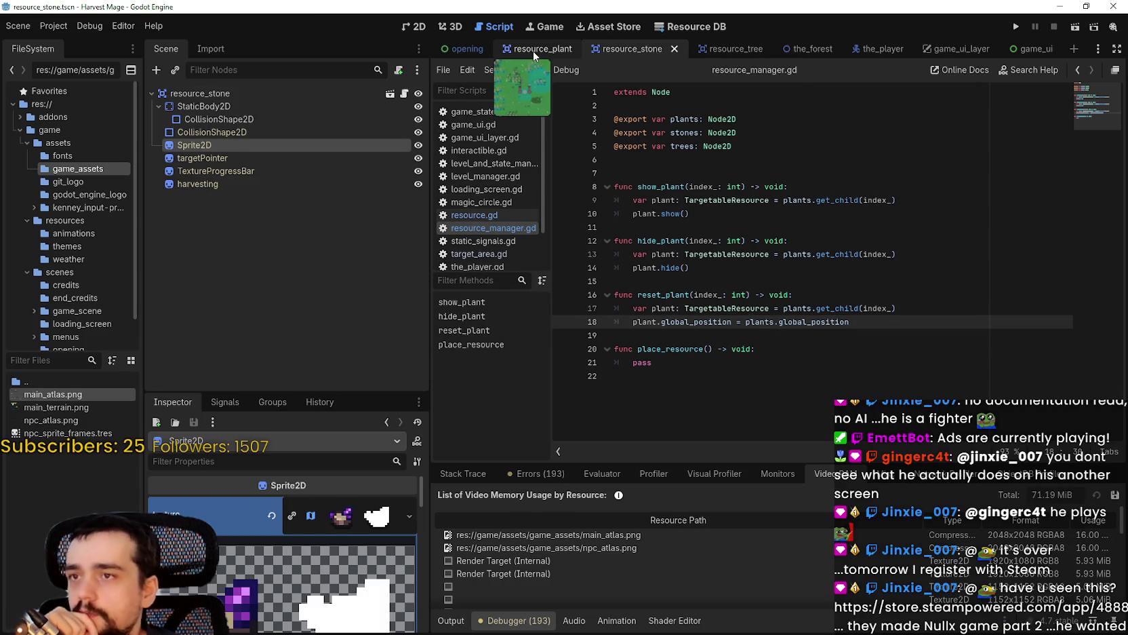
{"action": "left_click", "coordinate": [404, 92]}
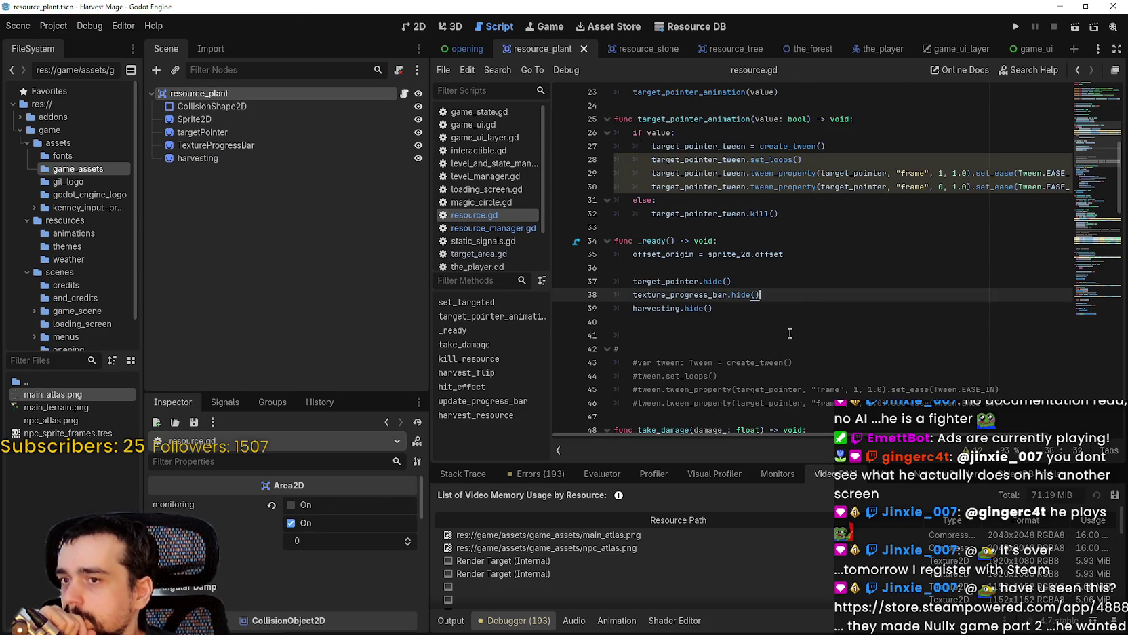
{"action": "scroll", "coordinate": [770, 321], "scroll_direction": "up", "scroll_amount": 3}
{"action": "scroll", "coordinate": [770, 321], "scroll_direction": "down", "scroll_amount": 10}
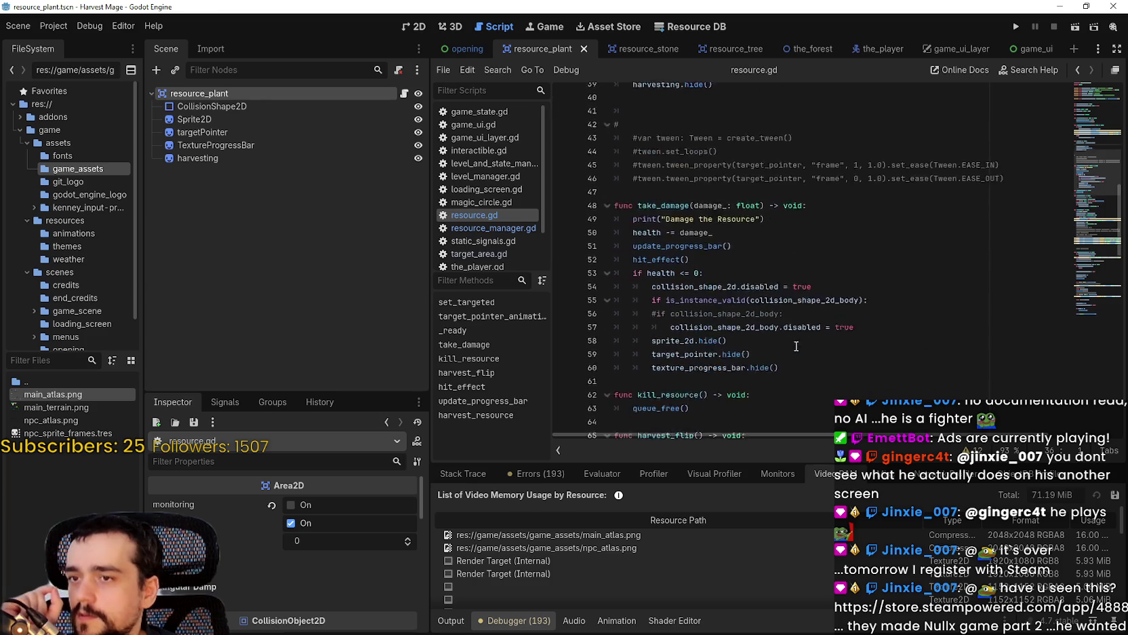
{"action": "mouse_move", "coordinate": [781, 269]}
{"action": "left_mouse_down"}
{"action": "mouse_move", "coordinate": [601, 242]}
{"action": "mouse_move", "coordinate": [607, 177]}
{"action": "left_mouse_up"}
{"action": "mouse_move", "coordinate": [782, 268]}
{"action": "left_mouse_down"}
{"action": "mouse_move", "coordinate": [611, 202]}
{"action": "mouse_move", "coordinate": [599, 165]}
{"action": "left_mouse_up"}
{"action": "mouse_move", "coordinate": [780, 269]}
{"action": "left_mouse_down"}
{"action": "mouse_move", "coordinate": [691, 239]}
{"action": "mouse_move", "coordinate": [584, 161]}
{"action": "mouse_move", "coordinate": [579, 189]}
{"action": "left_mouse_up"}
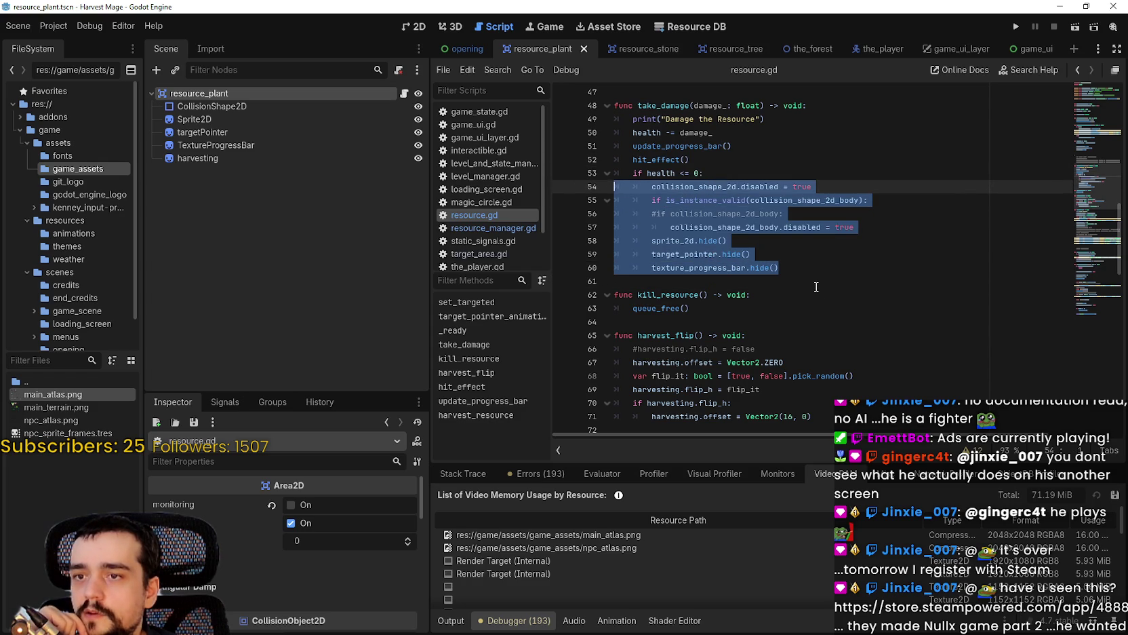
Jump from the kill_resource call in harvest_resource to its definition using Lookup Symbol.
{"action": "scroll", "coordinate": [814, 279], "scroll_direction": "down", "scroll_amount": 7}
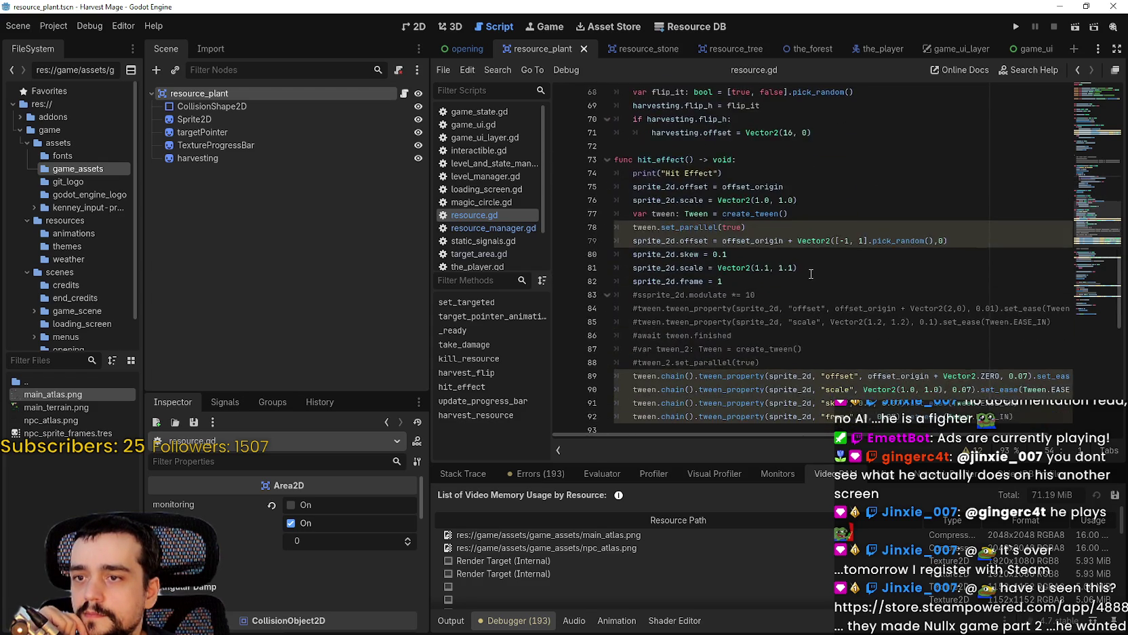
{"action": "scroll", "coordinate": [811, 273], "scroll_direction": "down", "scroll_amount": 8}
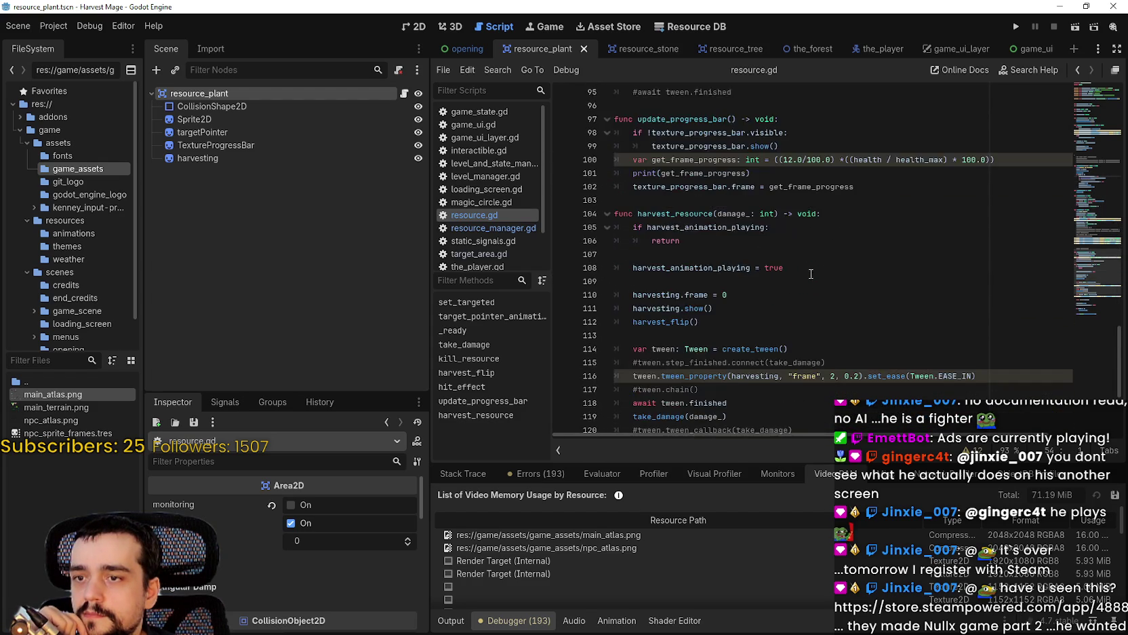
{"action": "scroll", "coordinate": [811, 274], "scroll_direction": "down", "scroll_amount": 1}
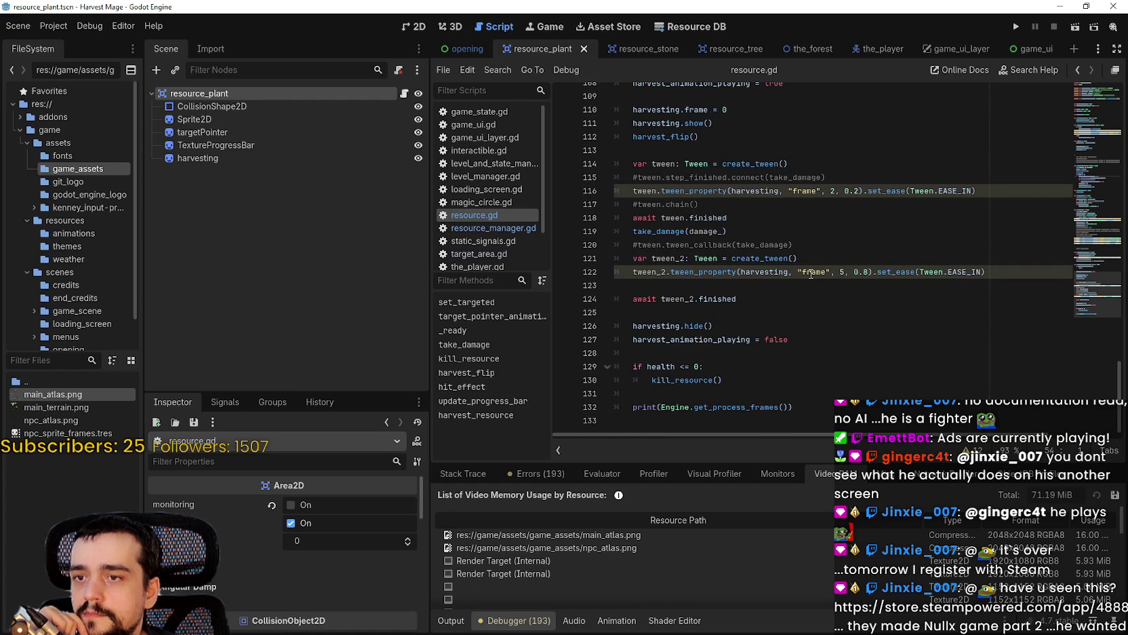
{"action": "left_click_drag", "start_coordinate": [725, 381], "coordinate": [605, 371]}
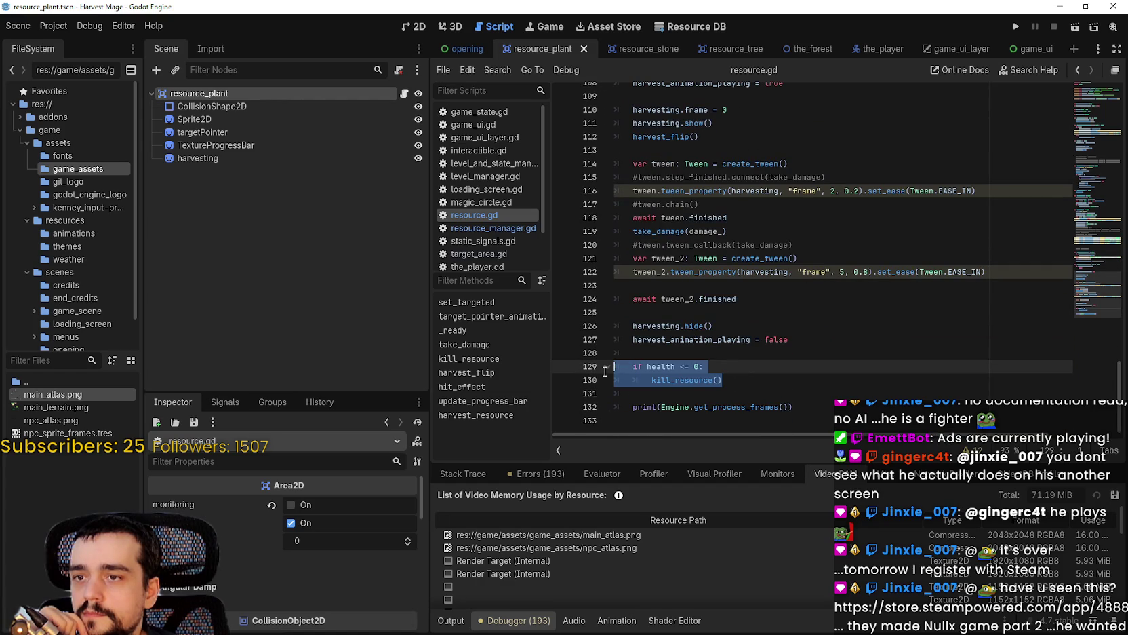
{"action": "left_click", "coordinate": [665, 378]}
{"action": "right_click", "coordinate": [664, 378]}
{"action": "left_click", "coordinate": [706, 566]}
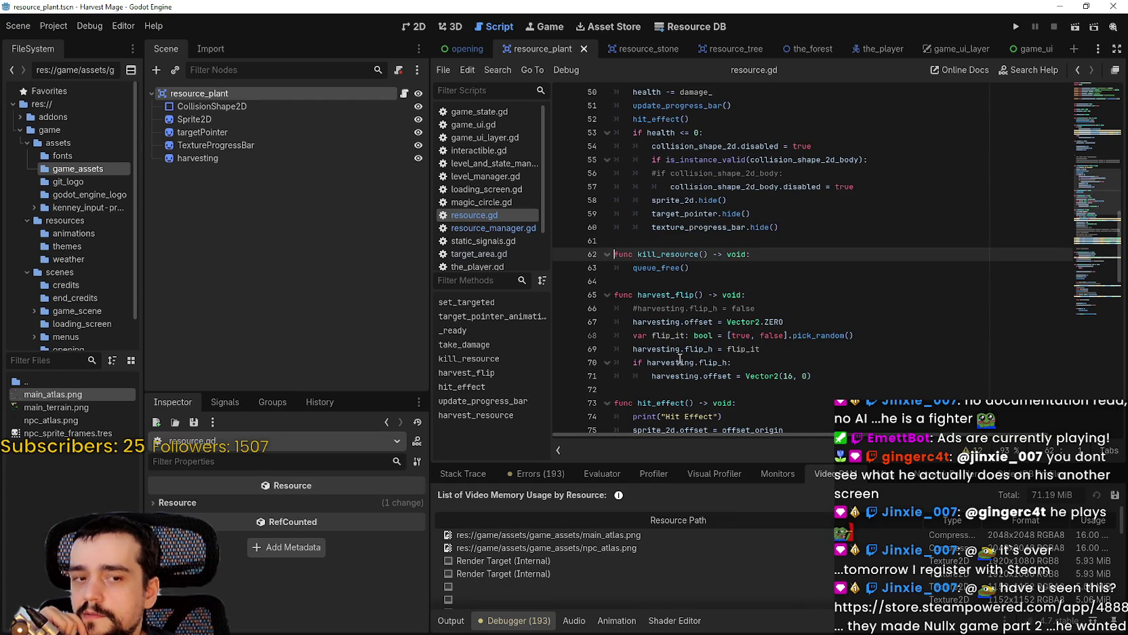
{"action": "left_click", "coordinate": [721, 278]}
{"action": "left_click", "coordinate": [719, 258]}
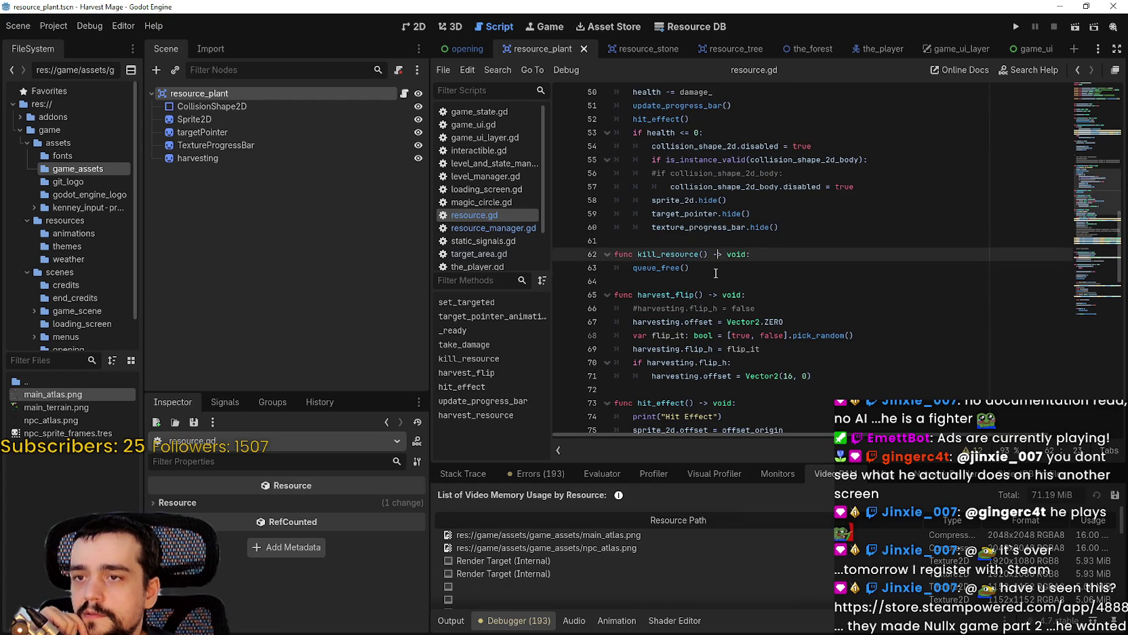
{"action": "left_click", "coordinate": [715, 273]}
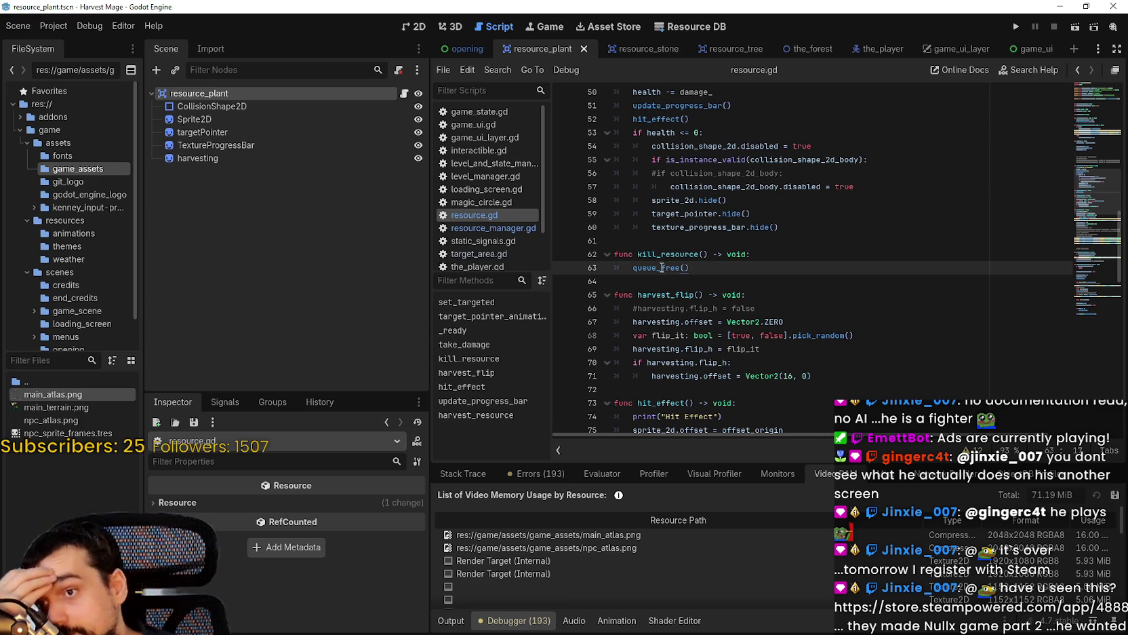
Replace queue_free() with 'global_position = get_parent().global_position' and save the script.
{"action": "left_click_drag", "start_coordinate": [633, 268], "coordinate": [691, 268]}
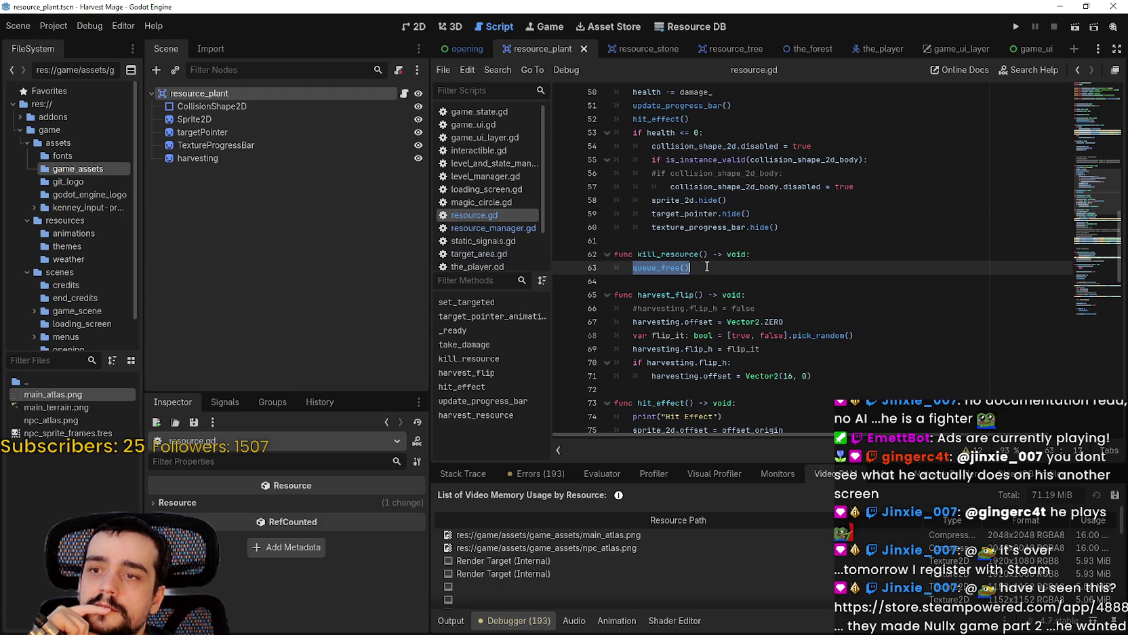
{"action": "type", "text": "get_paren"}
{"action": "key", "text": "BackSpace"}
{"action": "key", "text": "BackSpace"}
{"action": "key", "text": "BackSpace"}
{"action": "type", "text": "lobal"}
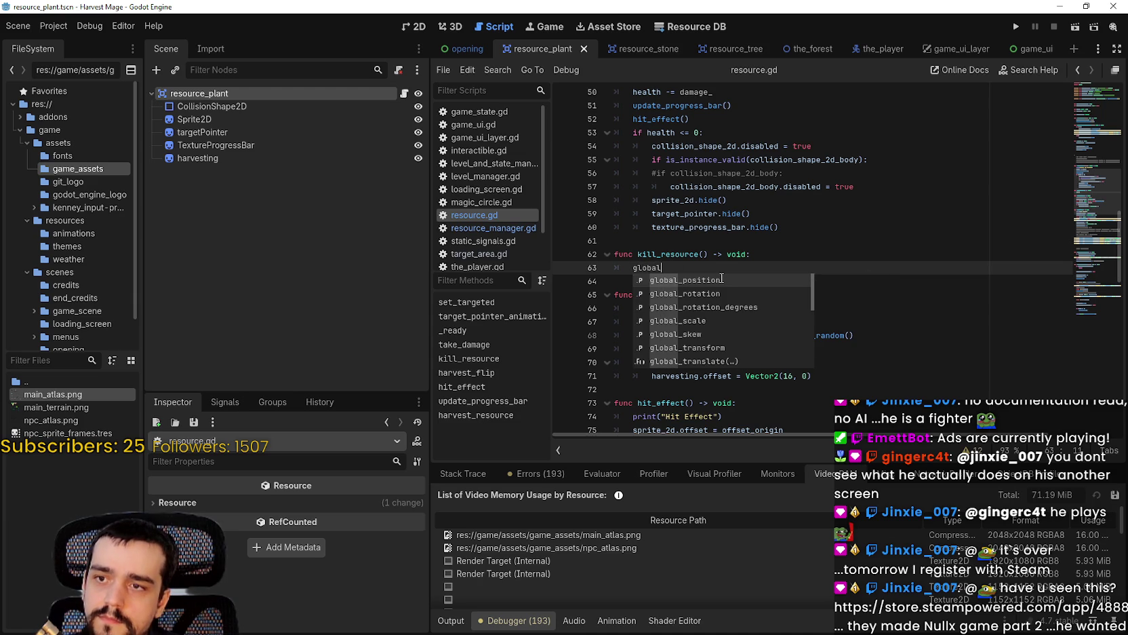
{"action": "key", "text": "Return"}
{"action": "type", "text": "."}
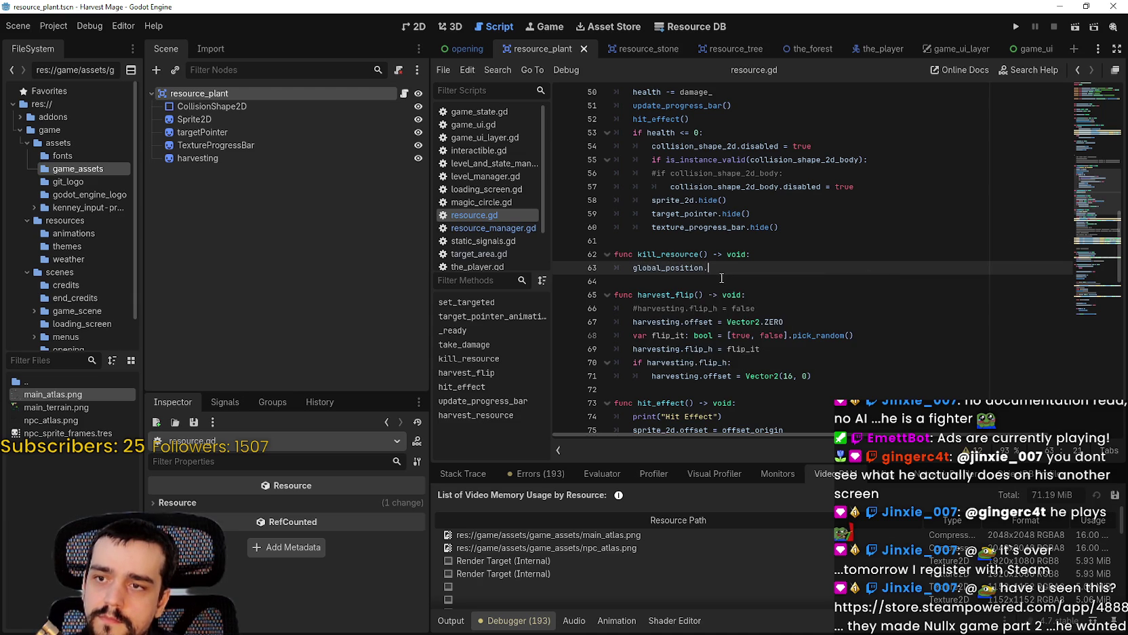
{"action": "key", "text": "BackSpace"}
{"action": "type", "text": "= get_parent().g"}
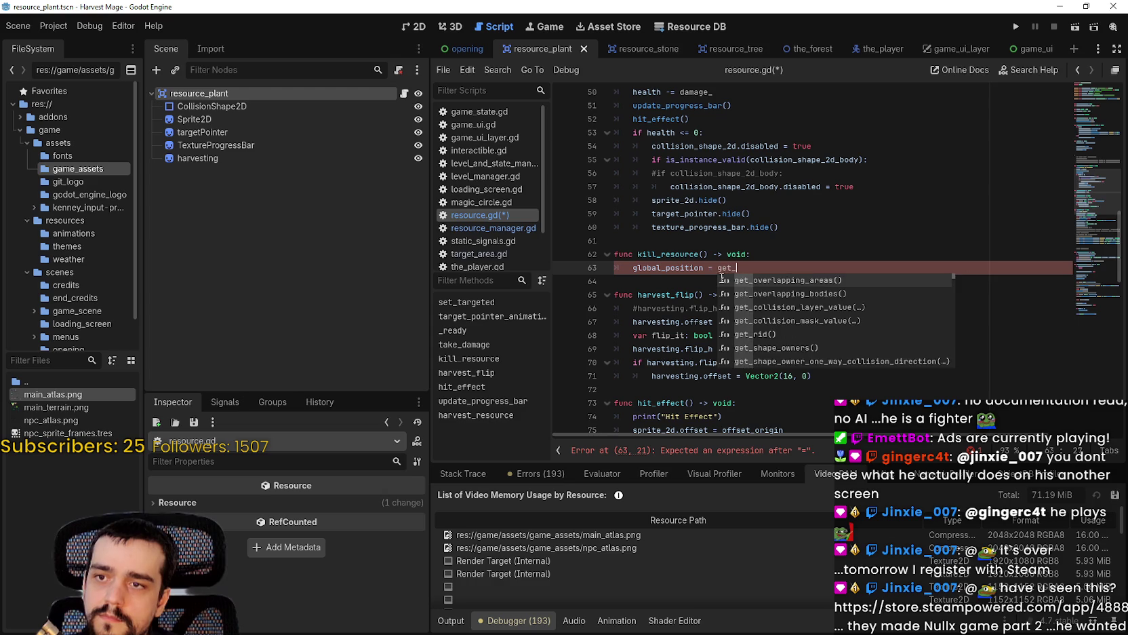
{"action": "type", "text": "lobal_pos"}
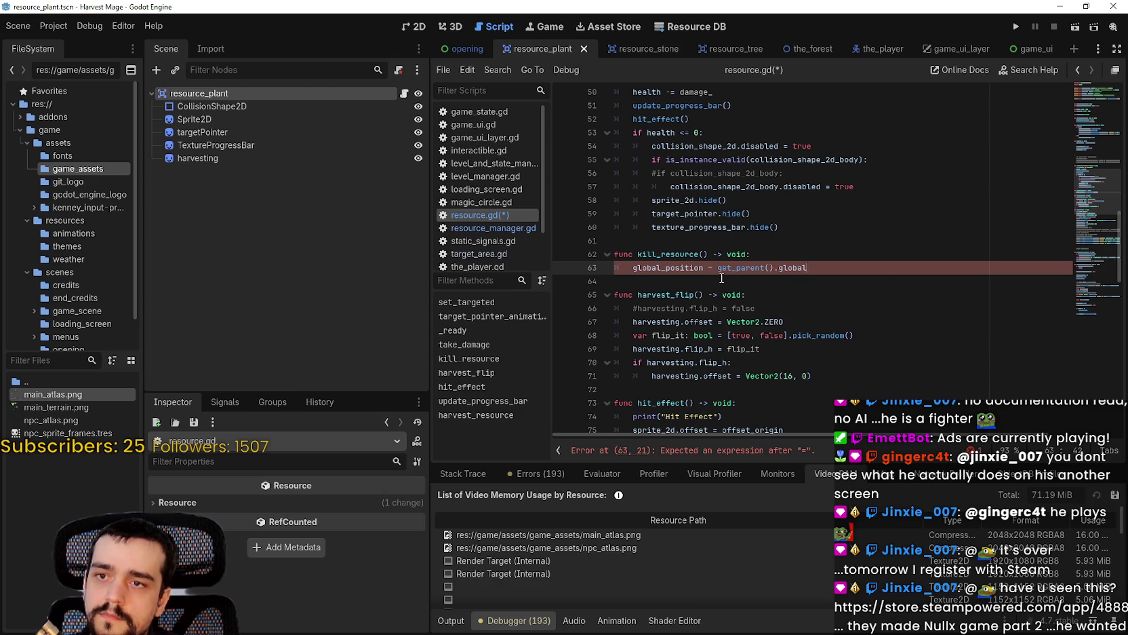
{"action": "type", "text": "ition"}
{"action": "key", "text": "ctrl+s"}
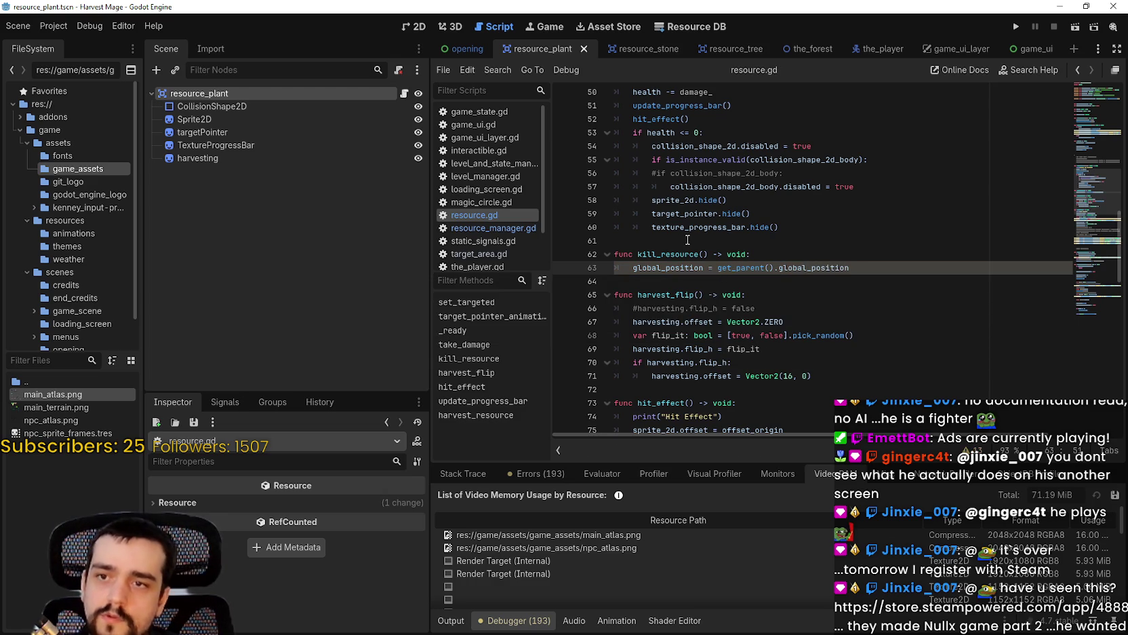
Add a new line in kill_resource and copy the collision-disabling and hiding lines from take_damage.
{"action": "key", "text": "Return"}
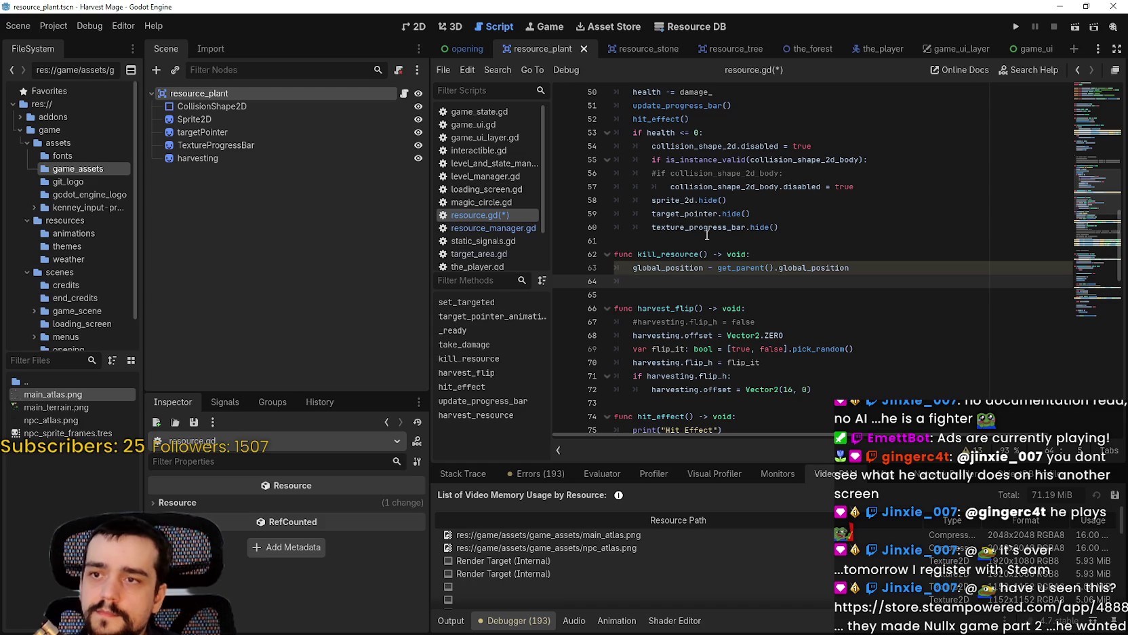
{"action": "left_click", "coordinate": [794, 228]}
{"action": "mouse_move", "coordinate": [795, 228]}
{"action": "left_mouse_down"}
{"action": "mouse_move", "coordinate": [610, 203]}
{"action": "mouse_move", "coordinate": [583, 147]}
{"action": "left_mouse_up"}
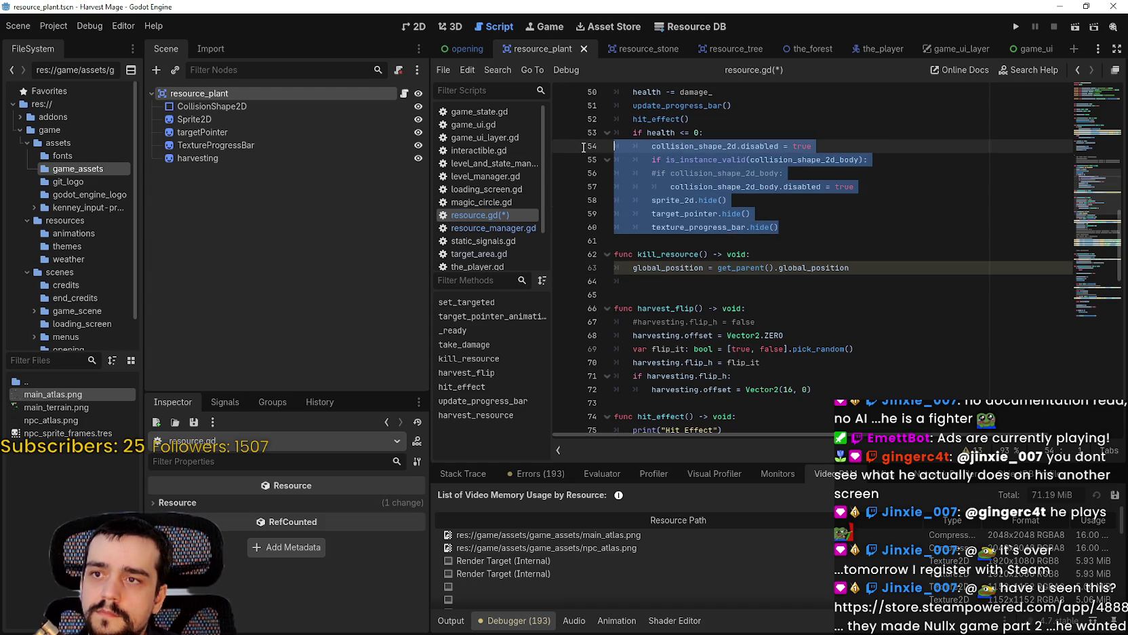
{"action": "mouse_move", "coordinate": [583, 148]}
{"action": "left_mouse_down"}
{"action": "mouse_move", "coordinate": [651, 214]}
{"action": "mouse_move", "coordinate": [599, 139]}
{"action": "mouse_move", "coordinate": [602, 152]}
{"action": "left_mouse_up"}
{"action": "key", "text": "ctrl+c"}
Paste the copied collision and hide lines into kill_resource and unindent them by one level.
{"action": "left_click", "coordinate": [627, 281]}
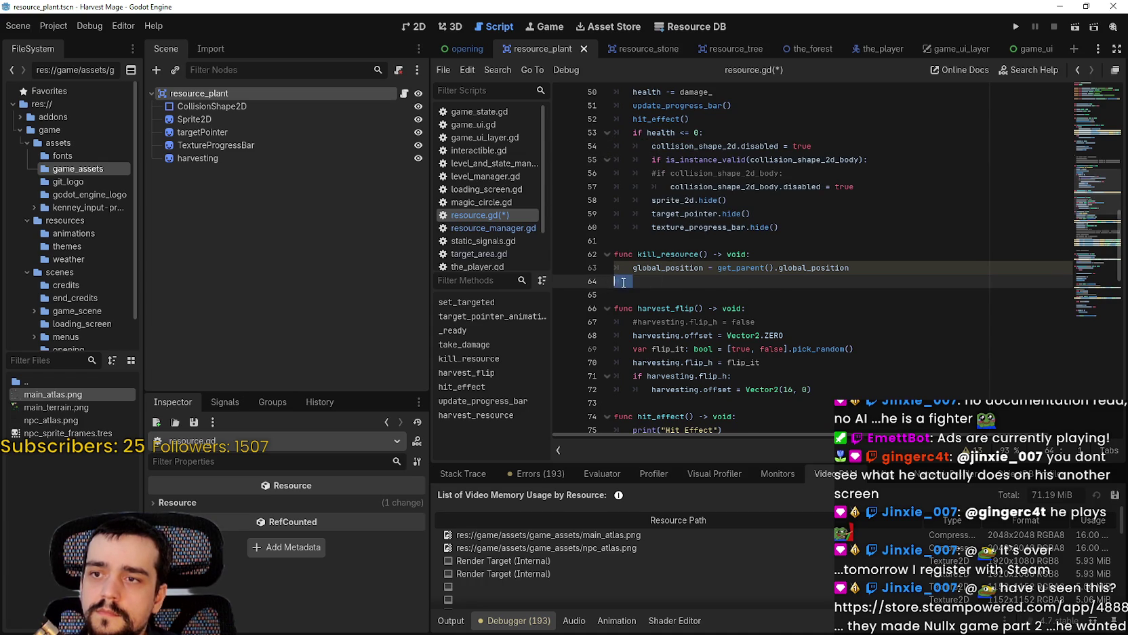
{"action": "key", "text": "ctrl+v"}
{"action": "left_click_drag", "start_coordinate": [780, 362], "coordinate": [614, 280]}
{"action": "key", "text": "shift+Tab"}
{"action": "mouse_move", "coordinate": [838, 322]}
{"action": "left_mouse_down"}
{"action": "mouse_move", "coordinate": [597, 268]}
{"action": "mouse_move", "coordinate": [588, 277]}
{"action": "left_mouse_up"}
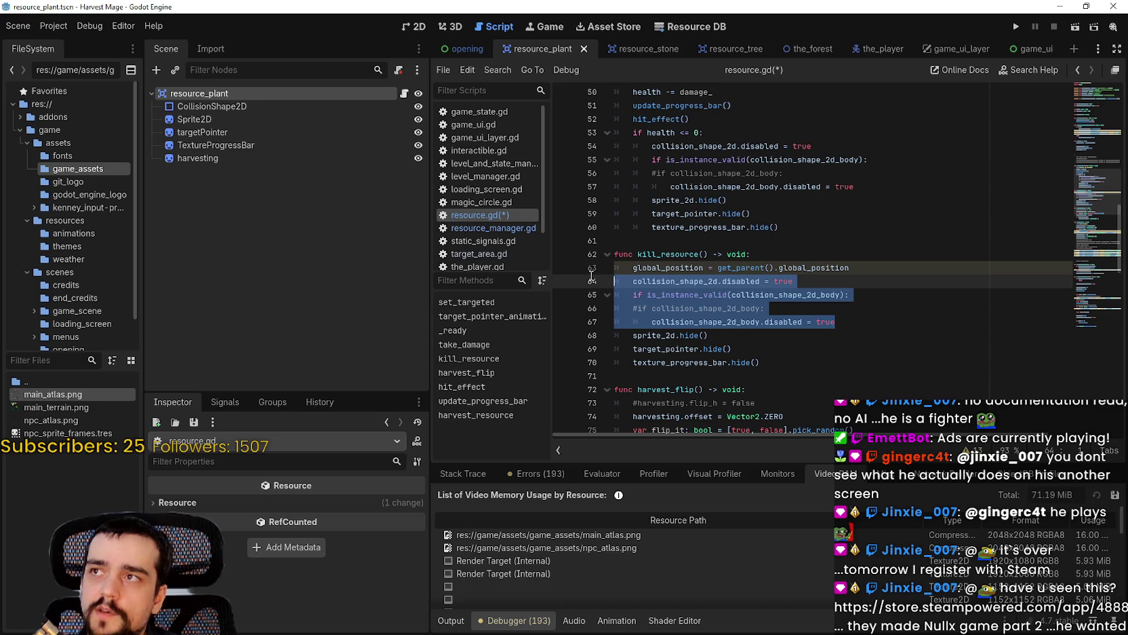
{"action": "mouse_move", "coordinate": [591, 275]}
{"action": "left_mouse_down"}
{"action": "mouse_move", "coordinate": [649, 321]}
{"action": "mouse_move", "coordinate": [600, 282]}
{"action": "mouse_move", "coordinate": [759, 309]}
{"action": "left_mouse_up"}
Set both collision shapes' disabled value to false and delete the commented-out if line.
{"action": "left_click", "coordinate": [793, 281]}
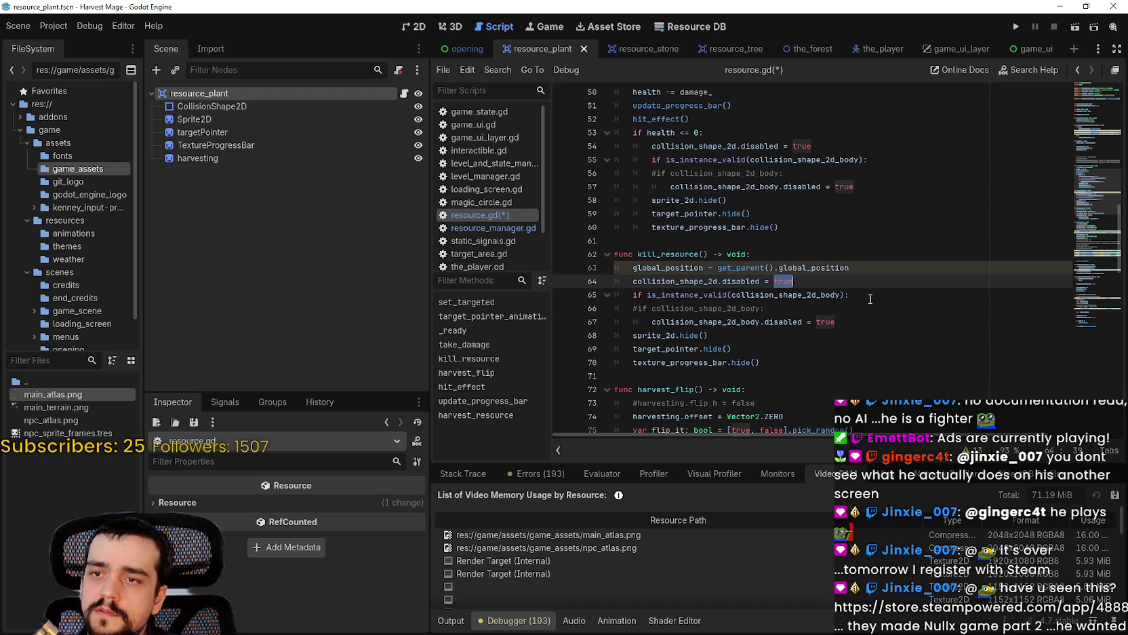
{"action": "key", "text": "BackSpace"}
{"action": "key", "text": "BackSpace"}
{"action": "type", "text": "ue"}
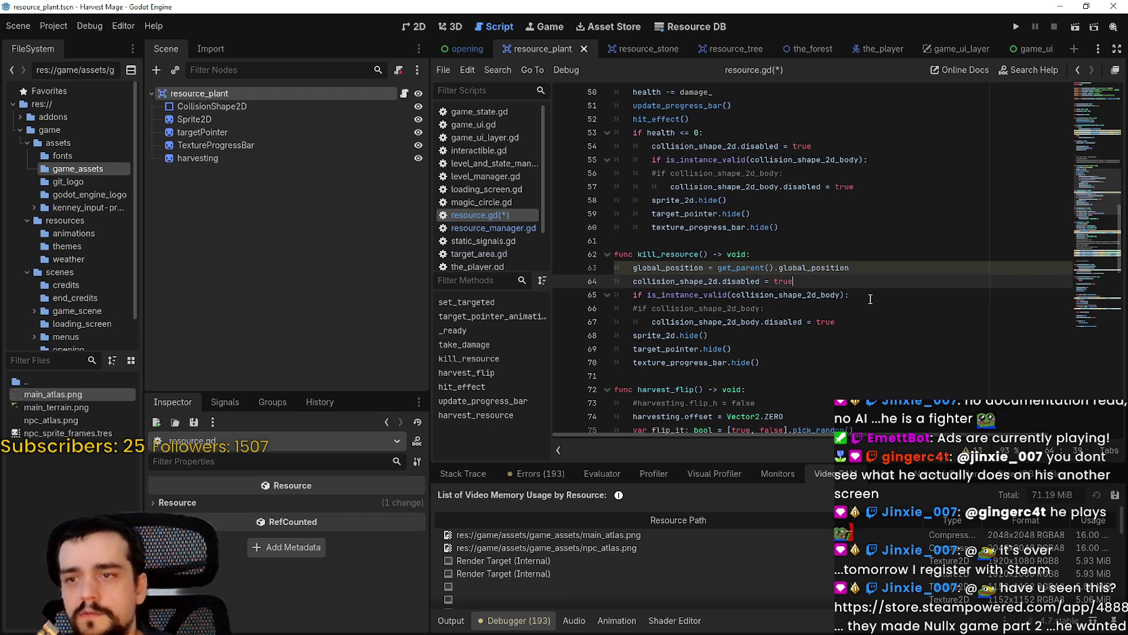
{"action": "double_click", "coordinate": [790, 283]}
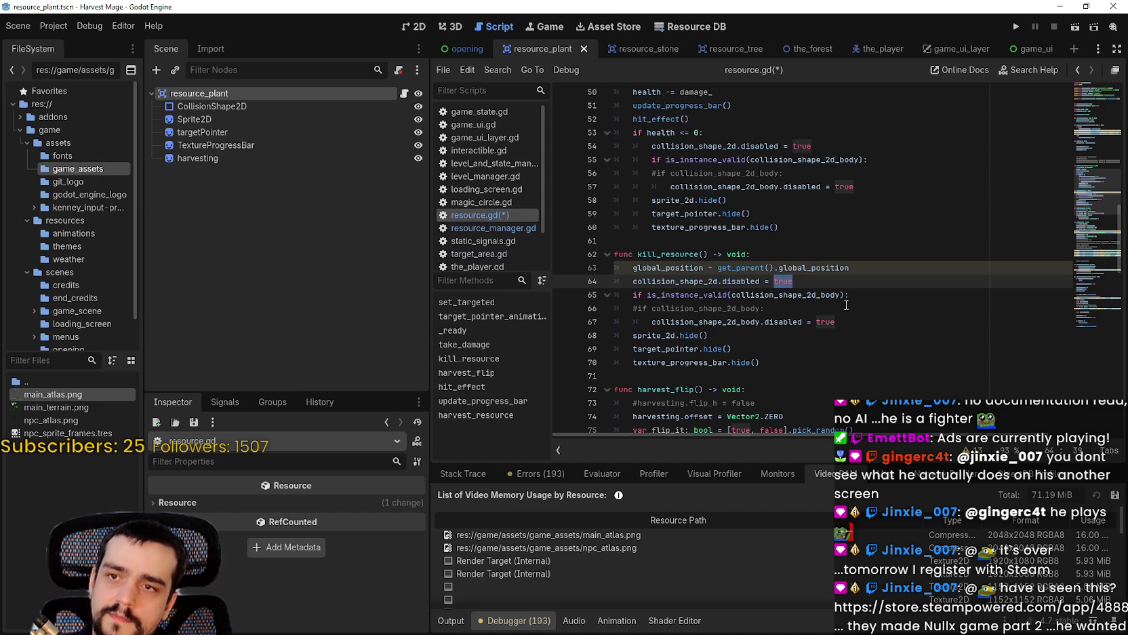
{"action": "type", "text": "false"}
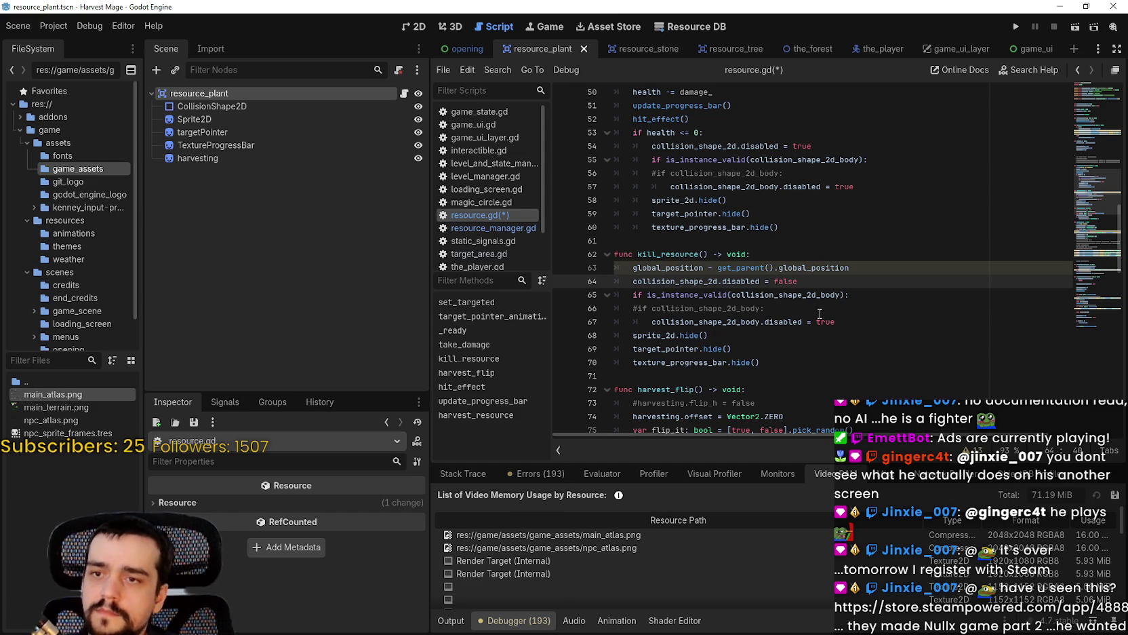
{"action": "left_click", "coordinate": [812, 309]}
{"action": "left_click_drag", "start_coordinate": [813, 309], "coordinate": [620, 305]}
{"action": "key", "text": "BackSpace"}
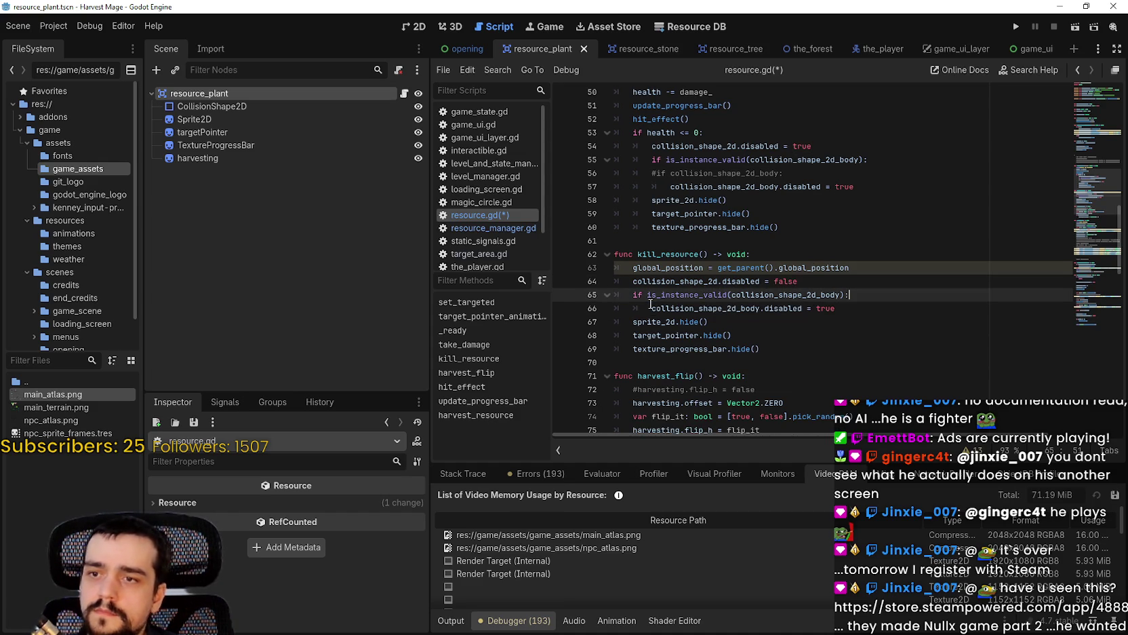
{"action": "key", "text": "Delete"}
{"action": "left_click", "coordinate": [862, 308]}
{"action": "key", "text": "BackSpace"}
{"action": "key", "text": "BackSpace"}
{"action": "key", "text": "BackSpace"}
{"action": "type", "text": "fals"}
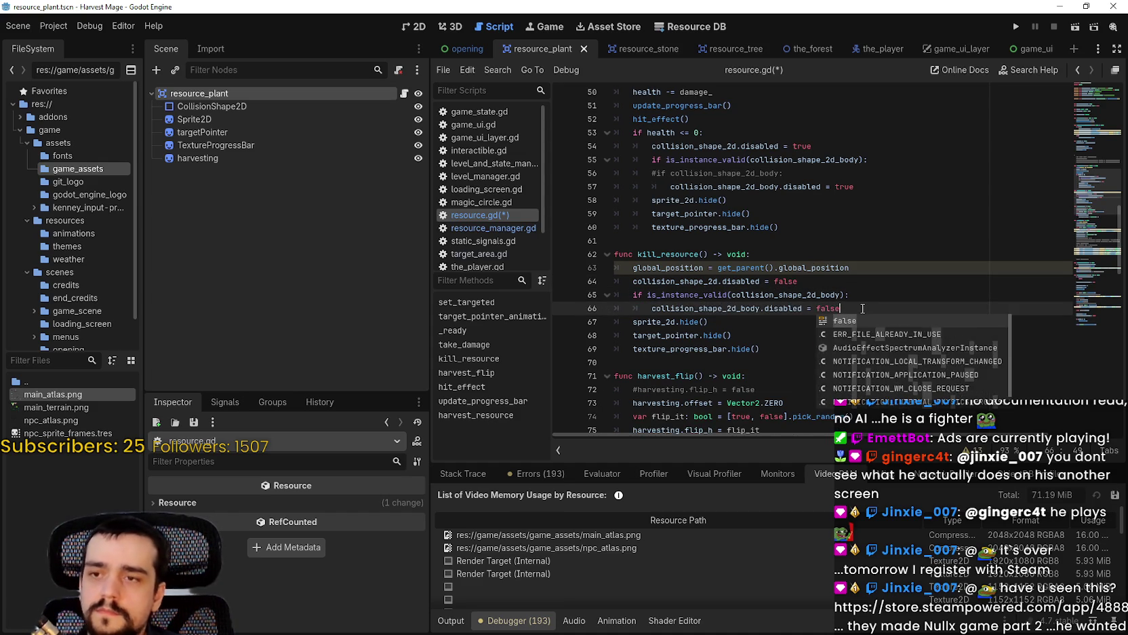
{"action": "key", "text": "Return"}
Change hide() to show() on the sprite_2d, target_pointer and texture_progress_bar lines.
{"action": "double_click", "coordinate": [697, 310]}
{"action": "left_click", "coordinate": [697, 319]}
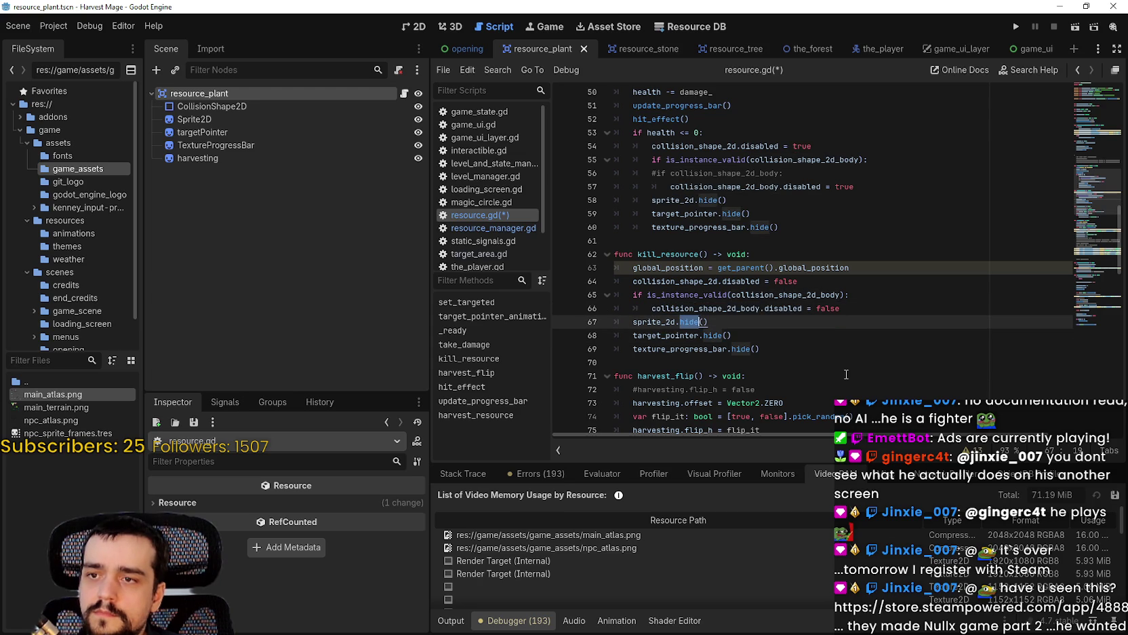
{"action": "mouse_move", "coordinate": [761, 349]}
{"action": "left_mouse_down"}
{"action": "mouse_move", "coordinate": [651, 348]}
{"action": "mouse_move", "coordinate": [559, 321]}
{"action": "left_mouse_up"}
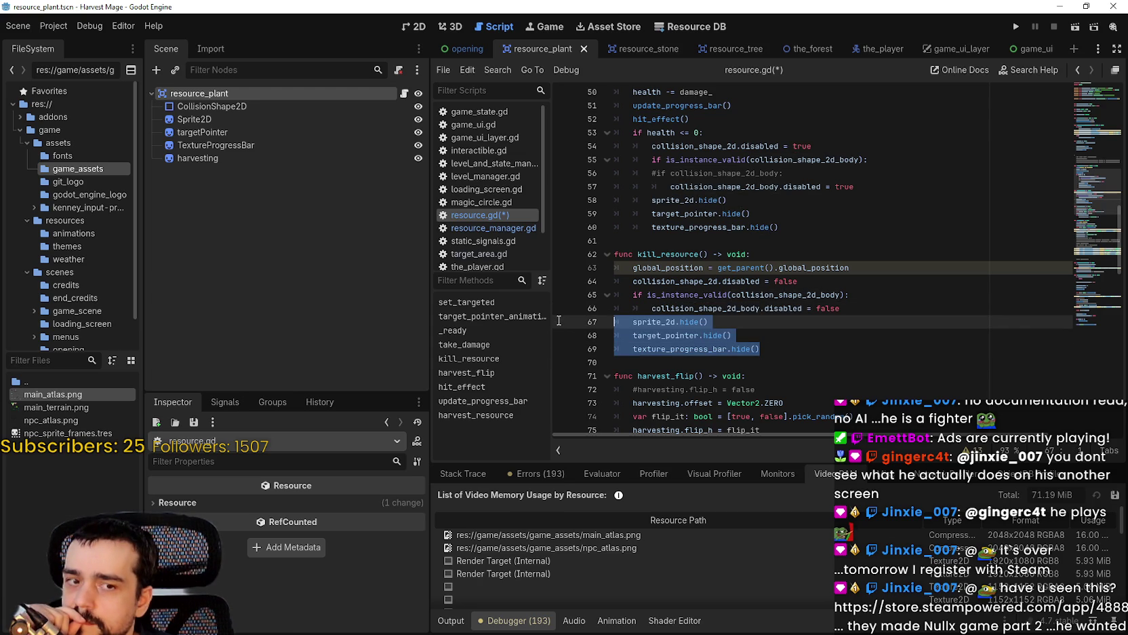
{"action": "double_click", "coordinate": [686, 321]}
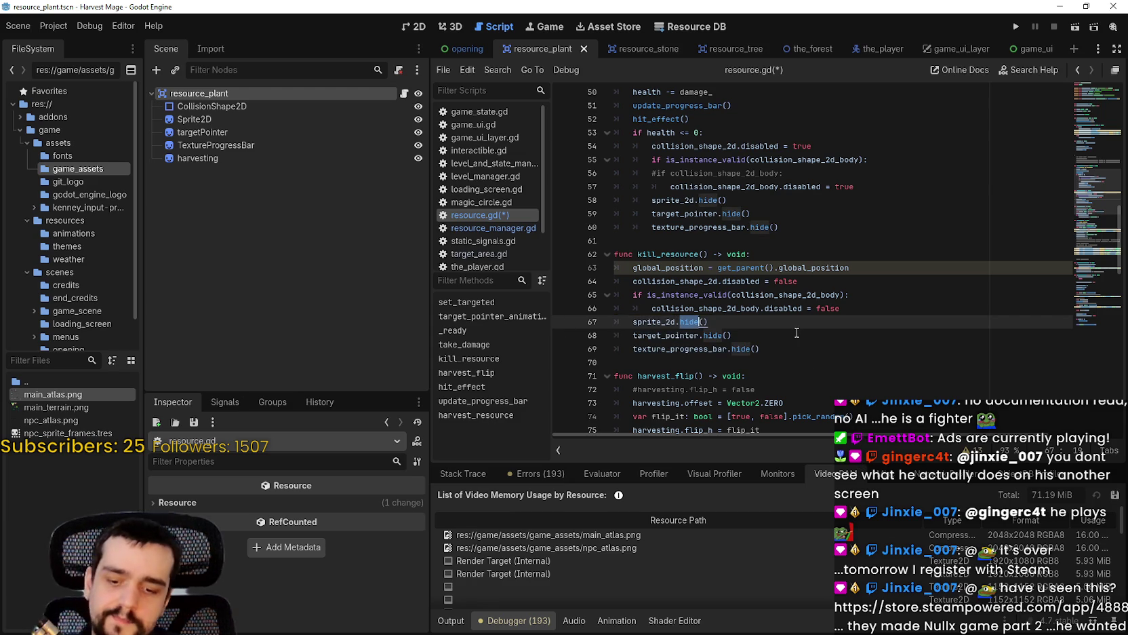
{"action": "type", "text": "show"}
{"action": "left_click", "coordinate": [723, 280]}
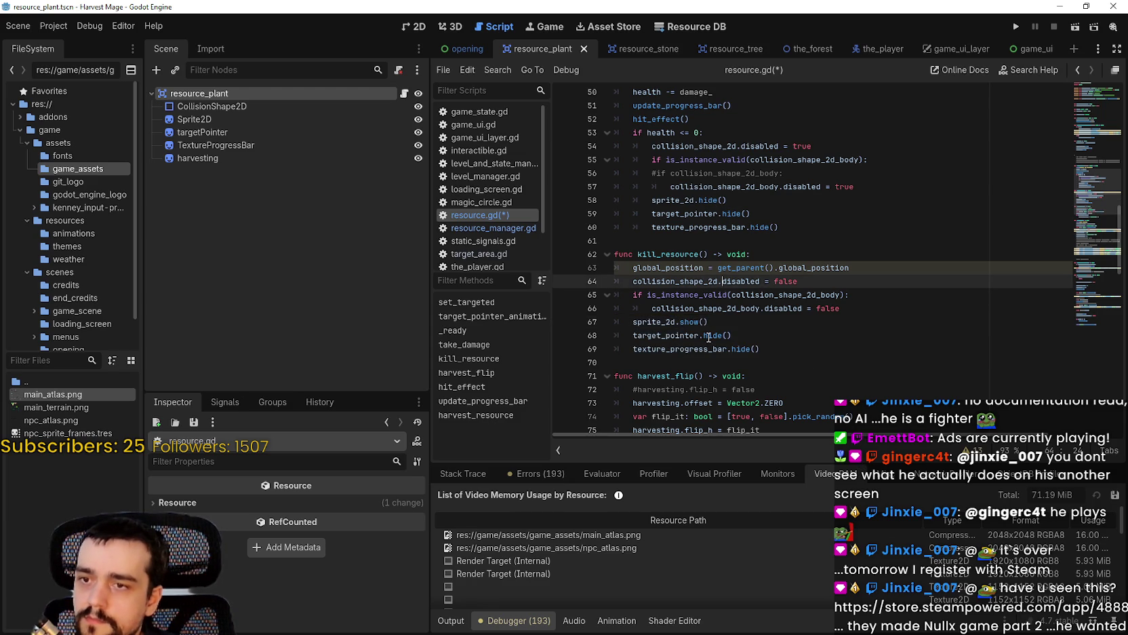
{"action": "double_click", "coordinate": [710, 336]}
{"action": "type", "text": "show"}
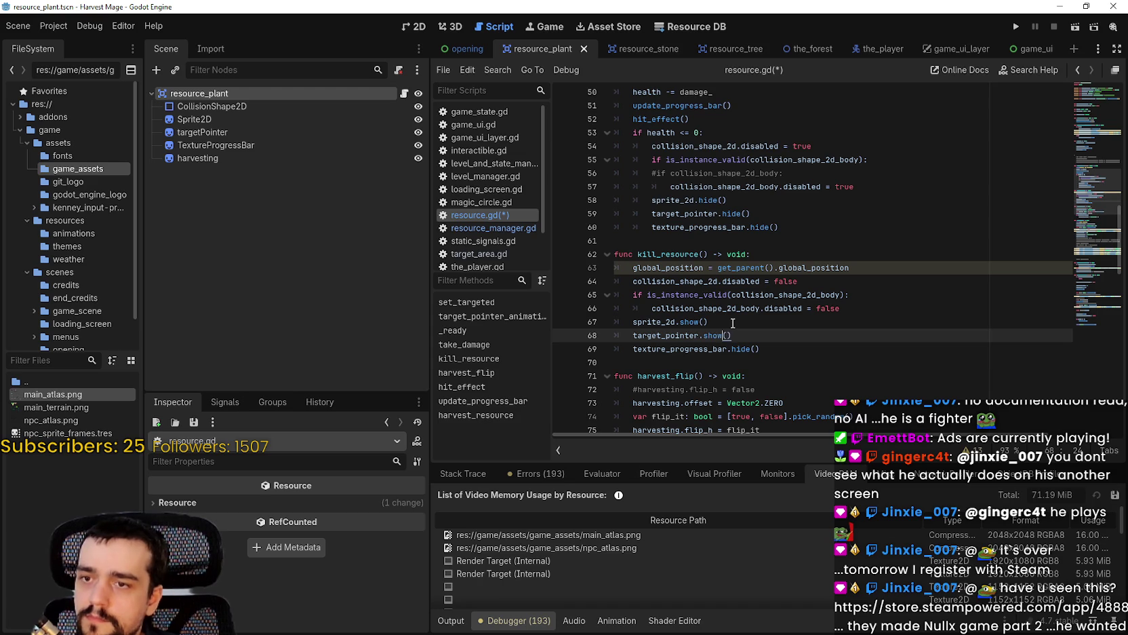
{"action": "double_click", "coordinate": [740, 349]}
{"action": "type", "text": "show"}
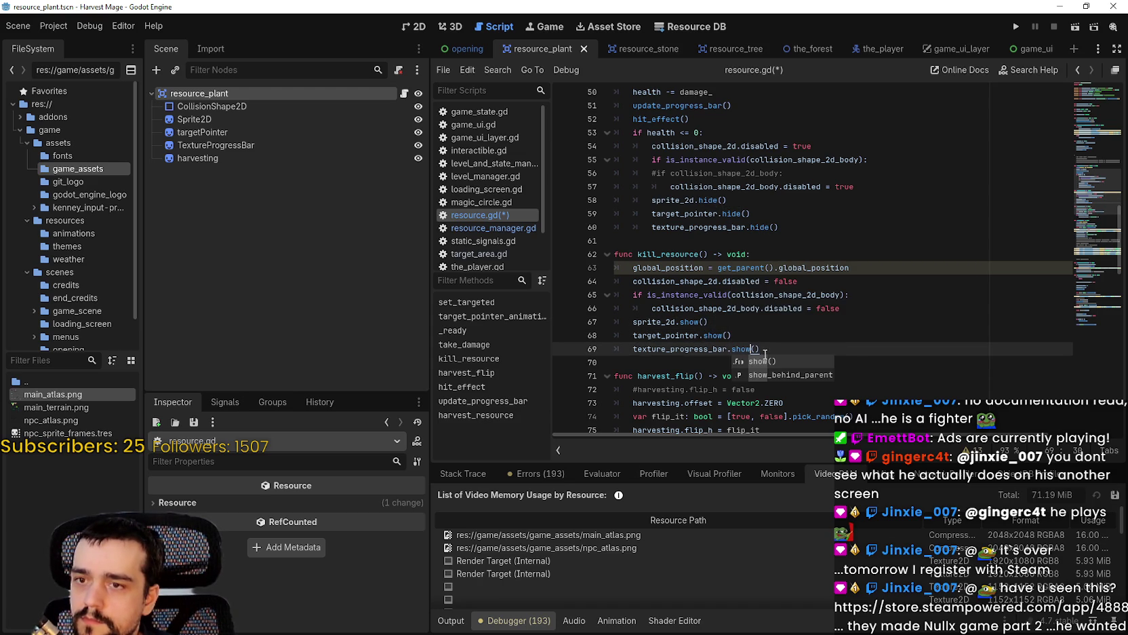
{"action": "double_click", "coordinate": [714, 336]}
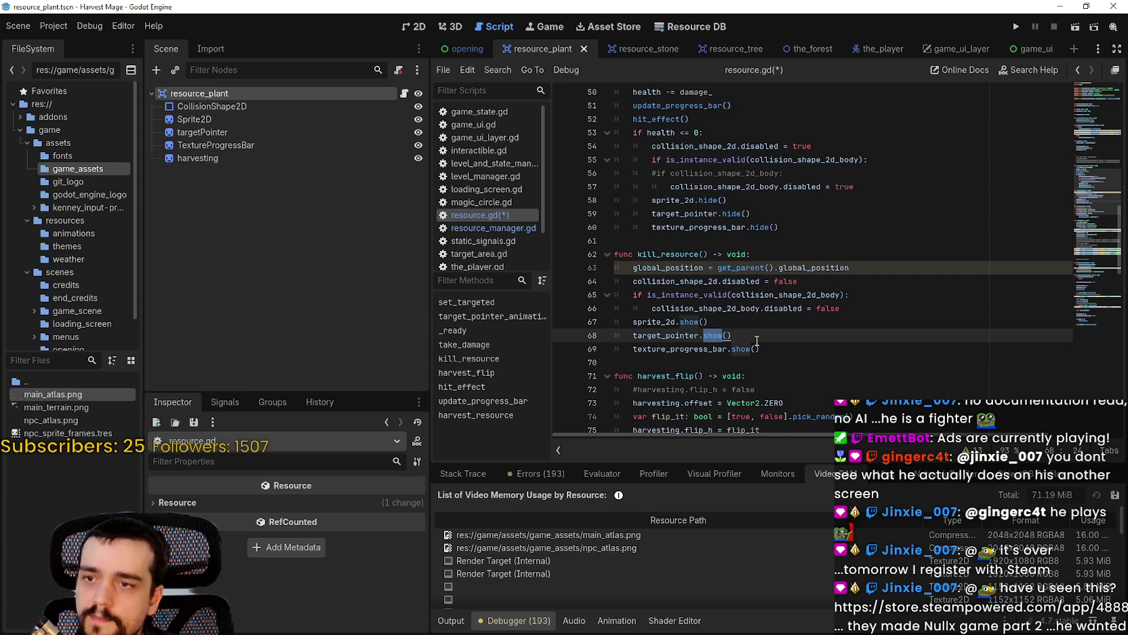
{"action": "type", "text": "hi"}
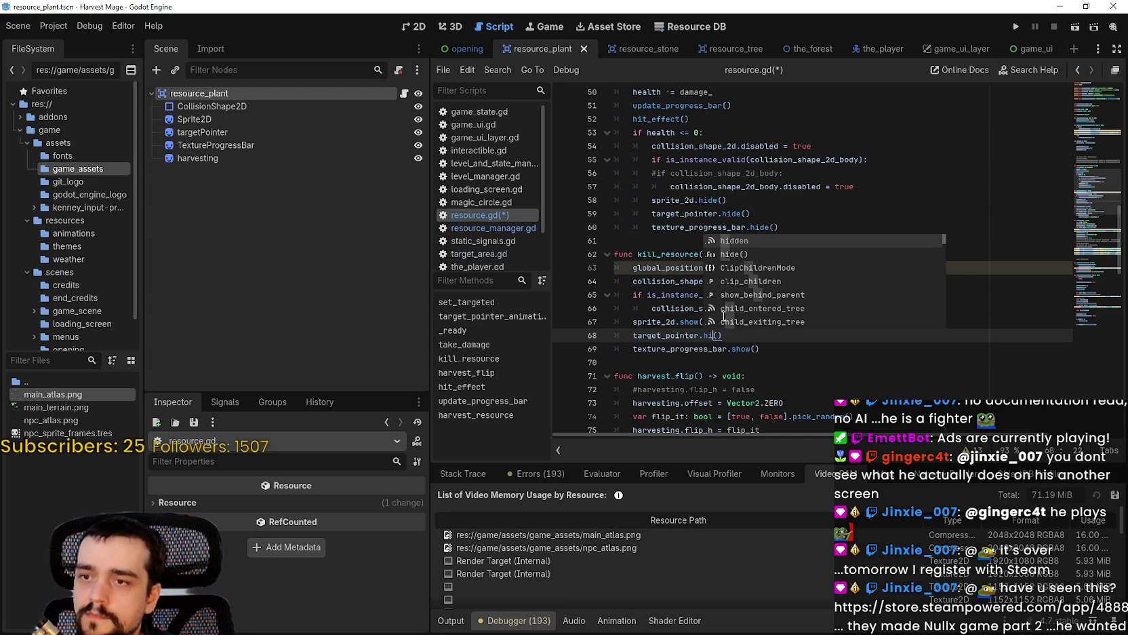
{"action": "triple_click", "coordinate": [782, 217]}
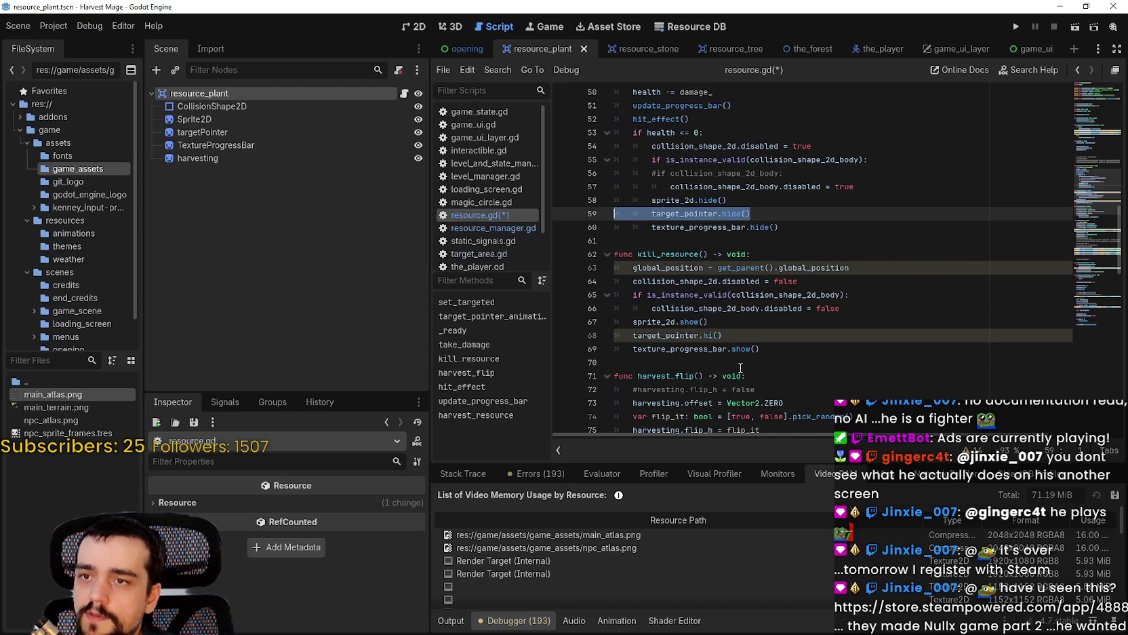
{"action": "left_click", "coordinate": [709, 335]}
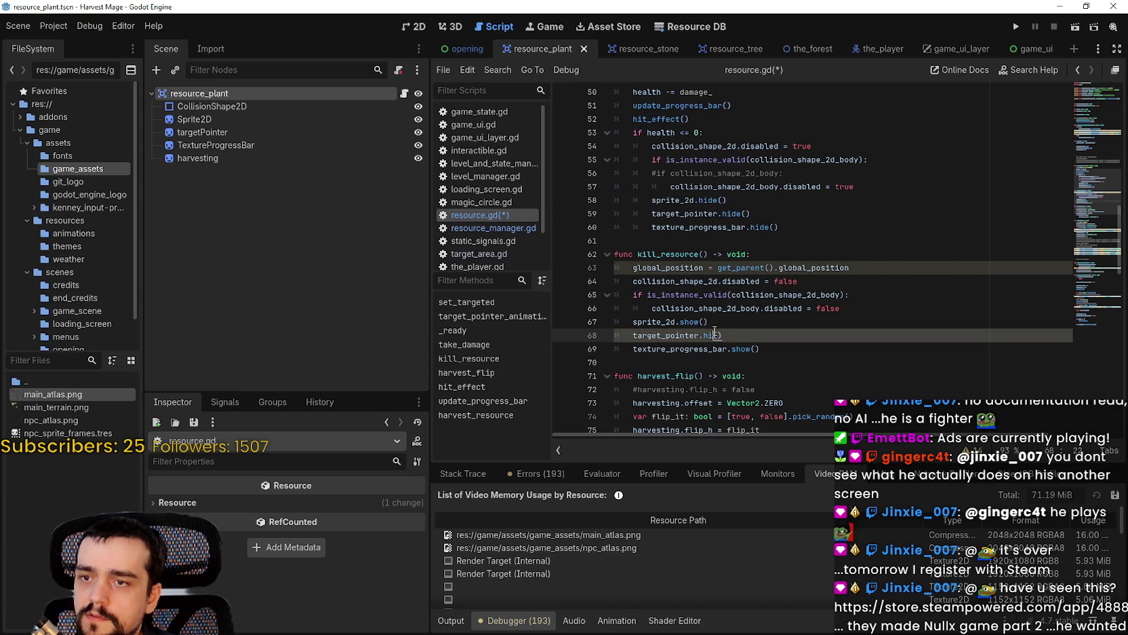
{"action": "left_click_drag", "start_coordinate": [790, 354], "coordinate": [589, 326]}
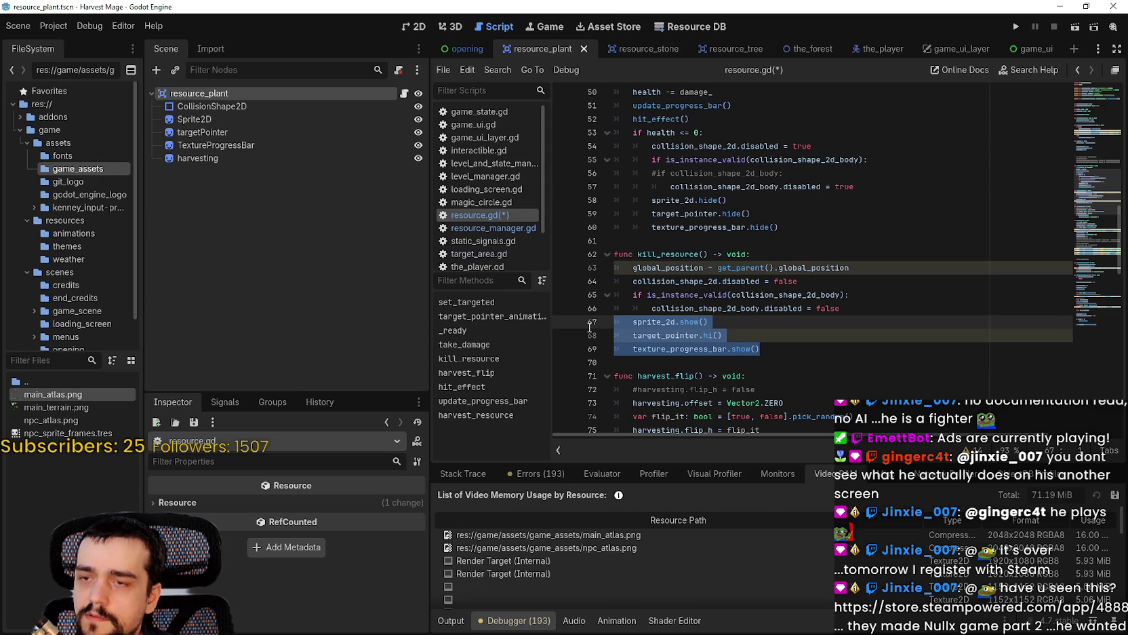
{"action": "left_click", "coordinate": [868, 308]}
{"action": "left_click", "coordinate": [870, 255]}
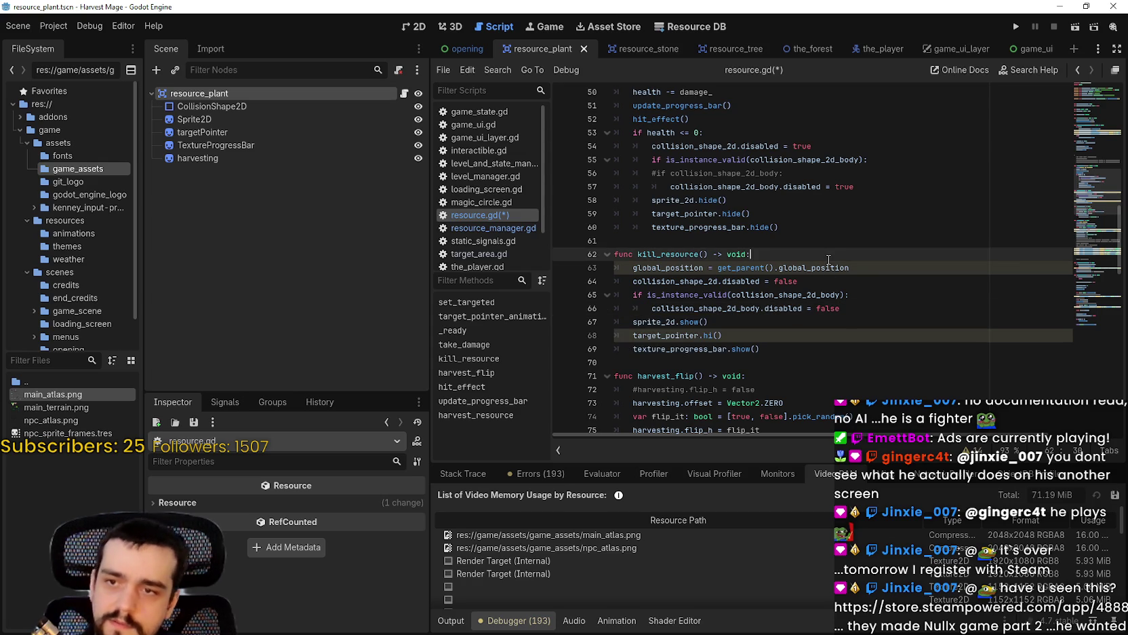
{"action": "left_click", "coordinate": [867, 268]}
Insert 'func reset_resource() -> void:' below the global_position line in kill_resource.
{"action": "key", "text": "Return"}
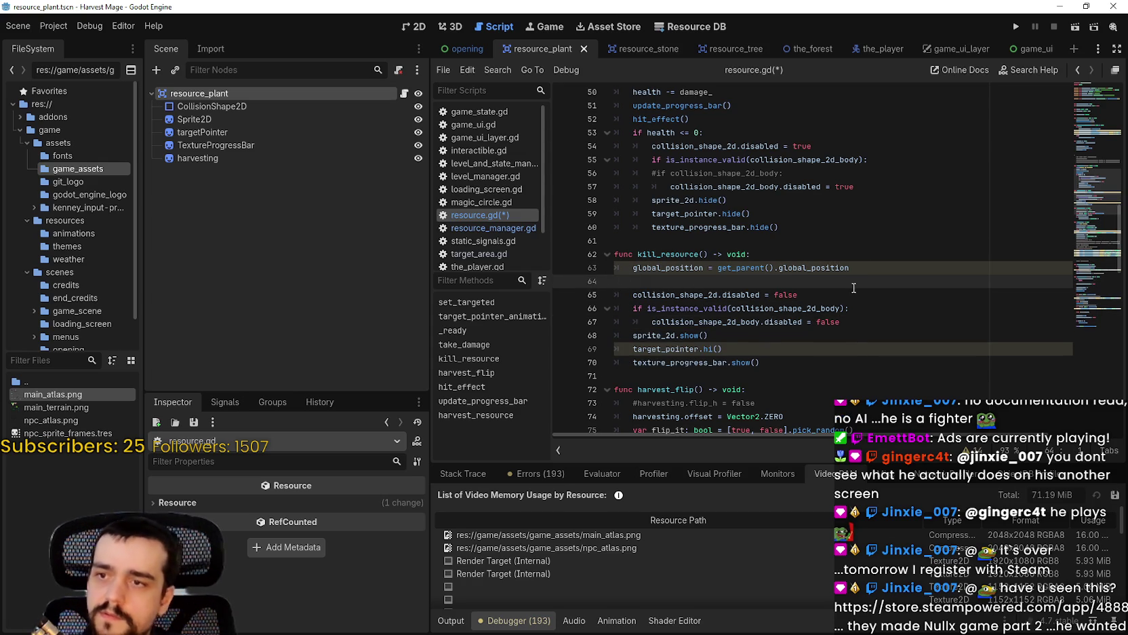
{"action": "key", "text": "Return"}
{"action": "type", "text": "func reset_resource() -> v"}
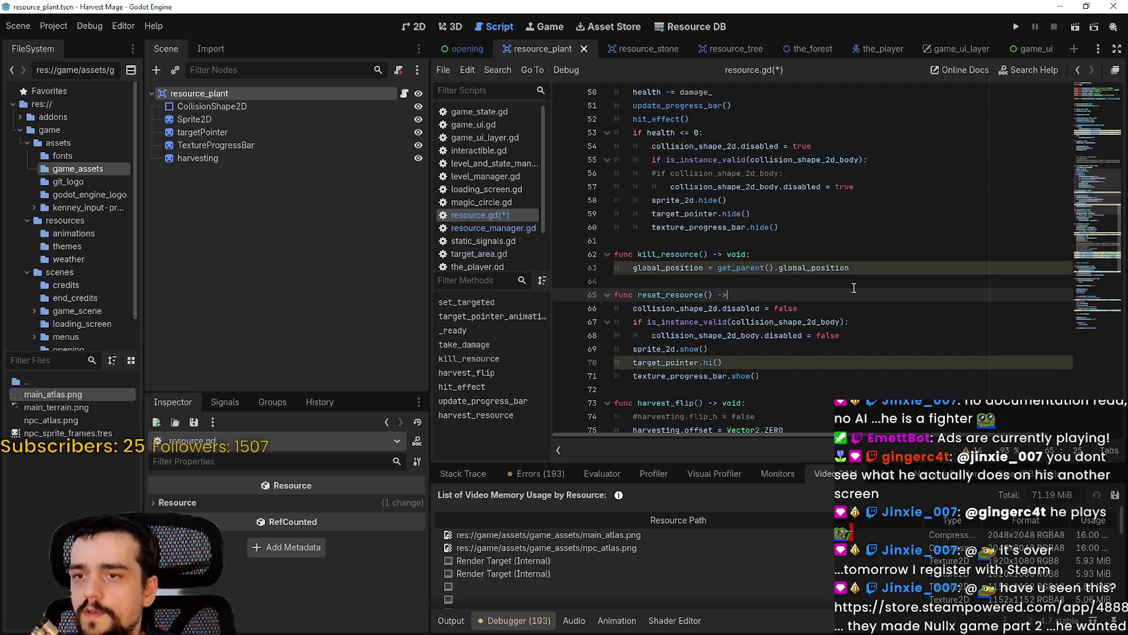
{"action": "type", "text": "oid:"}
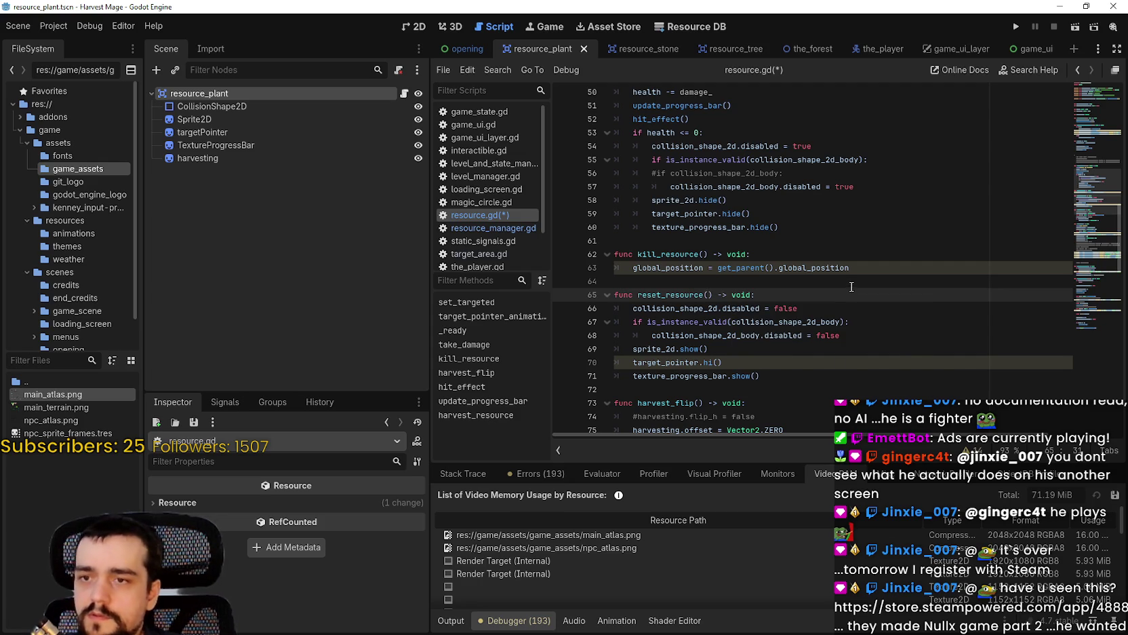
Complete the target_pointer line as show() and save resource.gd.
{"action": "double_click", "coordinate": [712, 363]}
{"action": "type", "text": "show"}
{"action": "key", "text": "Return"}
{"action": "left_click", "coordinate": [741, 376]}
{"action": "left_click", "coordinate": [755, 391]}
{"action": "key", "text": "ctrl+s"}
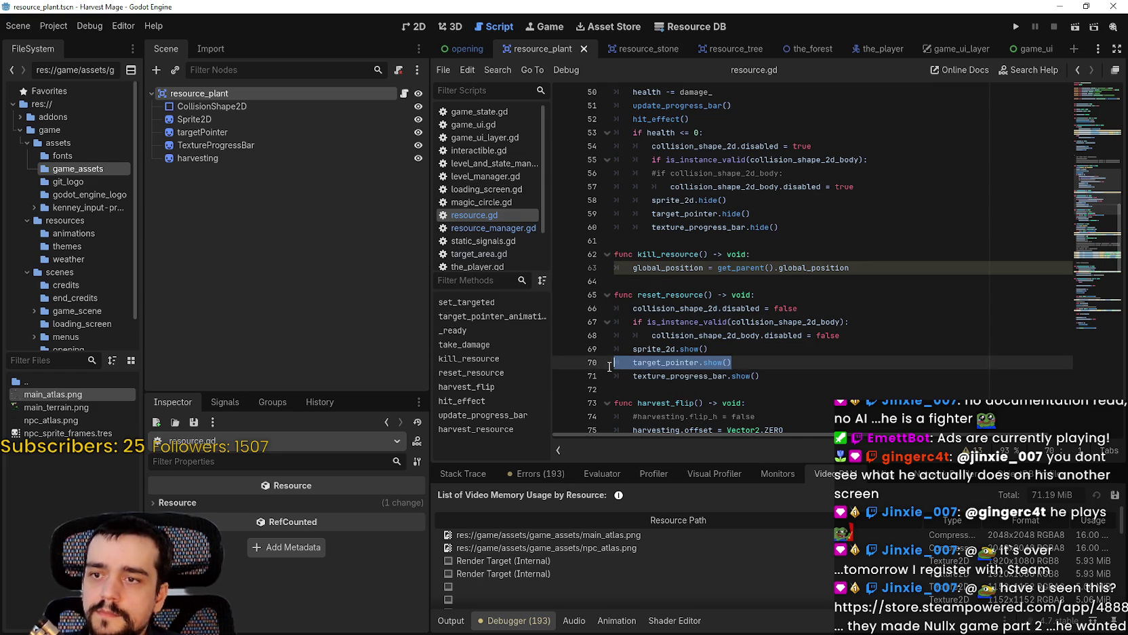
{"action": "left_click_drag", "start_coordinate": [760, 375], "coordinate": [579, 363]}
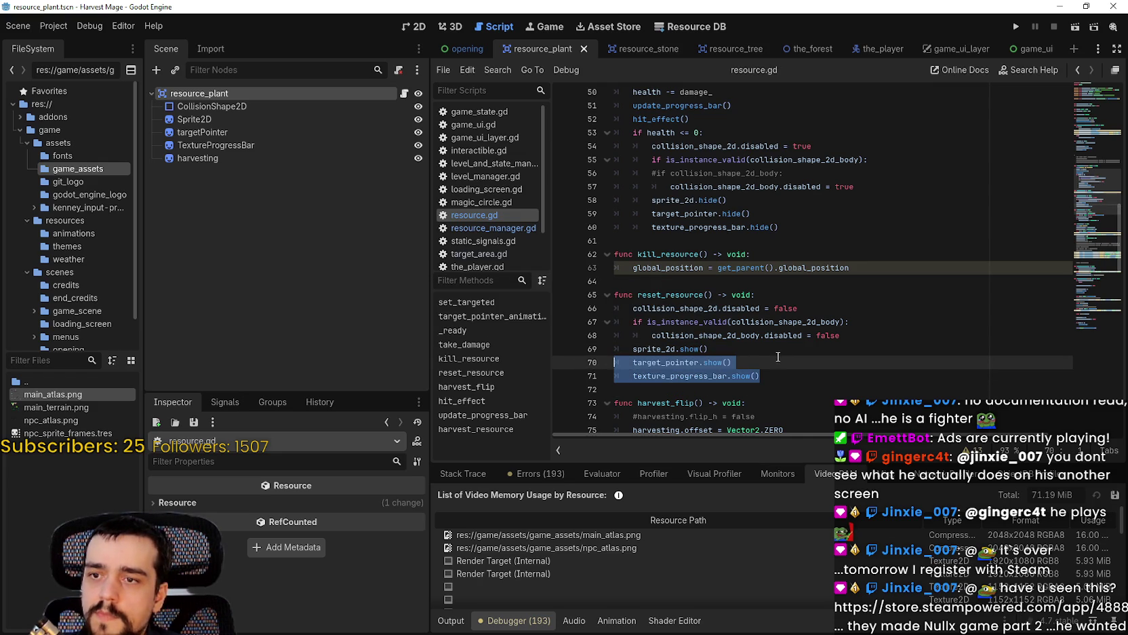
{"action": "left_click_drag", "start_coordinate": [1100, 224], "coordinate": [1103, 165]}
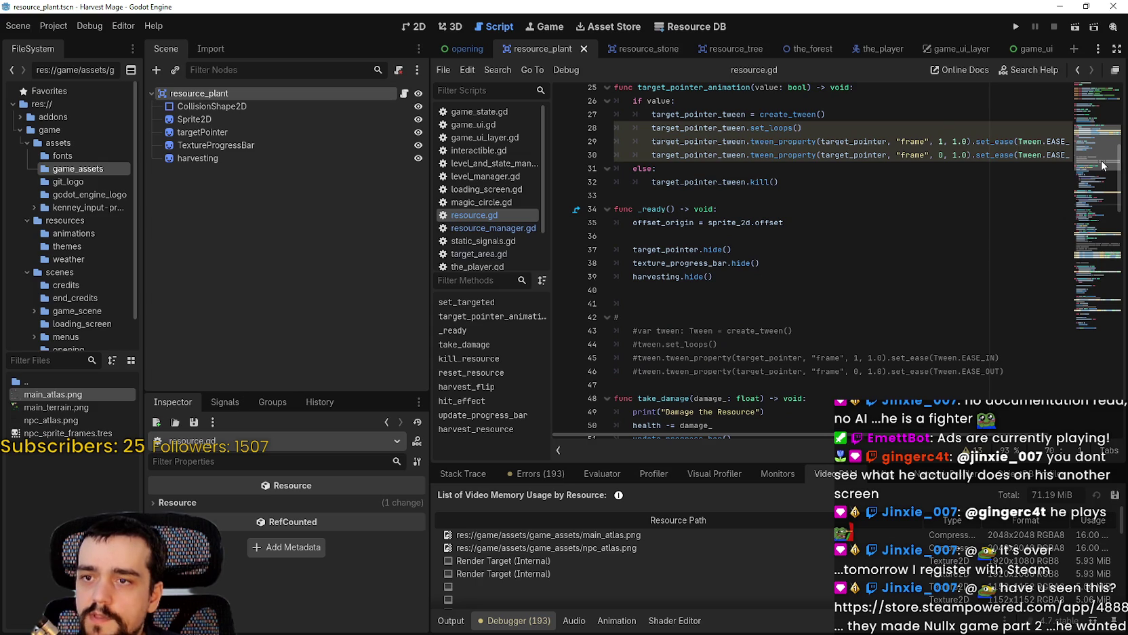
{"action": "left_click_drag", "start_coordinate": [1104, 165], "coordinate": [1103, 211]}
Add harvesting.hide() as the last line of reset_resource.
{"action": "left_click", "coordinate": [795, 375]}
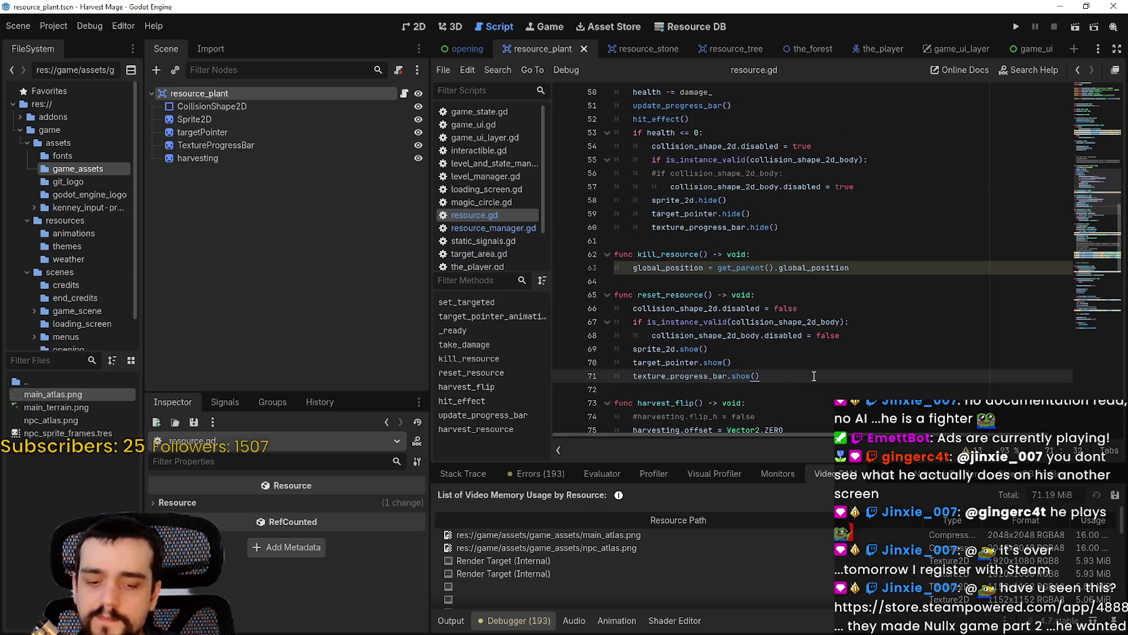
{"action": "key", "text": "Return"}
{"action": "type", "text": "harvesting."}
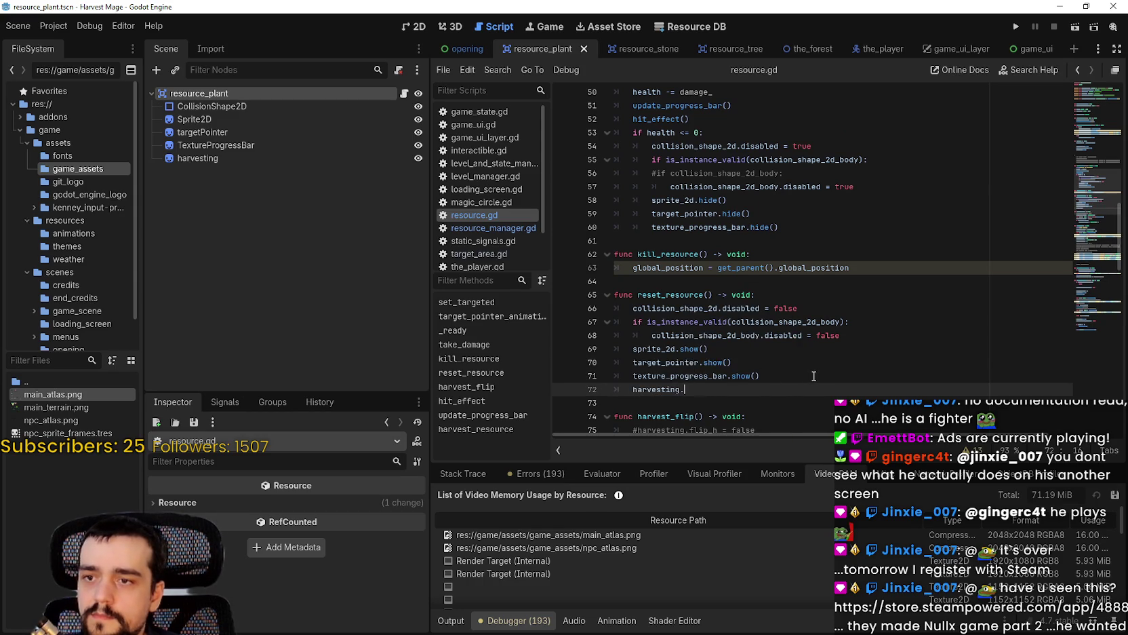
{"action": "type", "text": "hide("}
{"action": "key", "text": "Return"}
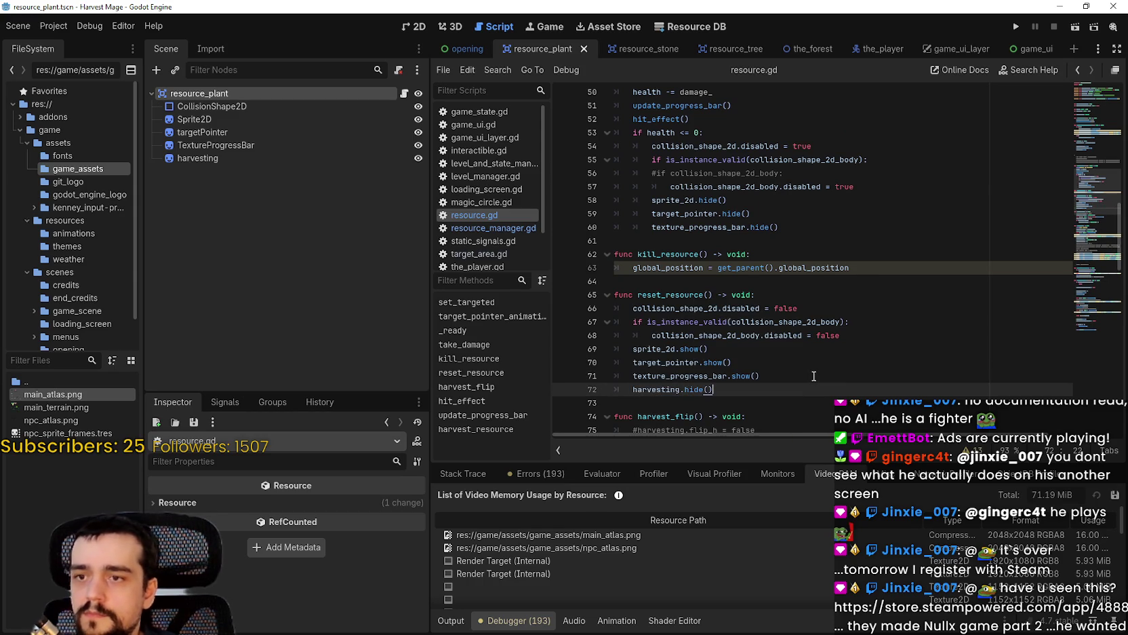
{"action": "double_click", "coordinate": [689, 214]}
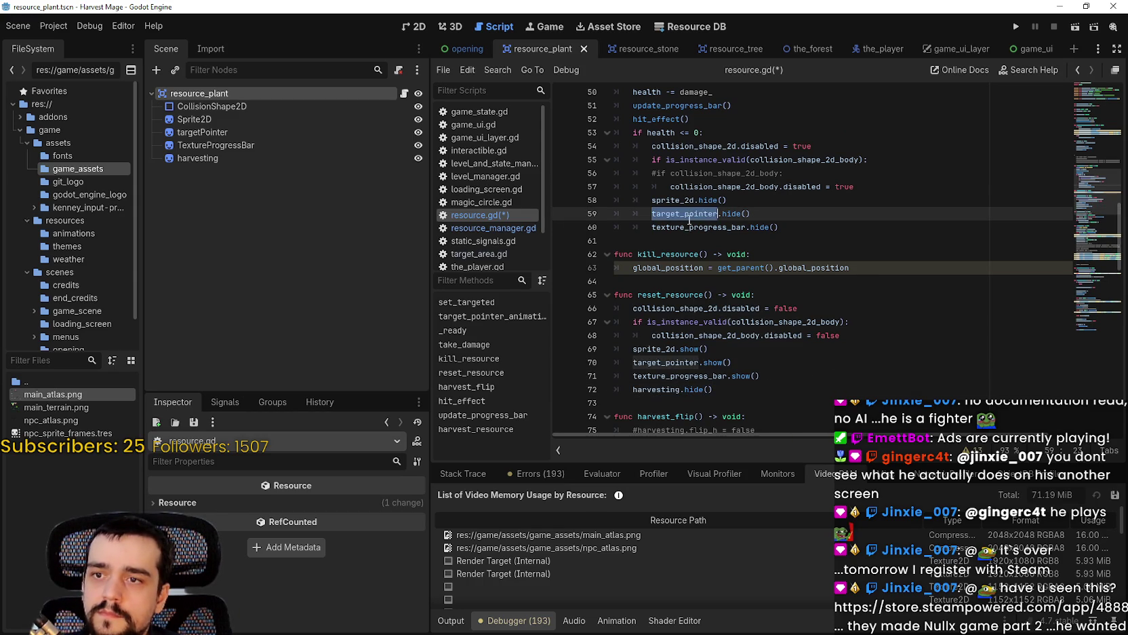
{"action": "left_click_drag", "start_coordinate": [718, 389], "coordinate": [608, 385]}
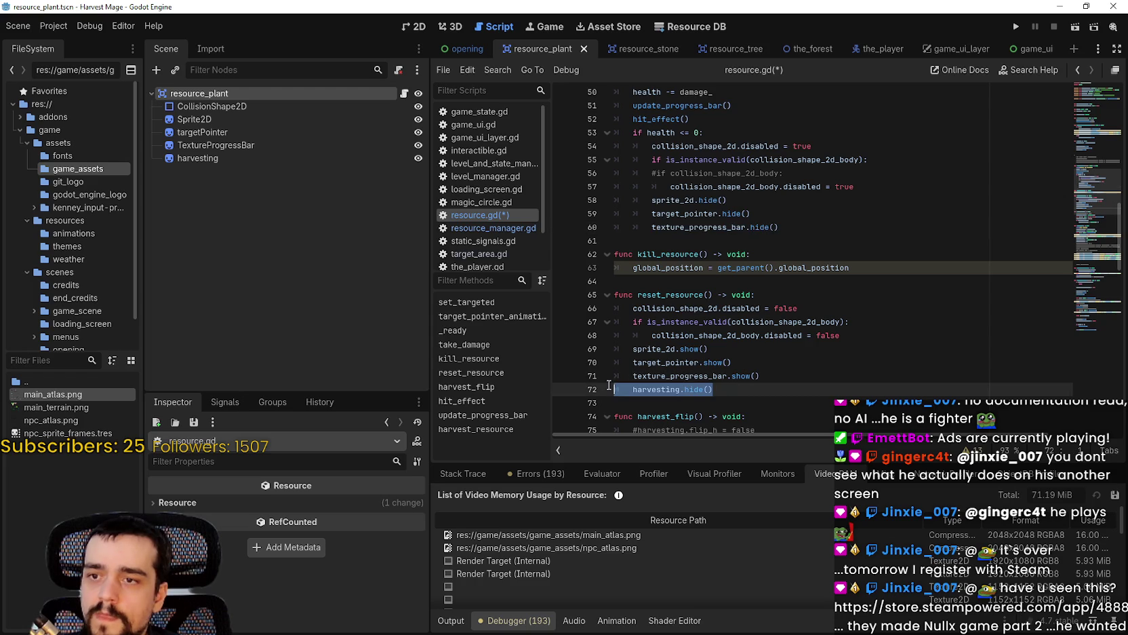
Switch texture_progress_bar and target_pointer to hide() in reset_resource, then save the script.
{"action": "double_click", "coordinate": [745, 377]}
{"action": "type", "text": "hide"}
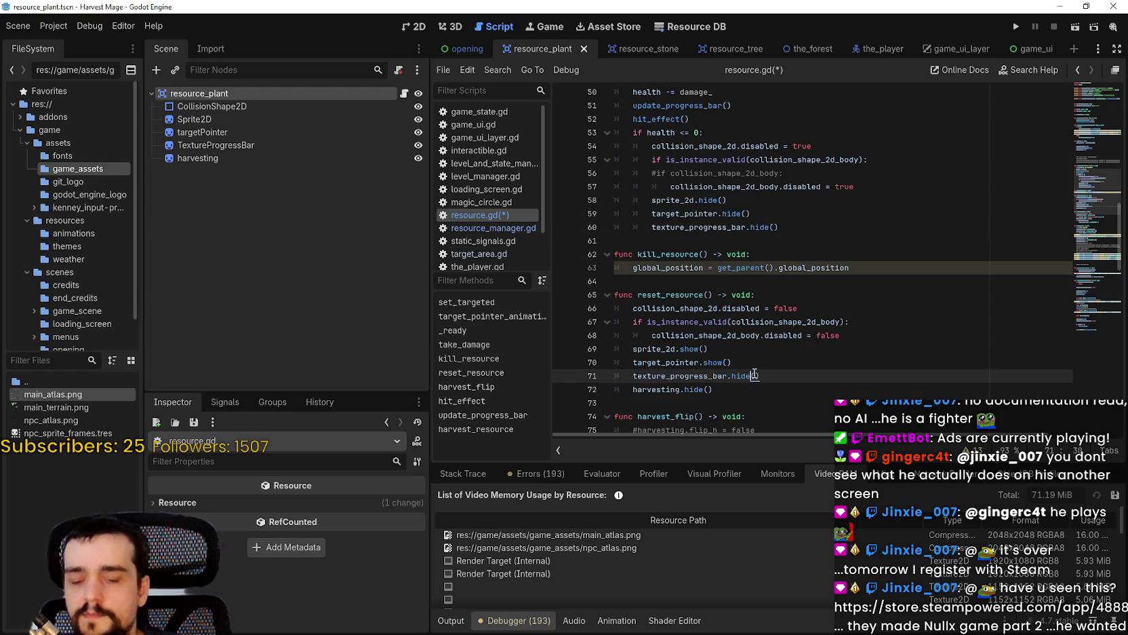
{"action": "key", "text": "Return"}
{"action": "double_click", "coordinate": [712, 362]}
{"action": "type", "text": "hide"}
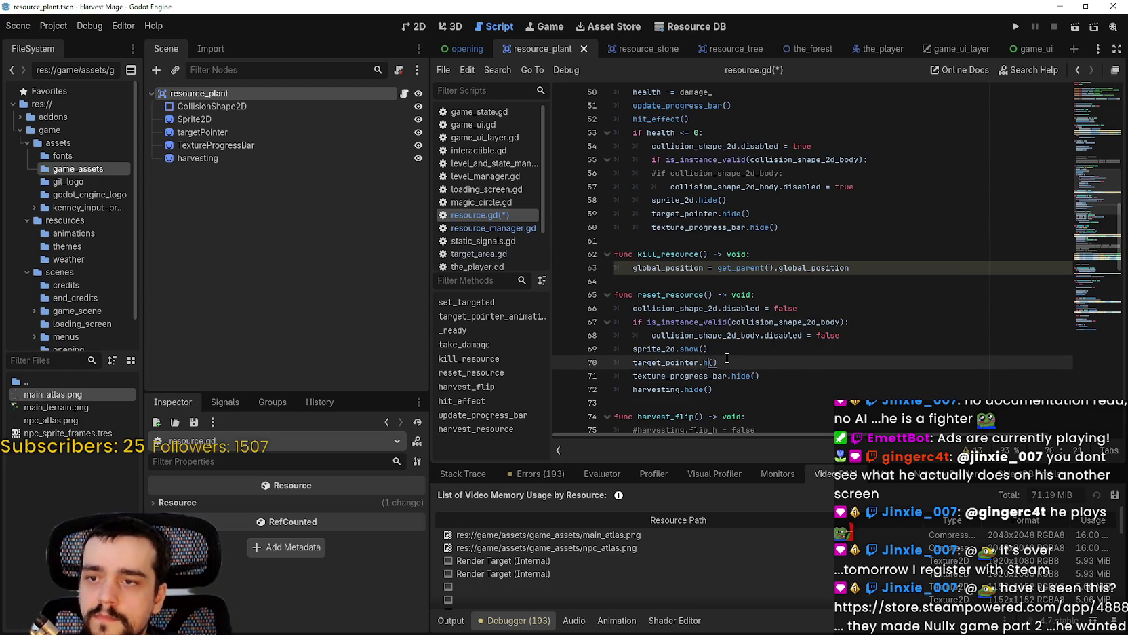
{"action": "key", "text": "Return"}
{"action": "left_click_drag", "start_coordinate": [711, 349], "coordinate": [592, 348]}
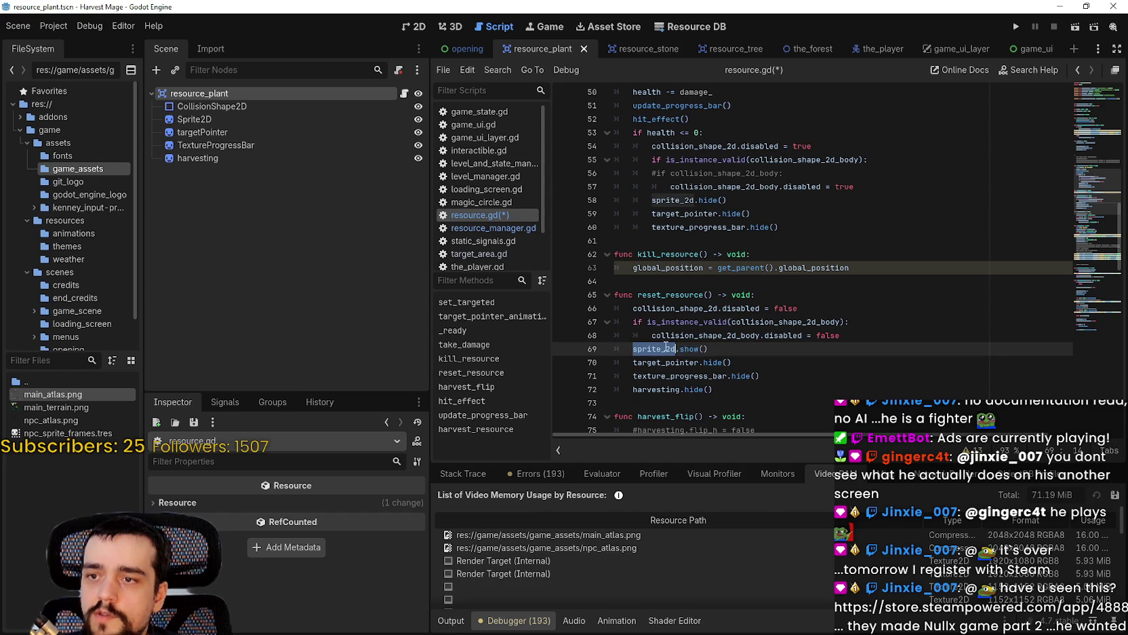
{"action": "left_click", "coordinate": [780, 390]}
{"action": "key", "text": "ctrl+s"}
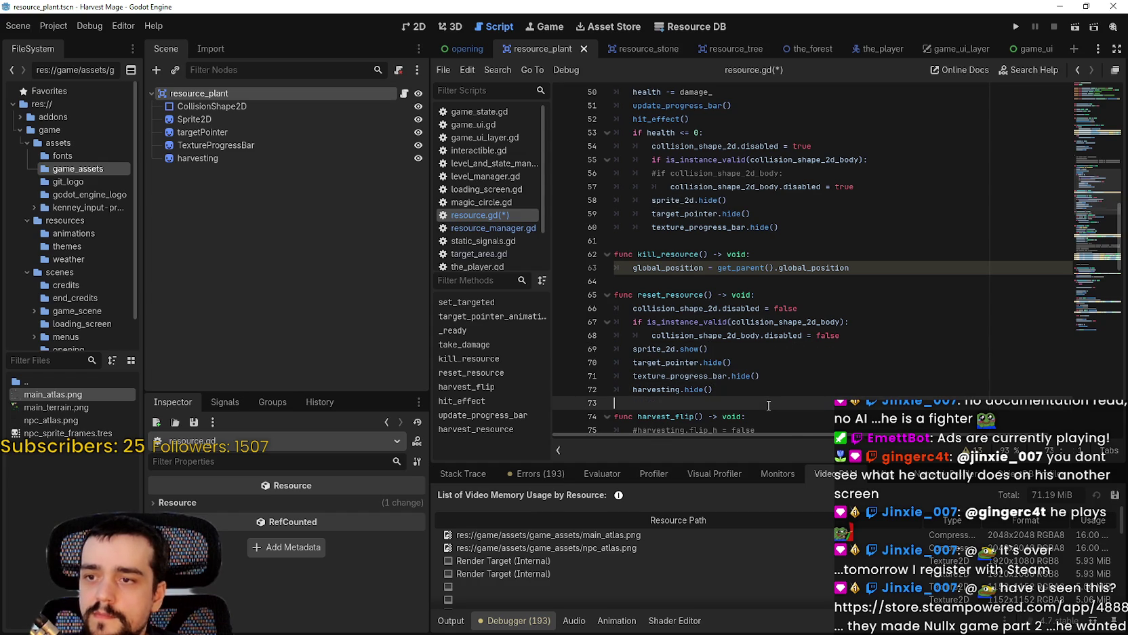
{"action": "left_click", "coordinate": [762, 309]}
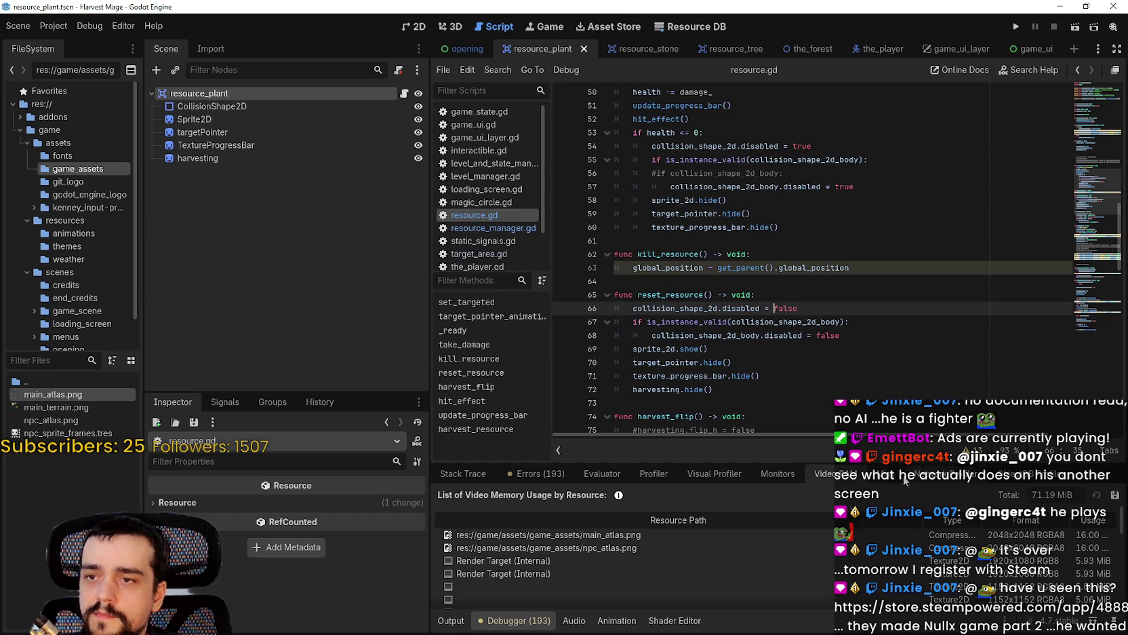
{"action": "left_click", "coordinate": [786, 297]}
Add show() as the first line of reset_resource.
{"action": "scroll", "coordinate": [707, 276], "scroll_direction": "up", "scroll_amount": 1}
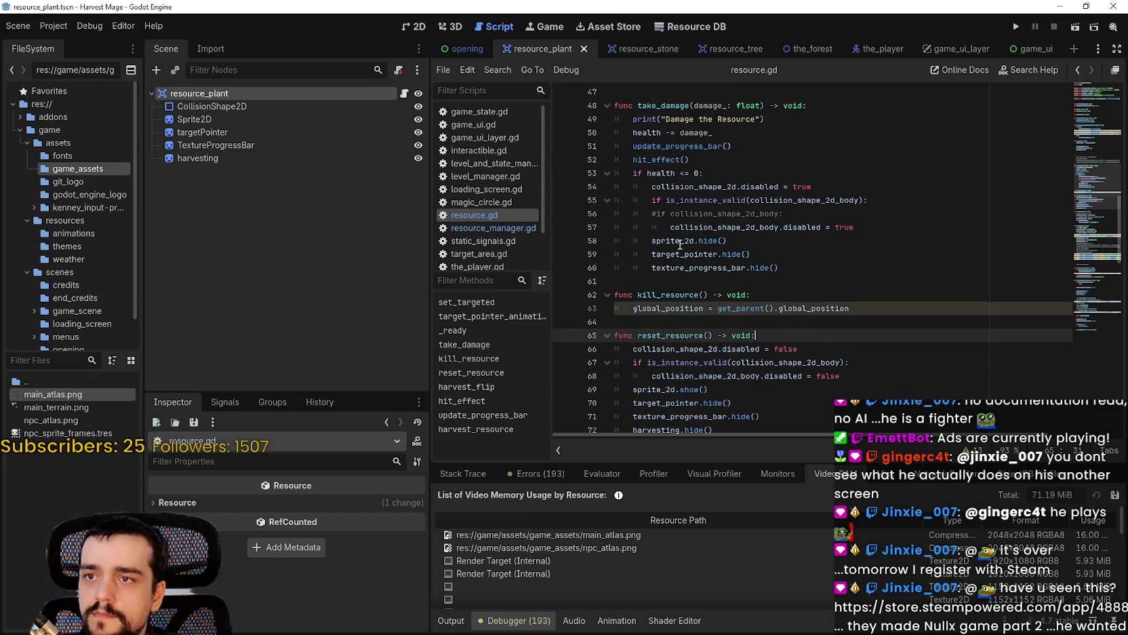
{"action": "scroll", "coordinate": [746, 366], "scroll_direction": "down", "scroll_amount": 1}
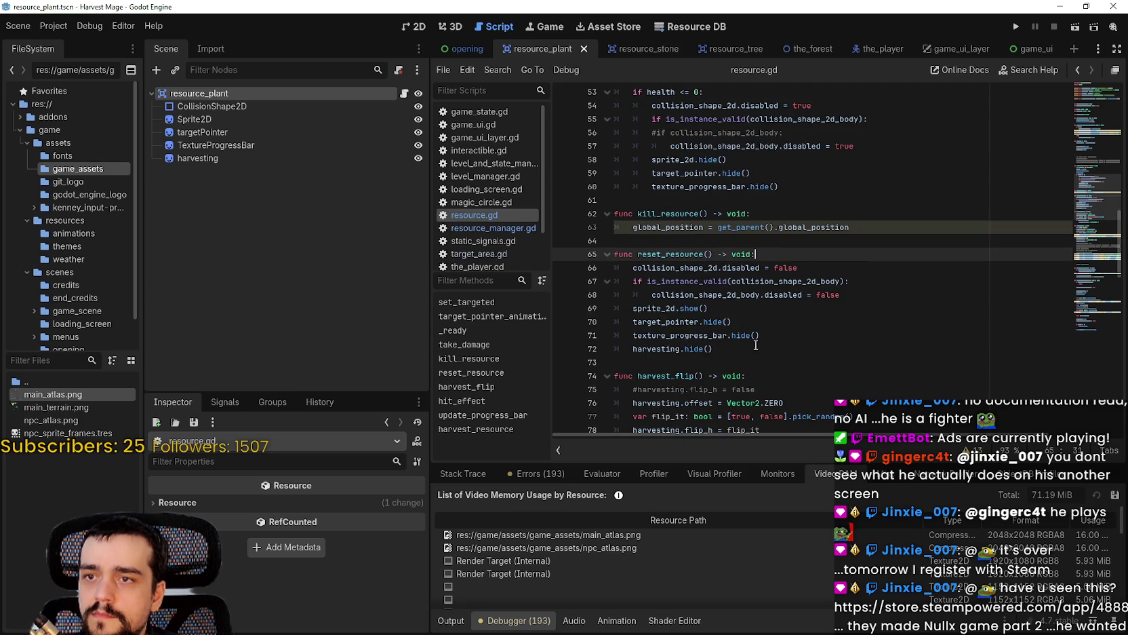
{"action": "scroll", "coordinate": [758, 326], "scroll_direction": "up", "scroll_amount": 1}
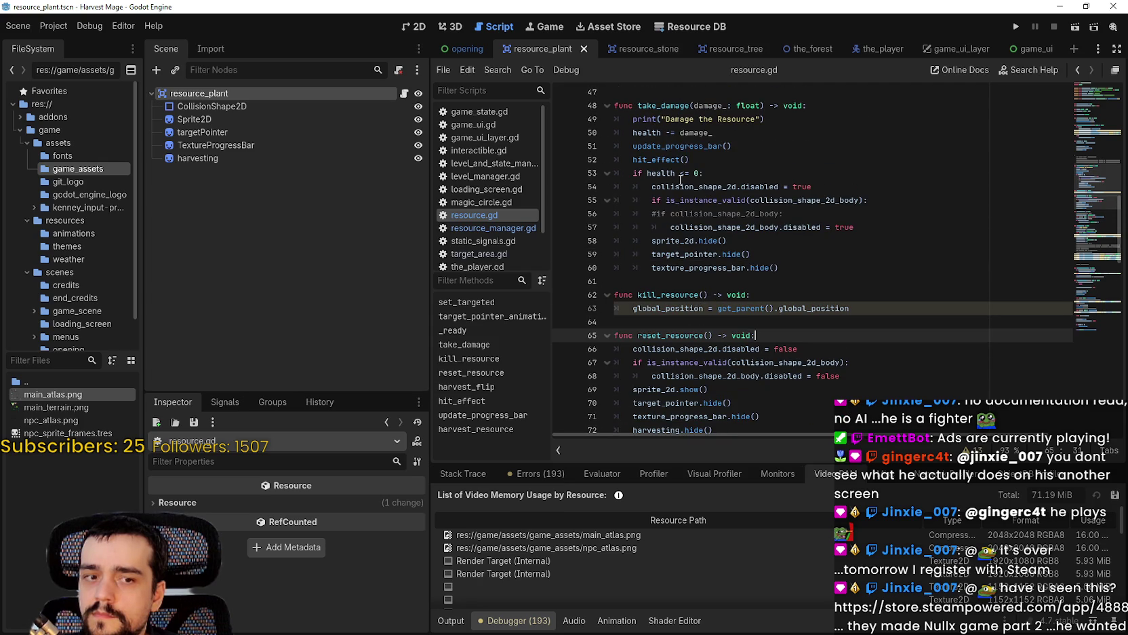
{"action": "scroll", "coordinate": [681, 180], "scroll_direction": "down", "scroll_amount": 2}
{"action": "scroll", "coordinate": [886, 320], "scroll_direction": "up", "scroll_amount": 1}
{"action": "left_click", "coordinate": [854, 302]}
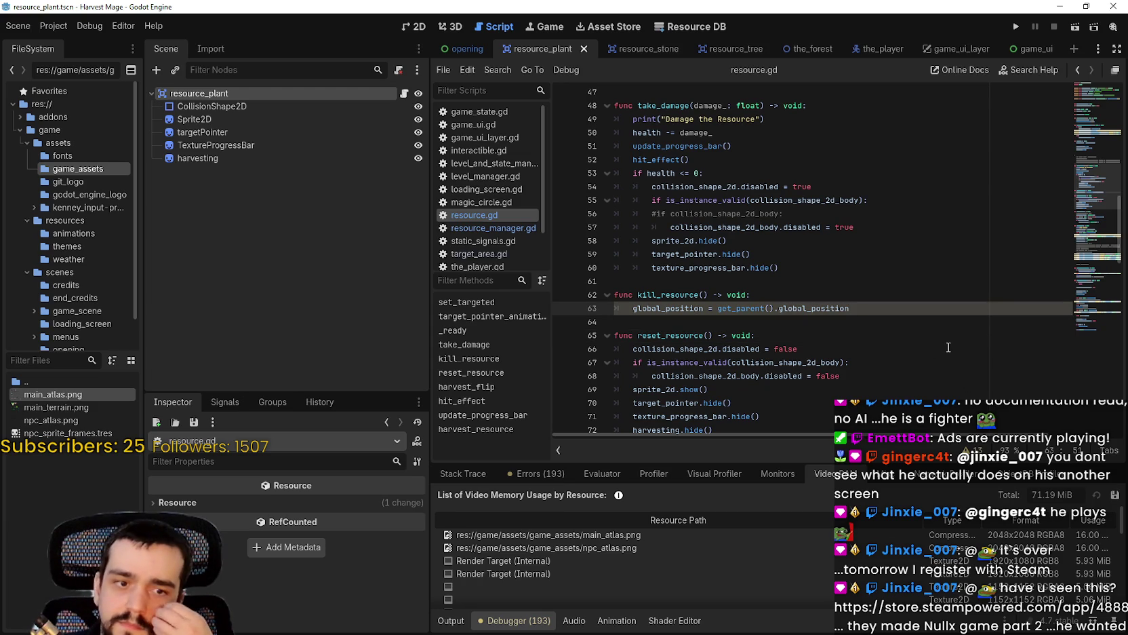
{"action": "scroll", "coordinate": [830, 331], "scroll_direction": "down", "scroll_amount": 1}
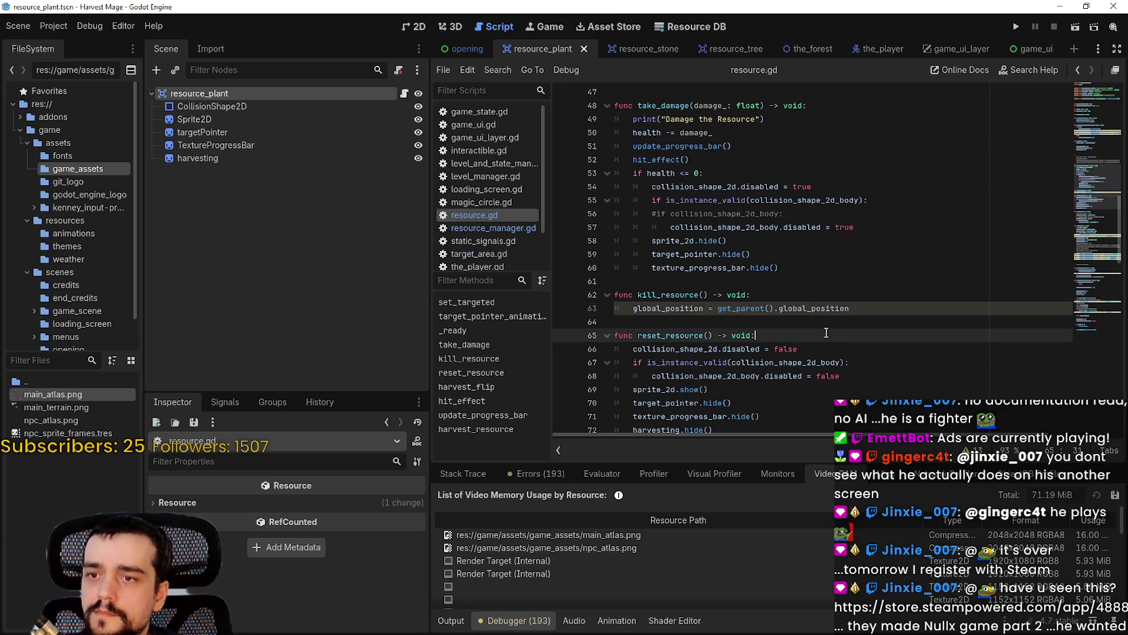
{"action": "key", "text": "Return"}
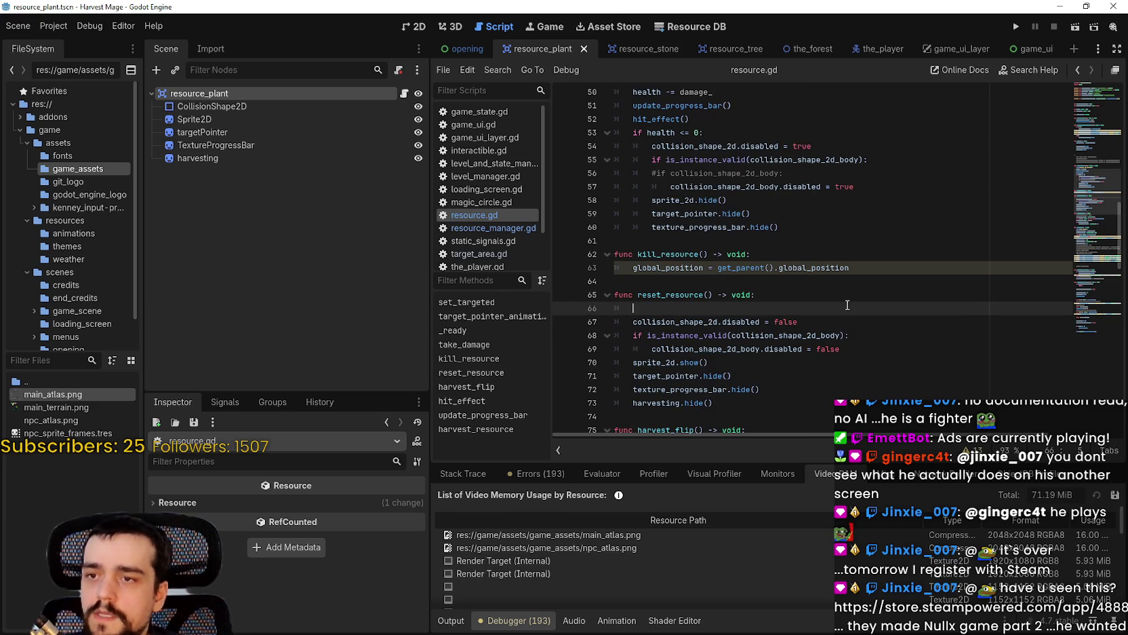
{"action": "type", "text": "show()"}
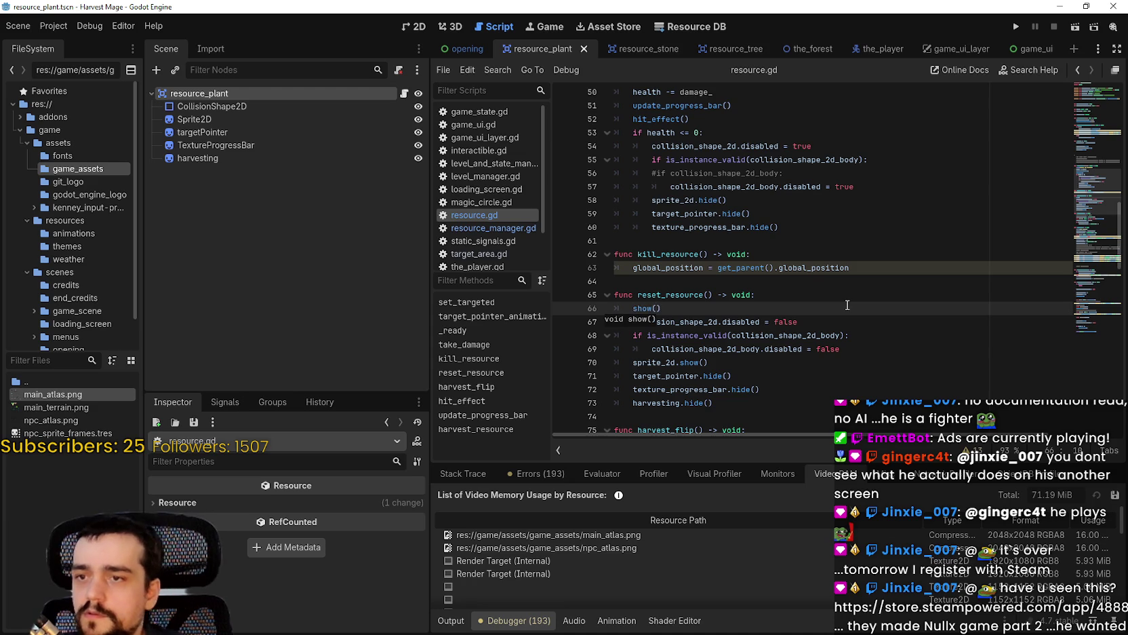
Add hide() as the first line of kill_resource and save resource.gd.
{"action": "left_click", "coordinate": [752, 255]}
{"action": "scroll", "coordinate": [773, 325], "scroll_direction": "up", "scroll_amount": 1}
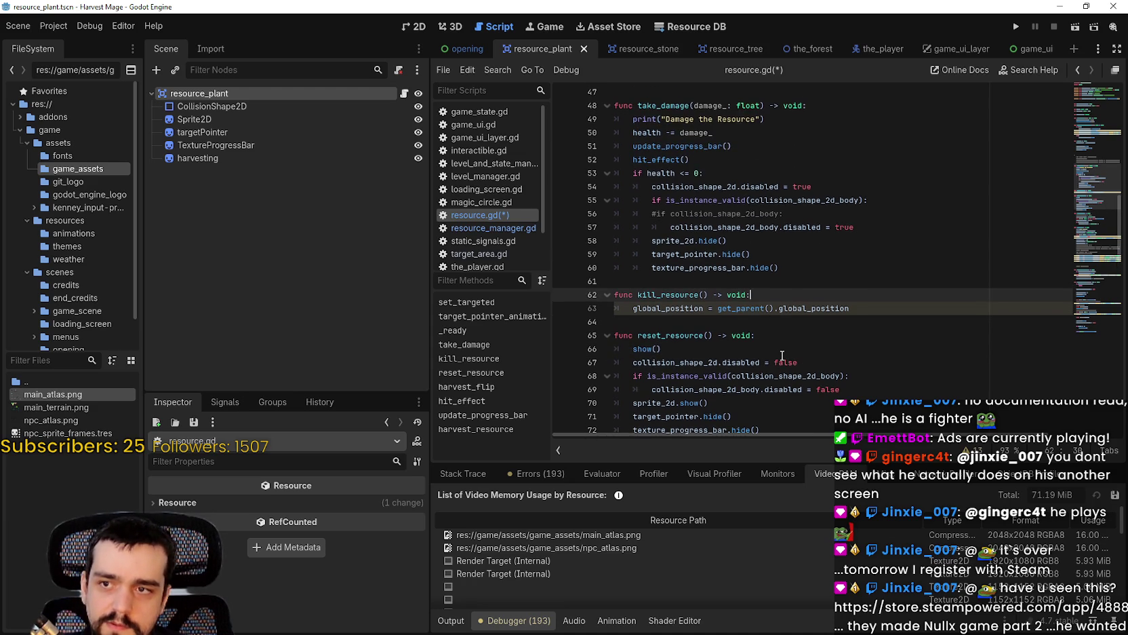
{"action": "key", "text": "Return"}
{"action": "type", "text": "hide()"}
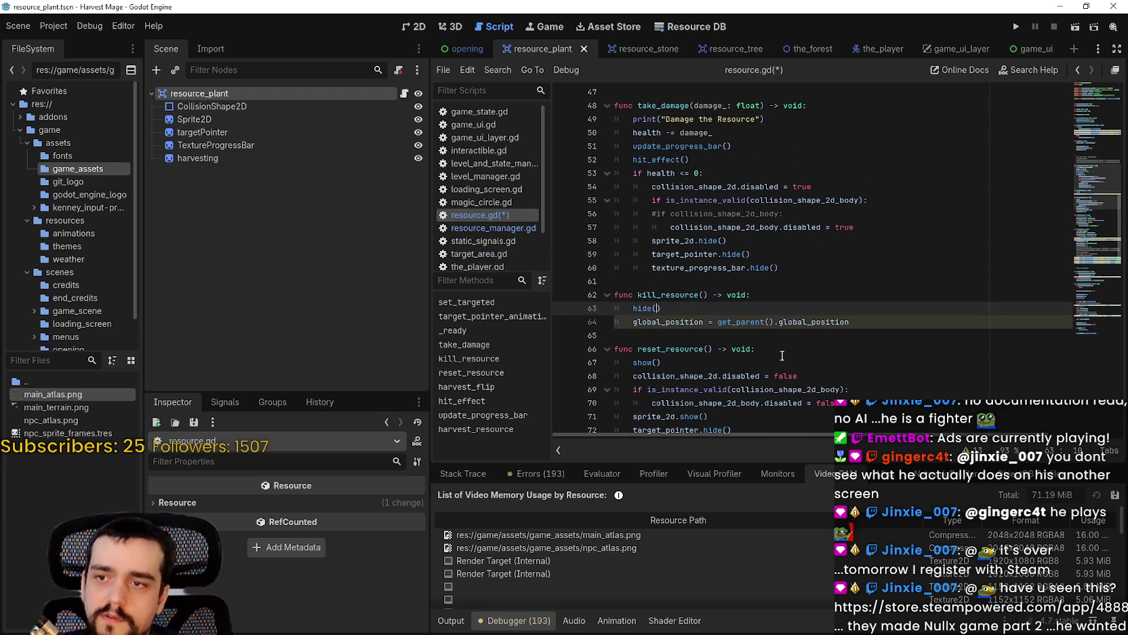
{"action": "key", "text": "ctrl+s"}
Look over the finished reset_resource function, then switch to the Steam window.
{"action": "scroll", "coordinate": [834, 359], "scroll_direction": "down", "scroll_amount": 2}
{"action": "key", "text": "Down"}
{"action": "key", "text": "Down"}
{"action": "key", "text": "Down"}
{"action": "scroll", "coordinate": [867, 375], "scroll_direction": "down", "scroll_amount": 1}
{"action": "key", "text": "Down"}
{"action": "key", "text": "Down"}
{"action": "key", "text": "Down"}
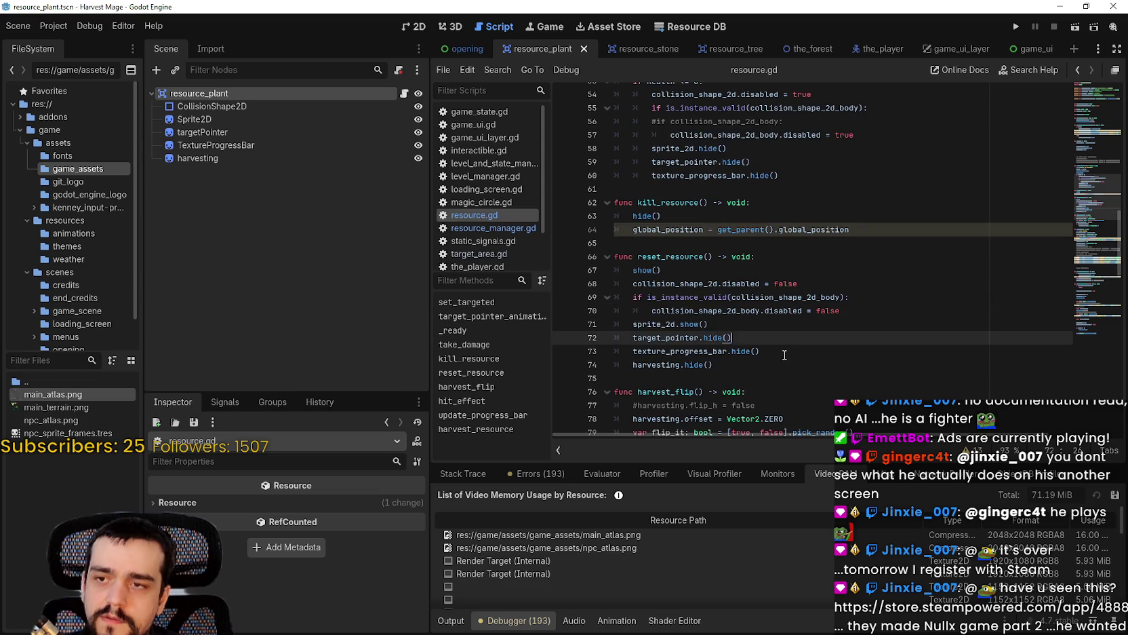
{"action": "key", "text": "End"}
{"action": "mouse_move", "coordinate": [820, 299]}
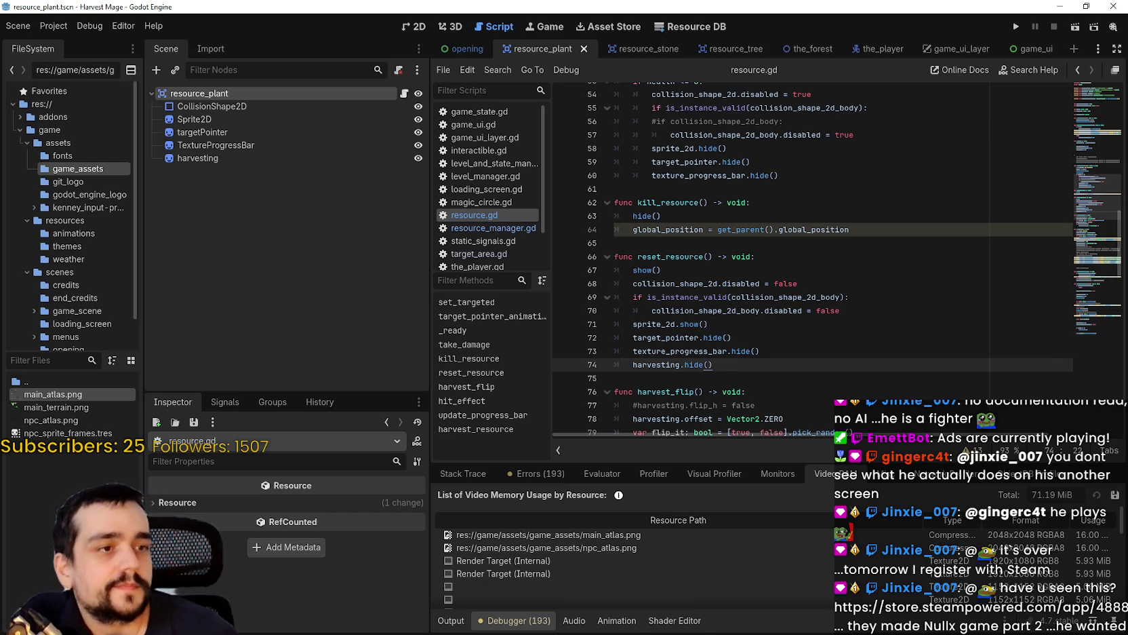
{"action": "key", "text": "alt+Tab"}
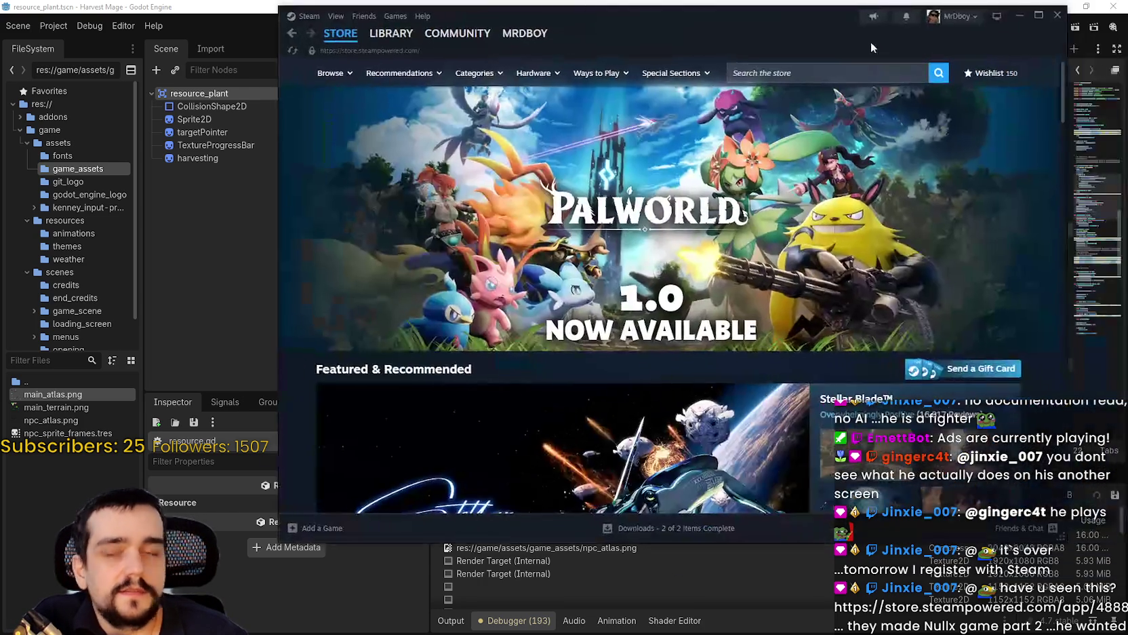
Search the Steam store for 'Zombie city t', open Zombie City Together and play its trailer fullscreen.
{"action": "left_click", "coordinate": [799, 99]}
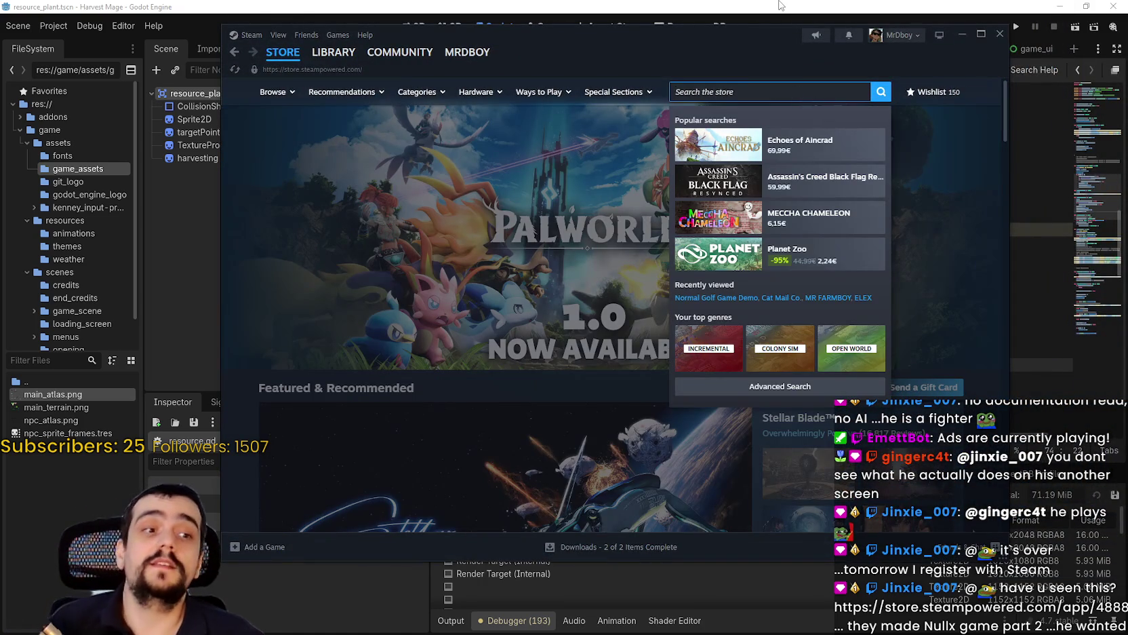
{"action": "type", "text": "Zo"}
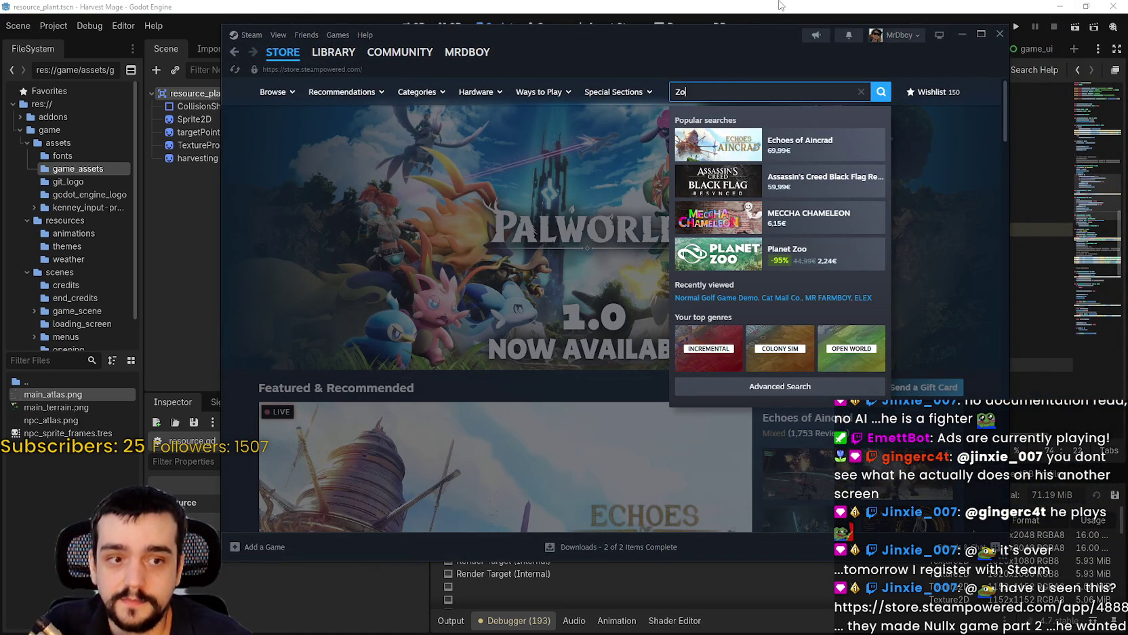
{"action": "type", "text": "mbie cit"}
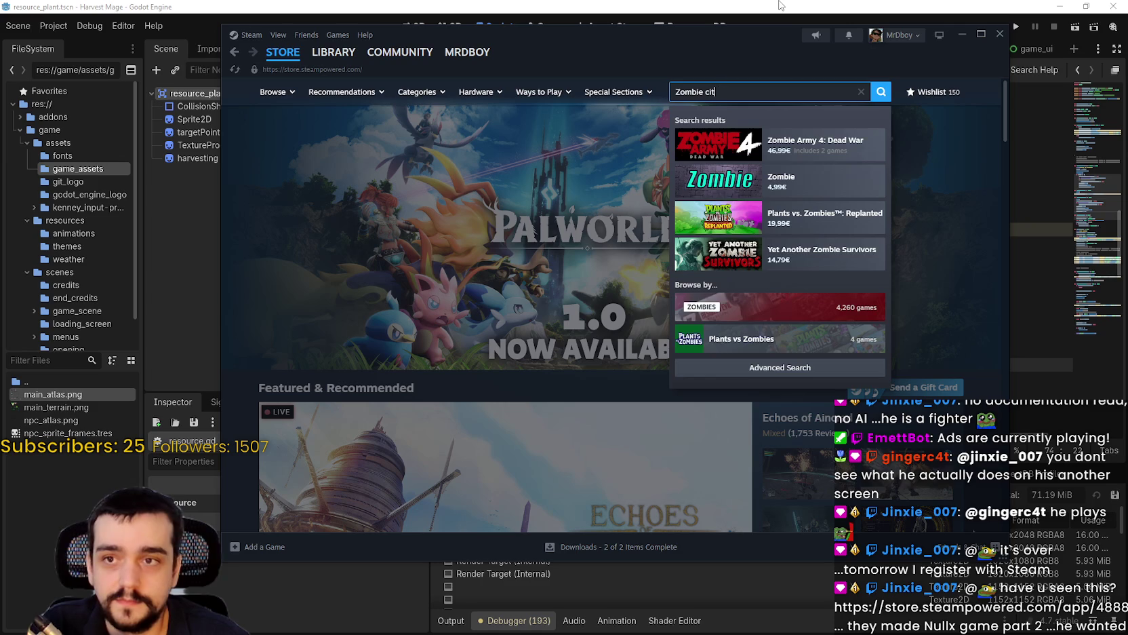
{"action": "type", "text": "y t"}
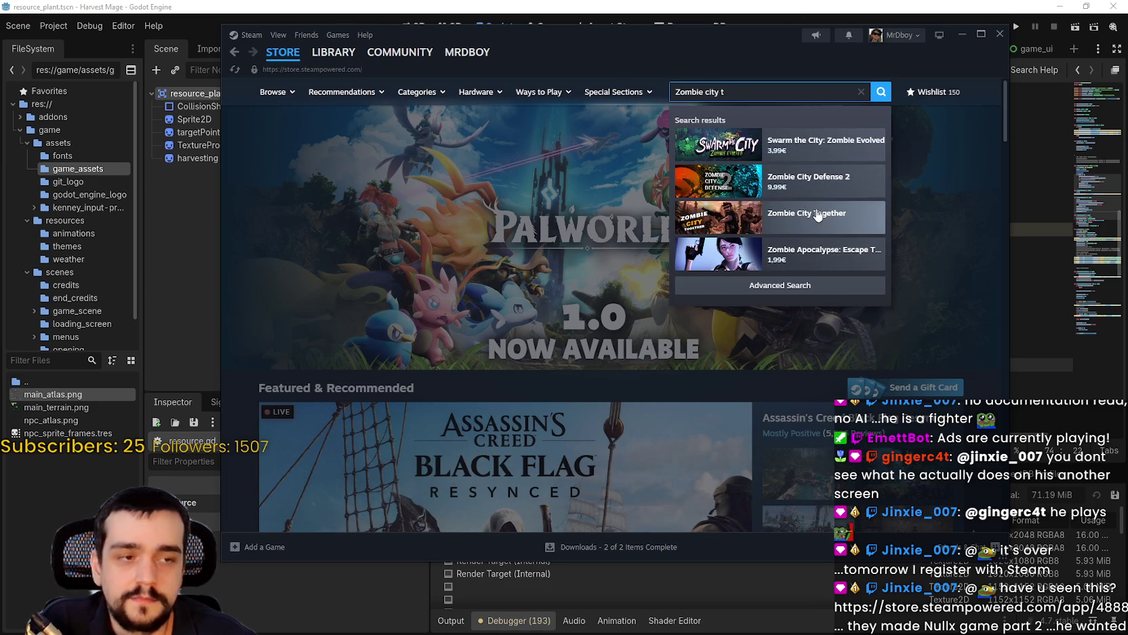
{"action": "left_click", "coordinate": [822, 215]}
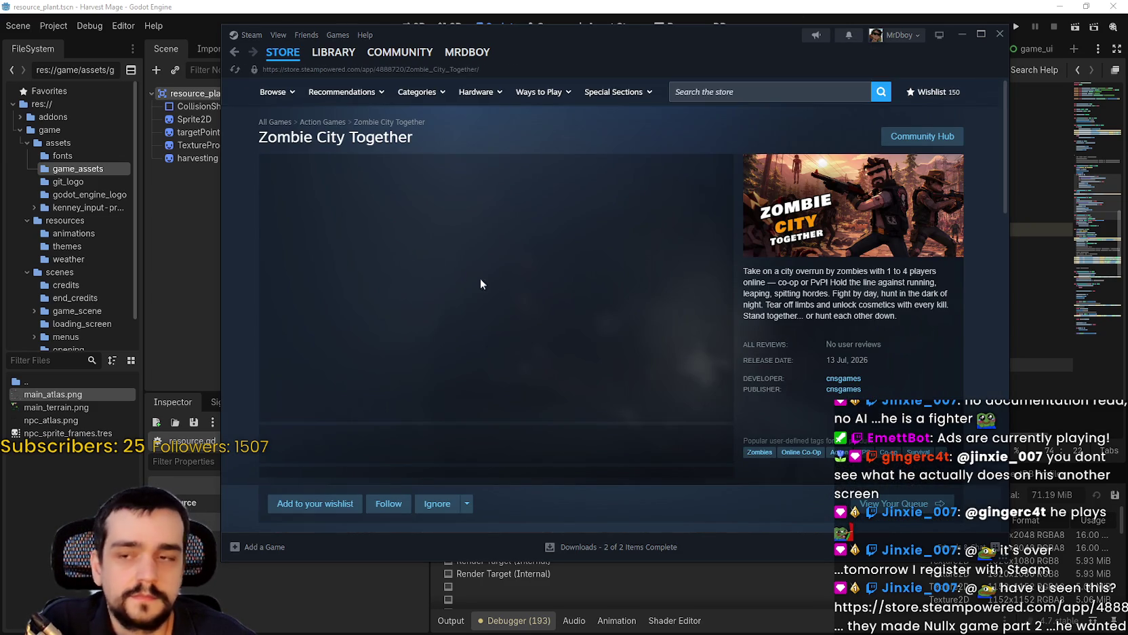
{"action": "left_click_drag", "start_coordinate": [635, 63], "coordinate": [668, 51]}
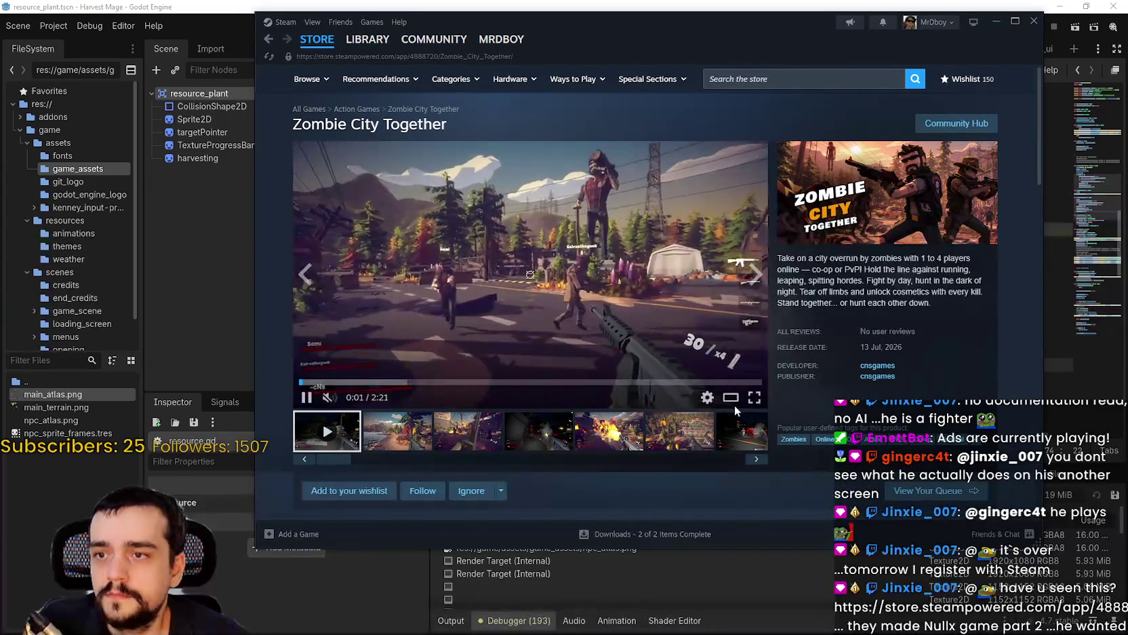
{"action": "left_click", "coordinate": [746, 397]}
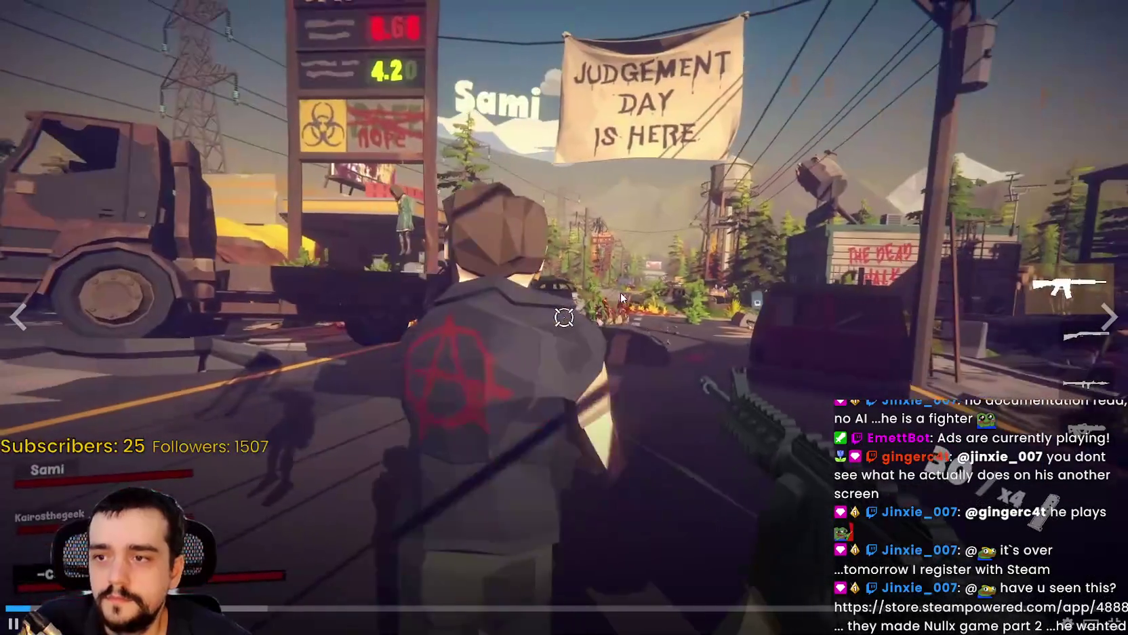
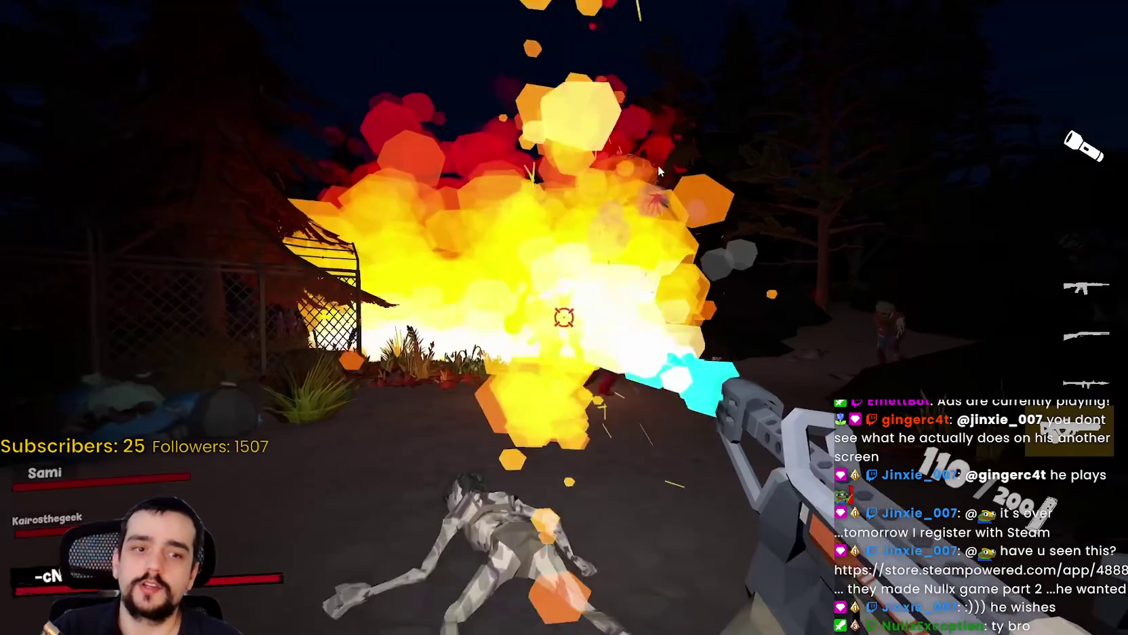
Skip ahead through the fullscreen Zombie City Together trailer.
{"action": "mouse_move", "coordinate": [475, 501]}
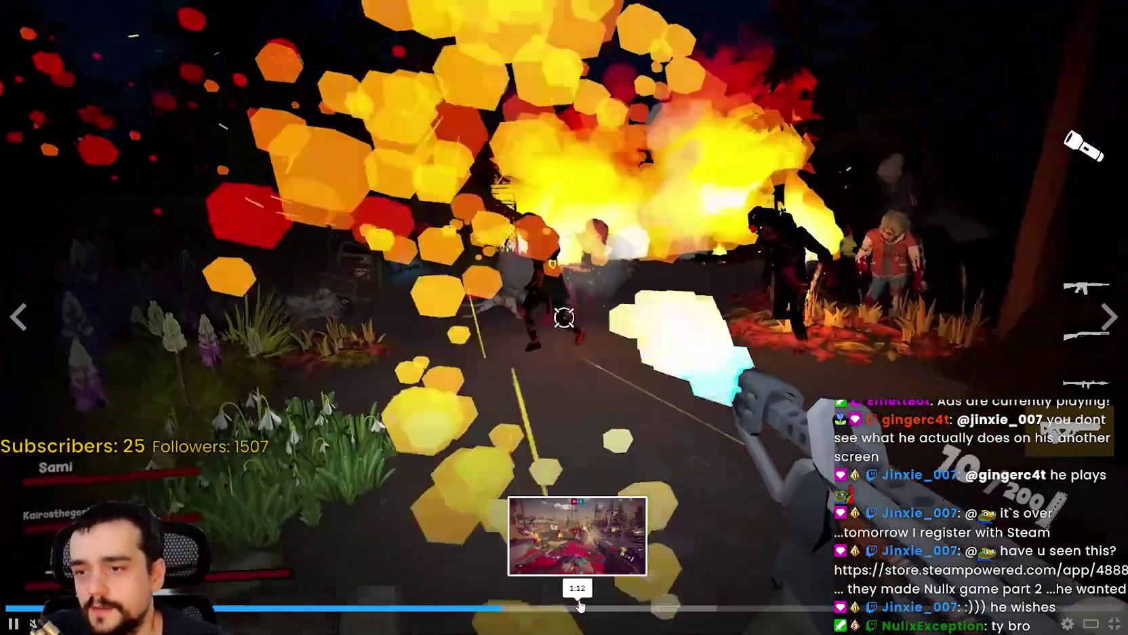
{"action": "left_click", "coordinate": [697, 609]}
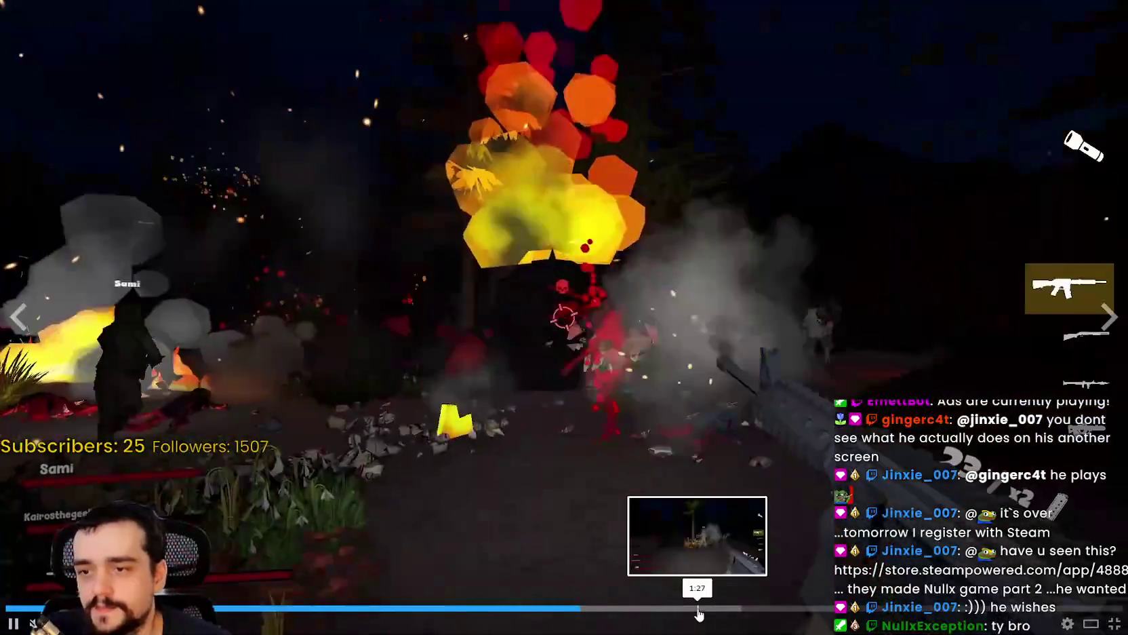
{"action": "left_click", "coordinate": [809, 617]}
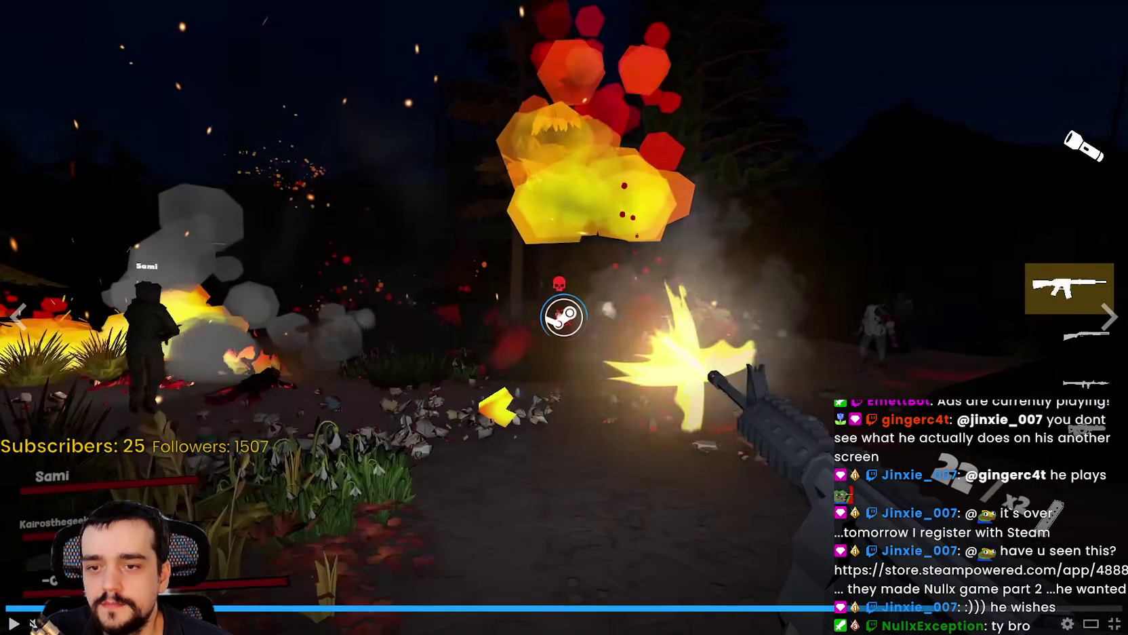
{"action": "left_click", "coordinate": [1004, 613]}
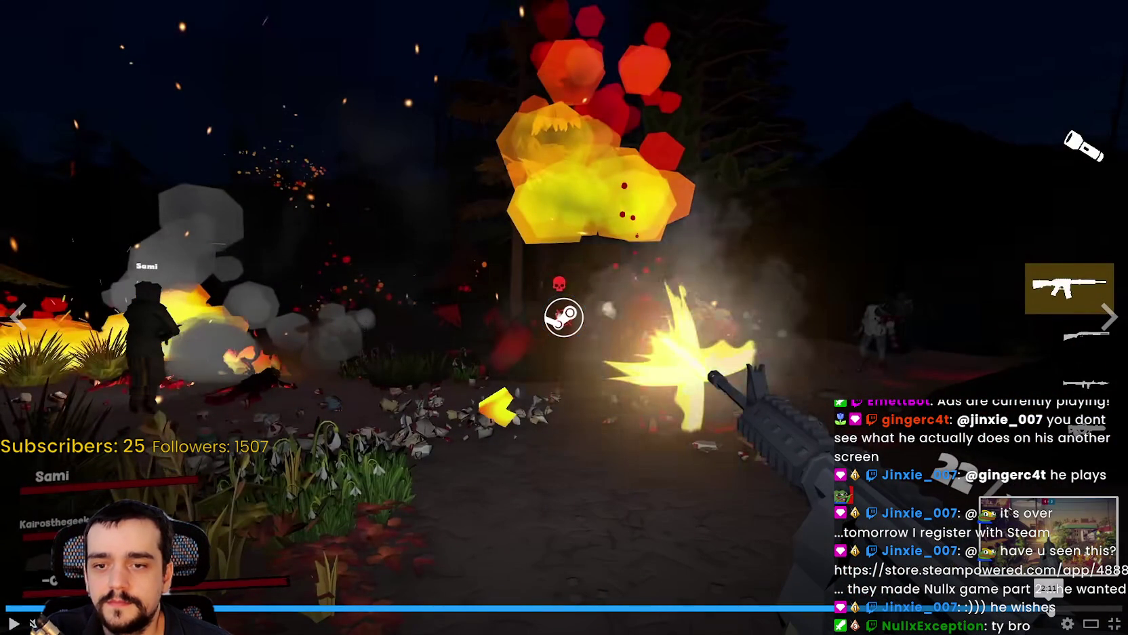
Exit fullscreen, go to the Steam store front page, then move the Steam window aside and close it.
{"action": "left_click", "coordinate": [1112, 625]}
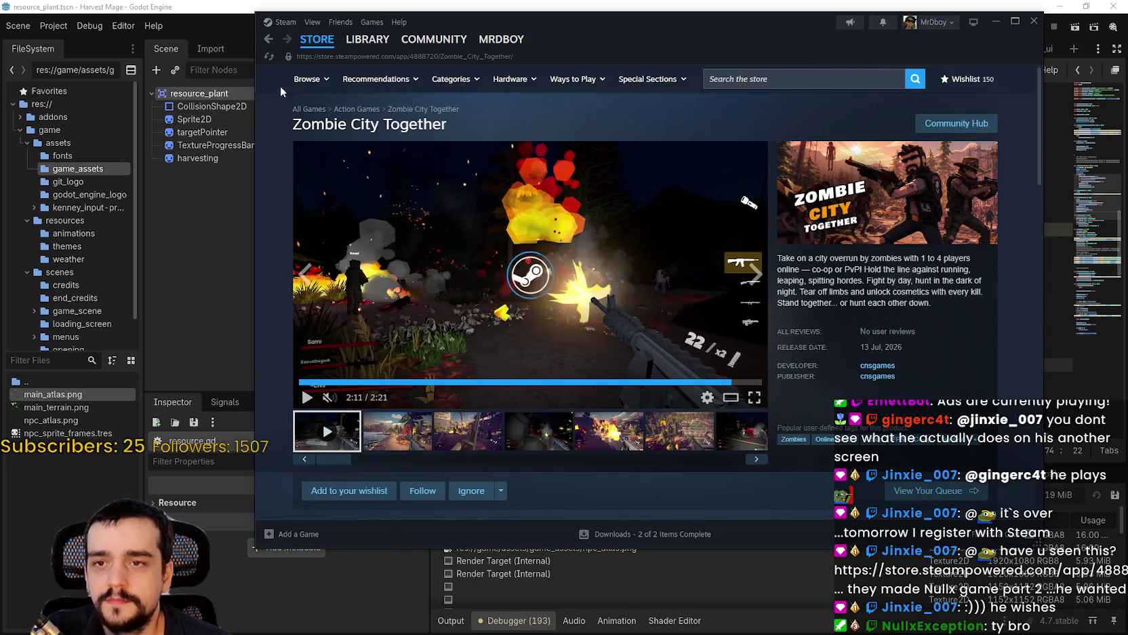
{"action": "left_click", "coordinate": [305, 39]}
{"action": "left_click_drag", "start_coordinate": [814, 22], "coordinate": [736, 39]}
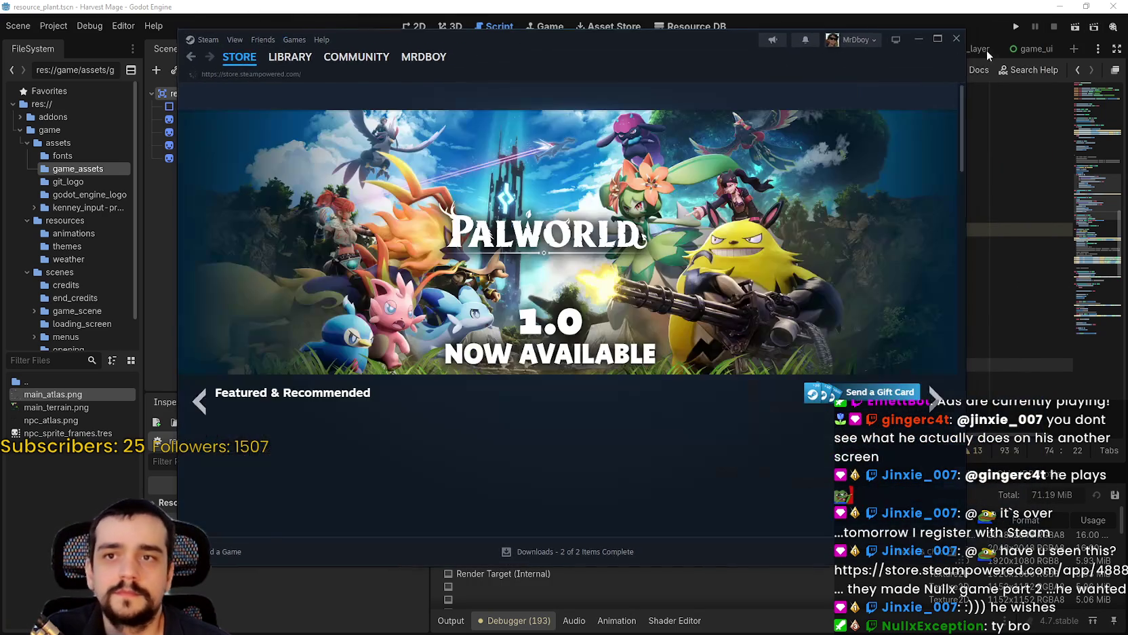
{"action": "left_click", "coordinate": [957, 40]}
Review kill_resource's hide() call and global_position reset line in resource.gd.
{"action": "left_click", "coordinate": [874, 217]}
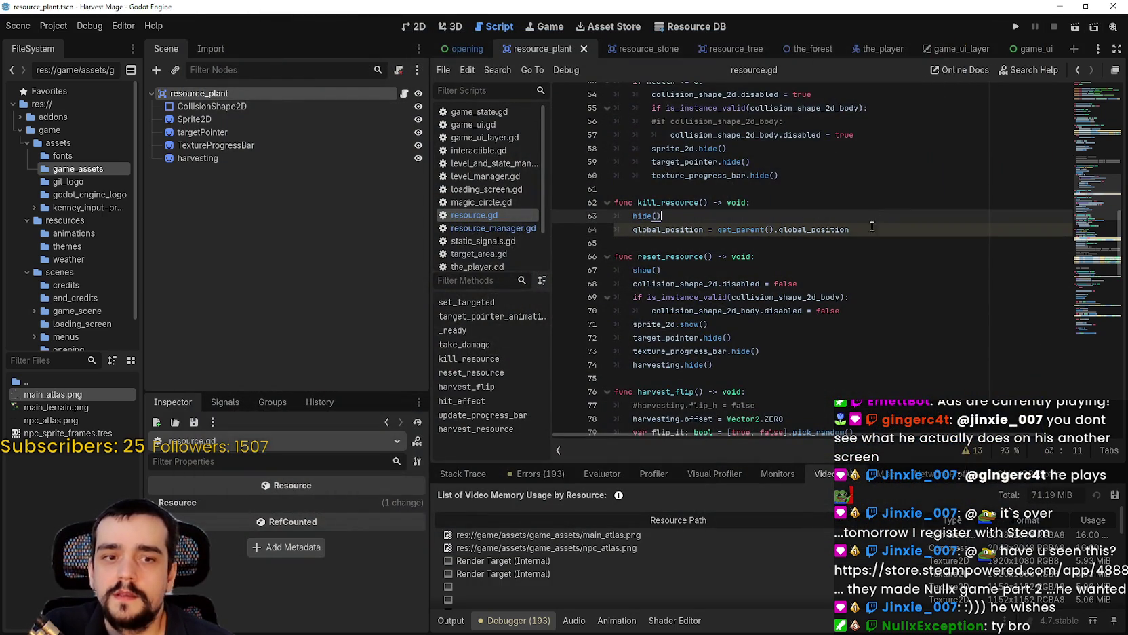
{"action": "left_click", "coordinate": [876, 230]}
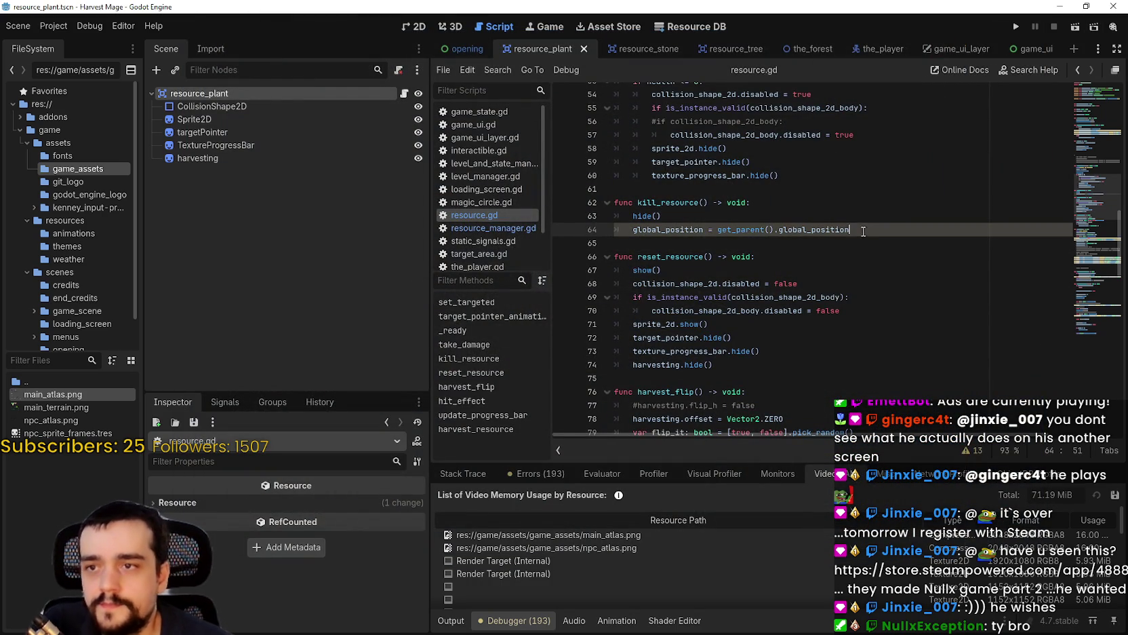
{"action": "left_click_drag", "start_coordinate": [637, 202], "coordinate": [709, 202]}
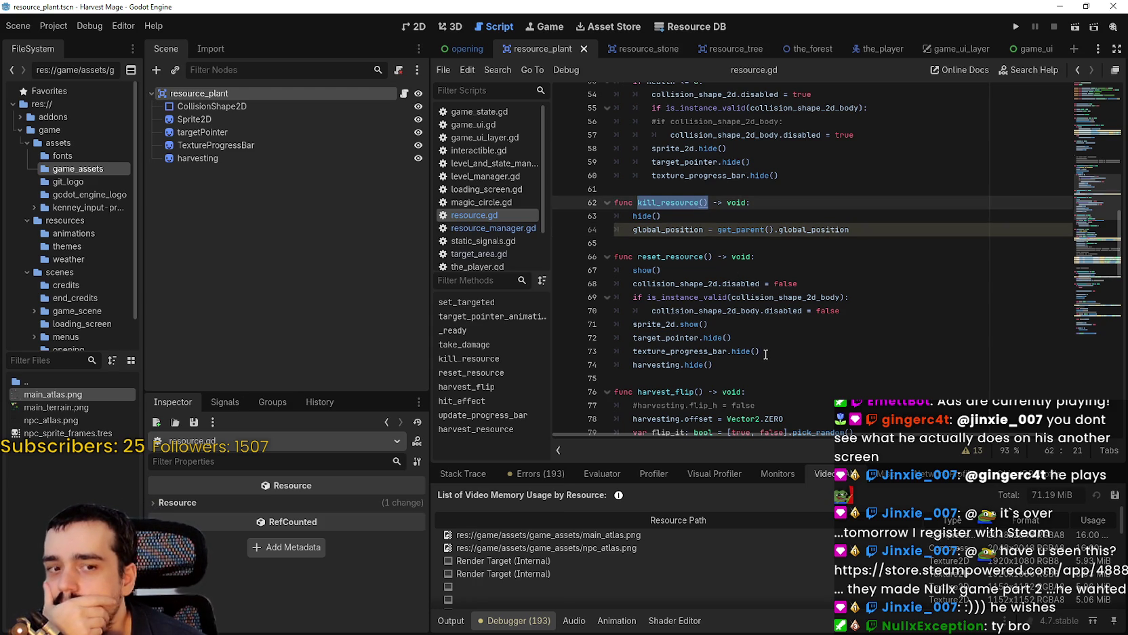
{"action": "left_click", "coordinate": [709, 243]}
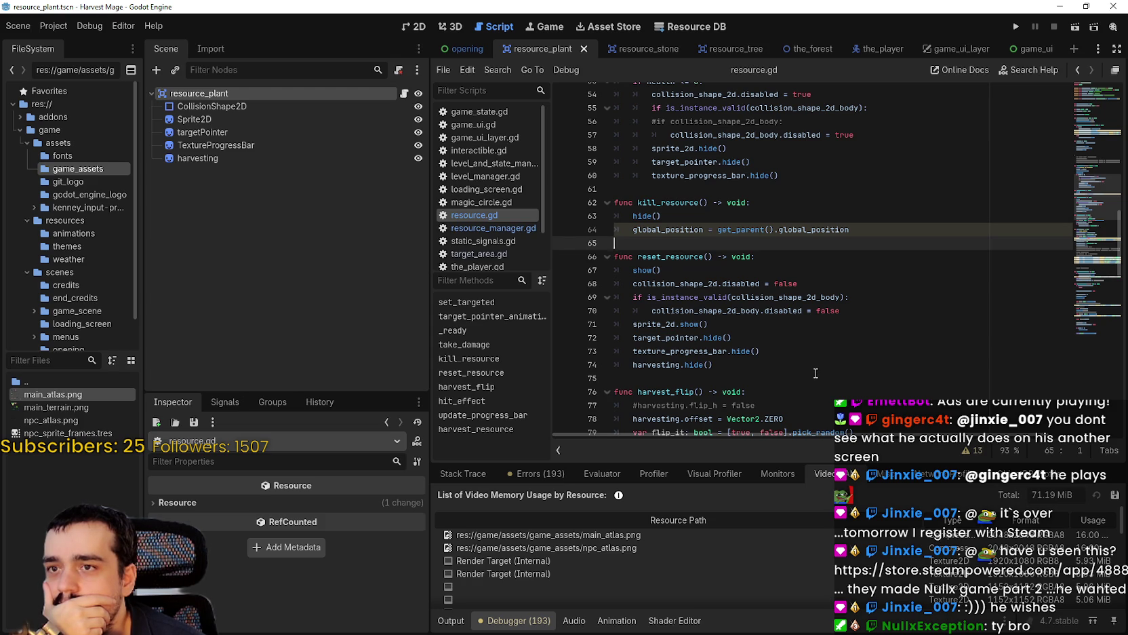
{"action": "scroll", "coordinate": [816, 373], "scroll_direction": "up", "scroll_amount": 3}
{"action": "scroll", "coordinate": [816, 372], "scroll_direction": "down", "scroll_amount": 3}
Review reset_resource and its sprite_2d.show() line, then switch to the_forest scene.
{"action": "left_click", "coordinate": [816, 370]}
{"action": "scroll", "coordinate": [800, 353], "scroll_direction": "down", "scroll_amount": 1}
{"action": "left_click", "coordinate": [772, 339]}
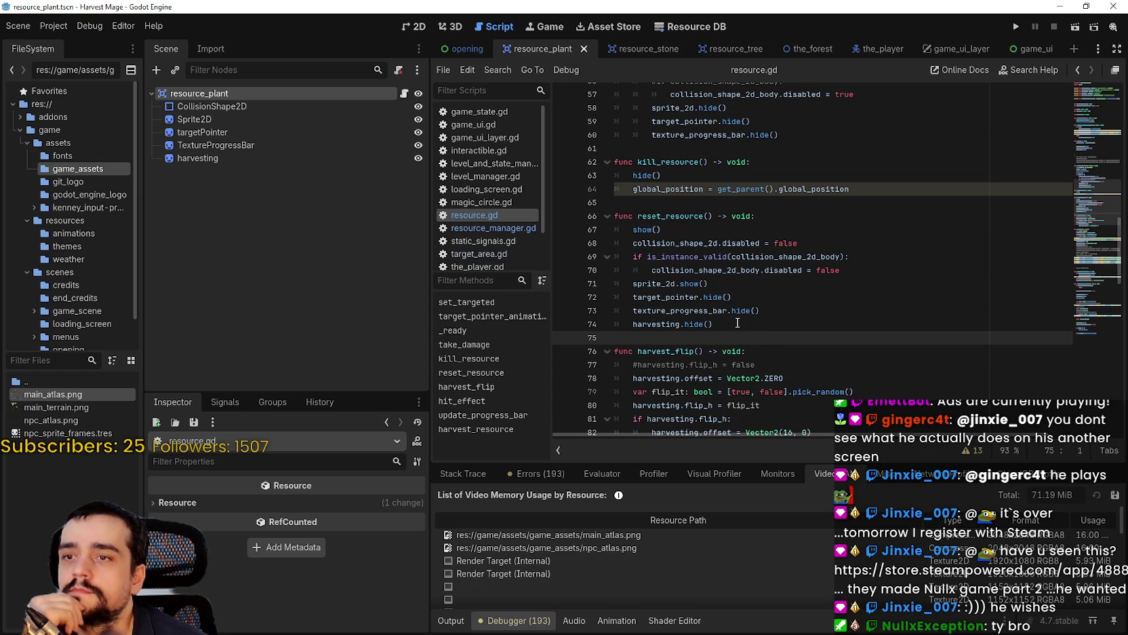
{"action": "left_click_drag", "start_coordinate": [632, 283], "coordinate": [720, 286]}
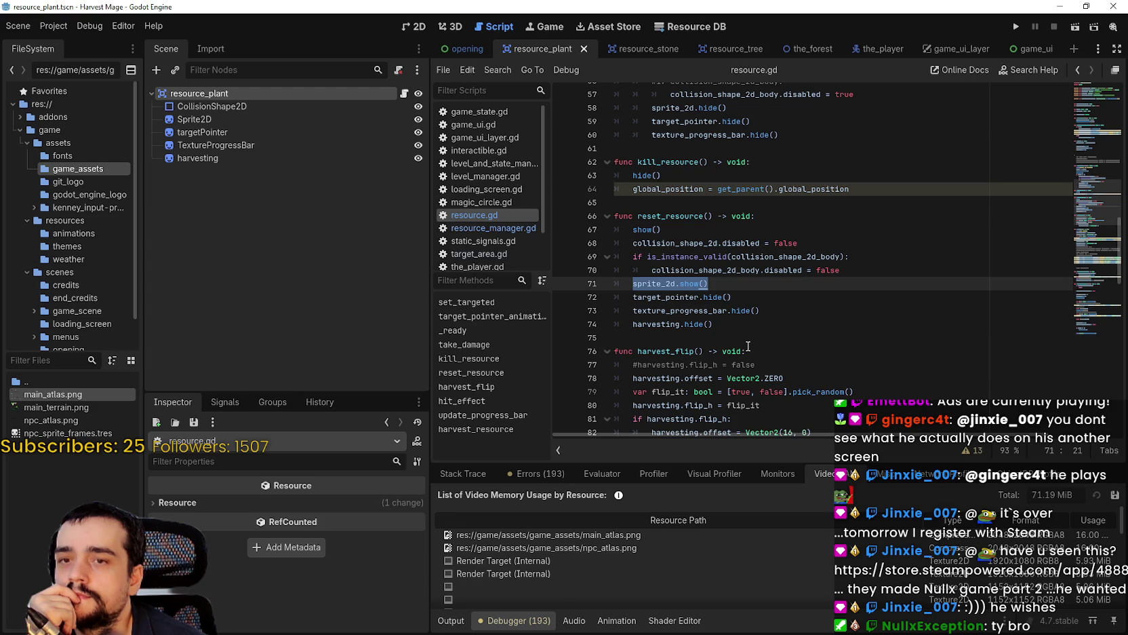
{"action": "mouse_move", "coordinate": [730, 330]}
{"action": "left_mouse_down"}
{"action": "mouse_move", "coordinate": [620, 191]}
{"action": "mouse_move", "coordinate": [615, 161]}
{"action": "left_mouse_up"}
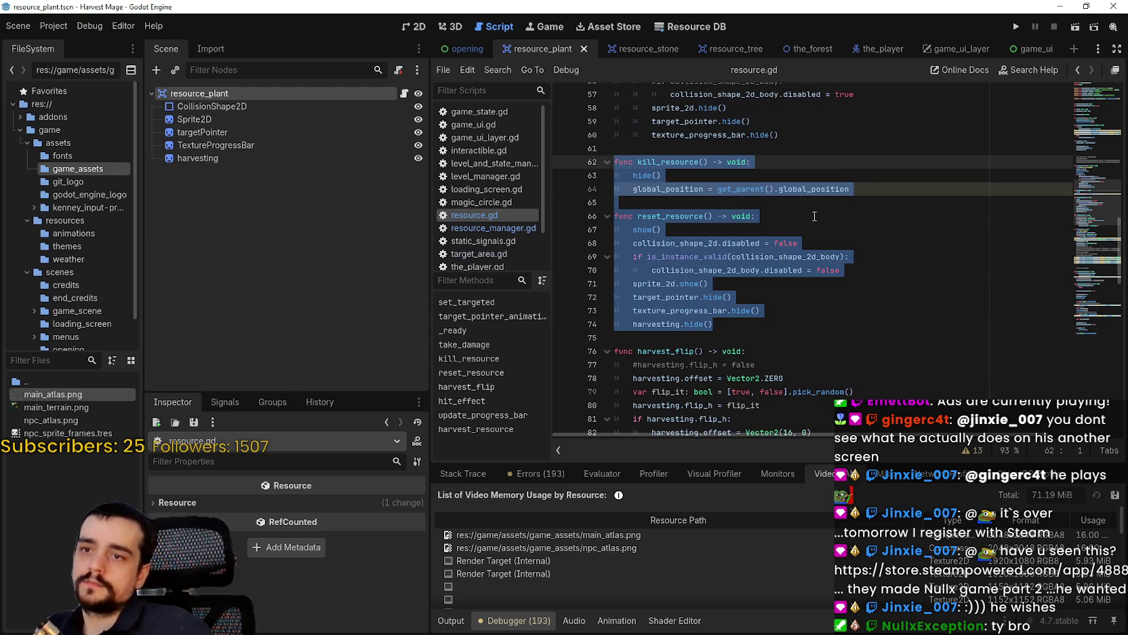
{"action": "left_click_drag", "start_coordinate": [637, 215], "coordinate": [712, 216]}
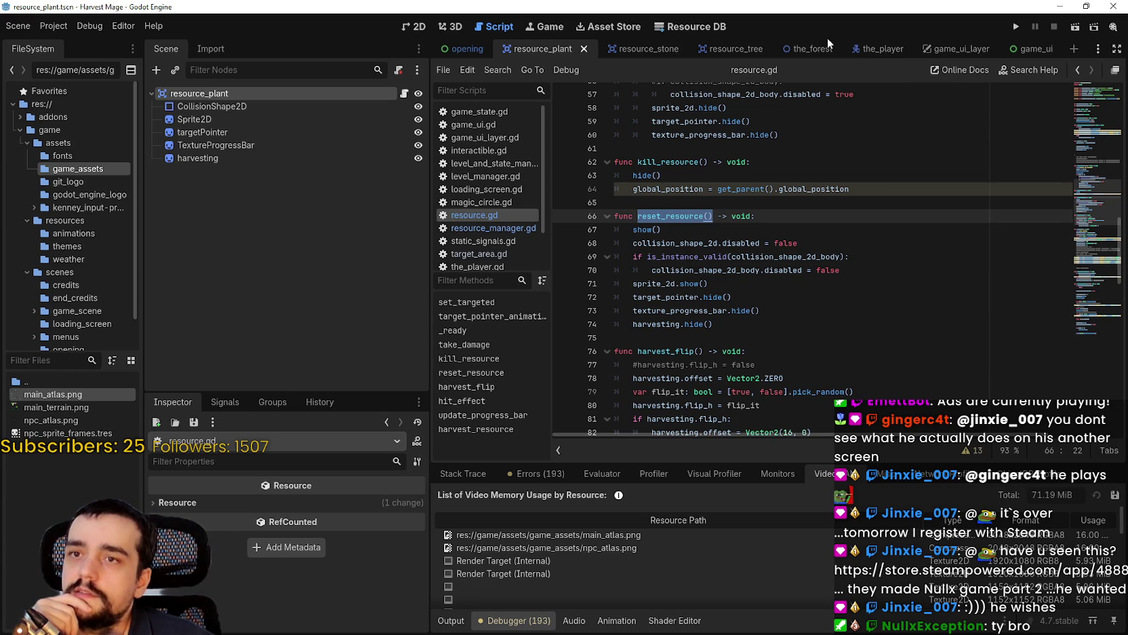
{"action": "left_click", "coordinate": [800, 49]}
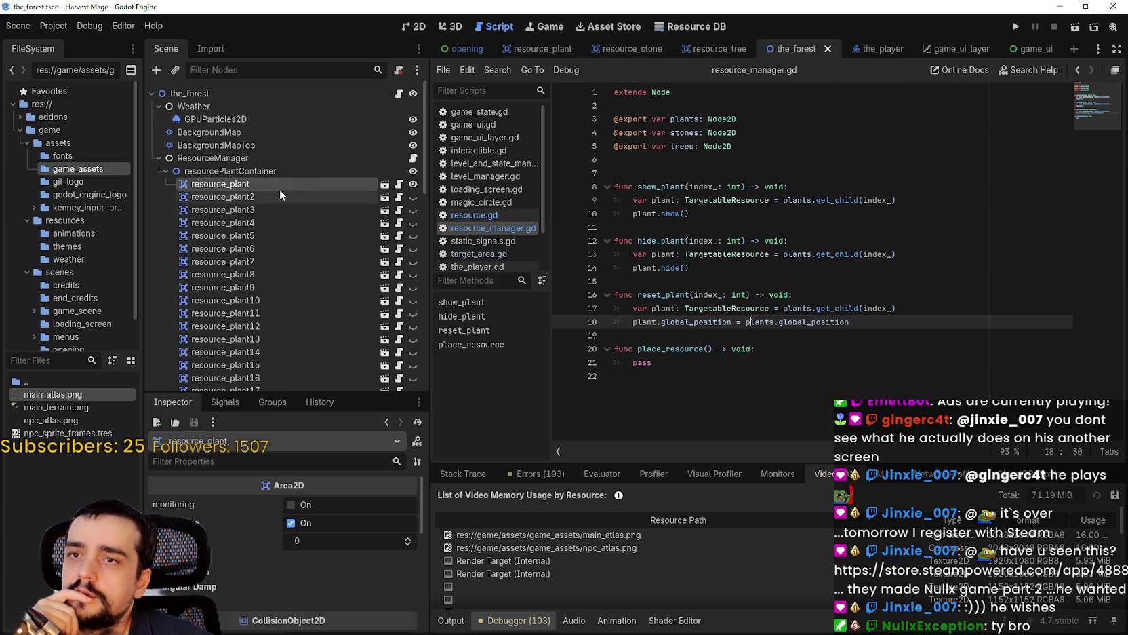
Select ResourceManager and review show_plant, hide_plant and place_resource in resource_manager.gd.
{"action": "left_click", "coordinate": [412, 159]}
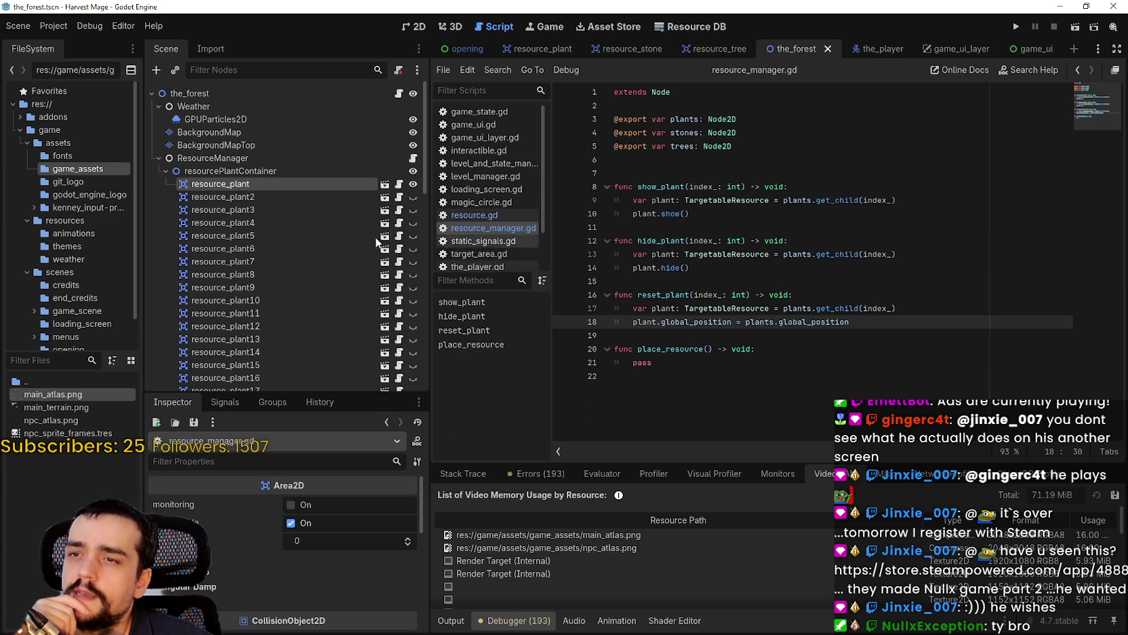
{"action": "left_click_drag", "start_coordinate": [690, 213], "coordinate": [628, 210]}
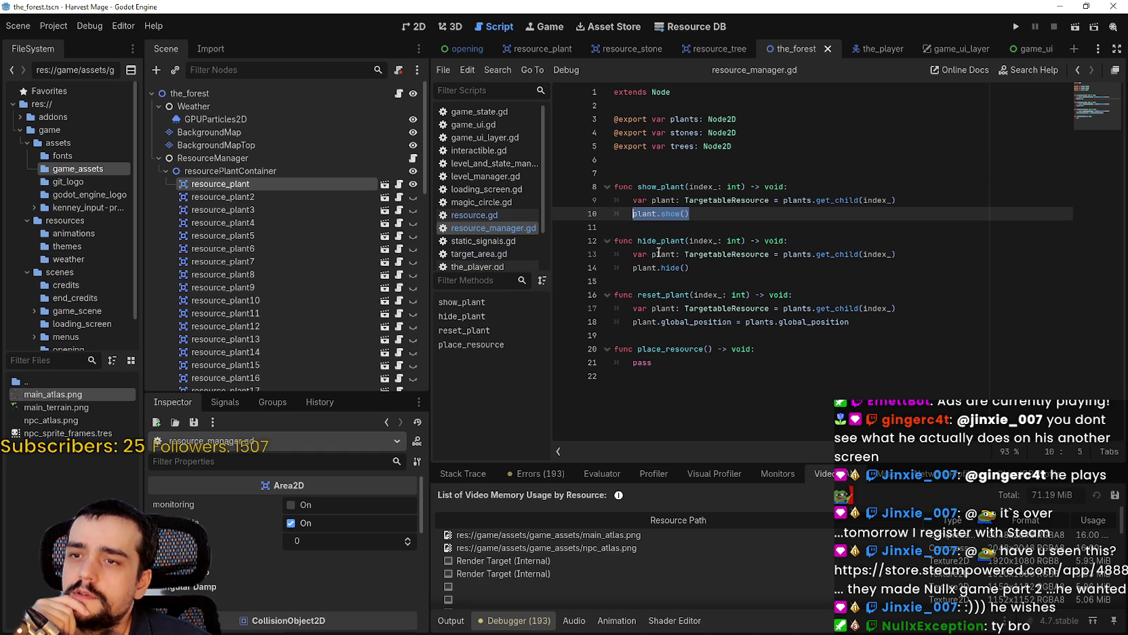
{"action": "left_click_drag", "start_coordinate": [713, 267], "coordinate": [615, 180]}
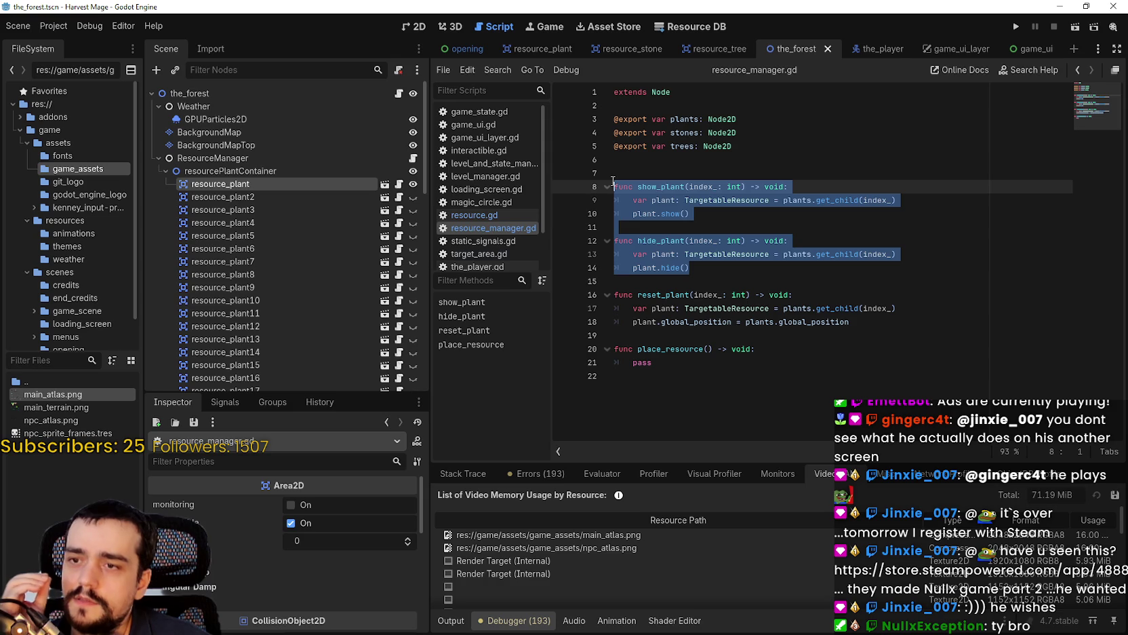
{"action": "left_click", "coordinate": [661, 268]}
{"action": "left_click_drag", "start_coordinate": [652, 363], "coordinate": [632, 366]}
{"action": "left_click_drag", "start_coordinate": [896, 309], "coordinate": [668, 309]}
Copy the index_: int parameter into place_resource's parentheses.
{"action": "left_click_drag", "start_coordinate": [750, 295], "coordinate": [693, 295]}
{"action": "key", "text": "ctrl+c"}
{"action": "left_click", "coordinate": [706, 348]}
{"action": "key", "text": "ctrl+v"}
Replace pass in place_resource with the copied plant get_child lookup line.
{"action": "left_click", "coordinate": [726, 380]}
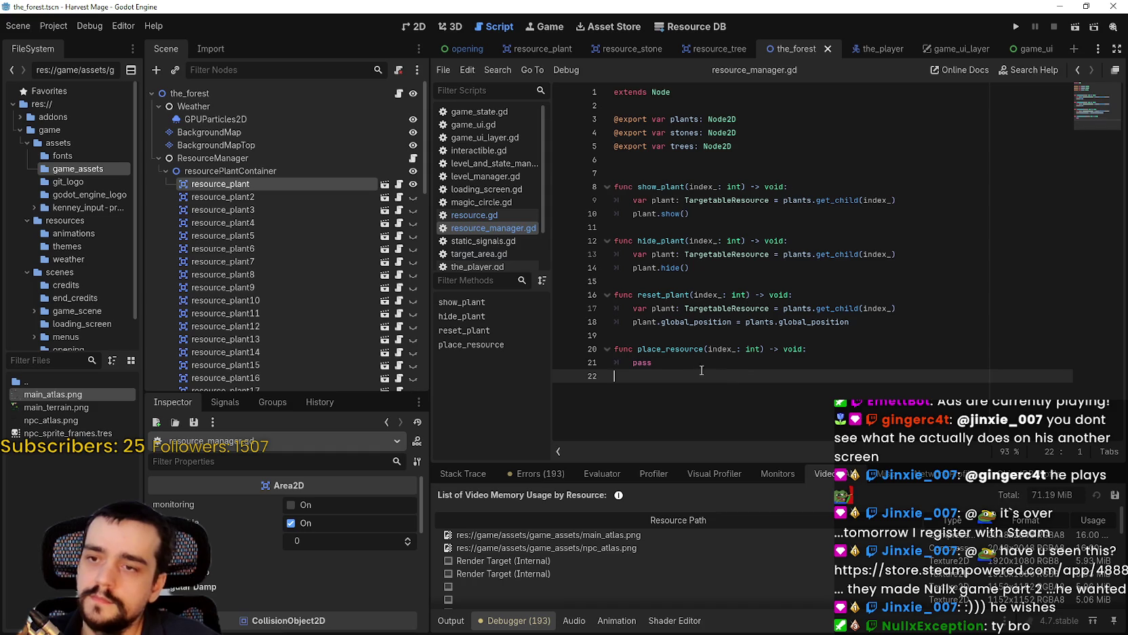
{"action": "left_click_drag", "start_coordinate": [653, 363], "coordinate": [609, 359]}
{"action": "mouse_move", "coordinate": [897, 309]}
{"action": "left_mouse_down"}
{"action": "mouse_move", "coordinate": [698, 322]}
{"action": "mouse_move", "coordinate": [632, 309]}
{"action": "left_mouse_up"}
{"action": "key", "text": "ctrl+c"}
{"action": "double_click", "coordinate": [644, 362]}
{"action": "key", "text": "ctrl+v"}
Add plant.reset_resource() to place_resource, save, and select the old functions on lines 8–18.
{"action": "mouse_move", "coordinate": [703, 348]}
{"action": "left_mouse_down"}
{"action": "mouse_move", "coordinate": [648, 348]}
{"action": "mouse_move", "coordinate": [671, 349]}
{"action": "left_mouse_up"}
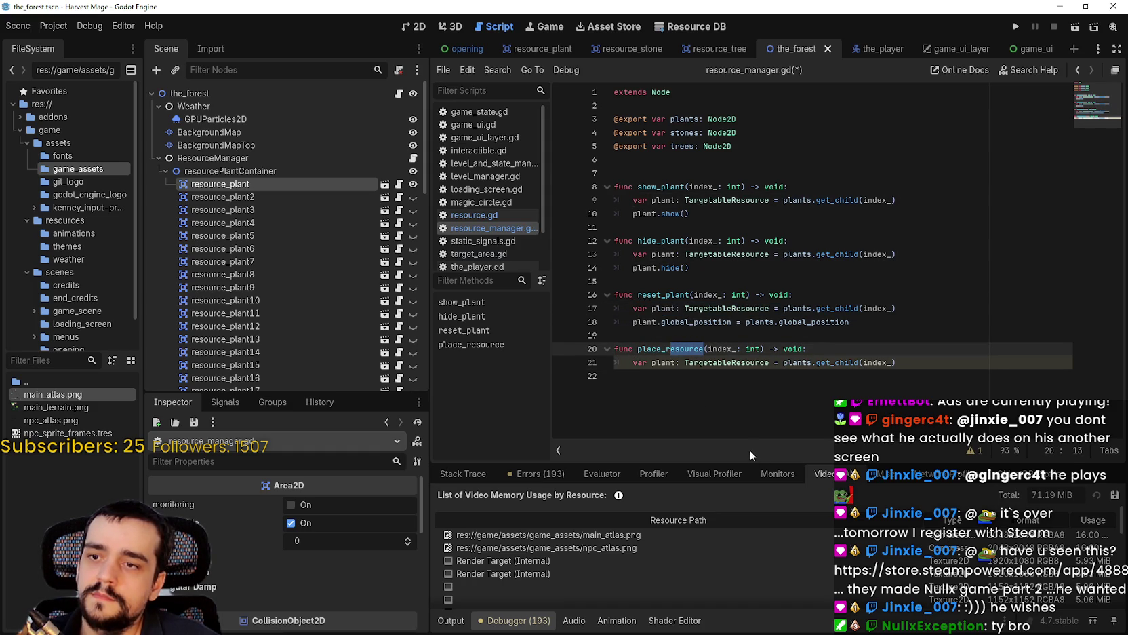
{"action": "left_click", "coordinate": [744, 391]}
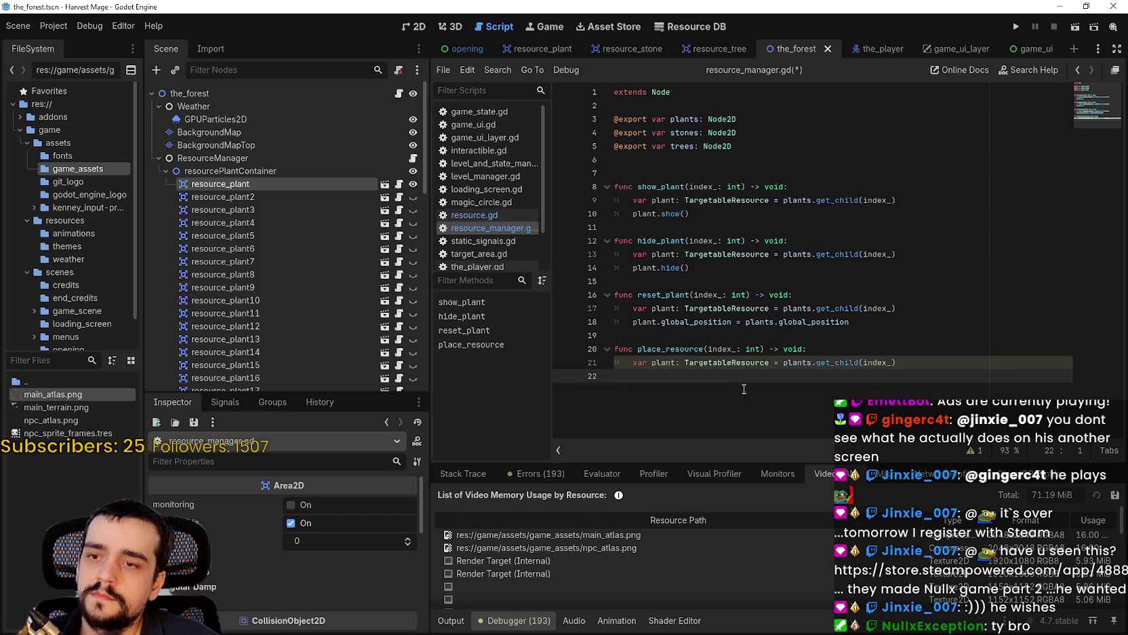
{"action": "type", "text": "plant."}
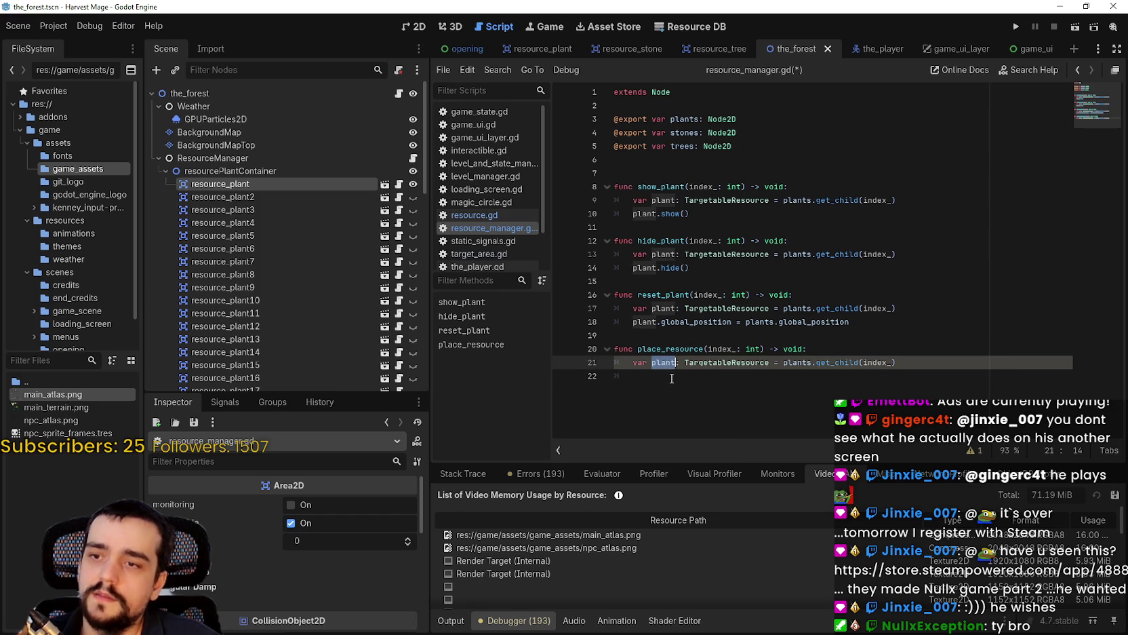
{"action": "type", "text": "res"}
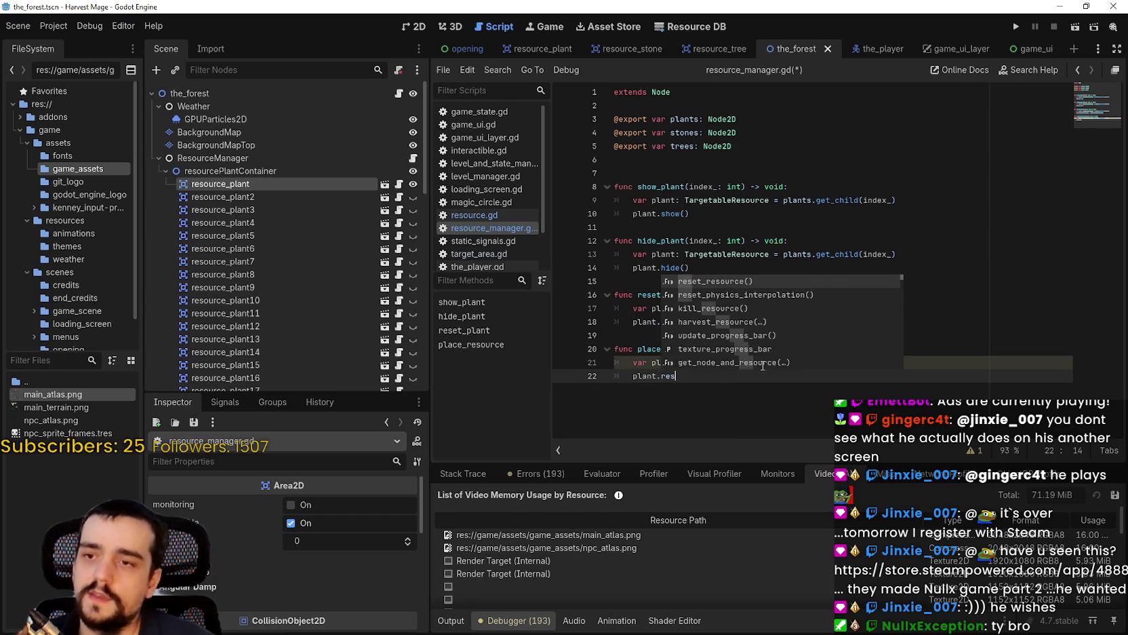
{"action": "key", "text": "Return"}
{"action": "key", "text": "Return"}
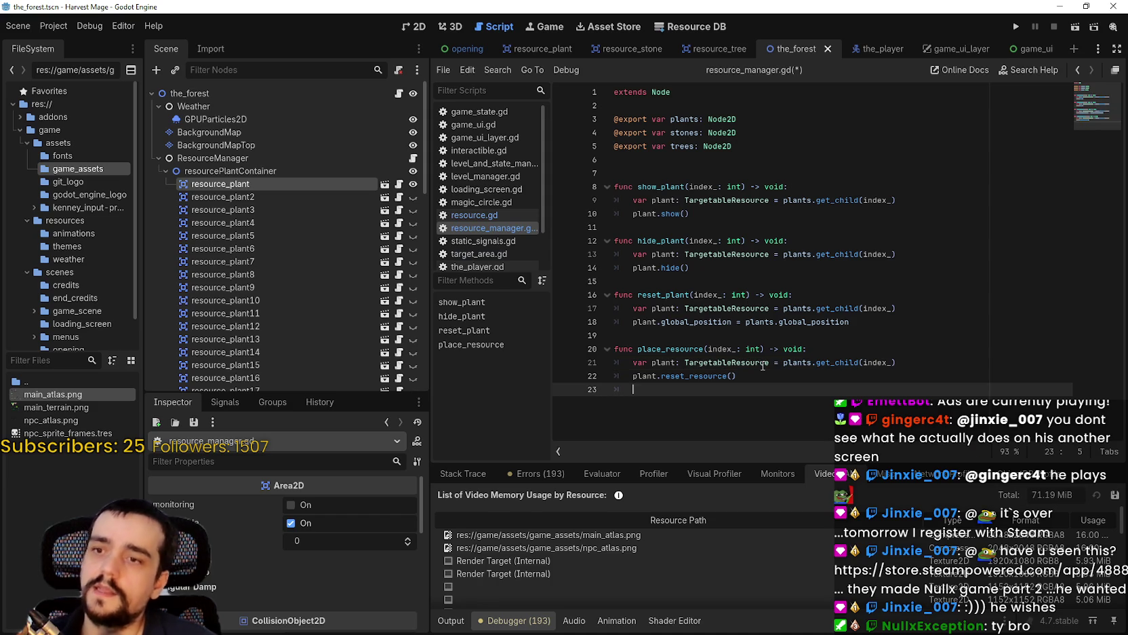
{"action": "key", "text": "ctrl+s"}
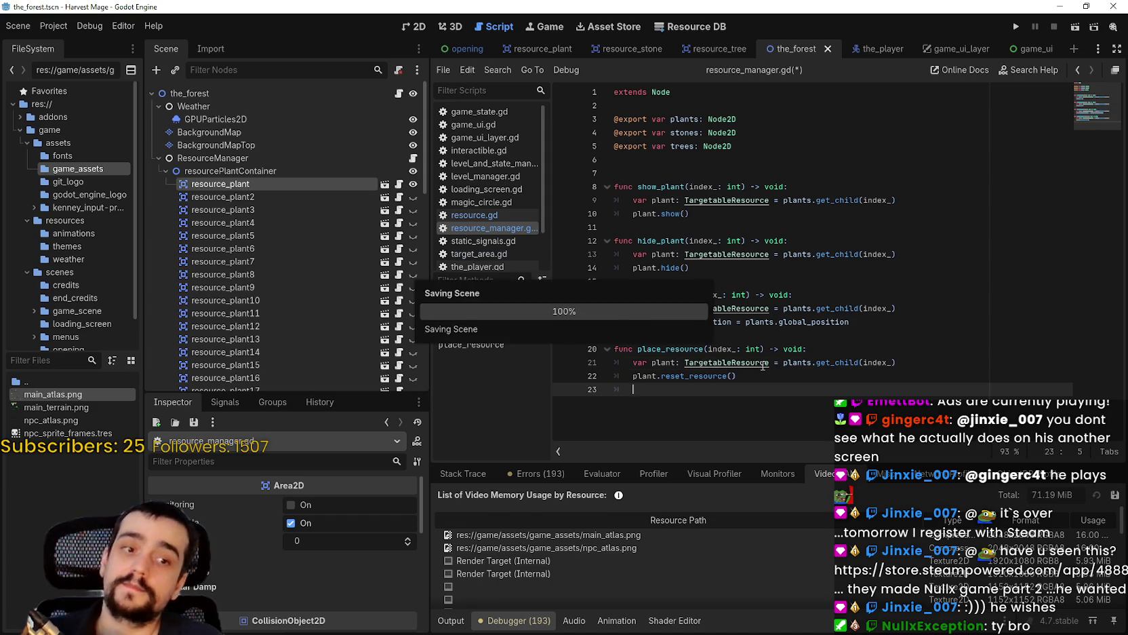
{"action": "left_click", "coordinate": [691, 334]}
{"action": "mouse_move", "coordinate": [869, 316]}
{"action": "left_mouse_down"}
{"action": "mouse_move", "coordinate": [590, 234]}
{"action": "mouse_move", "coordinate": [589, 182]}
{"action": "left_mouse_up"}
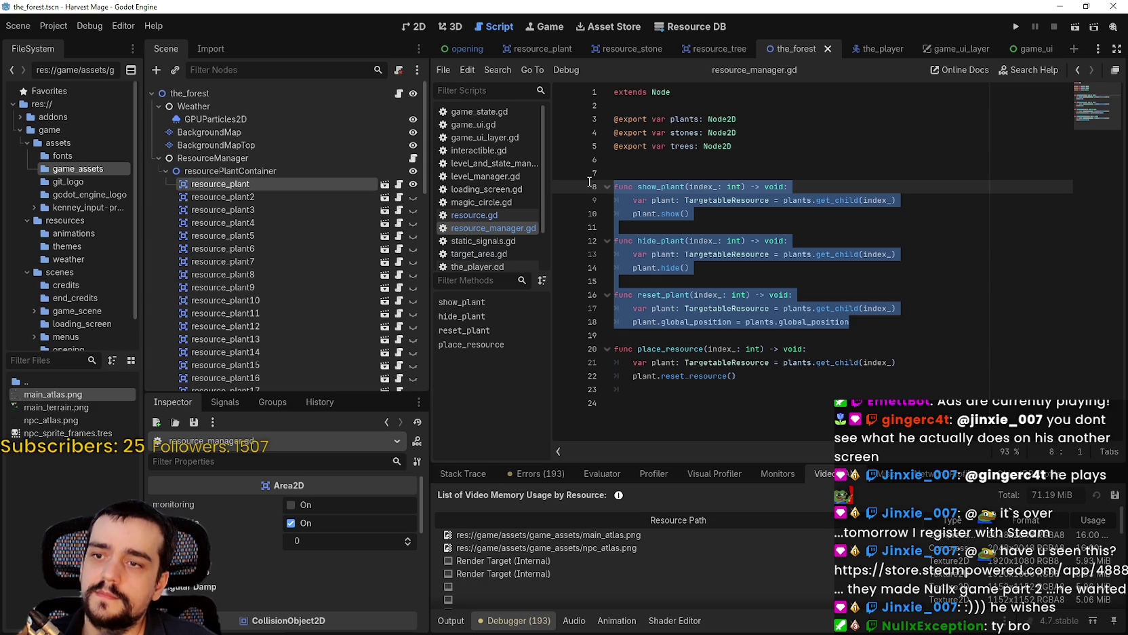
Delete the old show_plant, hide_plant and reset_plant functions, tidy blank lines, and save.
{"action": "key", "text": "BackSpace"}
{"action": "key", "text": "Up"}
{"action": "key", "text": "Down"}
{"action": "key", "text": "BackSpace"}
{"action": "key", "text": "BackSpace"}
{"action": "key", "text": "Return"}
{"action": "key", "text": "ctrl+s"}
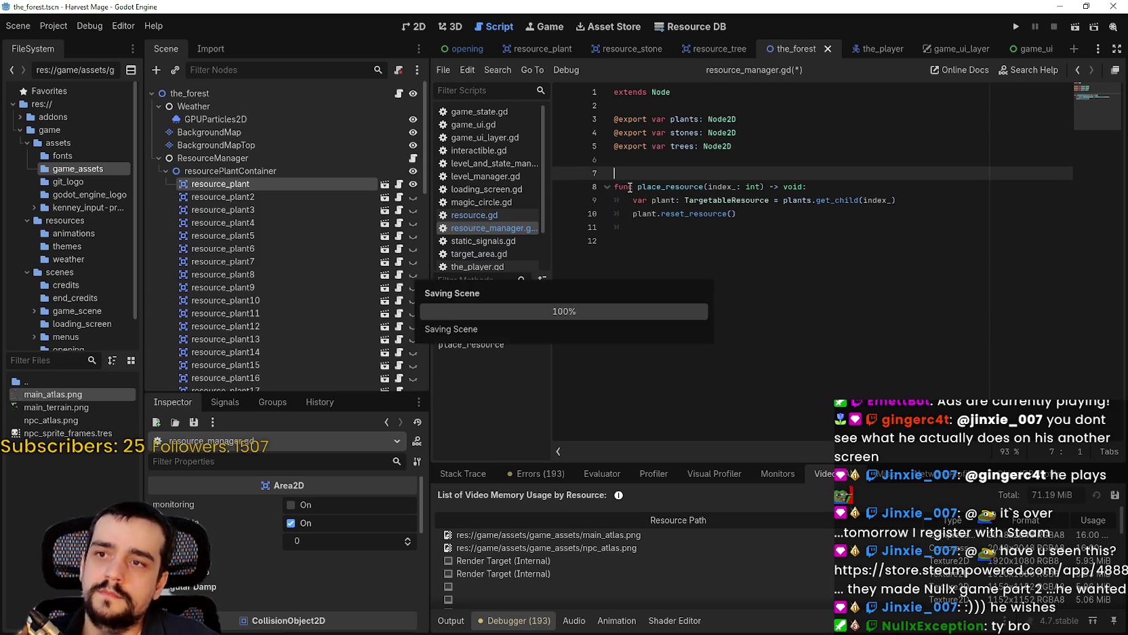
{"action": "left_click", "coordinate": [815, 248]}
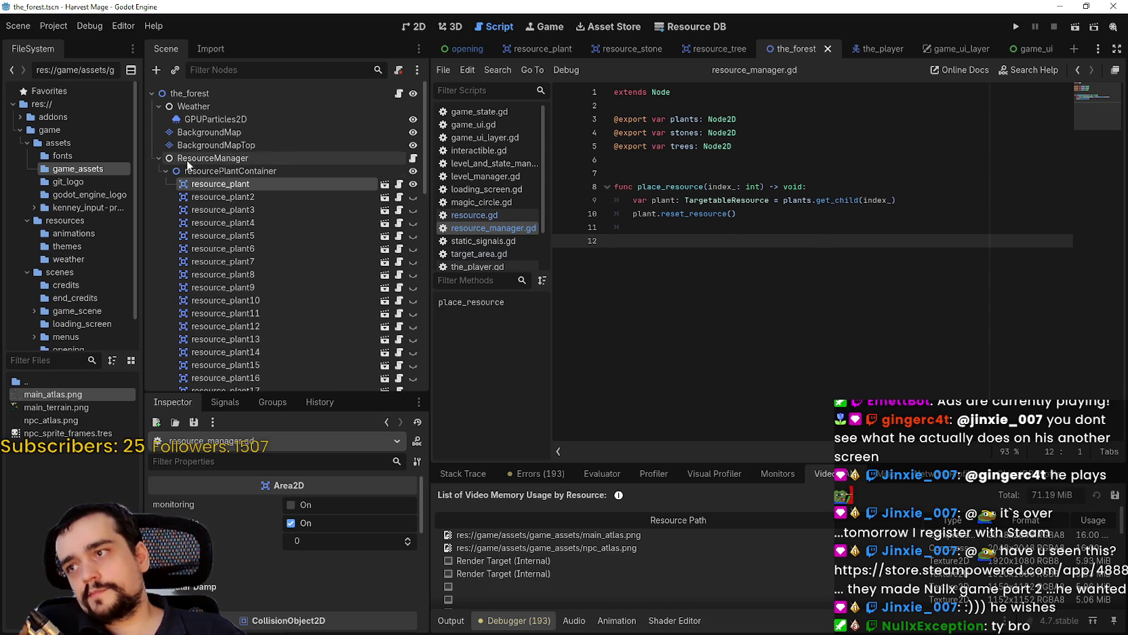
Collapse resourcePlantContainer and rename place_resource to place_plant.
{"action": "left_click", "coordinate": [166, 171]}
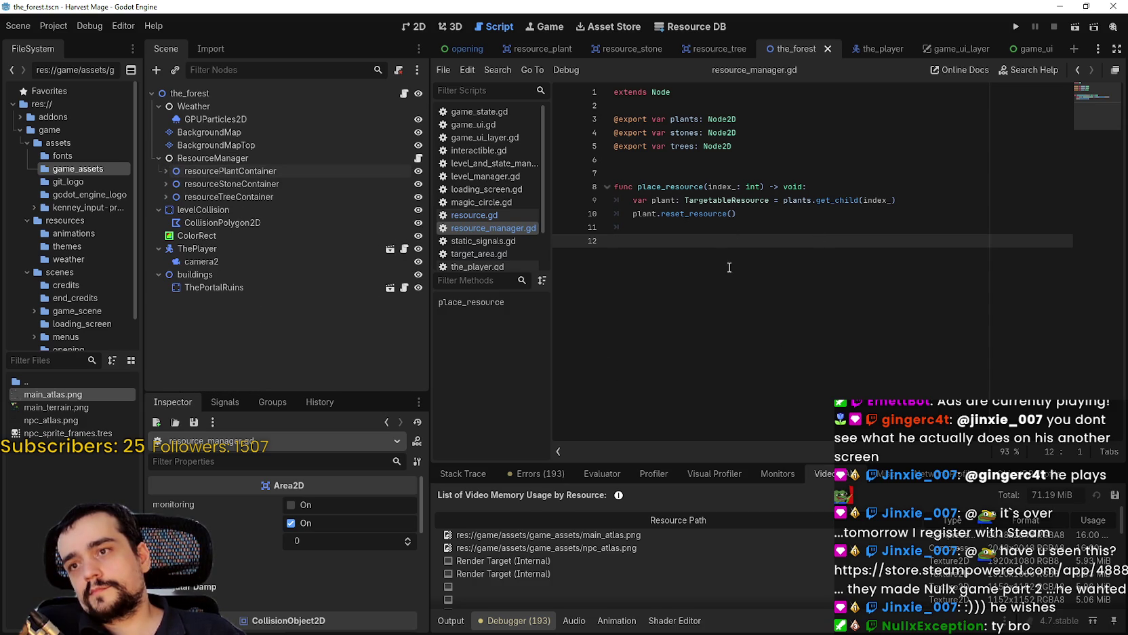
{"action": "left_click", "coordinate": [713, 228]}
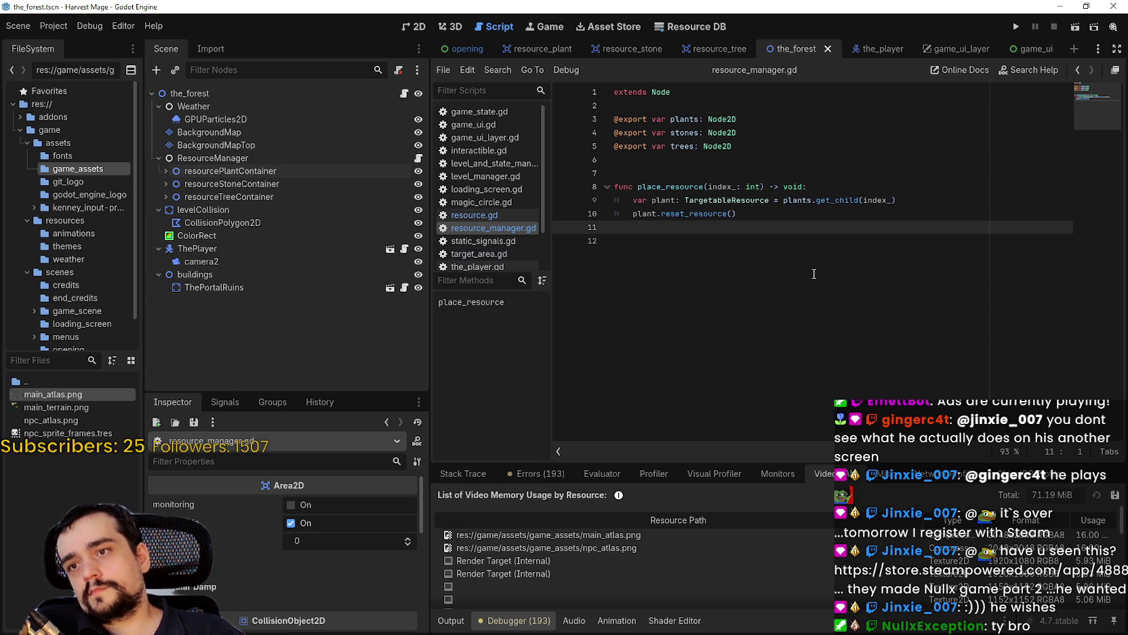
{"action": "left_click_drag", "start_coordinate": [704, 187], "coordinate": [667, 190]}
{"action": "type", "text": "plant"}
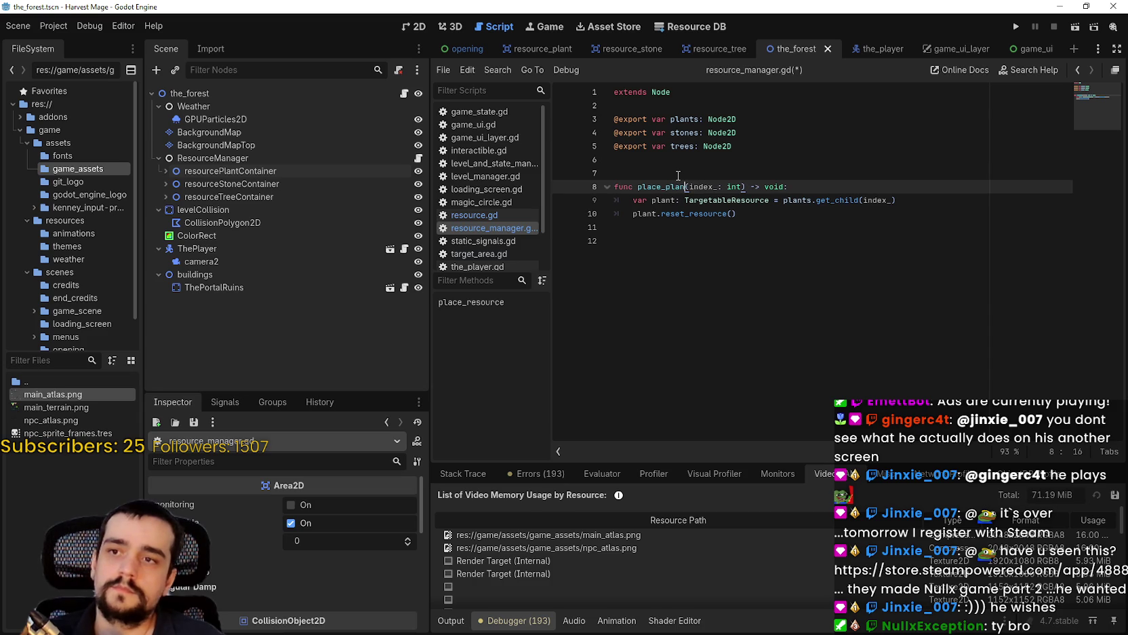
Paste a copy of place_plant below and rename it place_stone.
{"action": "left_click_drag", "start_coordinate": [737, 214], "coordinate": [614, 186]}
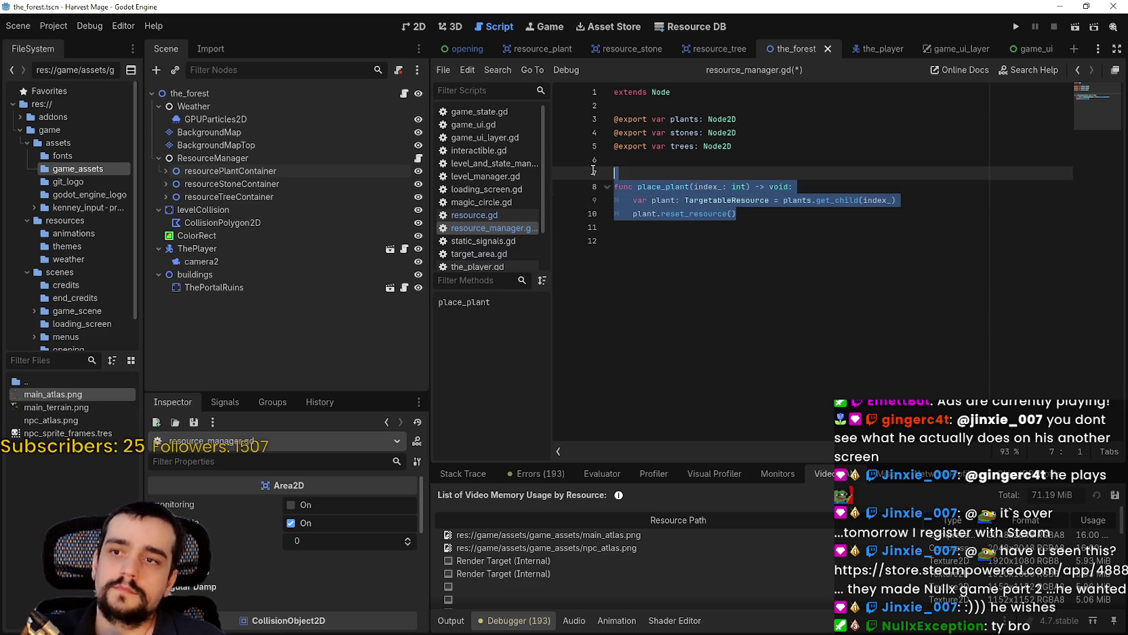
{"action": "key", "text": "ctrl+c"}
{"action": "left_click", "coordinate": [643, 223]}
{"action": "key", "text": "ctrl+v"}
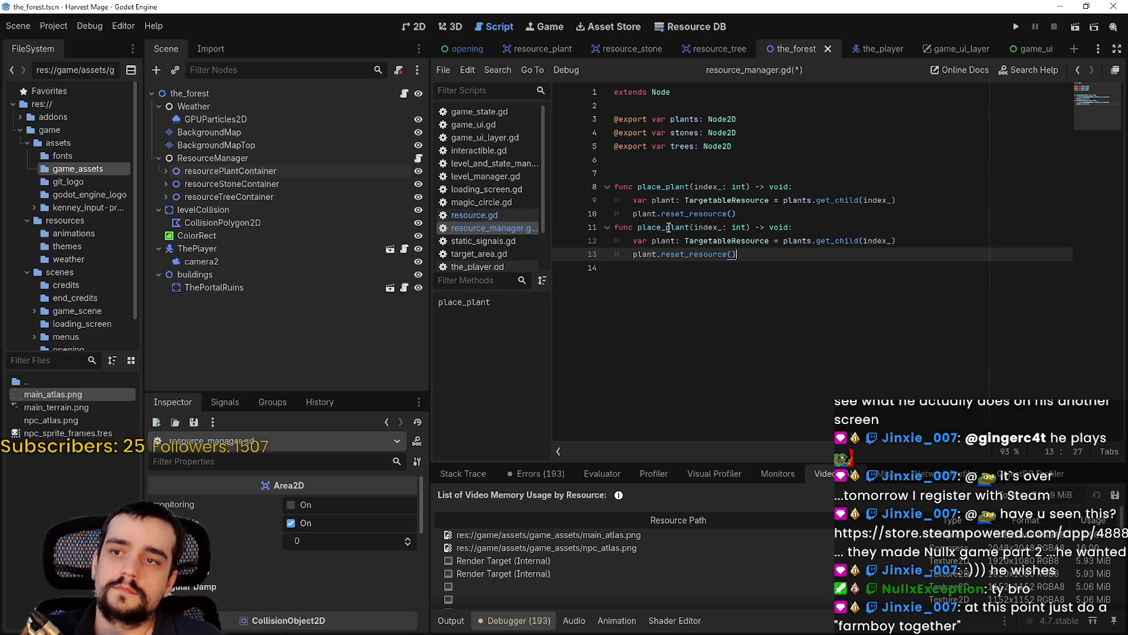
{"action": "left_click_drag", "start_coordinate": [686, 224], "coordinate": [665, 224]}
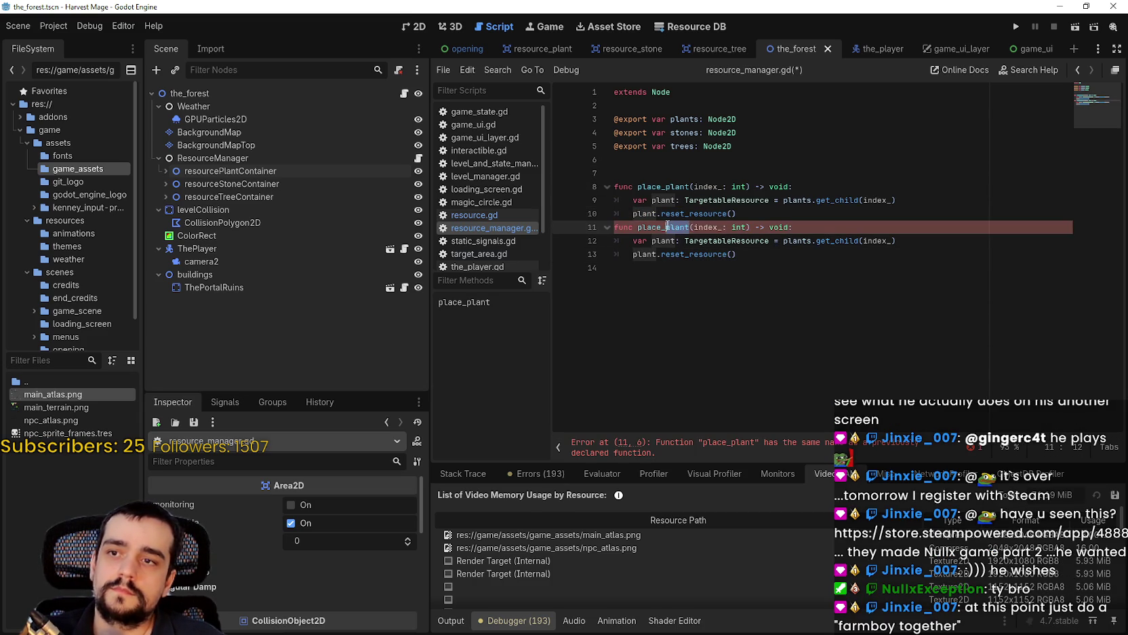
{"action": "type", "text": "stone"}
In place_stone, rename the plant variable to stone and fetch it from stones.
{"action": "mouse_move", "coordinate": [739, 254]}
{"action": "left_mouse_down"}
{"action": "mouse_move", "coordinate": [752, 252]}
{"action": "mouse_move", "coordinate": [615, 227]}
{"action": "left_mouse_up"}
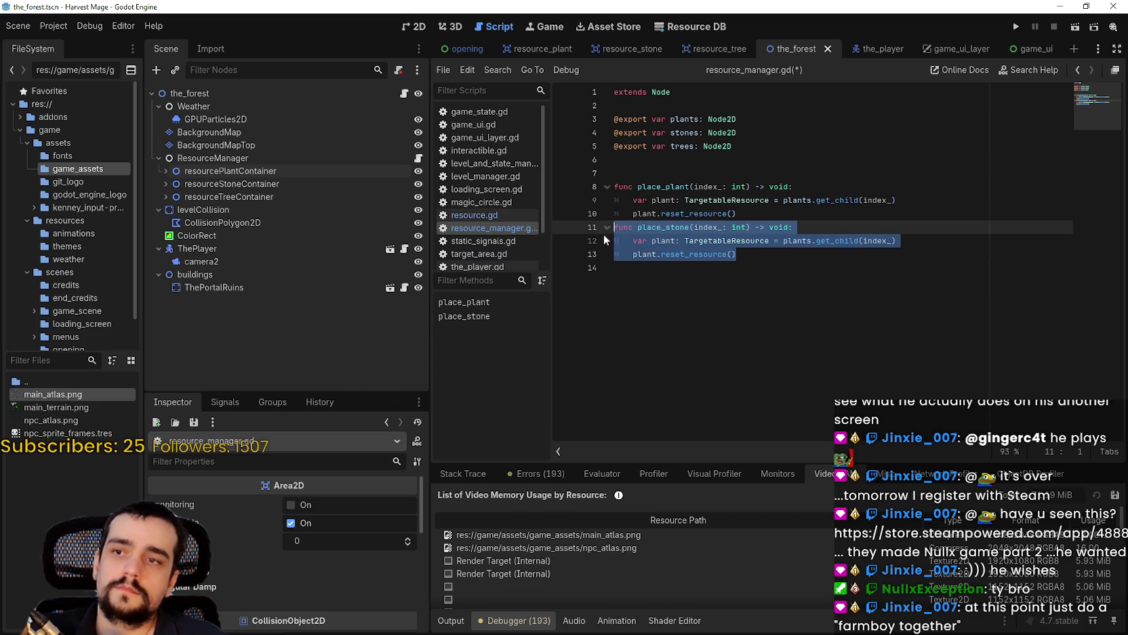
{"action": "double_click", "coordinate": [664, 240]}
{"action": "type", "text": "stone"}
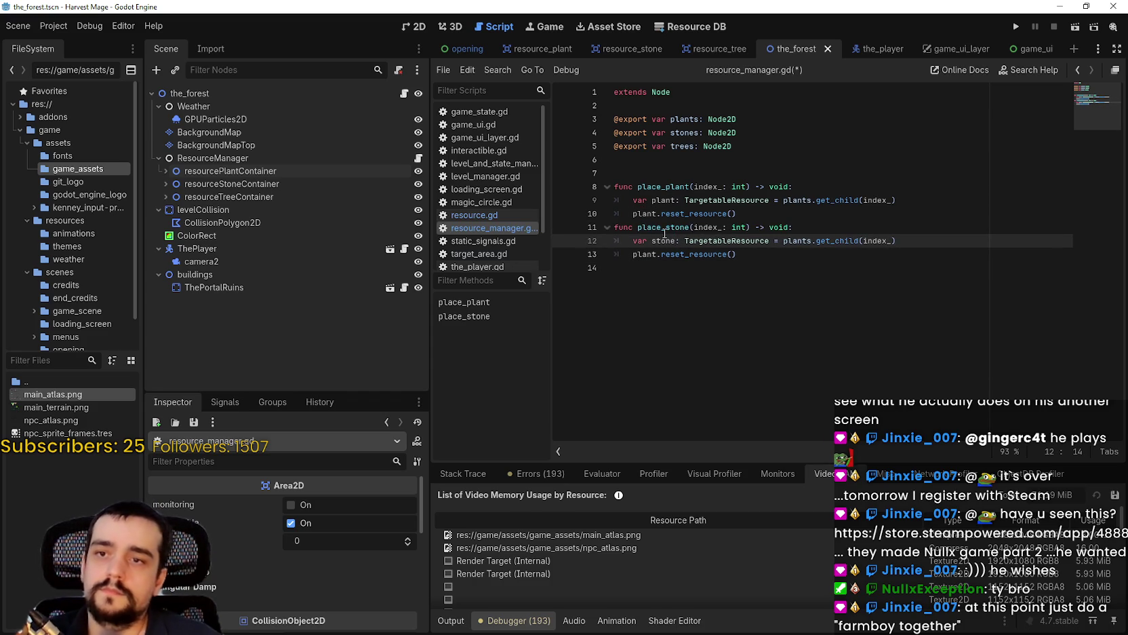
{"action": "double_click", "coordinate": [797, 238]}
{"action": "type", "text": "sto"}
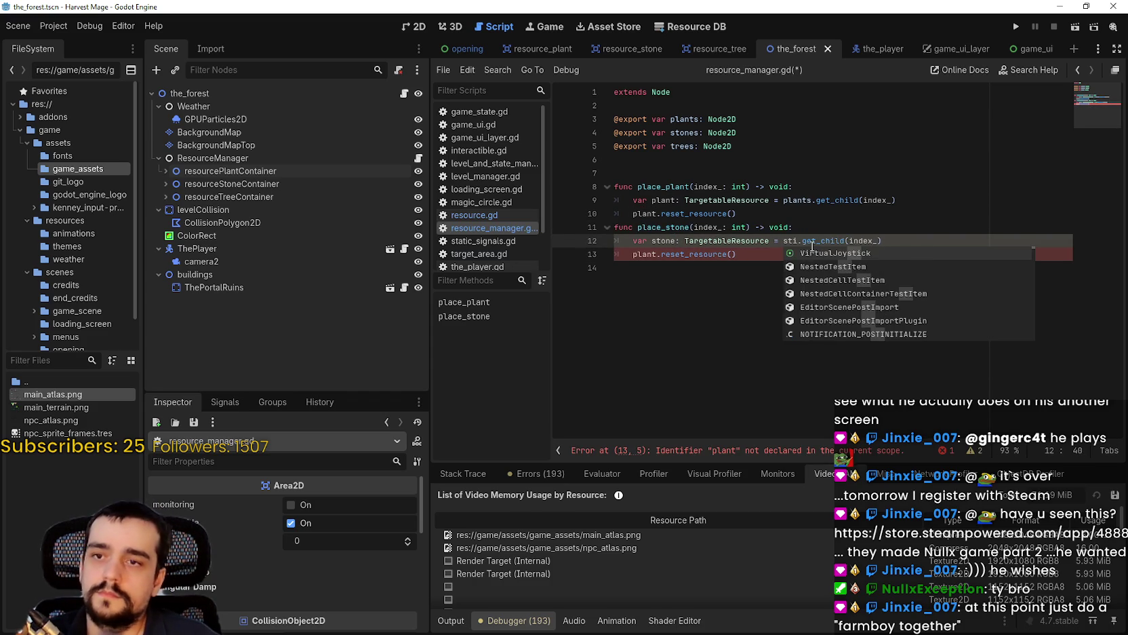
{"action": "type", "text": "nes"}
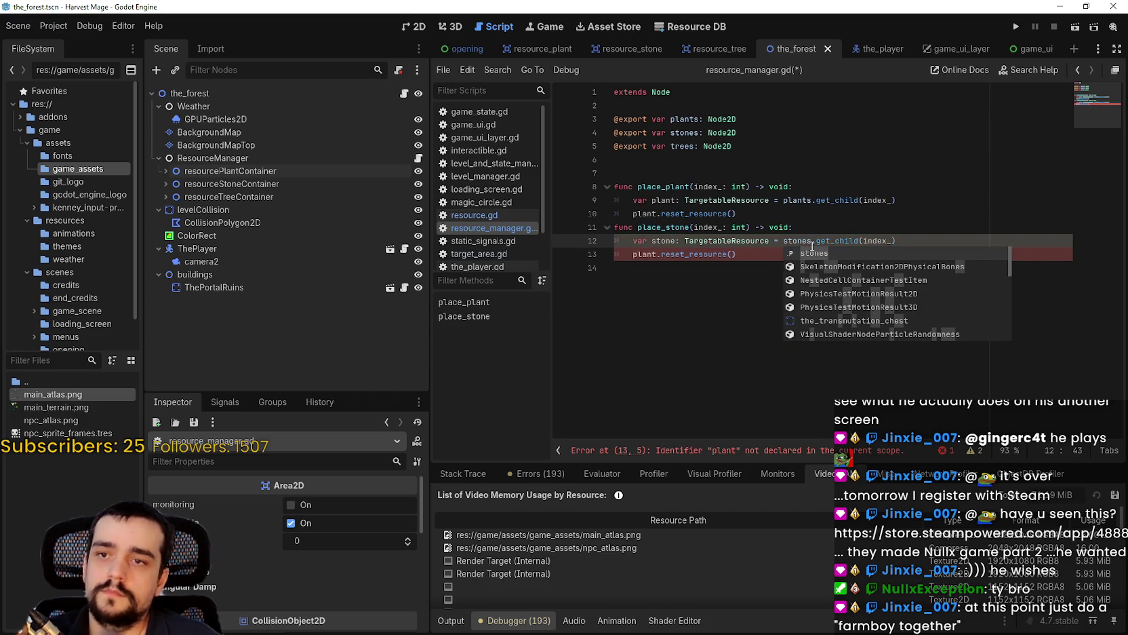
{"action": "key", "text": "Escape"}
{"action": "double_click", "coordinate": [646, 256]}
{"action": "type", "text": "stone"}
Duplicate place_stone with a blank separator line, selecting the copy's name for renaming.
{"action": "left_click_drag", "start_coordinate": [793, 265], "coordinate": [565, 232]}
{"action": "key", "text": "ctrl+shift+d"}
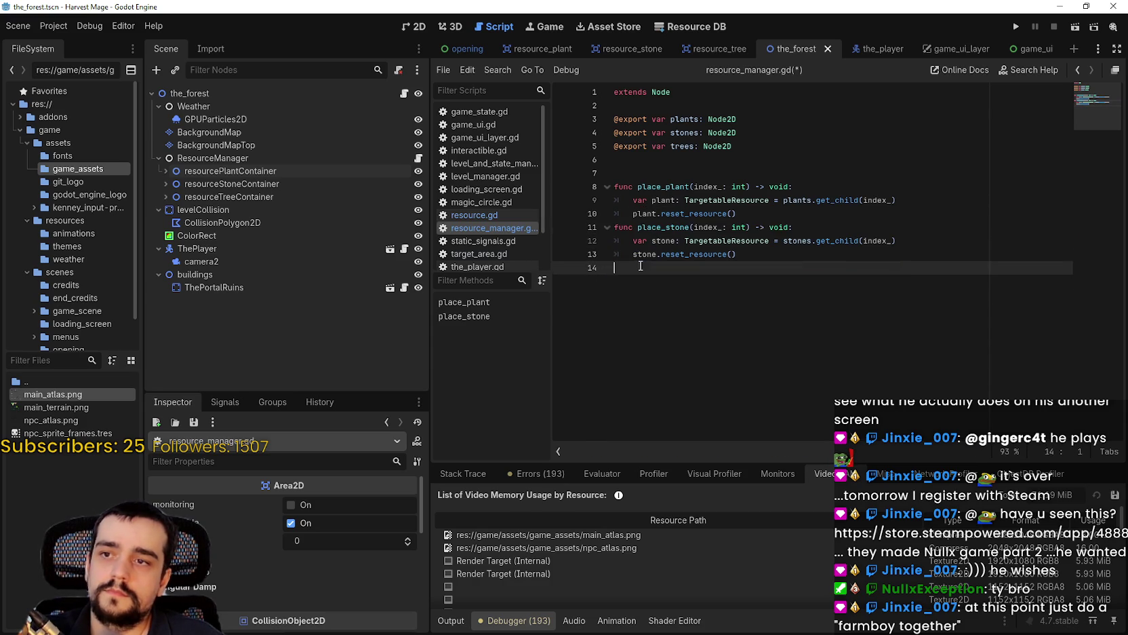
{"action": "left_click", "coordinate": [764, 216]}
{"action": "key", "text": "Return"}
{"action": "left_click", "coordinate": [763, 265]}
{"action": "key", "text": "Return"}
{"action": "left_click", "coordinate": [773, 323]}
{"action": "left_click_drag", "start_coordinate": [688, 292], "coordinate": [668, 297]}
Rename the copy to place_tree, with a tree variable fetched from trees, and save.
{"action": "type", "text": "tree"}
{"action": "left_click", "coordinate": [788, 341]}
{"action": "double_click", "coordinate": [671, 307]}
{"action": "type", "text": "tree"}
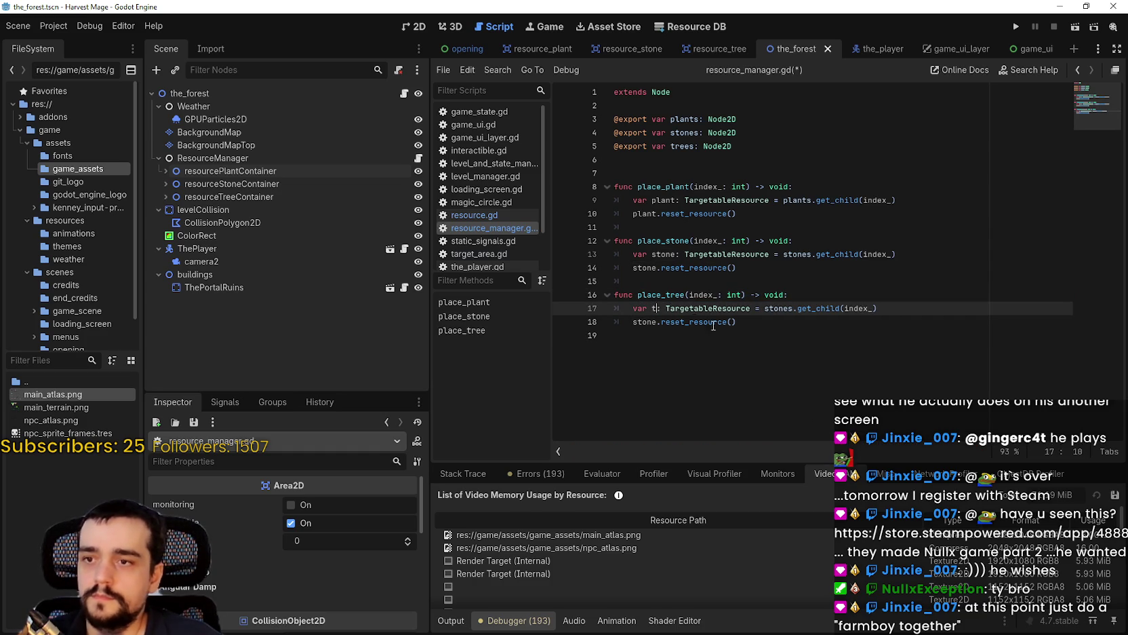
{"action": "double_click", "coordinate": [804, 309]}
{"action": "type", "text": "trees"}
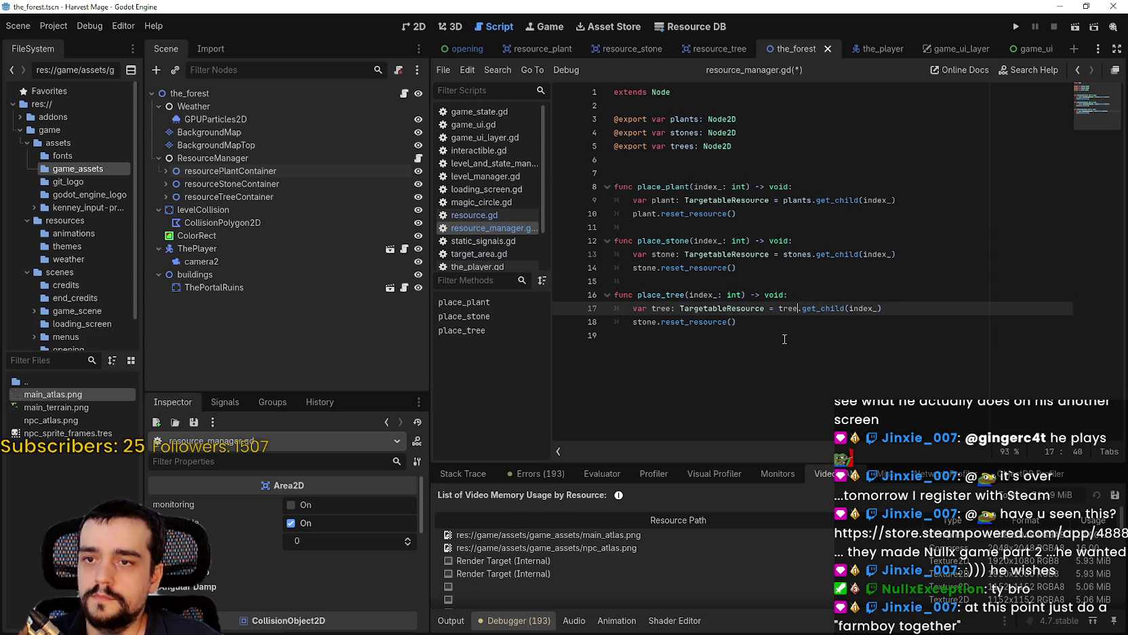
{"action": "left_click", "coordinate": [649, 332]}
{"action": "double_click", "coordinate": [649, 324]}
{"action": "type", "text": "trees"}
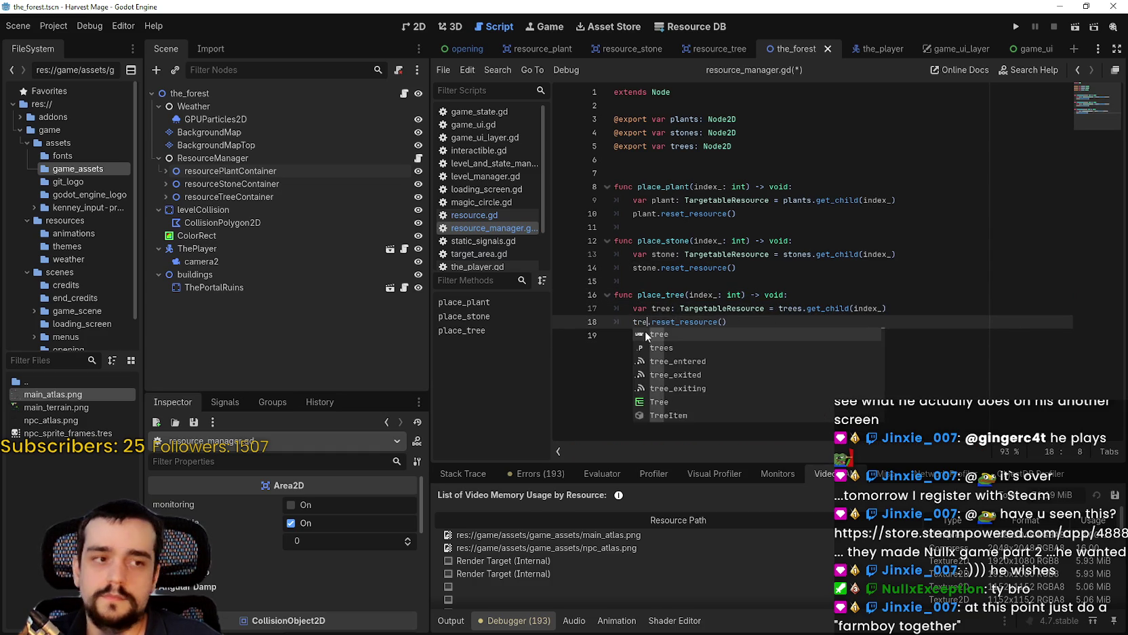
{"action": "key", "text": "ctrl+s"}
Save the scene and correct line 18 to call tree.reset_resource().
{"action": "left_click", "coordinate": [758, 309]}
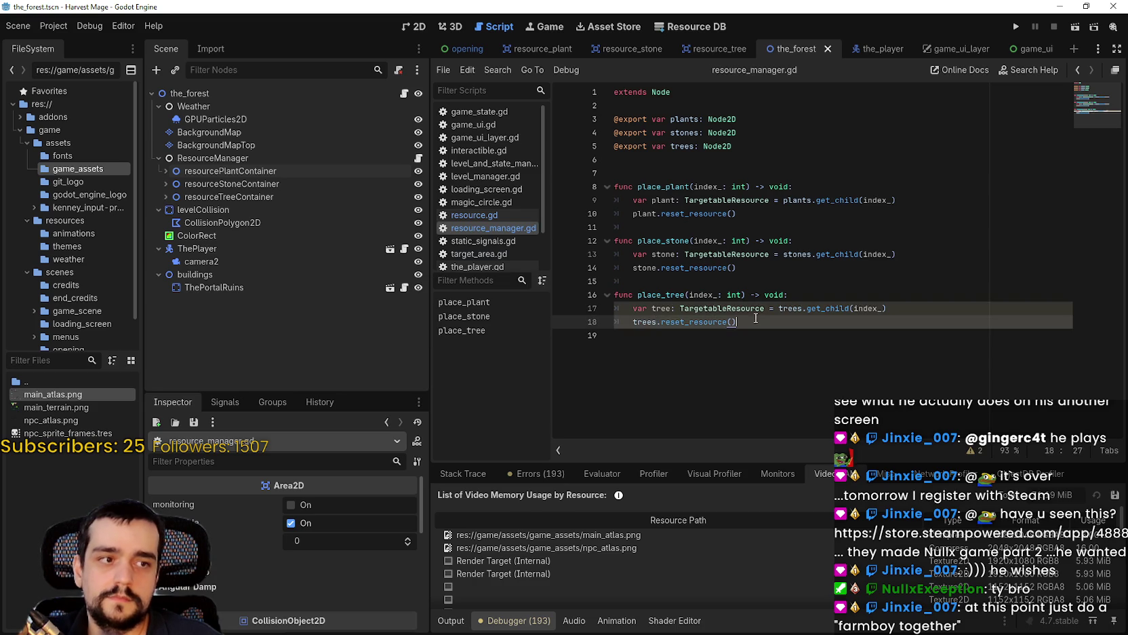
{"action": "left_click", "coordinate": [752, 342]}
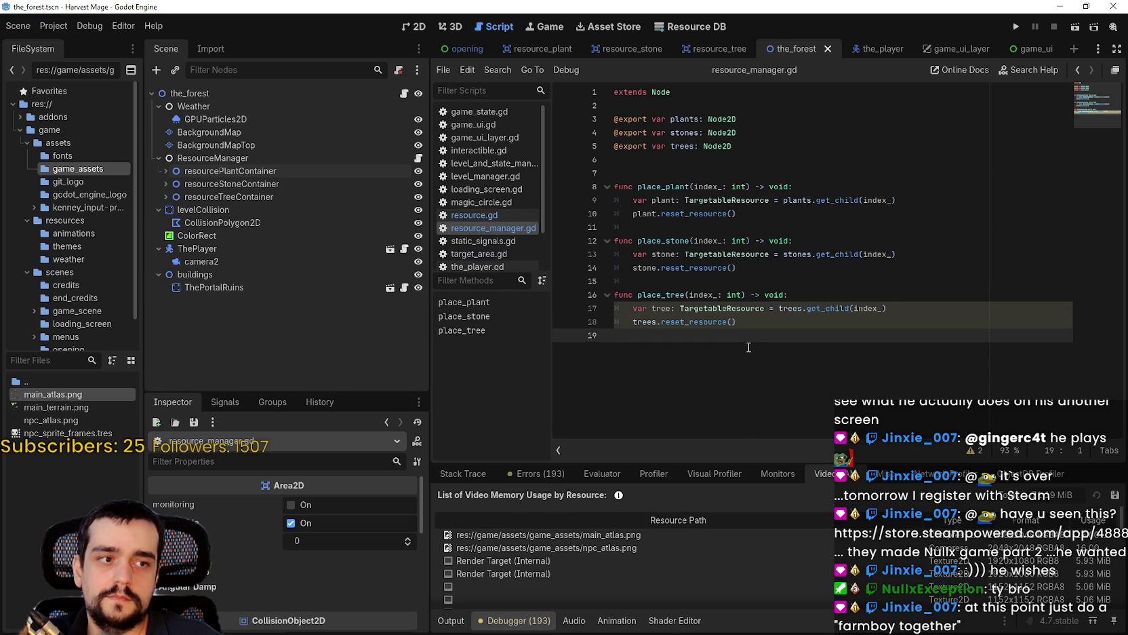
{"action": "key", "text": "ctrl+s"}
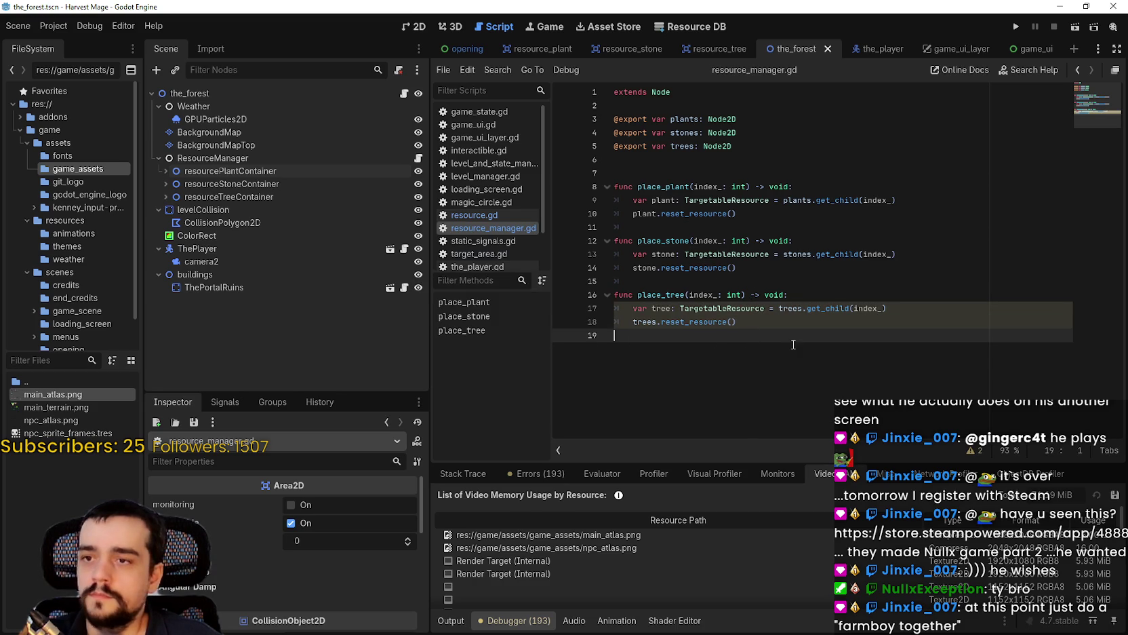
{"action": "key", "text": "Up"}
{"action": "key", "text": "Up"}
{"action": "key", "text": "Up"}
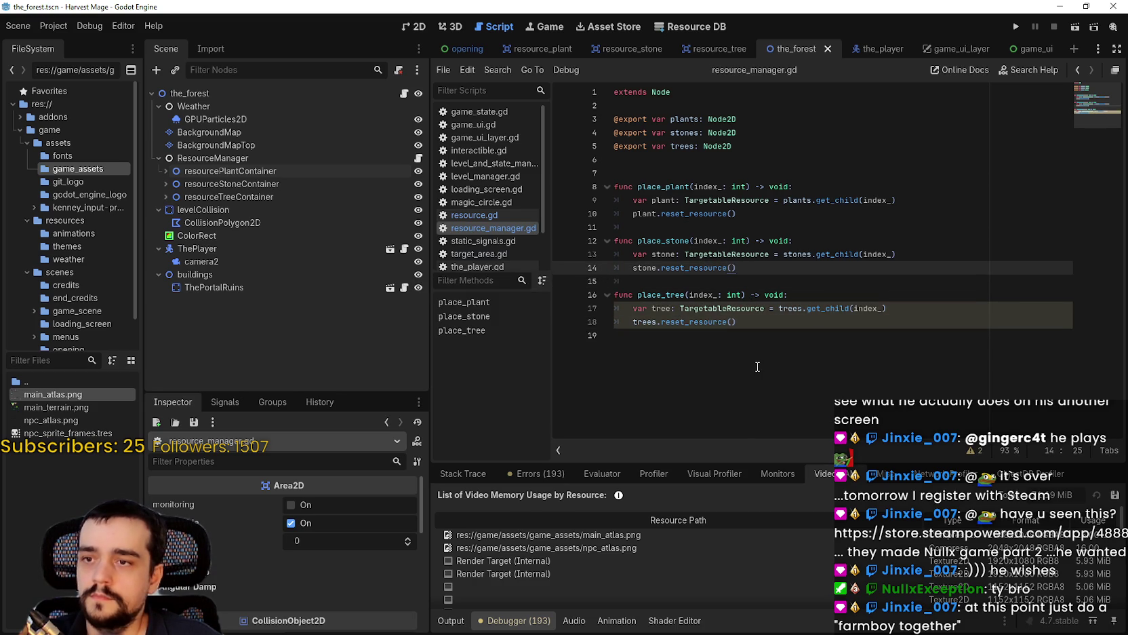
{"action": "double_click", "coordinate": [646, 322]}
{"action": "type", "text": "tree"}
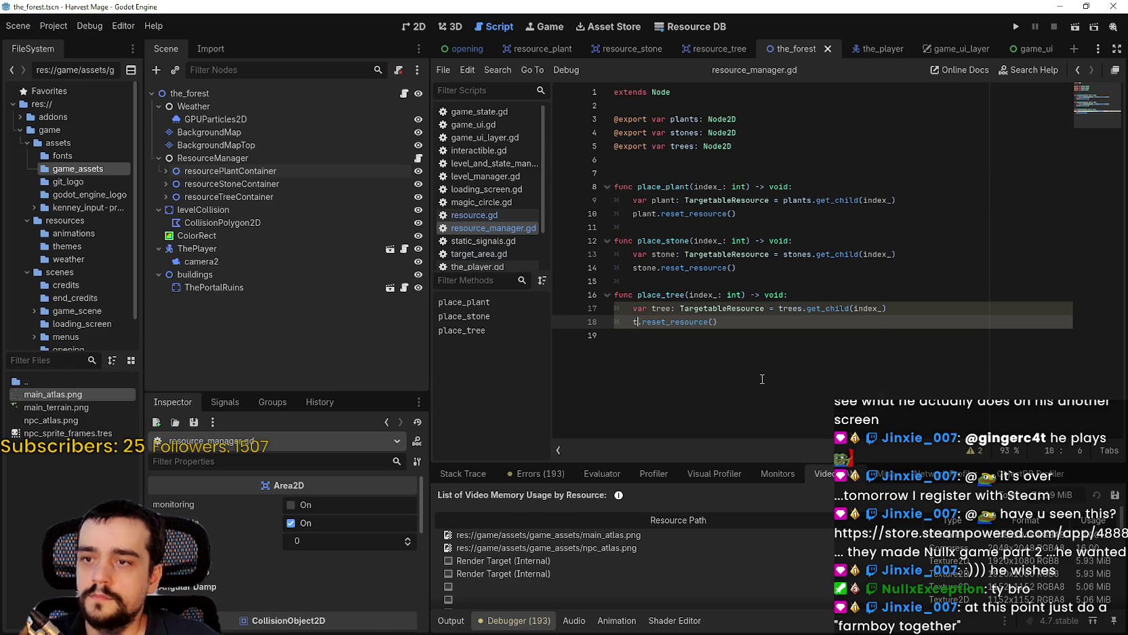
{"action": "left_click", "coordinate": [689, 365]}
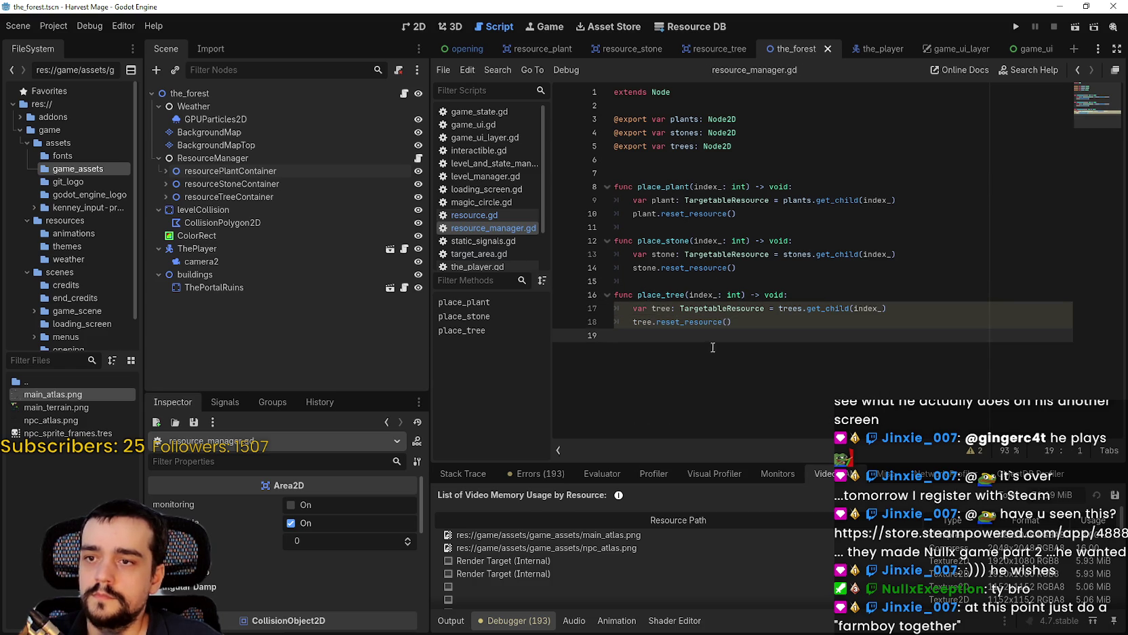
Tidy the blank line after place_stone and save resource_manager.gd.
{"action": "left_click", "coordinate": [773, 269]}
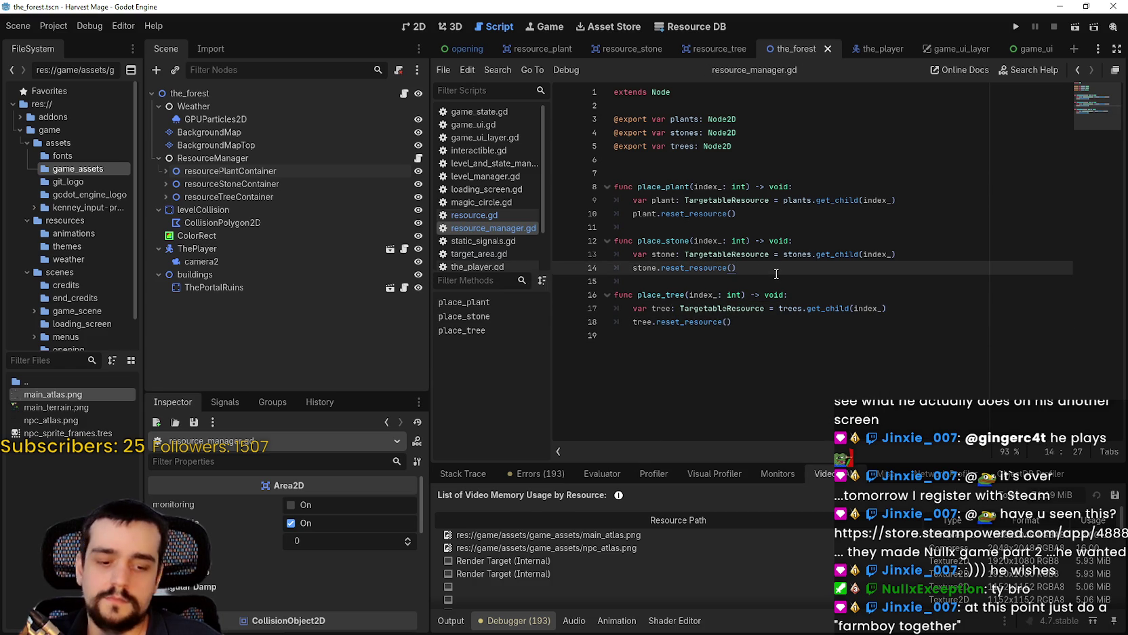
{"action": "key", "text": "Return"}
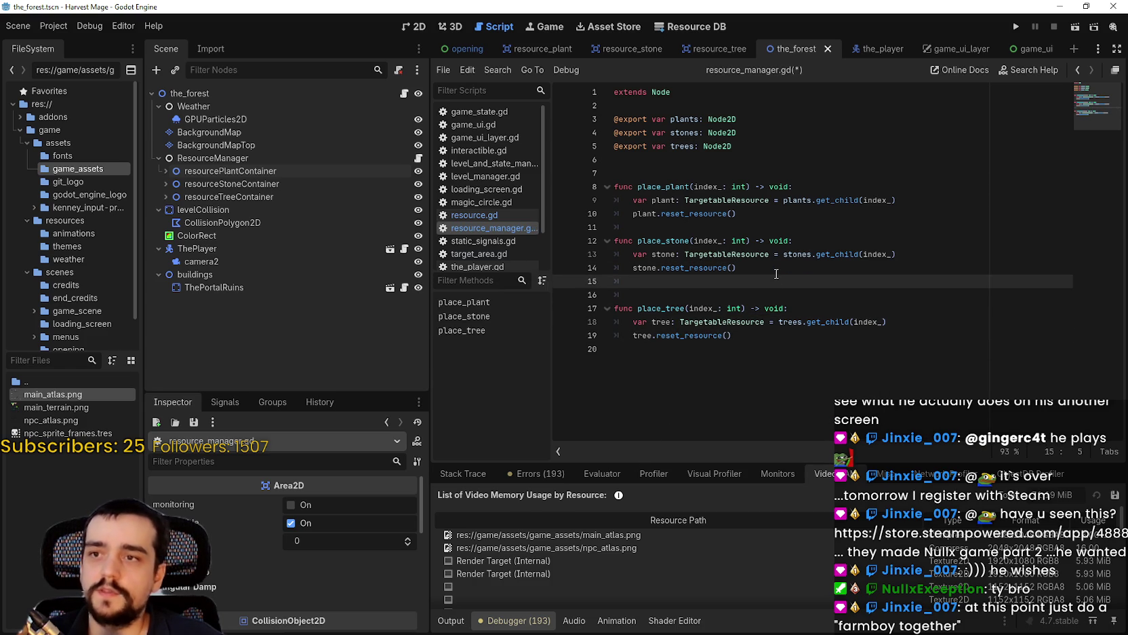
{"action": "key", "text": "BackSpace"}
{"action": "key", "text": "Down"}
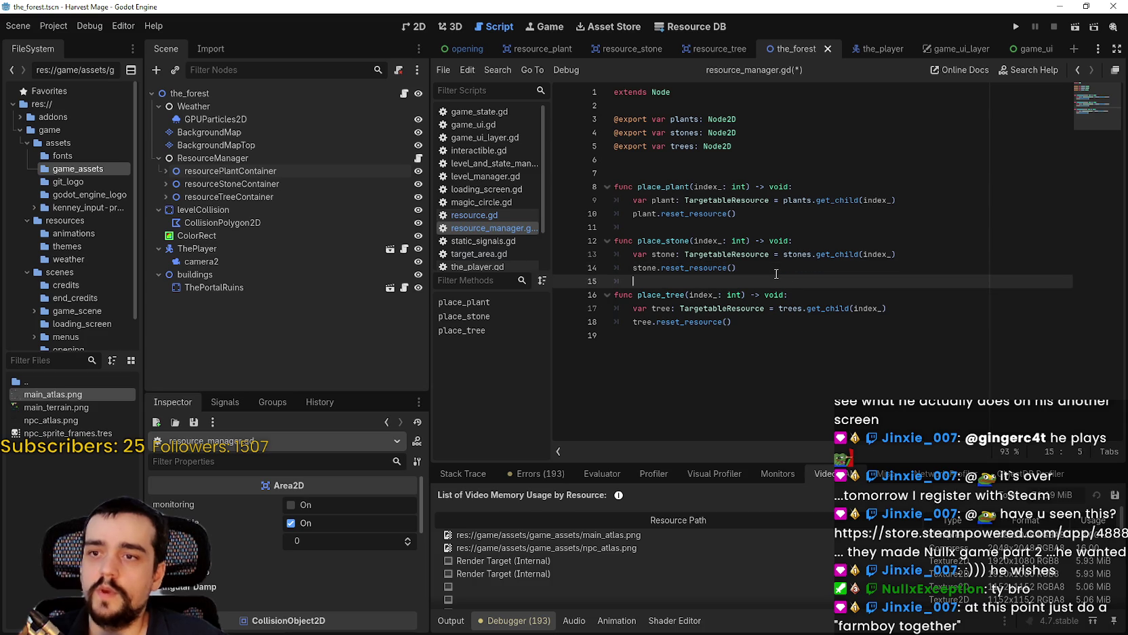
{"action": "key", "text": "ctrl+s"}
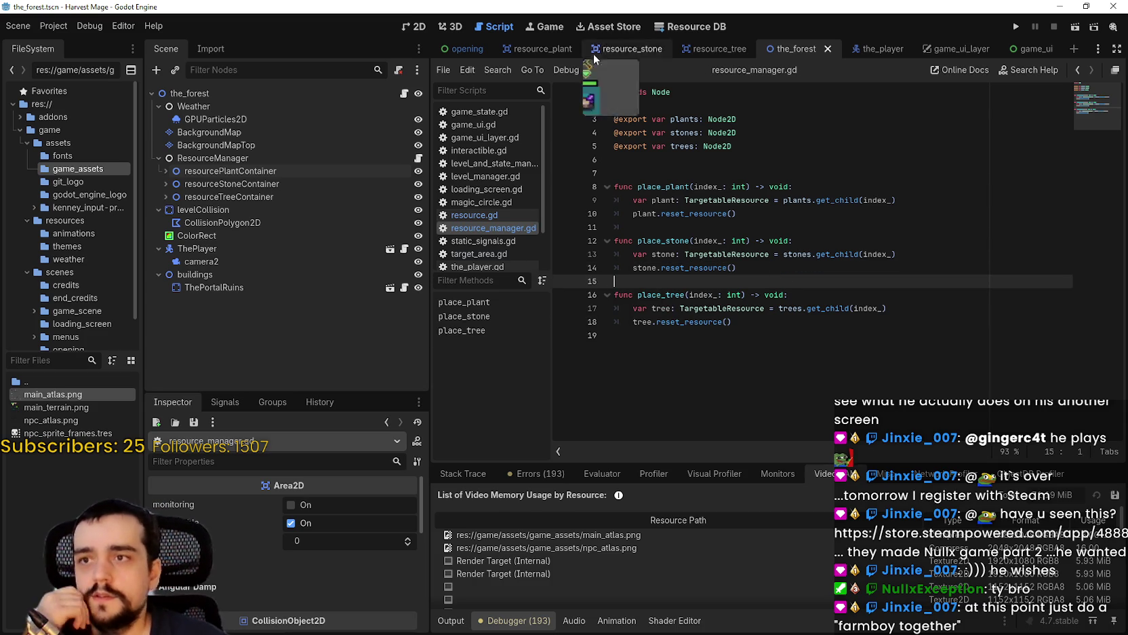
{"action": "left_click", "coordinate": [415, 26]}
{"action": "scroll", "coordinate": [739, 269], "scroll_direction": "down", "scroll_amount": 2}
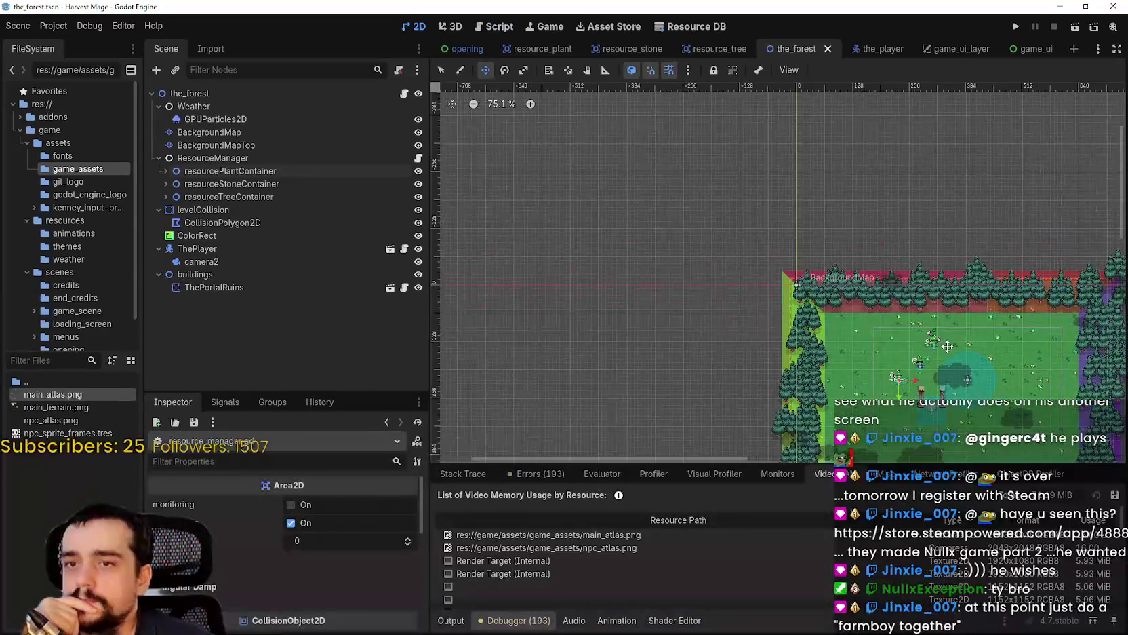
{"action": "scroll", "coordinate": [592, 351], "scroll_direction": "down", "scroll_amount": 3}
{"action": "scroll", "coordinate": [821, 314], "scroll_direction": "up", "scroll_amount": 1}
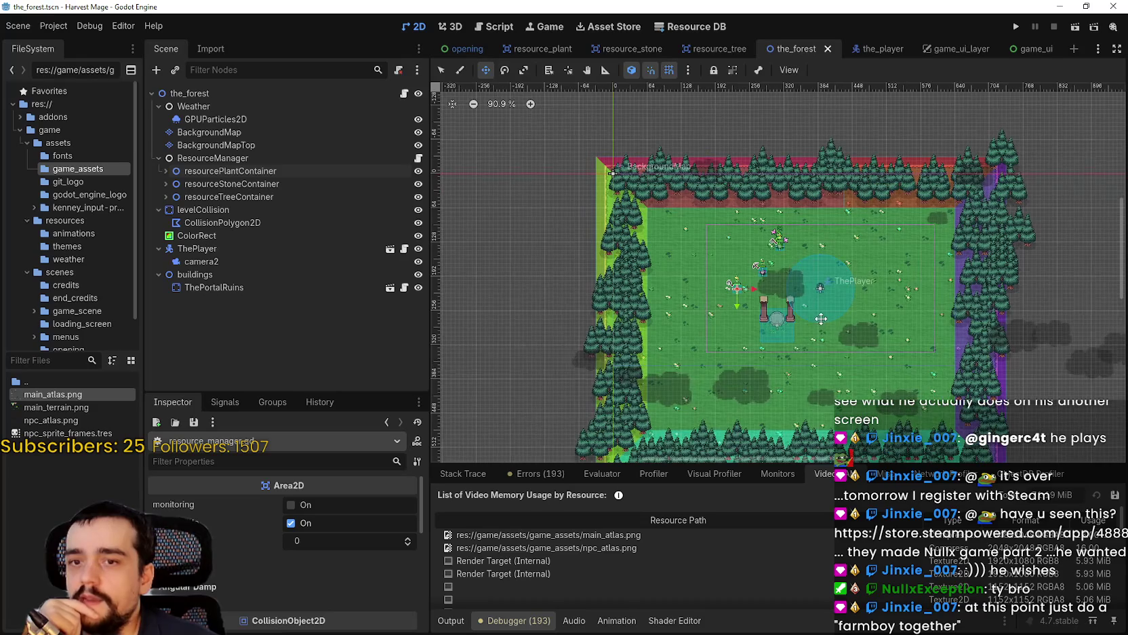
{"action": "scroll", "coordinate": [840, 324], "scroll_direction": "up", "scroll_amount": 1}
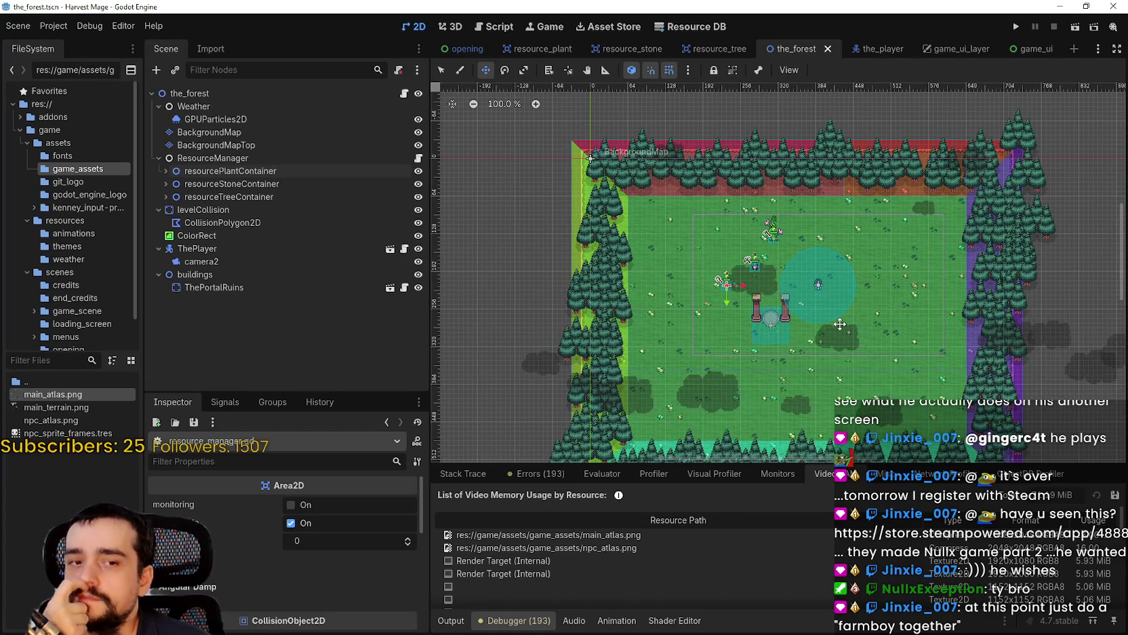
{"action": "scroll", "coordinate": [839, 318], "scroll_direction": "up", "scroll_amount": 2}
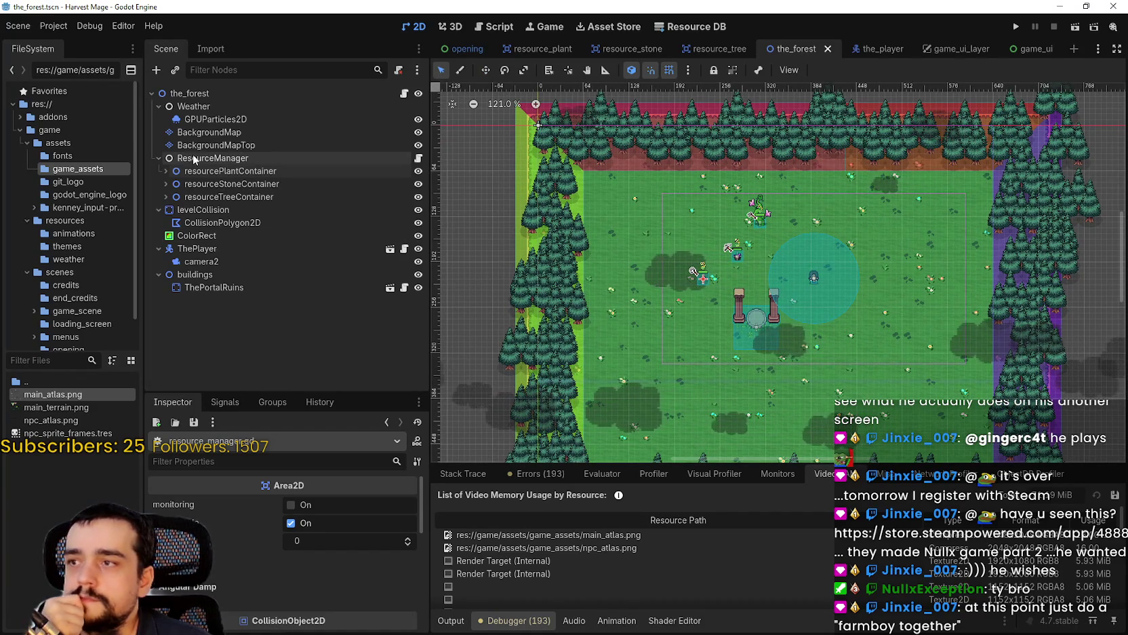
{"action": "left_click", "coordinate": [215, 145]}
{"action": "scroll", "coordinate": [607, 214], "scroll_direction": "up", "scroll_amount": 3}
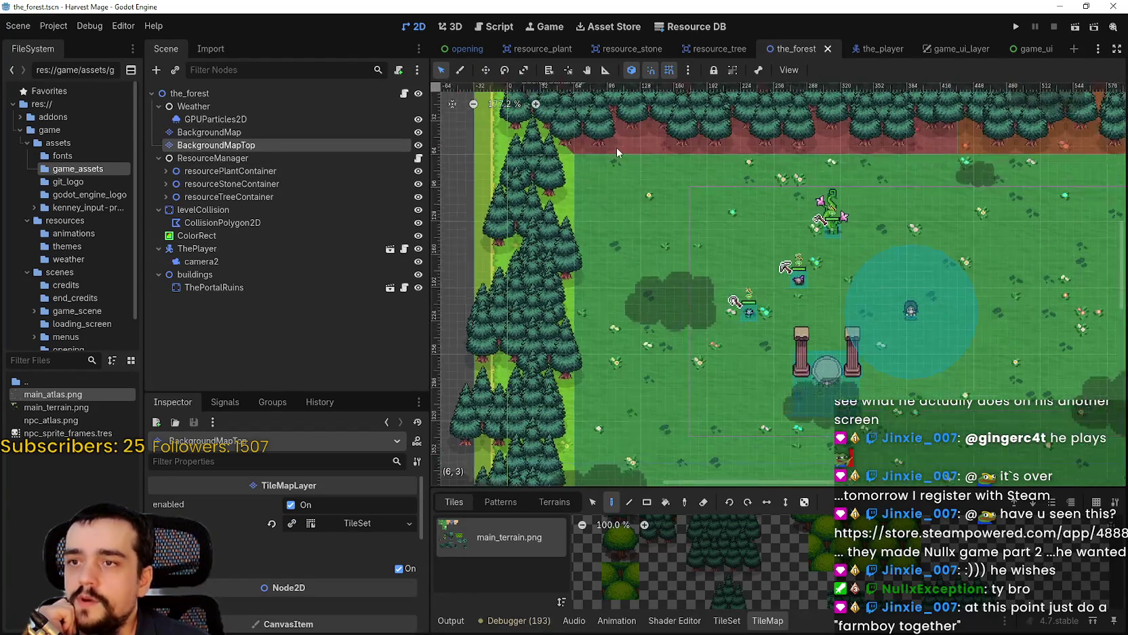
{"action": "scroll", "coordinate": [913, 302], "scroll_direction": "down", "scroll_amount": 3}
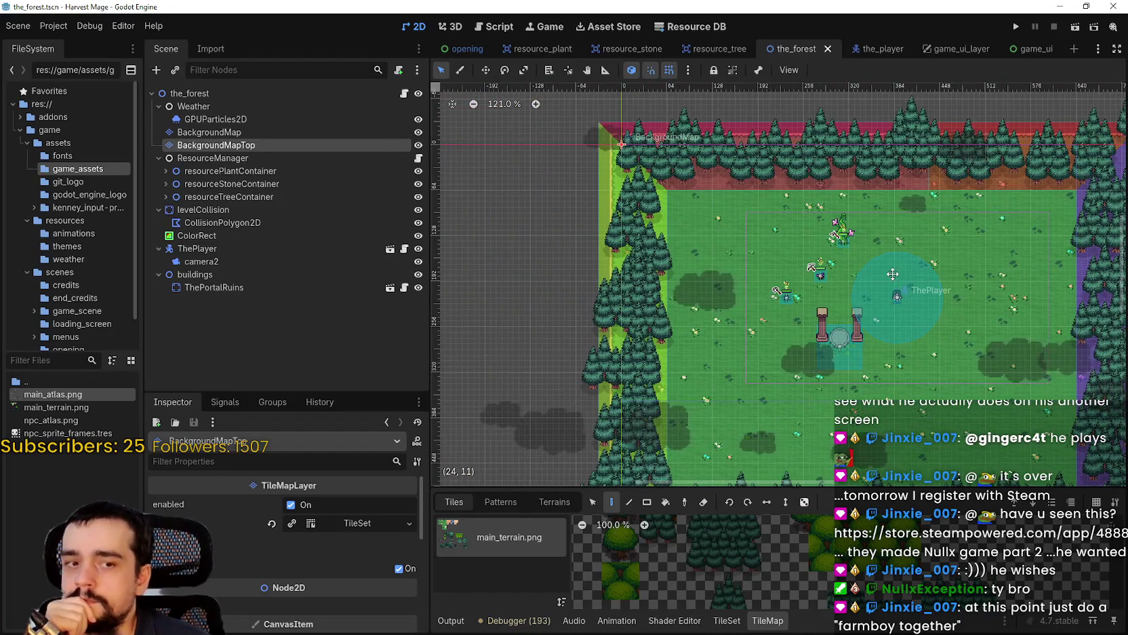
{"action": "left_click_drag", "start_coordinate": [897, 273], "coordinate": [797, 252]}
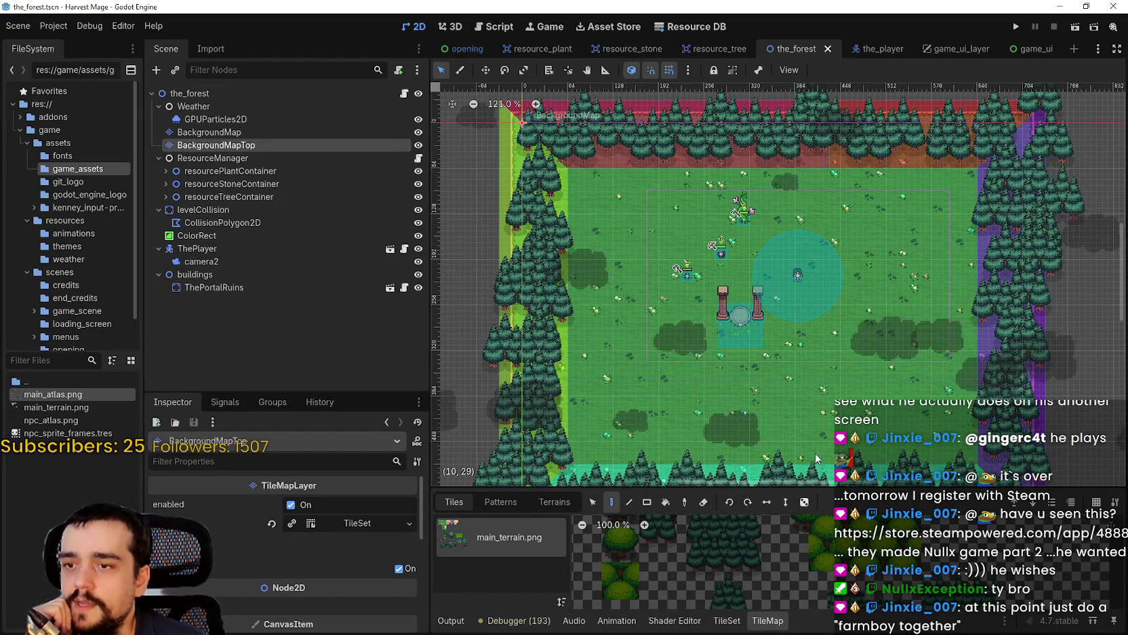
{"action": "scroll", "coordinate": [973, 441], "scroll_direction": "up", "scroll_amount": 14}
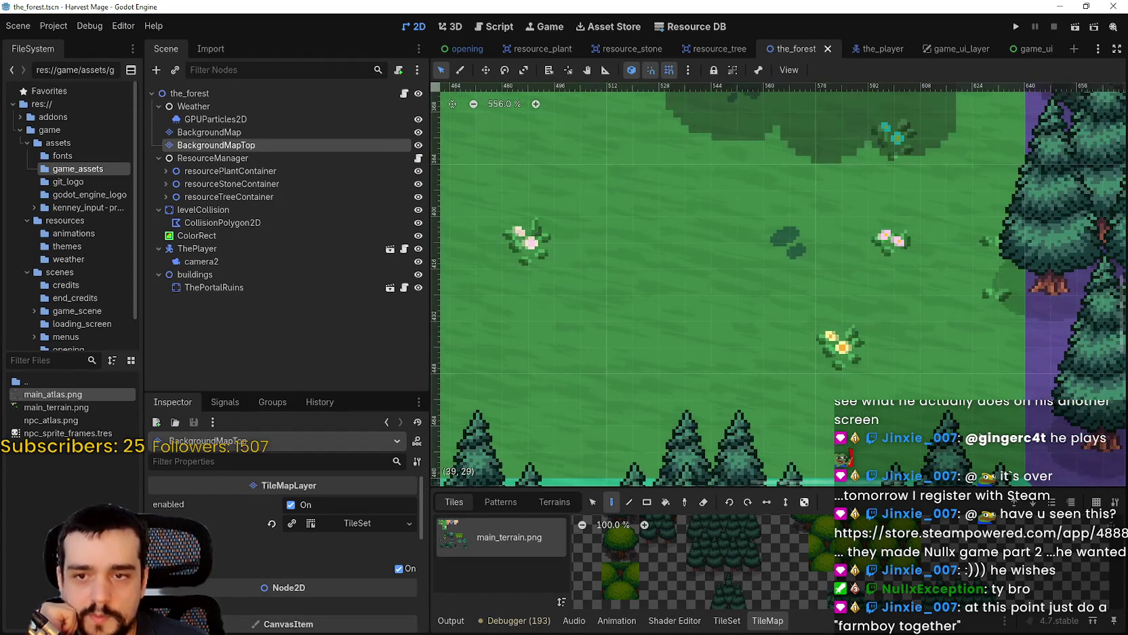
{"action": "scroll", "coordinate": [1007, 448], "scroll_direction": "down", "scroll_amount": 2}
{"action": "scroll", "coordinate": [1007, 447], "scroll_direction": "down", "scroll_amount": 8}
{"action": "scroll", "coordinate": [946, 241], "scroll_direction": "up", "scroll_amount": 10}
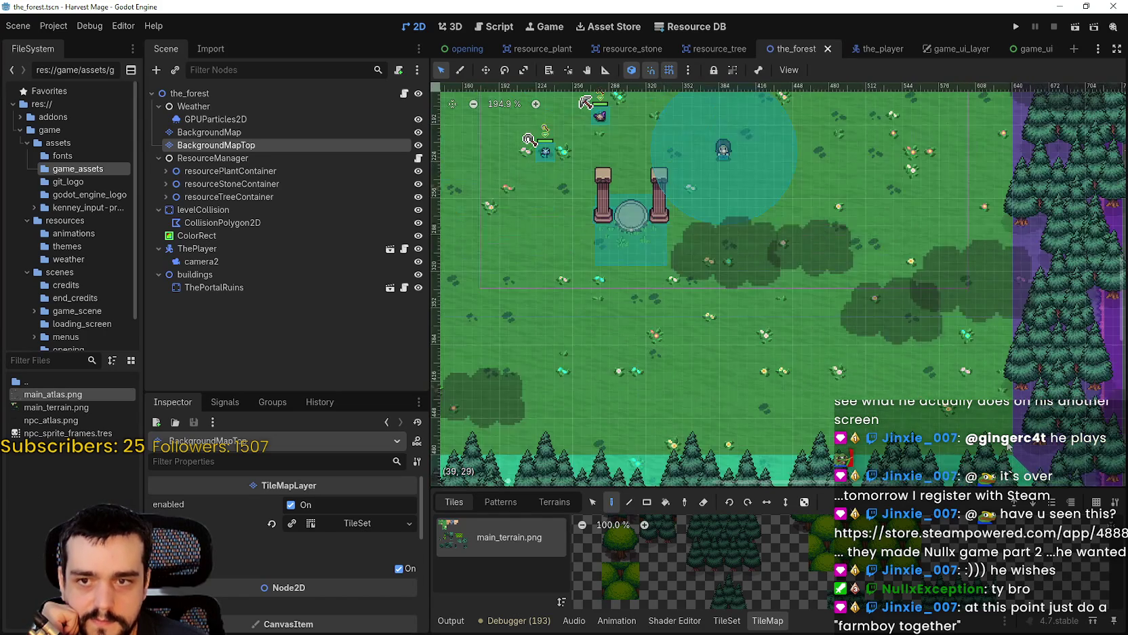
{"action": "scroll", "coordinate": [941, 222], "scroll_direction": "up", "scroll_amount": 8}
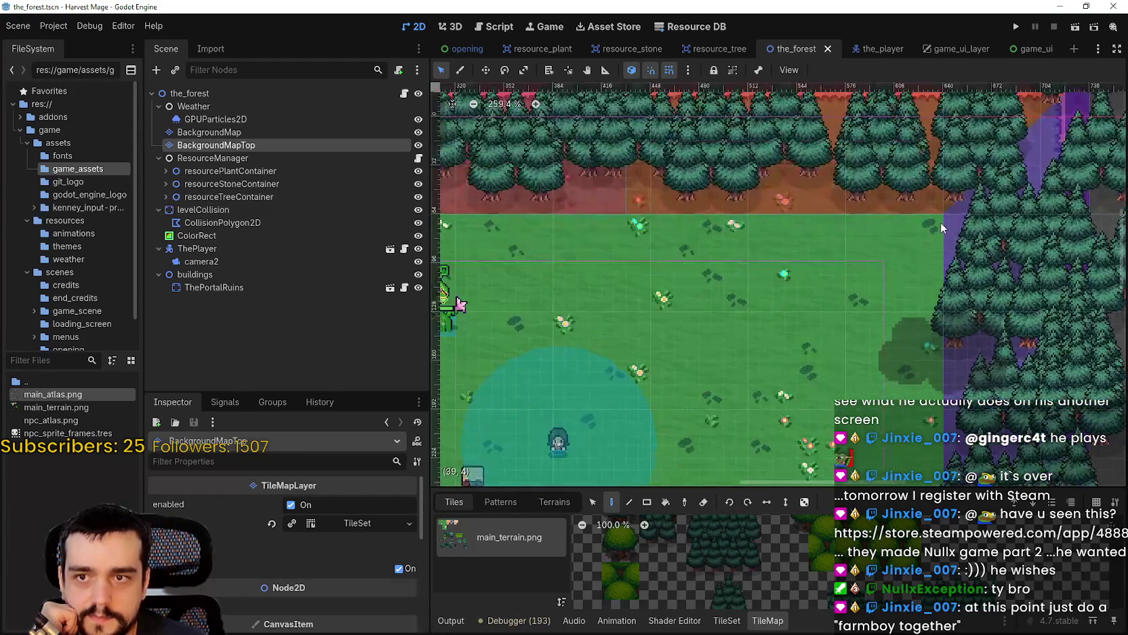
{"action": "scroll", "coordinate": [877, 236], "scroll_direction": "down", "scroll_amount": 8}
{"action": "scroll", "coordinate": [870, 242], "scroll_direction": "left", "scroll_amount": 10}
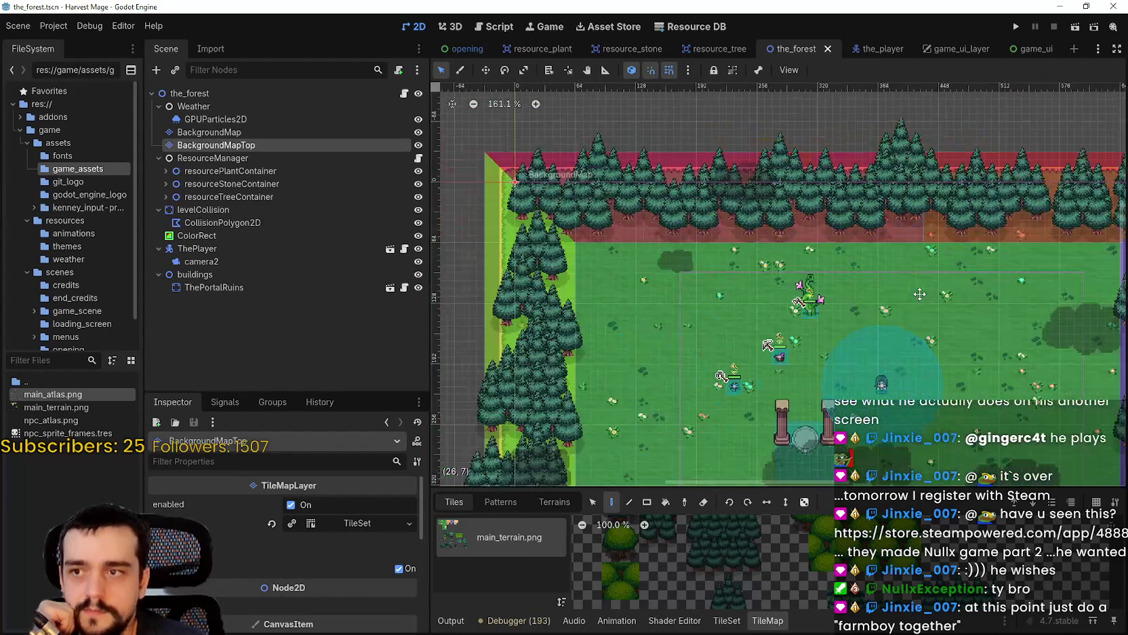
{"action": "scroll", "coordinate": [641, 251], "scroll_direction": "up", "scroll_amount": 2}
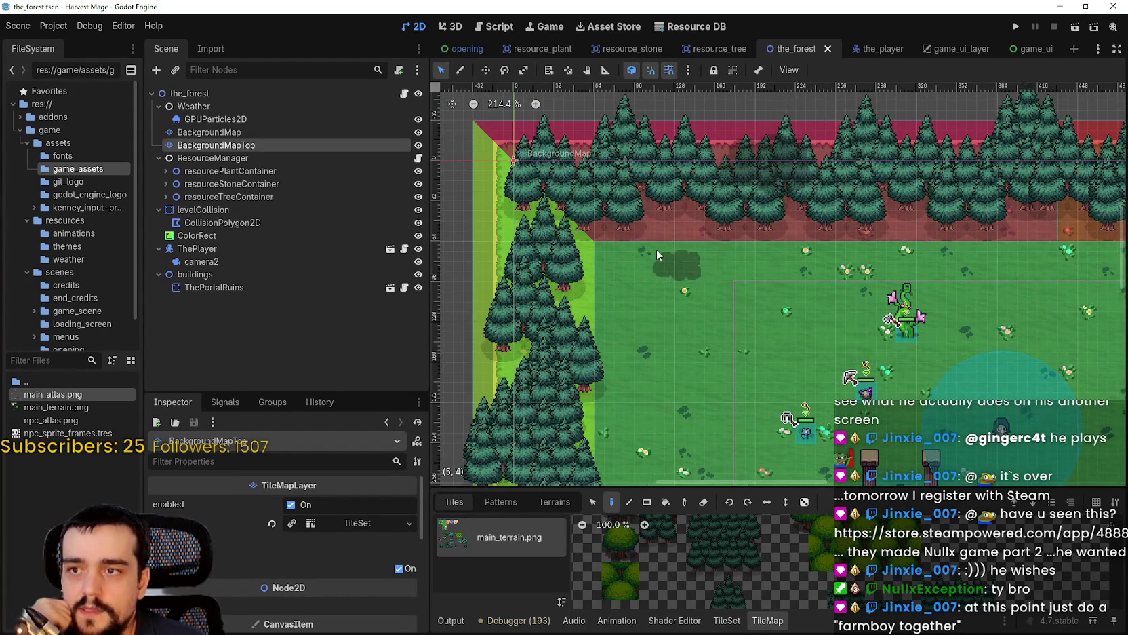
{"action": "scroll", "coordinate": [622, 244], "scroll_direction": "down", "scroll_amount": 3}
{"action": "scroll", "coordinate": [765, 271], "scroll_direction": "up", "scroll_amount": 1}
{"action": "scroll", "coordinate": [765, 272], "scroll_direction": "down", "scroll_amount": 2}
{"action": "scroll", "coordinate": [732, 289], "scroll_direction": "left", "scroll_amount": 3}
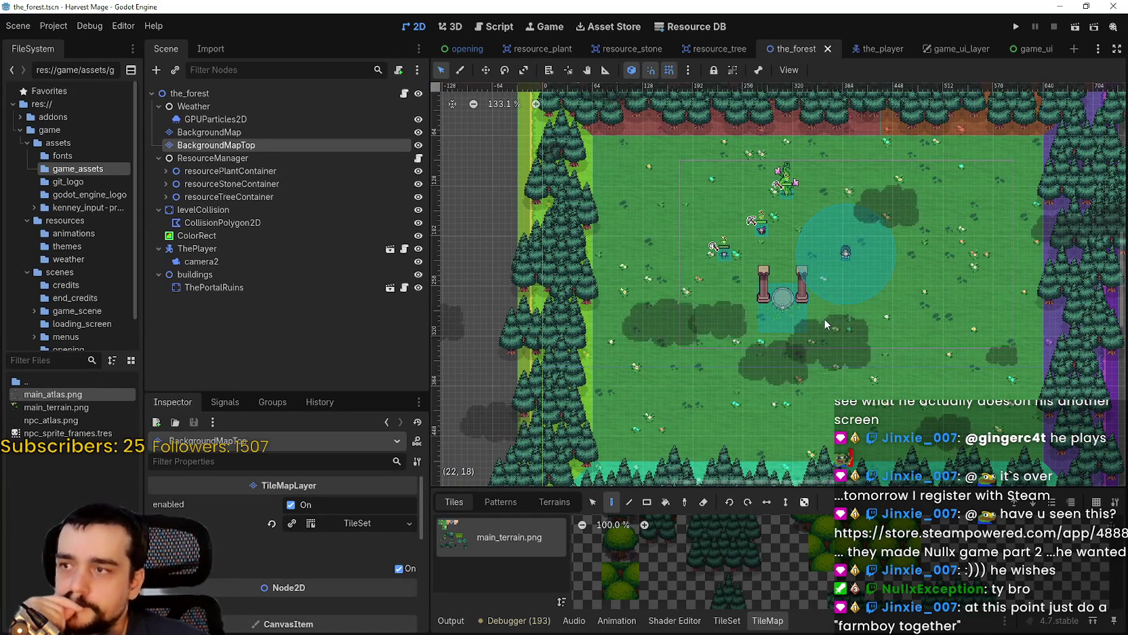
Select ResourceManager, enlarge the Inspector, and review resourcePlantContainer's plant children.
{"action": "left_click", "coordinate": [247, 161]}
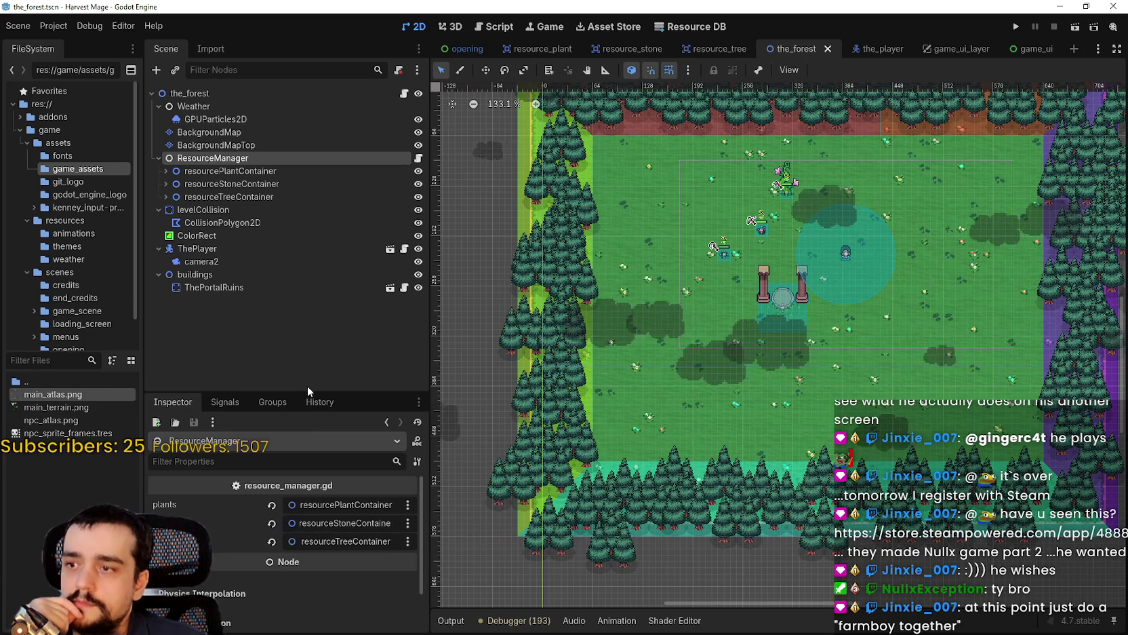
{"action": "mouse_move", "coordinate": [307, 389]}
{"action": "left_mouse_down"}
{"action": "mouse_move", "coordinate": [316, 308]}
{"action": "mouse_move", "coordinate": [326, 330]}
{"action": "left_mouse_up"}
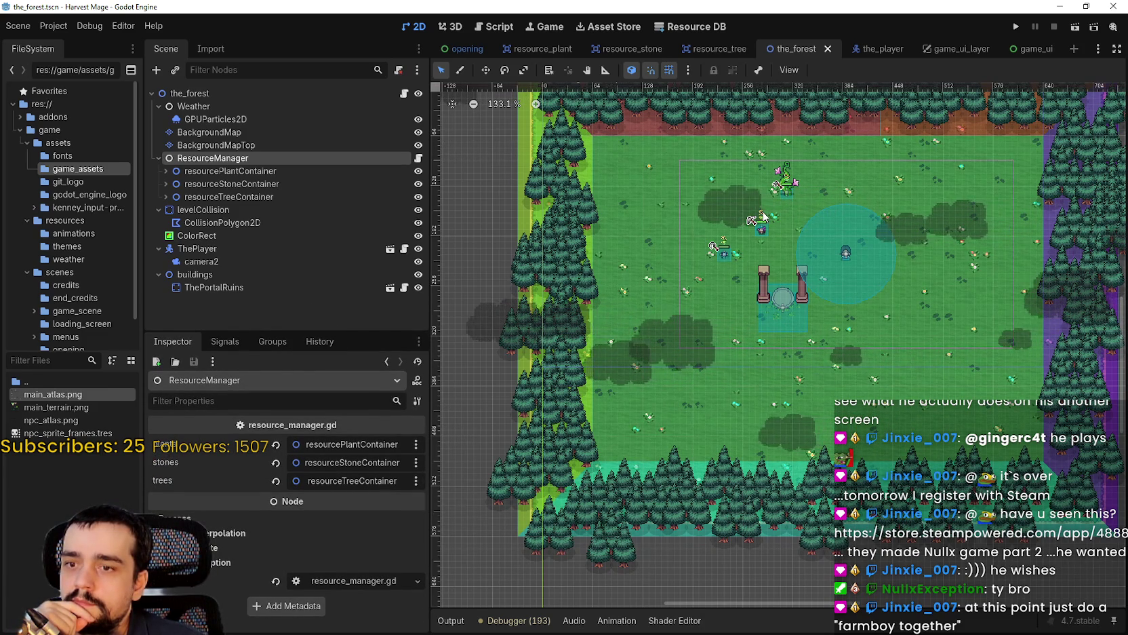
{"action": "left_click", "coordinate": [165, 170]}
{"action": "scroll", "coordinate": [222, 248], "scroll_direction": "down", "scroll_amount": 5}
{"action": "scroll", "coordinate": [229, 289], "scroll_direction": "down", "scroll_amount": 5}
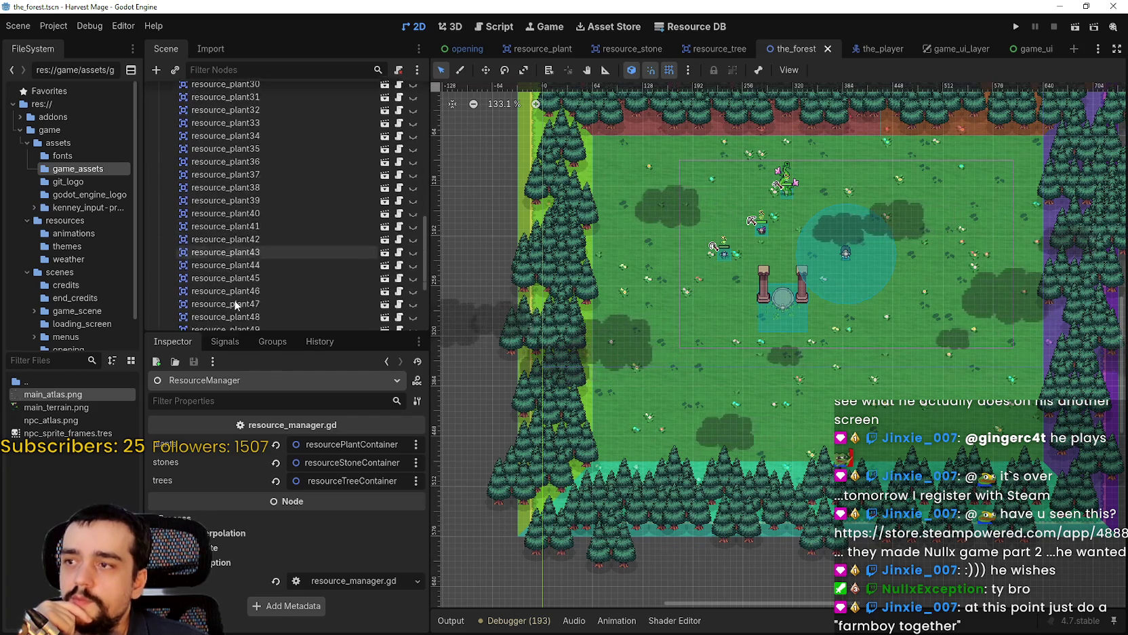
{"action": "scroll", "coordinate": [252, 310], "scroll_direction": "up", "scroll_amount": 8}
{"action": "scroll", "coordinate": [267, 288], "scroll_direction": "up", "scroll_amount": 5}
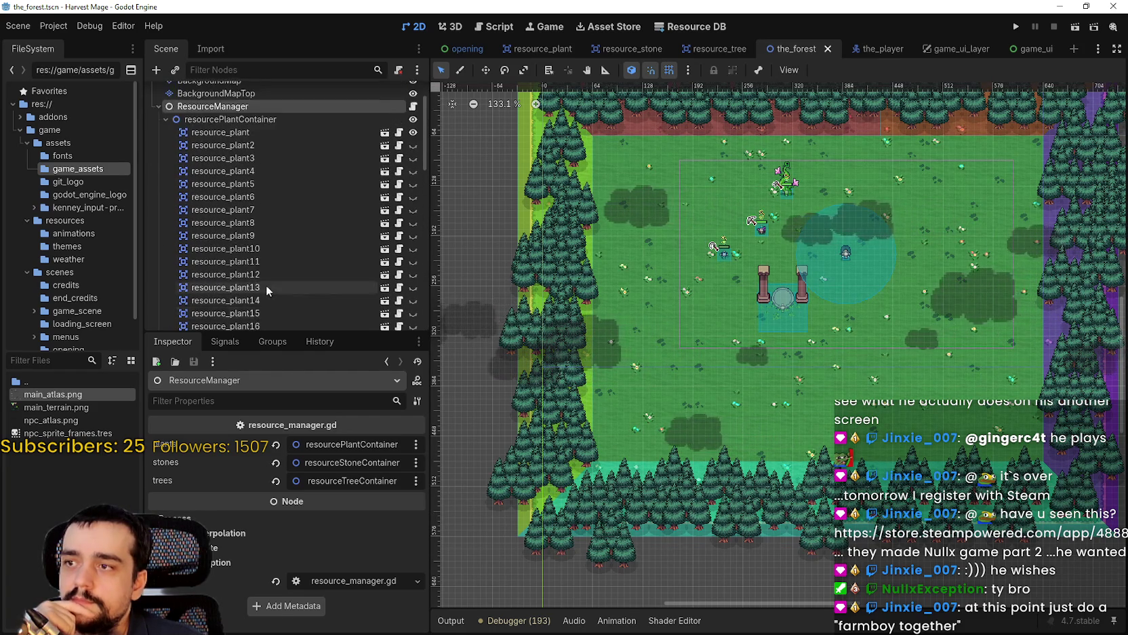
{"action": "left_click", "coordinate": [166, 171]}
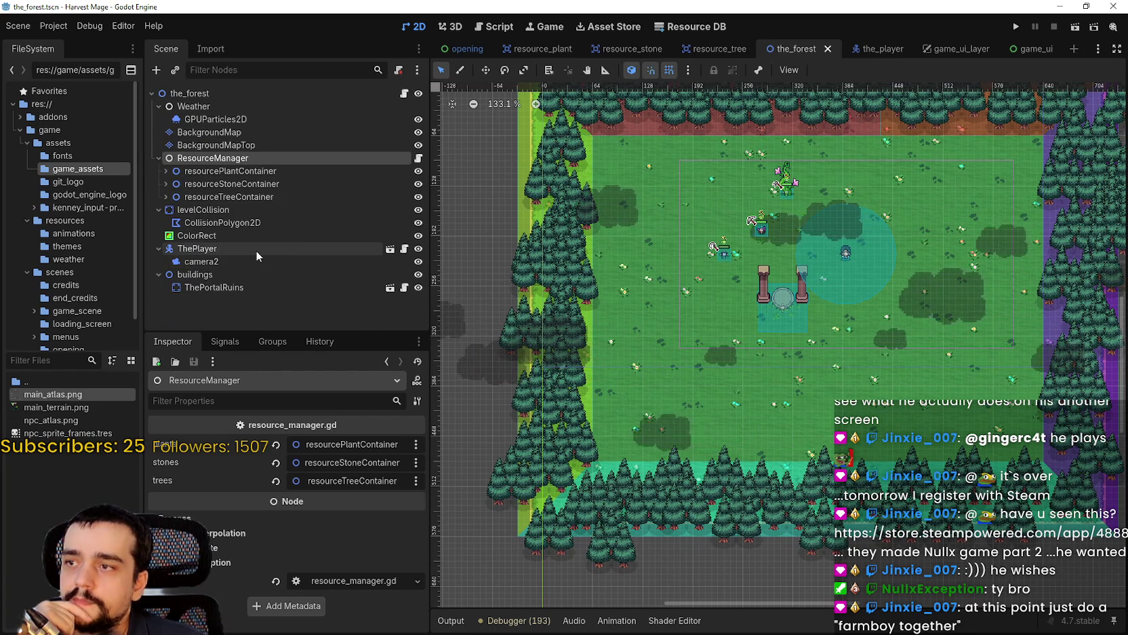
{"action": "scroll", "coordinate": [827, 288], "scroll_direction": "down", "scroll_amount": 1}
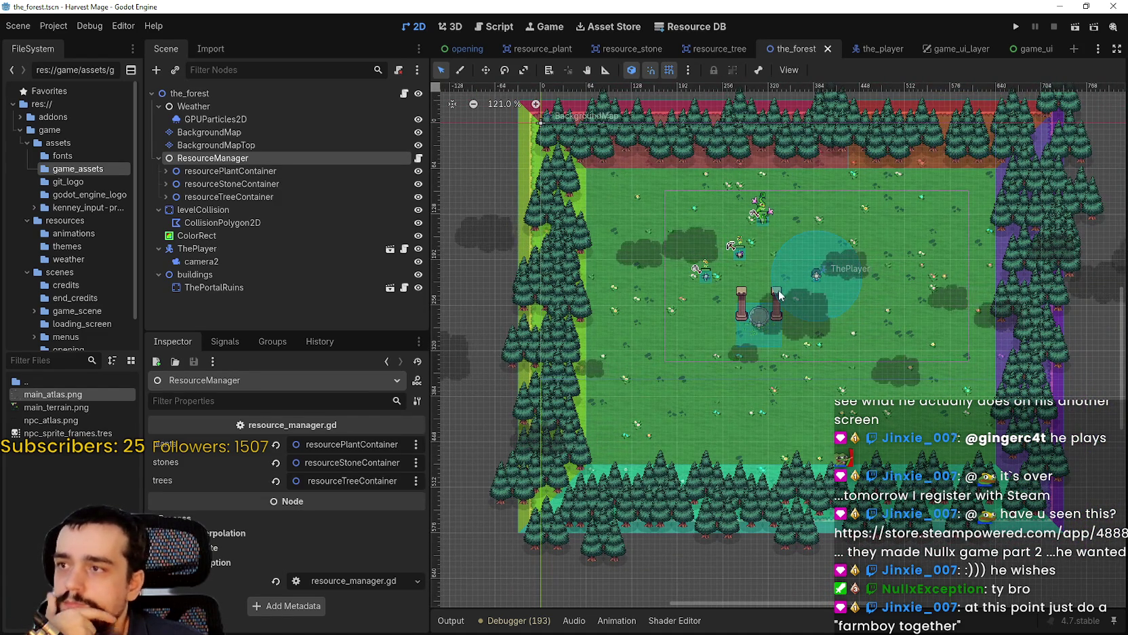
{"action": "left_click", "coordinate": [418, 158]}
{"action": "left_click", "coordinate": [768, 150]}
{"action": "left_click", "coordinate": [770, 161]}
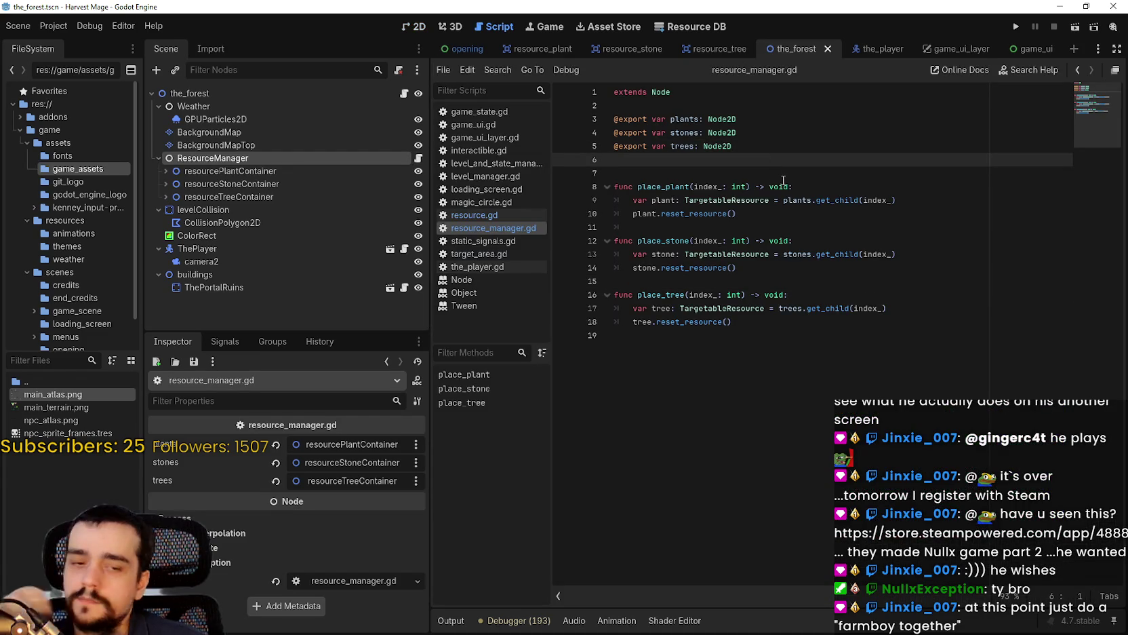
{"action": "key", "text": "Return"}
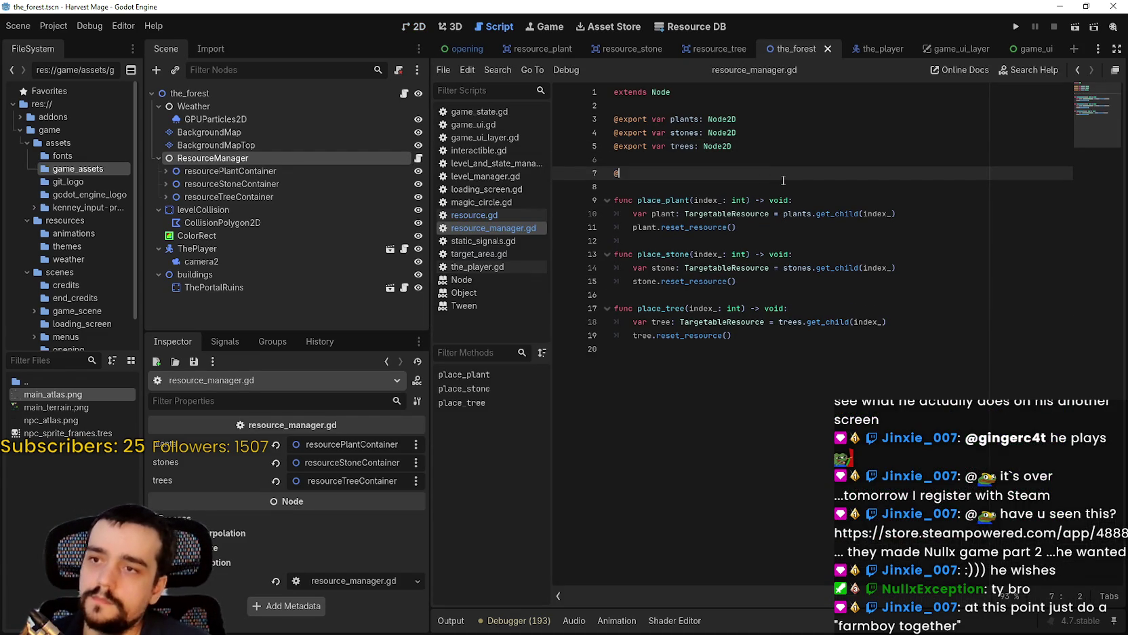
{"action": "type", "text": "export var plant_count: int"}
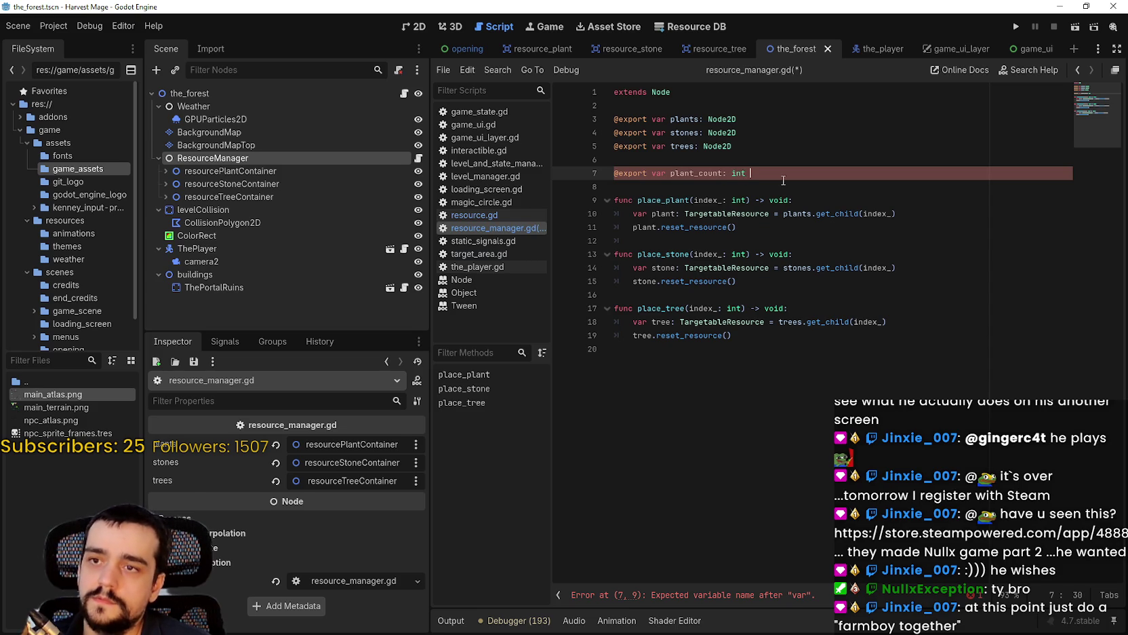
{"action": "type", "text": "= 5"}
{"action": "key", "text": "Return"}
{"action": "type", "text": "@export var stone_count: int = 5"}
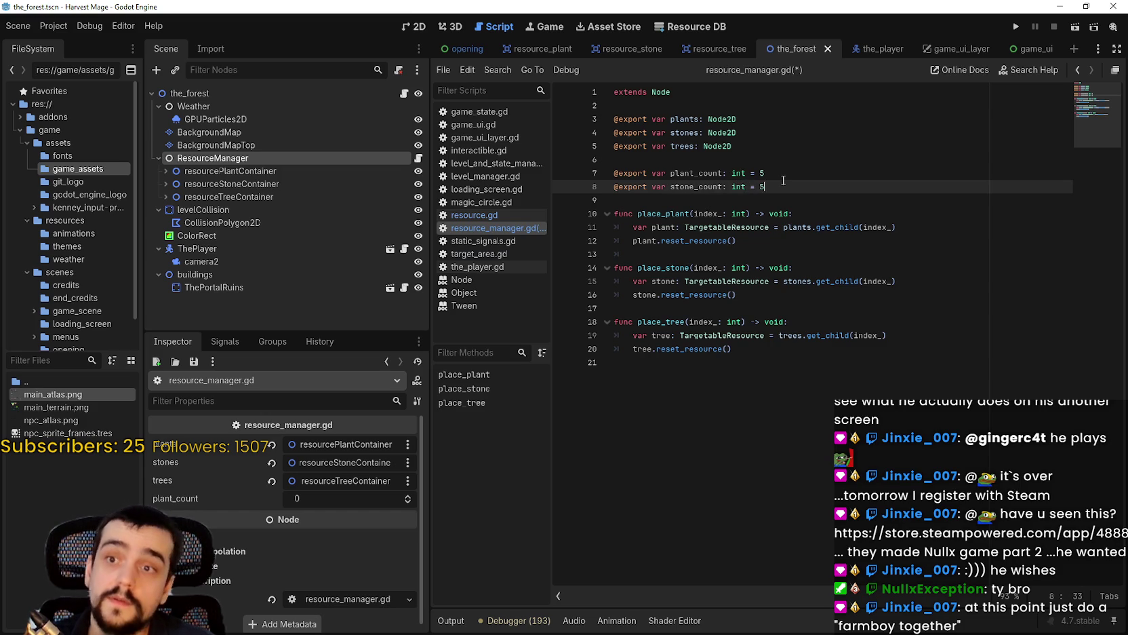
{"action": "key", "text": "Return"}
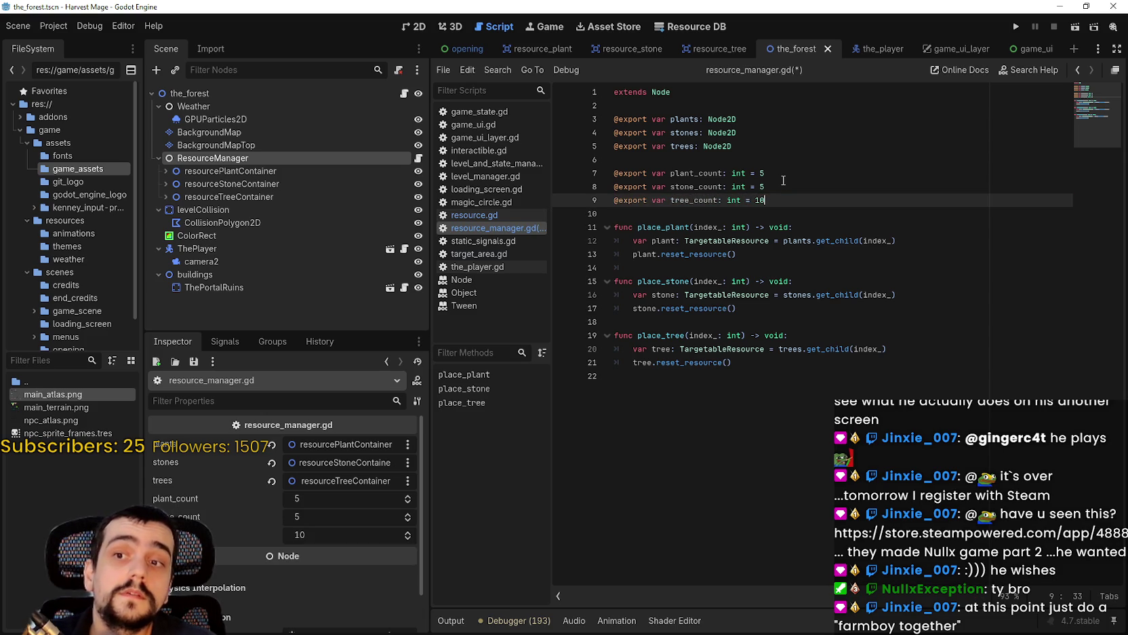
{"action": "type", "text": "5"}
{"action": "key", "text": "Return"}
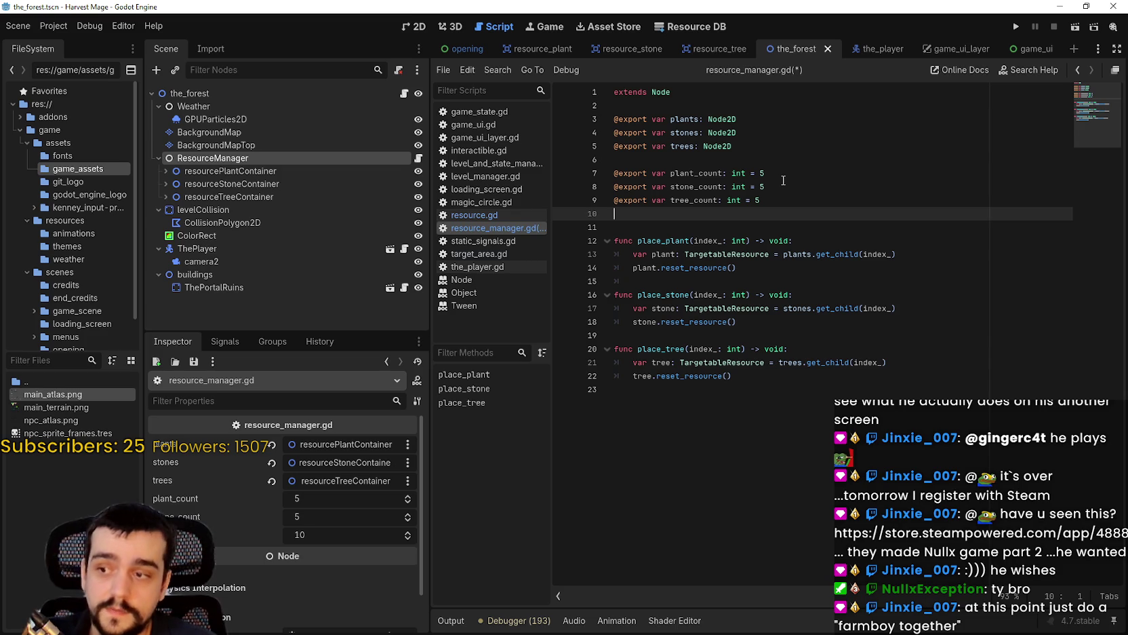
{"action": "key", "text": "ctrl+s"}
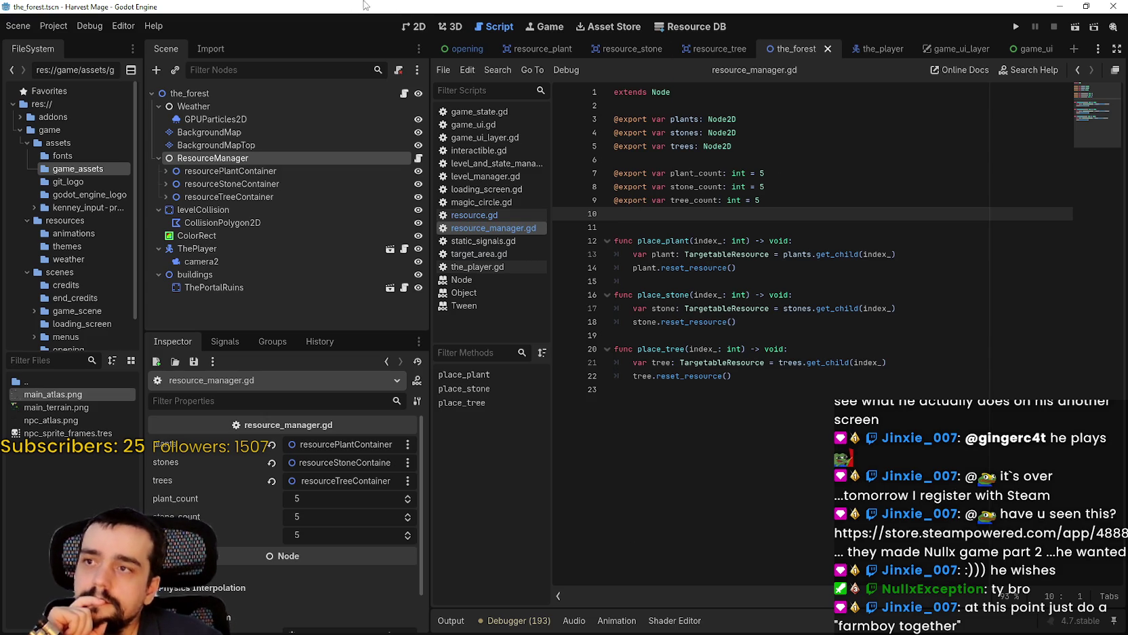
{"action": "left_click", "coordinate": [414, 26]}
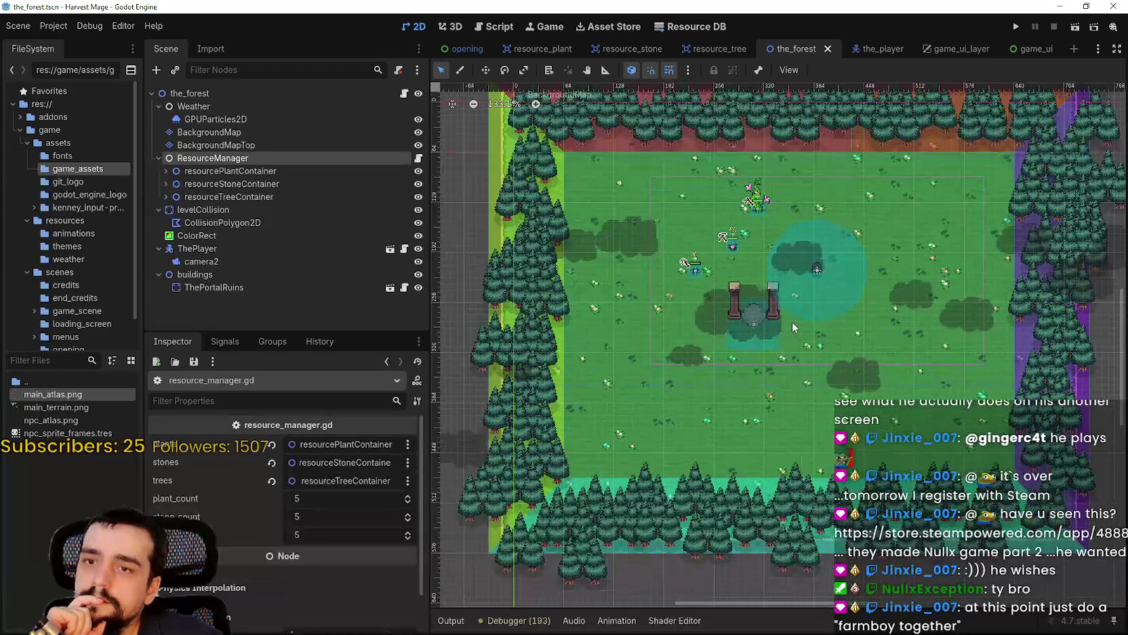
{"action": "scroll", "coordinate": [791, 318], "scroll_direction": "down", "scroll_amount": 5}
{"action": "scroll", "coordinate": [811, 308], "scroll_direction": "up", "scroll_amount": 5}
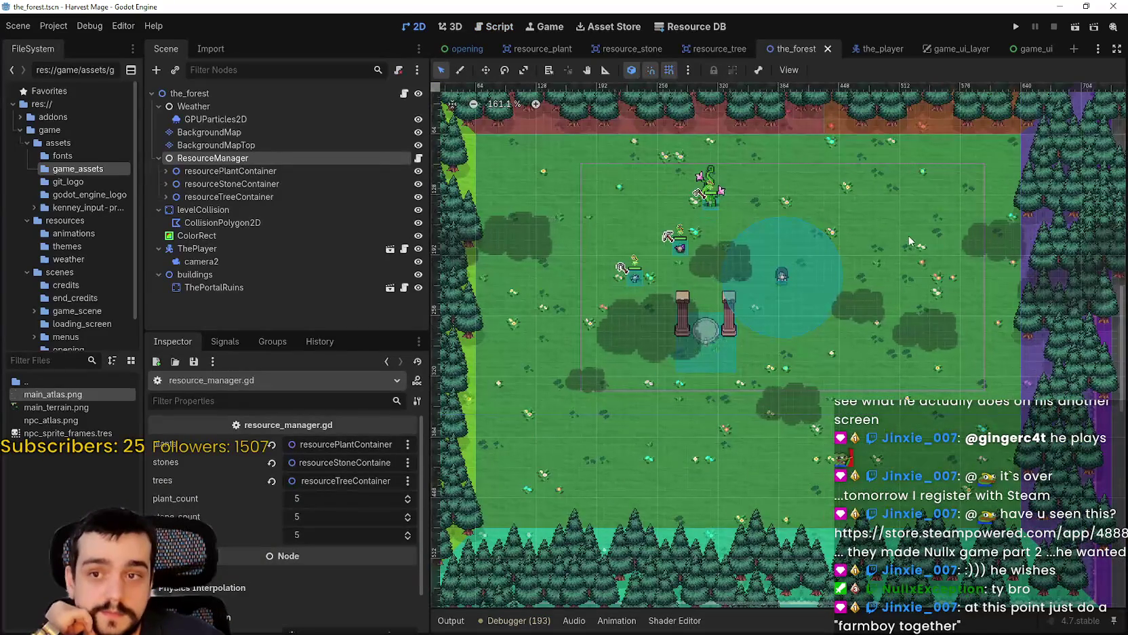
{"action": "scroll", "coordinate": [908, 234], "scroll_direction": "down", "scroll_amount": 3}
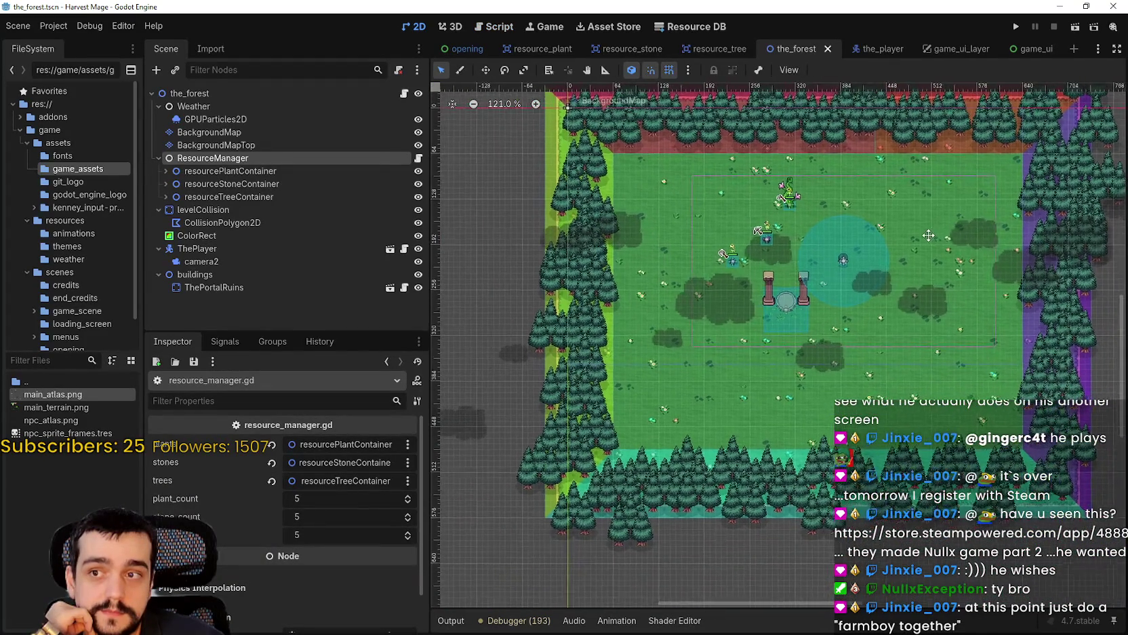
{"action": "scroll", "coordinate": [916, 251], "scroll_direction": "down", "scroll_amount": 1}
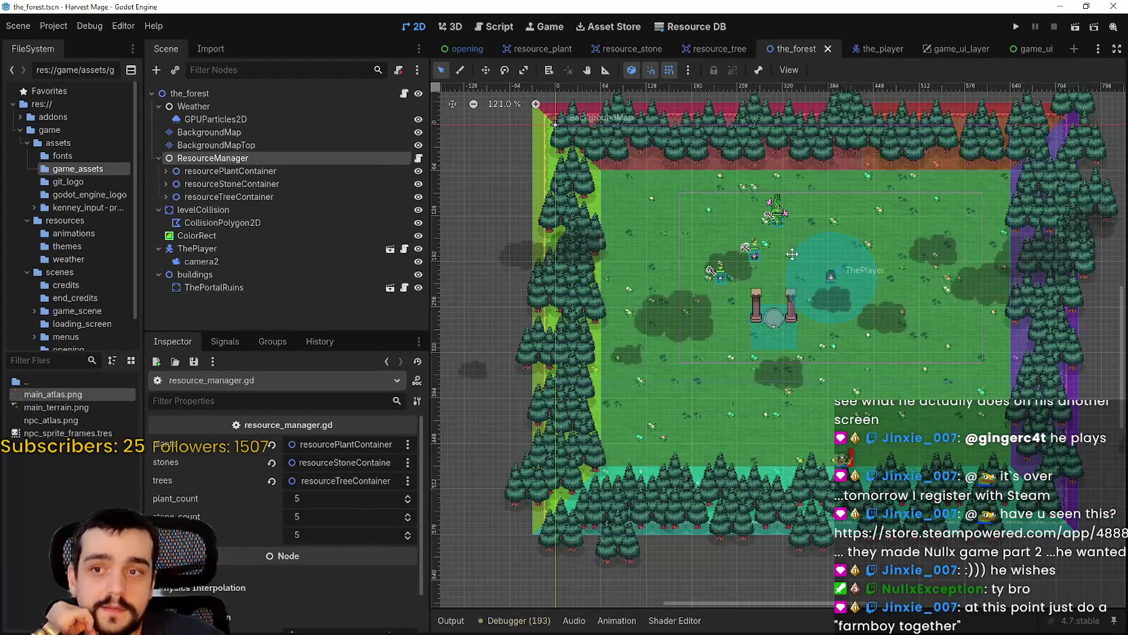
{"action": "scroll", "coordinate": [666, 223], "scroll_direction": "up", "scroll_amount": 5}
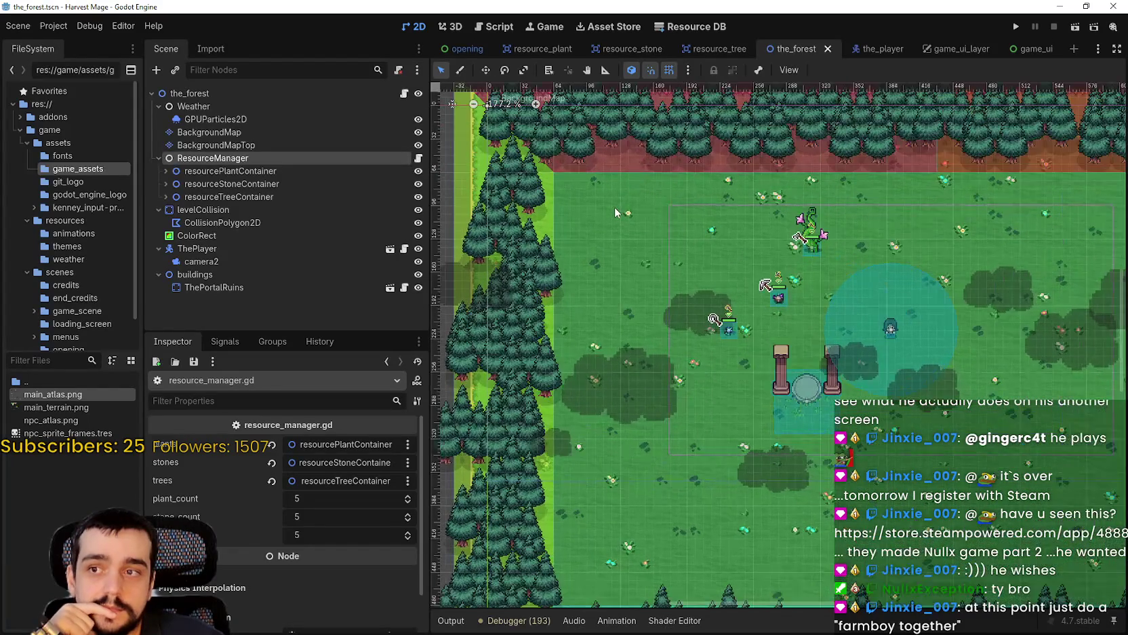
{"action": "scroll", "coordinate": [601, 234], "scroll_direction": "up", "scroll_amount": 1}
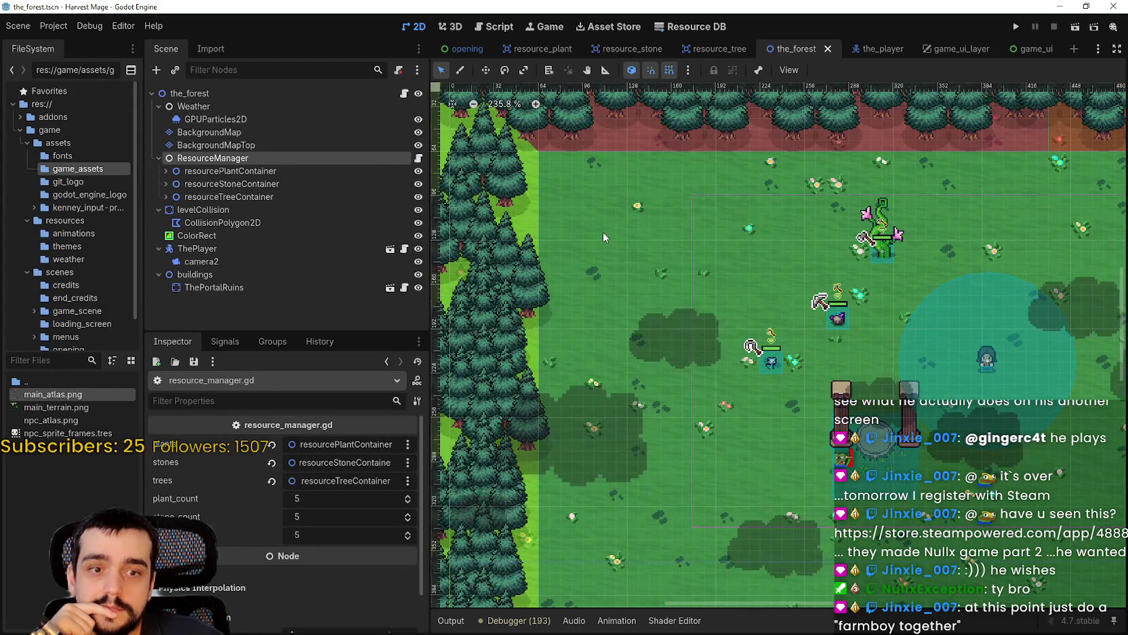
{"action": "scroll", "coordinate": [604, 232], "scroll_direction": "up", "scroll_amount": 1}
{"action": "scroll", "coordinate": [604, 231], "scroll_direction": "down", "scroll_amount": 5}
{"action": "scroll", "coordinate": [970, 317], "scroll_direction": "up", "scroll_amount": 4}
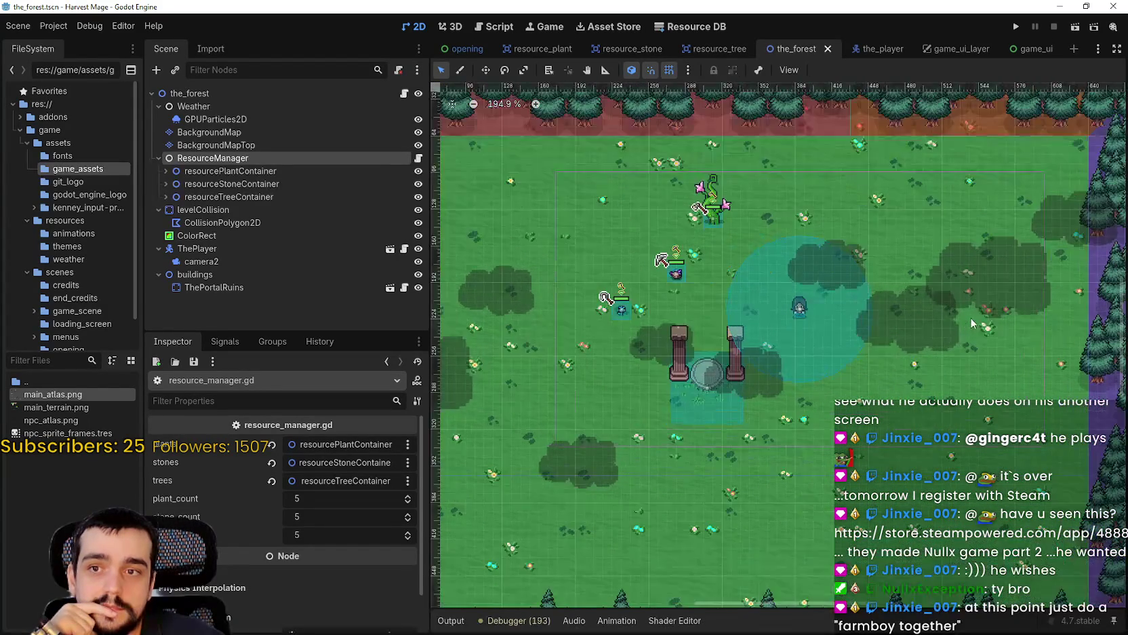
{"action": "scroll", "coordinate": [958, 318], "scroll_direction": "down", "scroll_amount": 2}
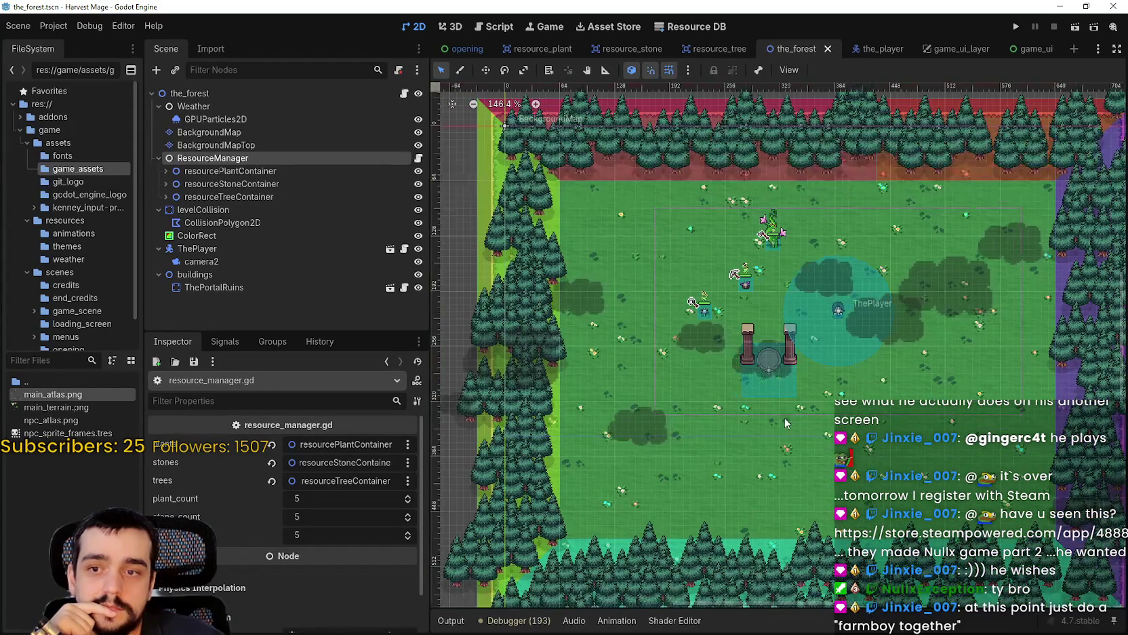
{"action": "scroll", "coordinate": [958, 318], "scroll_direction": "up", "scroll_amount": 1}
{"action": "scroll", "coordinate": [910, 520], "scroll_direction": "up", "scroll_amount": 1}
{"action": "scroll", "coordinate": [910, 521], "scroll_direction": "down", "scroll_amount": 1}
{"action": "scroll", "coordinate": [909, 520], "scroll_direction": "up", "scroll_amount": 1}
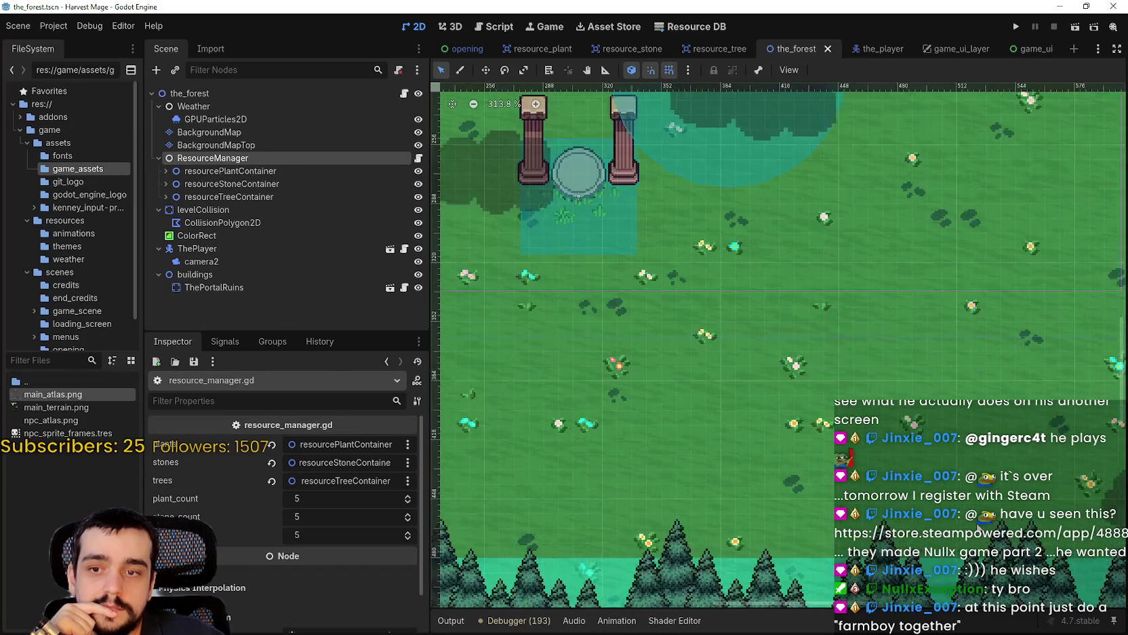
{"action": "scroll", "coordinate": [895, 387], "scroll_direction": "down", "scroll_amount": 1}
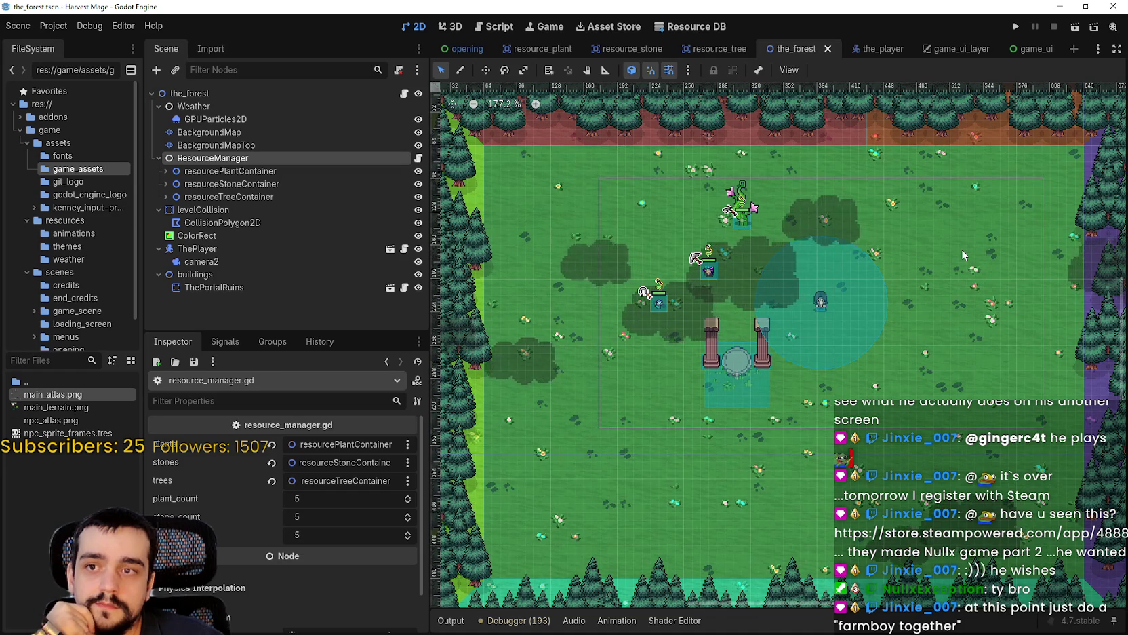
{"action": "scroll", "coordinate": [961, 250], "scroll_direction": "down", "scroll_amount": 1}
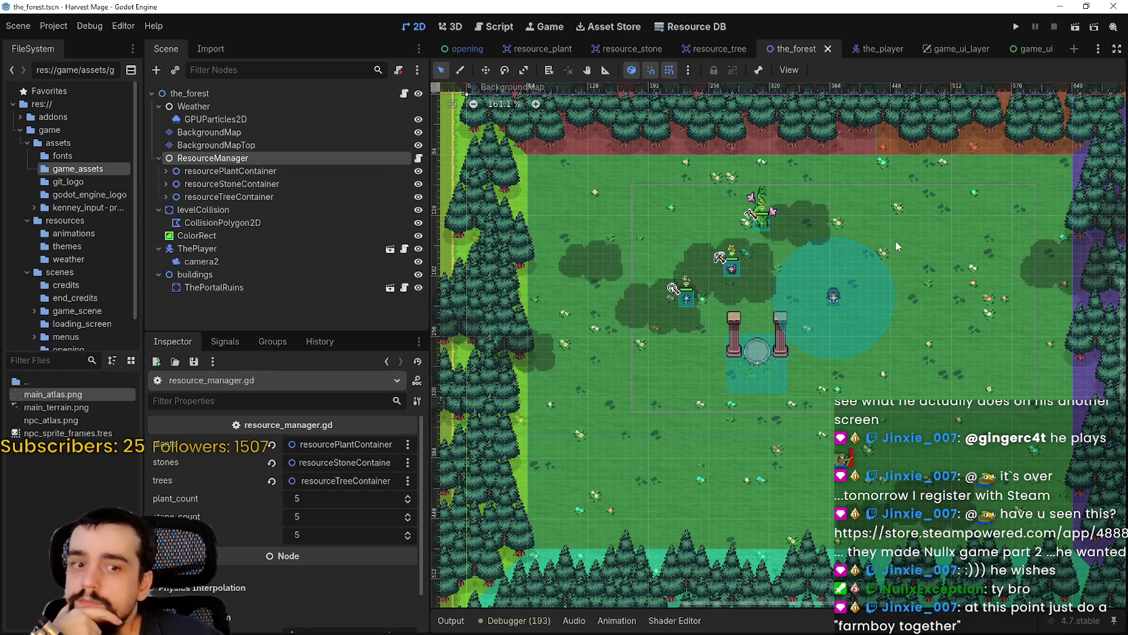
{"action": "scroll", "coordinate": [617, 304], "scroll_direction": "up", "scroll_amount": 1}
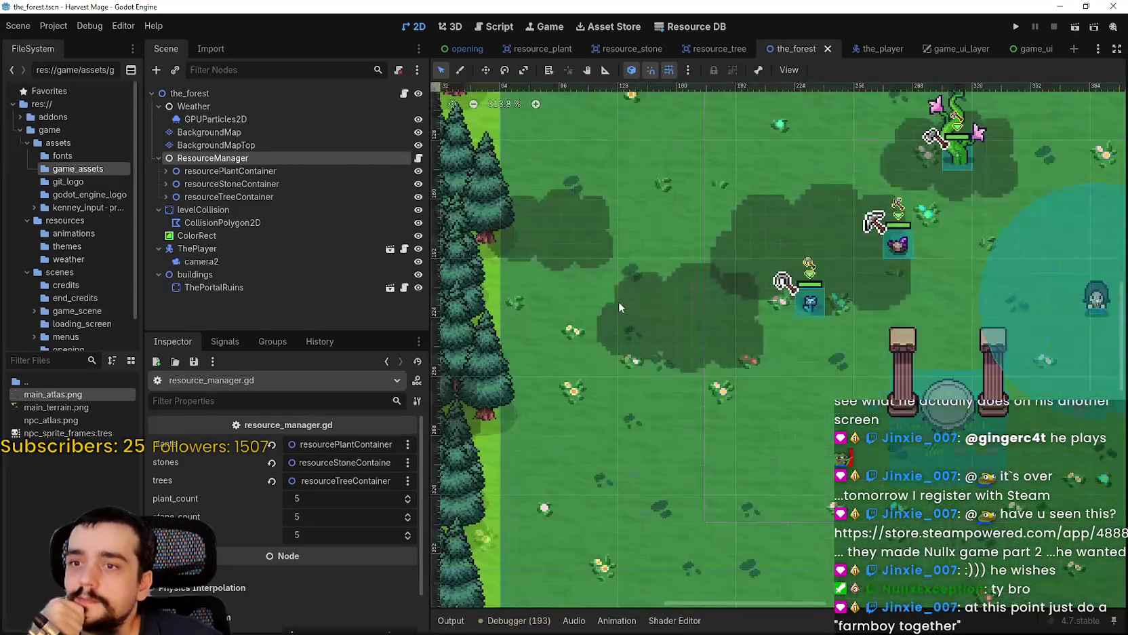
{"action": "scroll", "coordinate": [855, 324], "scroll_direction": "up", "scroll_amount": 1}
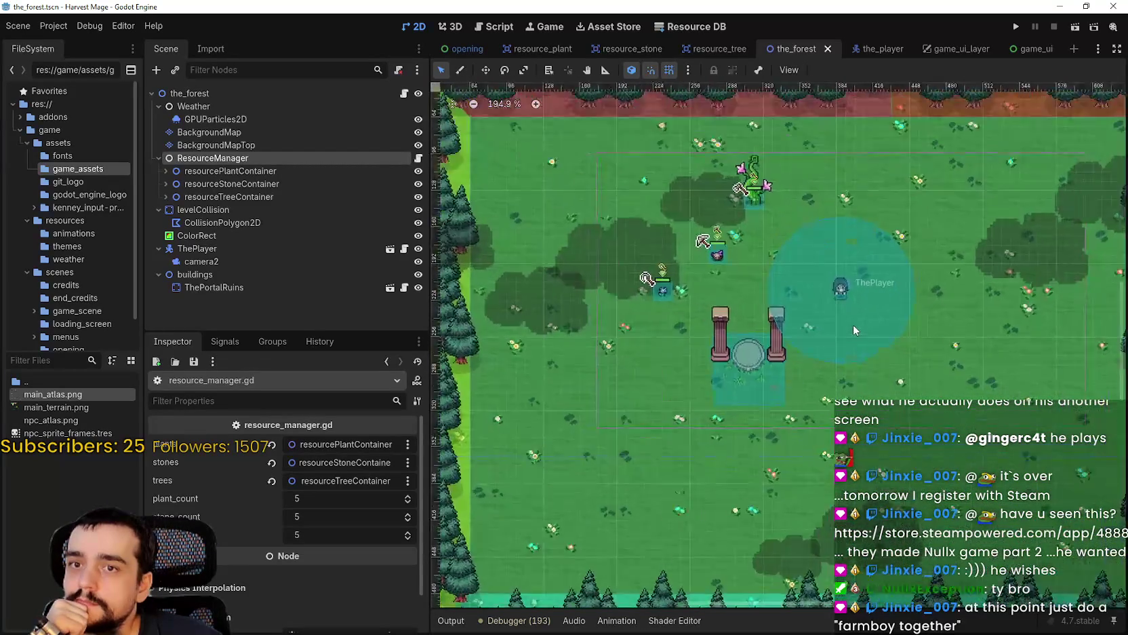
{"action": "scroll", "coordinate": [850, 326], "scroll_direction": "down", "scroll_amount": 5}
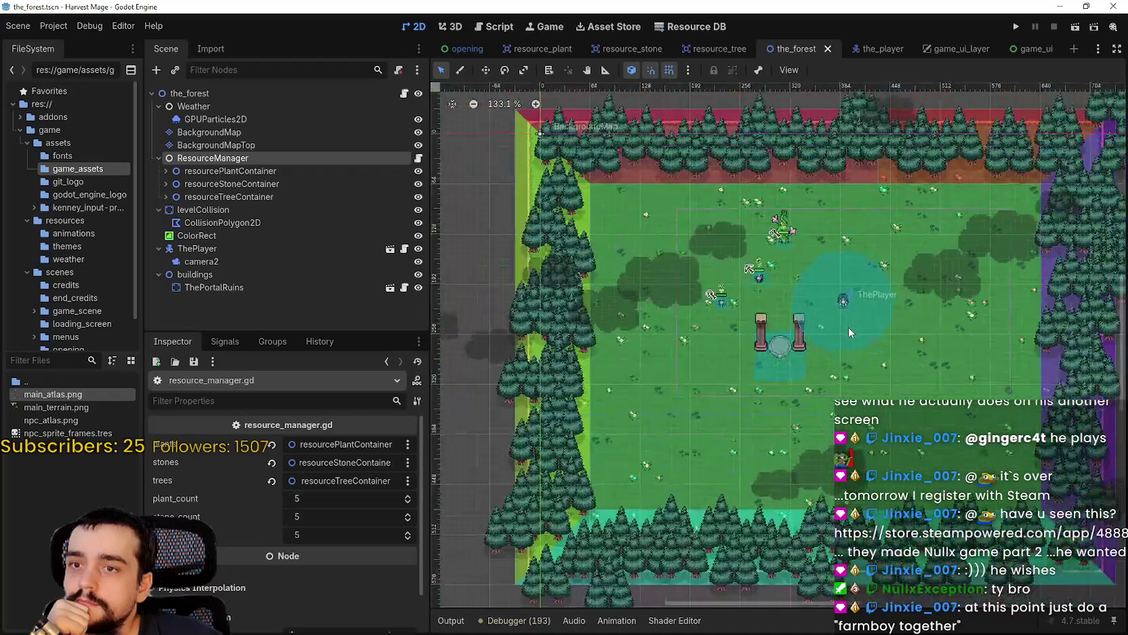
{"action": "scroll", "coordinate": [845, 328], "scroll_direction": "up", "scroll_amount": 3}
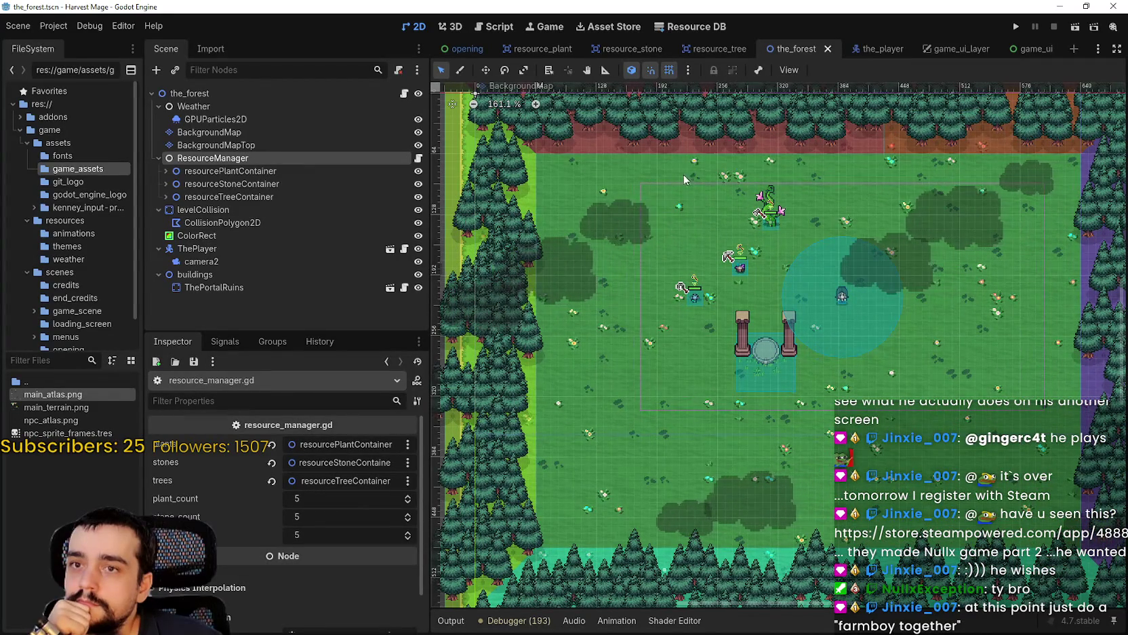
Select BackgroundMapTop and pan the map to inspect the left forest border.
{"action": "left_click", "coordinate": [305, 145]}
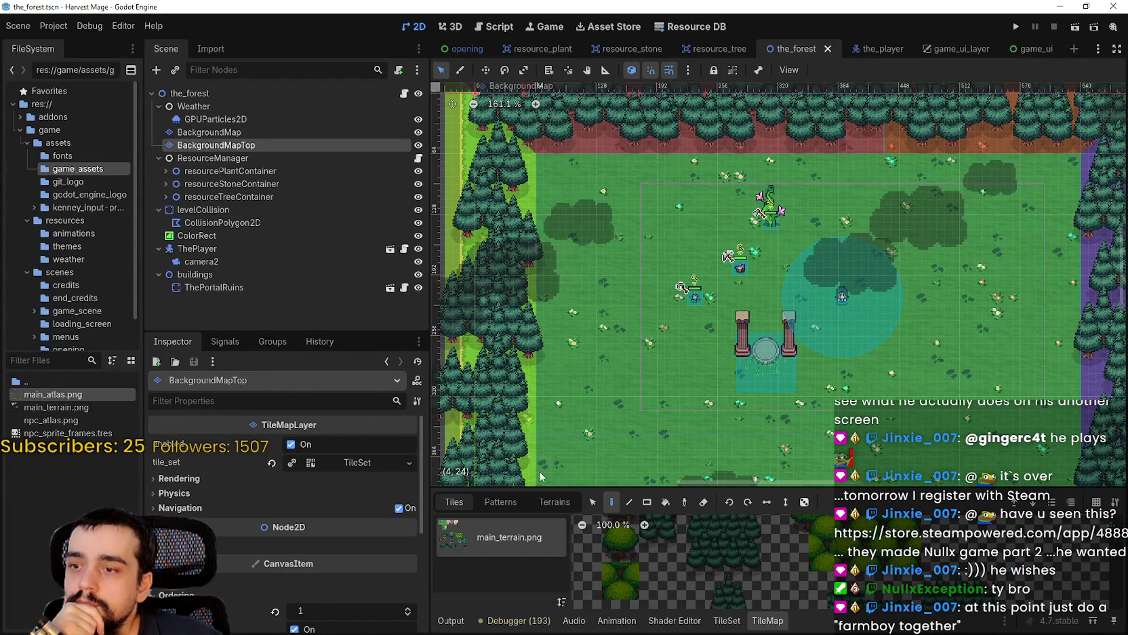
{"action": "scroll", "coordinate": [562, 379], "scroll_direction": "down", "scroll_amount": 5}
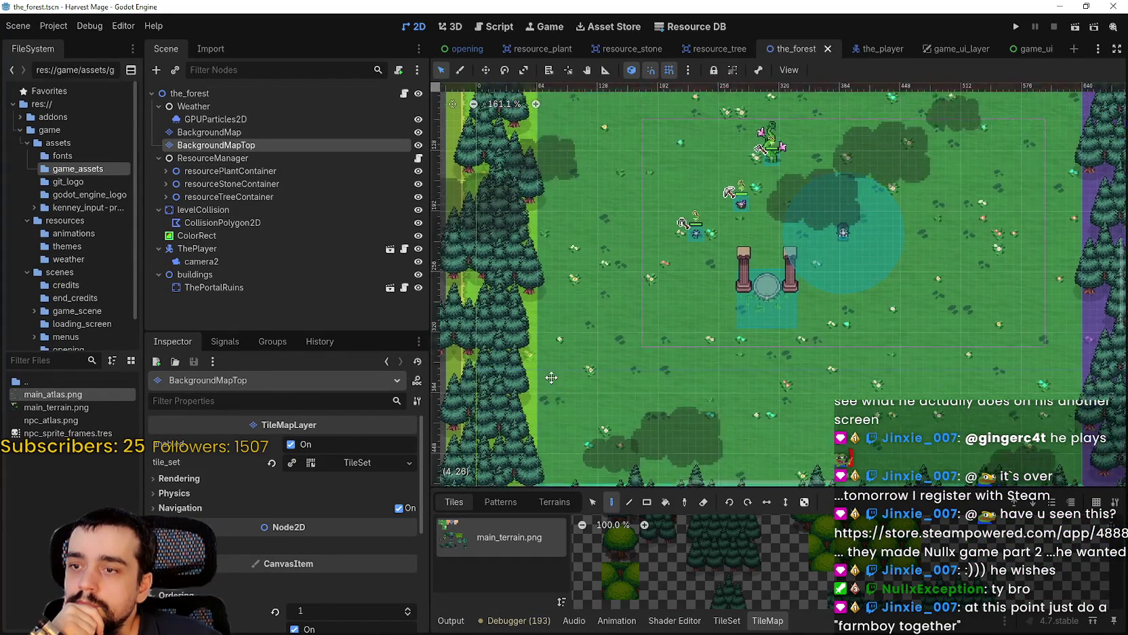
{"action": "scroll", "coordinate": [561, 379], "scroll_direction": "up", "scroll_amount": 3}
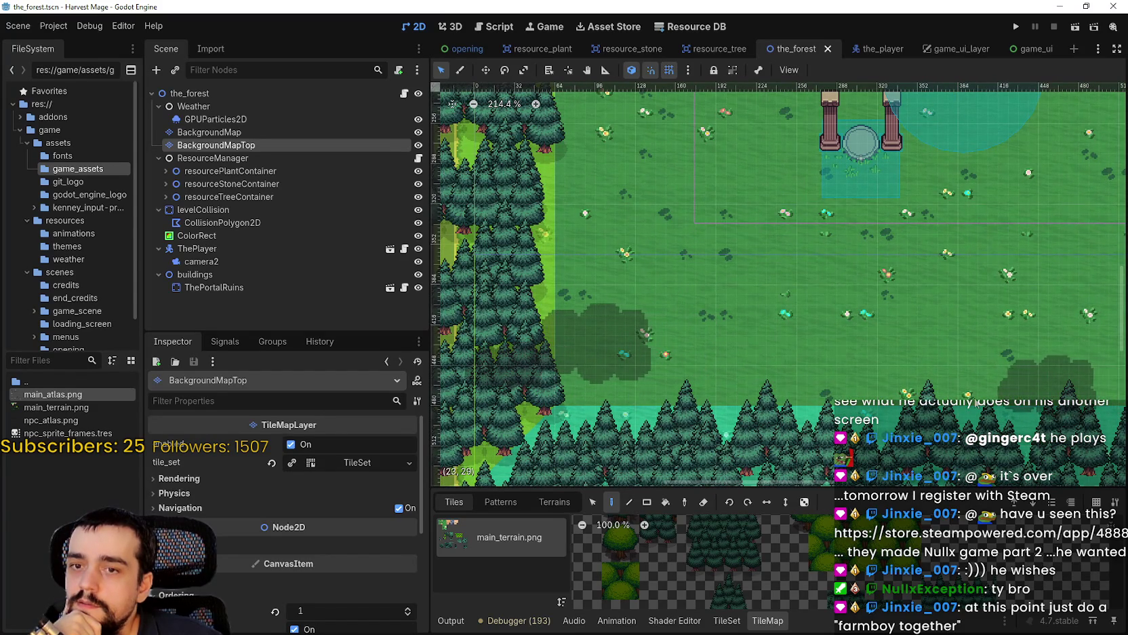
{"action": "scroll", "coordinate": [1041, 396], "scroll_direction": "right", "scroll_amount": 5}
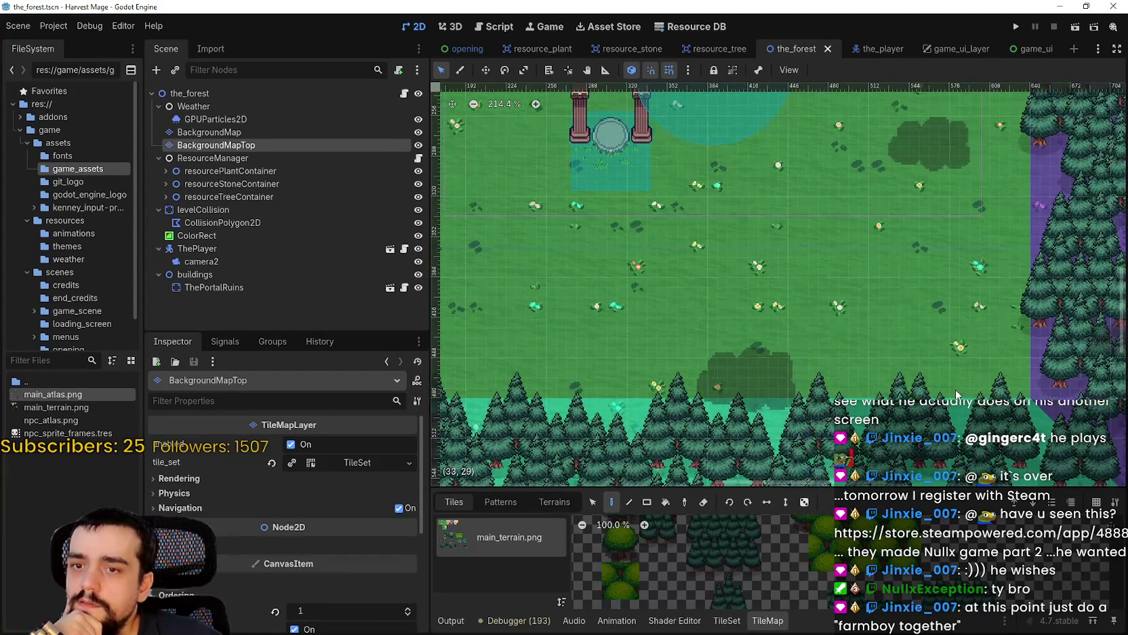
{"action": "left_click_drag", "start_coordinate": [709, 402], "coordinate": [1042, 410]}
{"action": "scroll", "coordinate": [1042, 409], "scroll_direction": "down", "scroll_amount": 2}
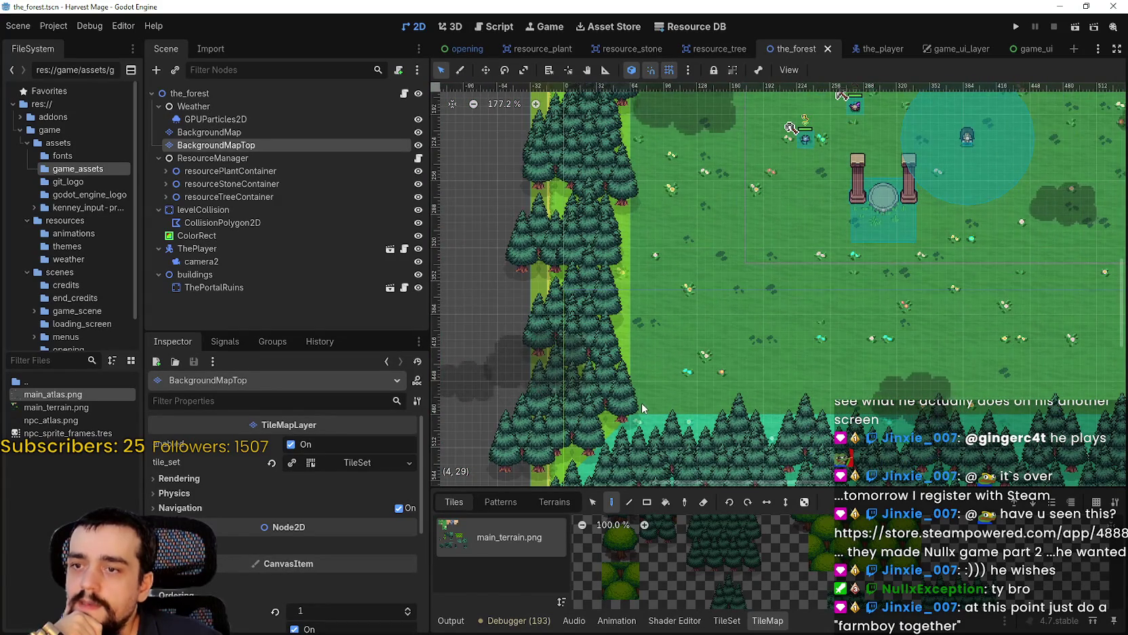
{"action": "scroll", "coordinate": [1042, 410], "scroll_direction": "right", "scroll_amount": 7}
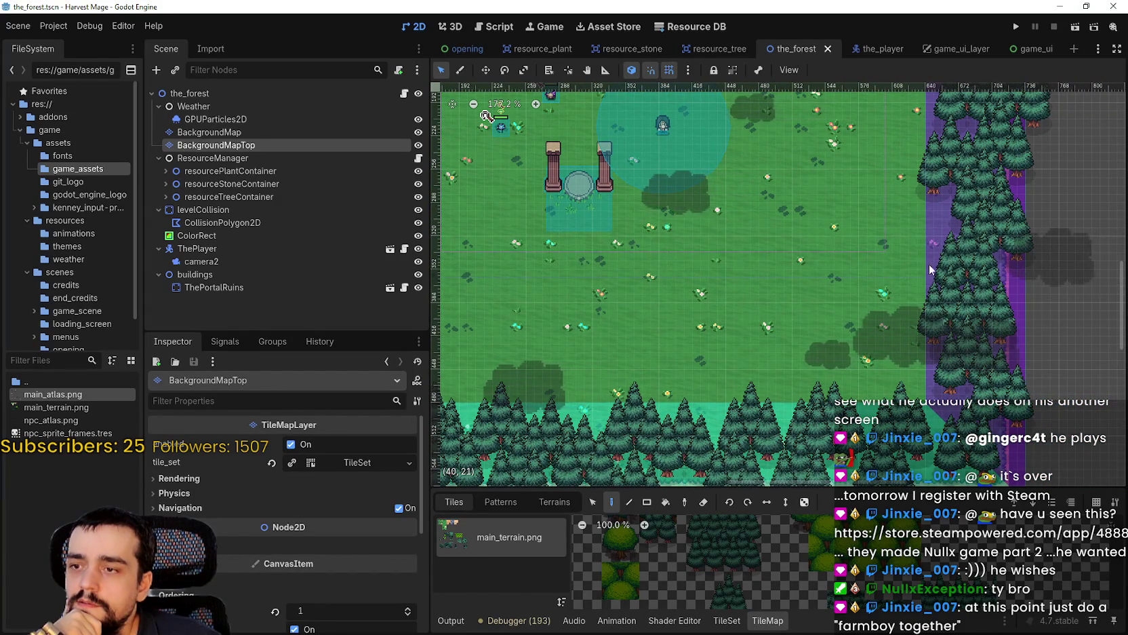
{"action": "scroll", "coordinate": [899, 258], "scroll_direction": "up", "scroll_amount": 5}
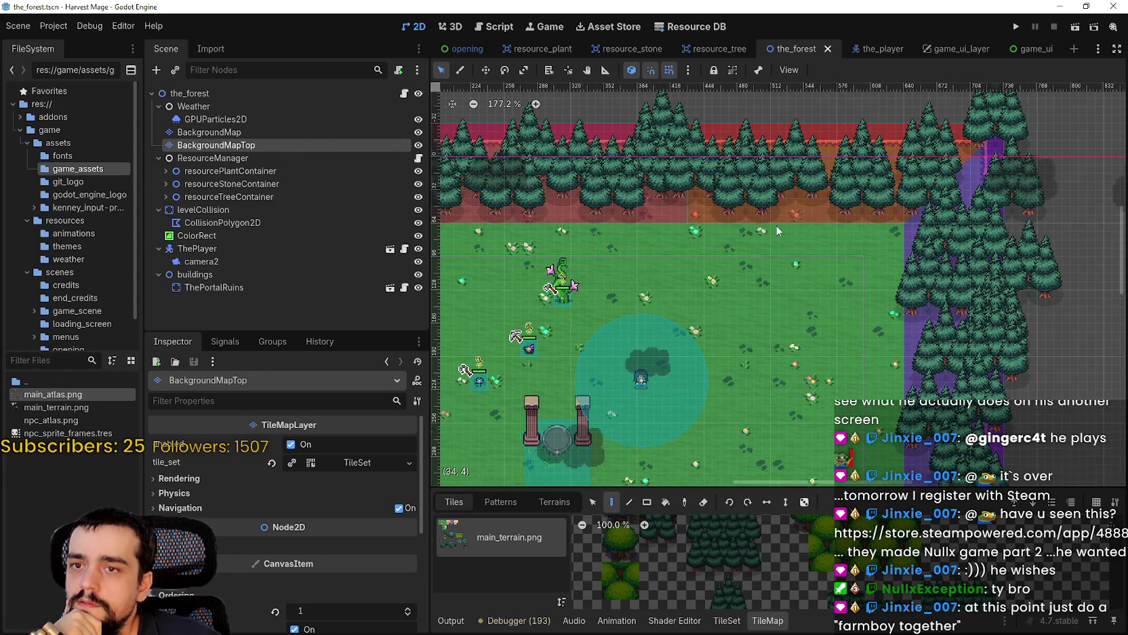
{"action": "scroll", "coordinate": [889, 239], "scroll_direction": "left", "scroll_amount": 7}
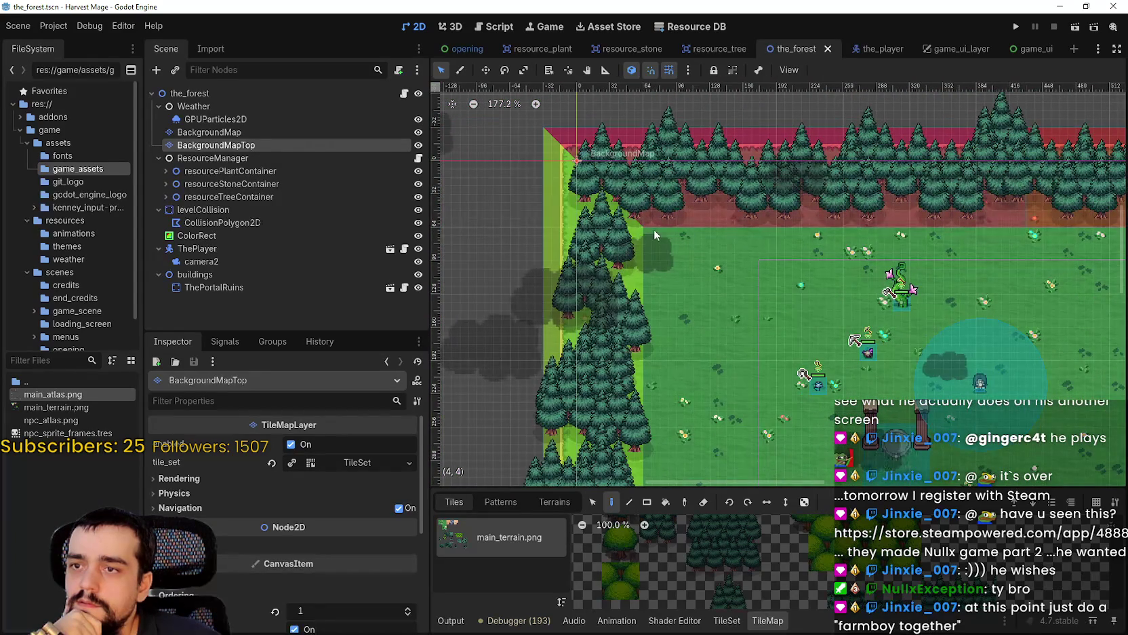
{"action": "scroll", "coordinate": [651, 284], "scroll_direction": "down", "scroll_amount": 3}
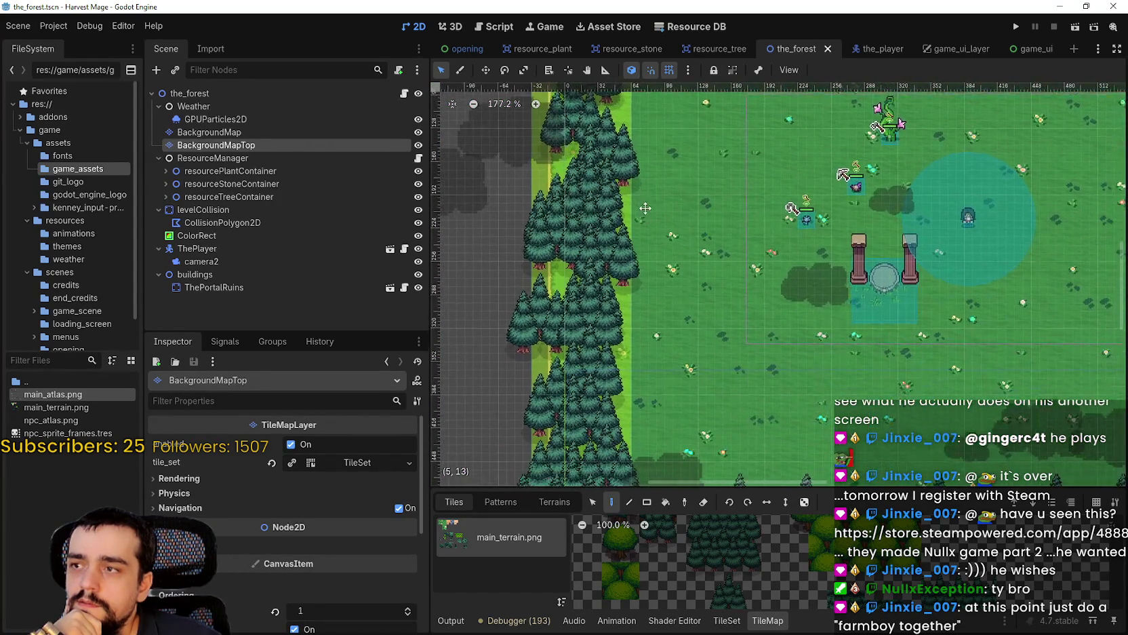
Pan to the right forest border and select the resource_plant in the field.
{"action": "scroll", "coordinate": [648, 215], "scroll_direction": "down", "scroll_amount": 2}
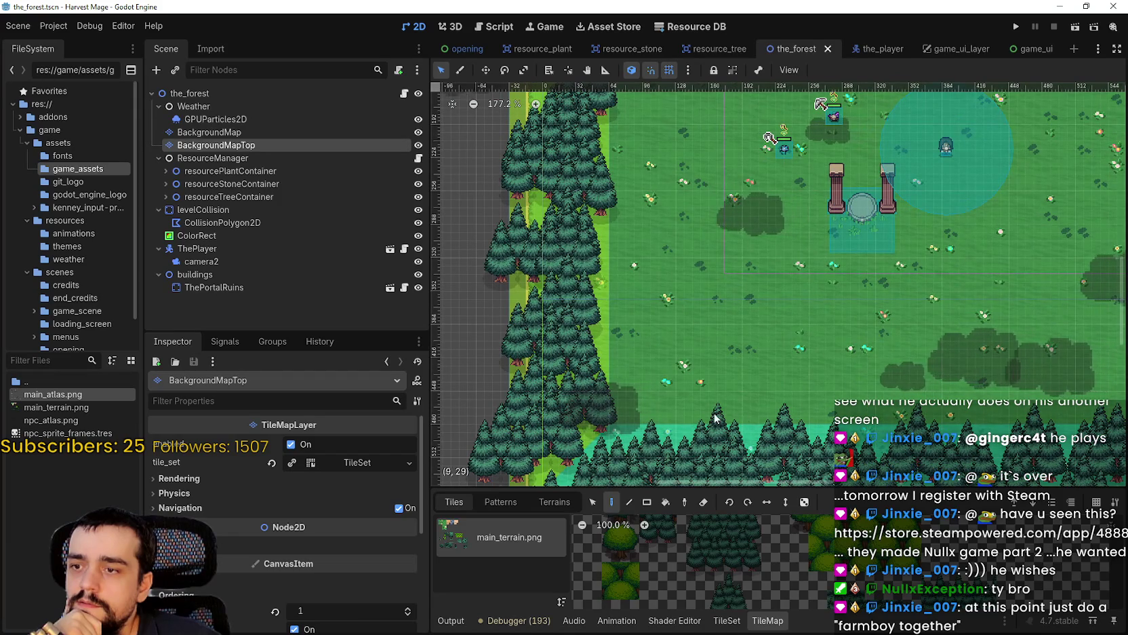
{"action": "scroll", "coordinate": [768, 396], "scroll_direction": "right", "scroll_amount": 9}
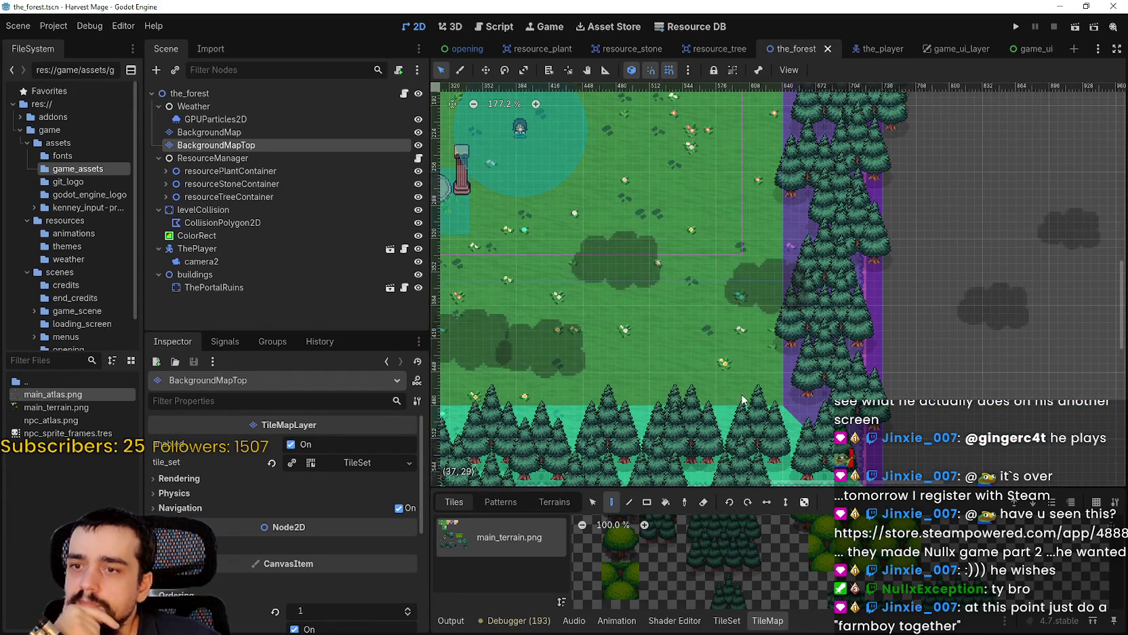
{"action": "scroll", "coordinate": [762, 390], "scroll_direction": "left", "scroll_amount": 4}
{"action": "scroll", "coordinate": [984, 347], "scroll_direction": "down", "scroll_amount": 1}
{"action": "scroll", "coordinate": [597, 359], "scroll_direction": "left", "scroll_amount": 2}
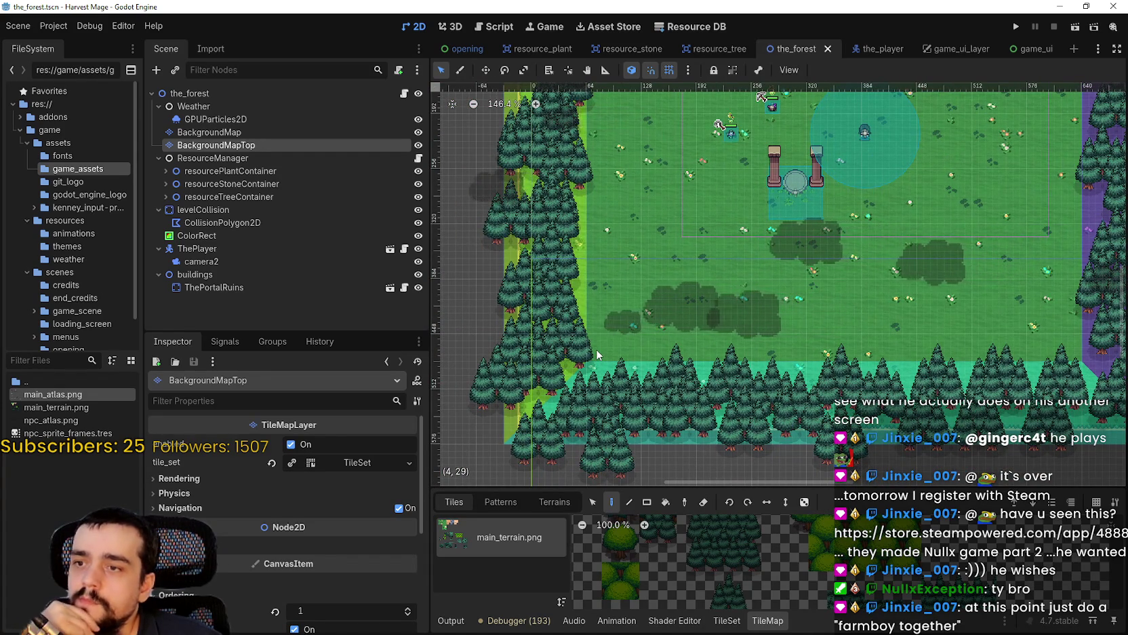
{"action": "scroll", "coordinate": [597, 354], "scroll_direction": "down", "scroll_amount": 1}
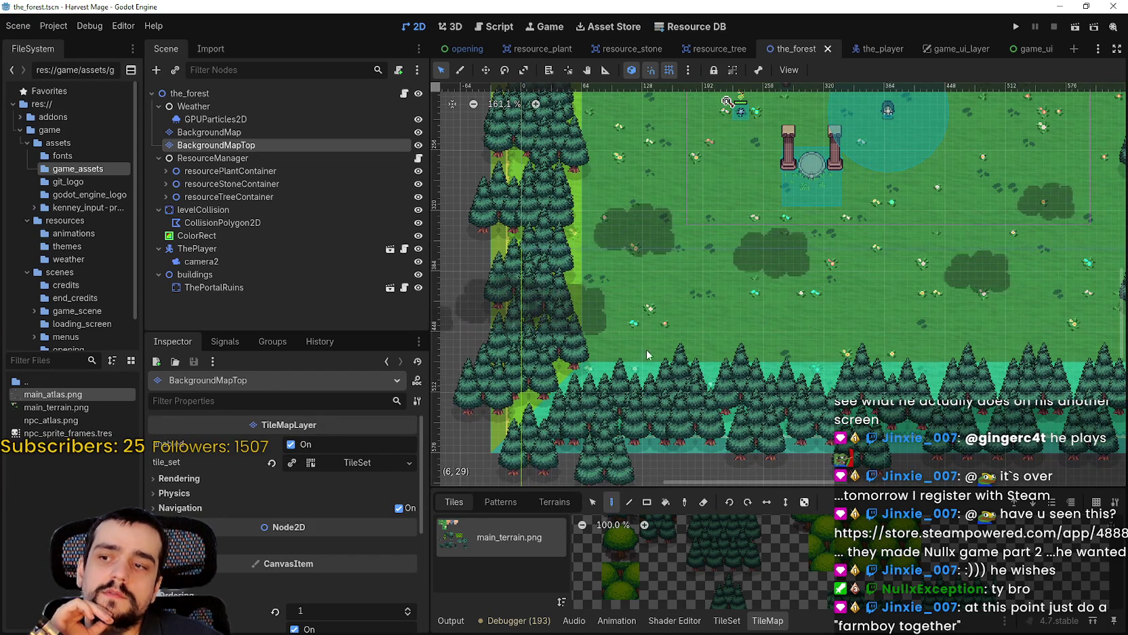
{"action": "left_click_drag", "start_coordinate": [1008, 354], "coordinate": [728, 389]}
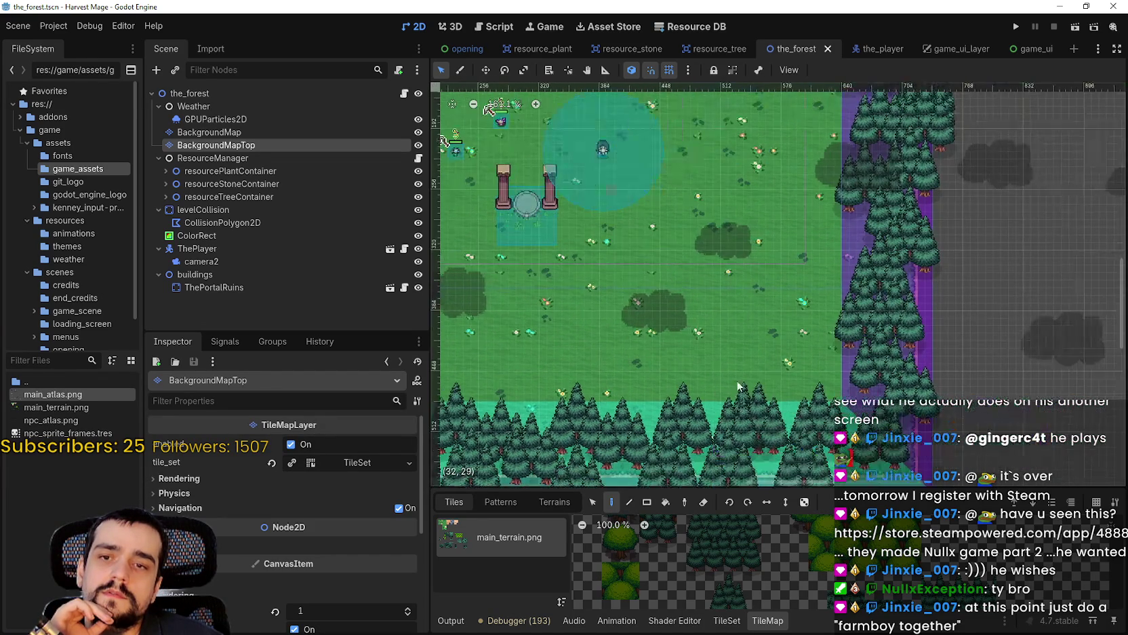
{"action": "scroll", "coordinate": [838, 399], "scroll_direction": "up", "scroll_amount": 3}
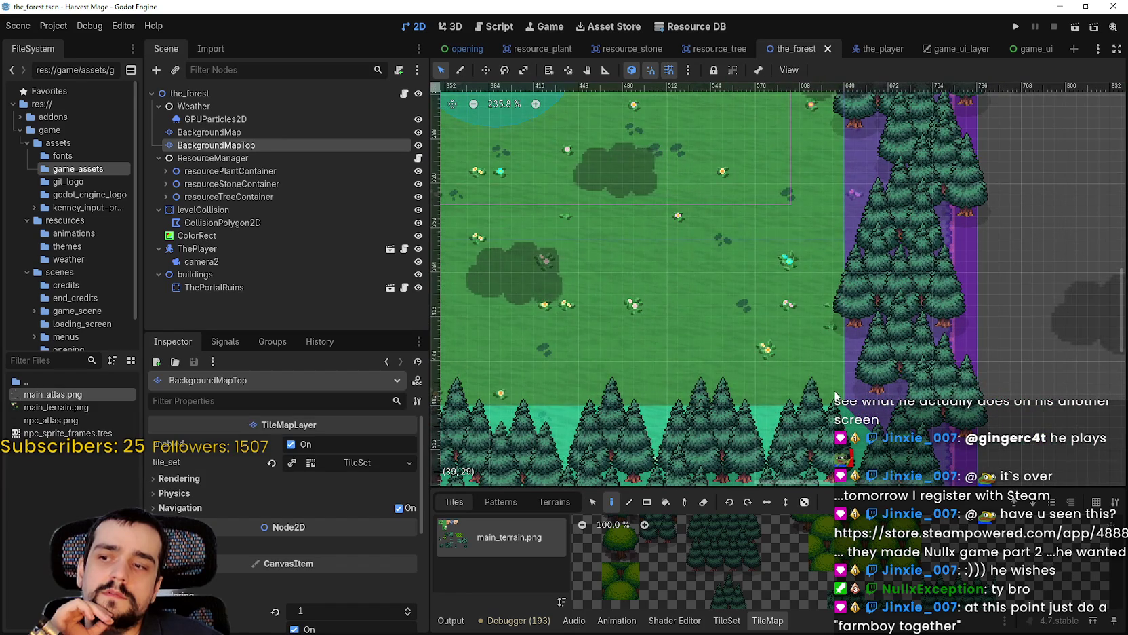
{"action": "scroll", "coordinate": [835, 397], "scroll_direction": "down", "scroll_amount": 4}
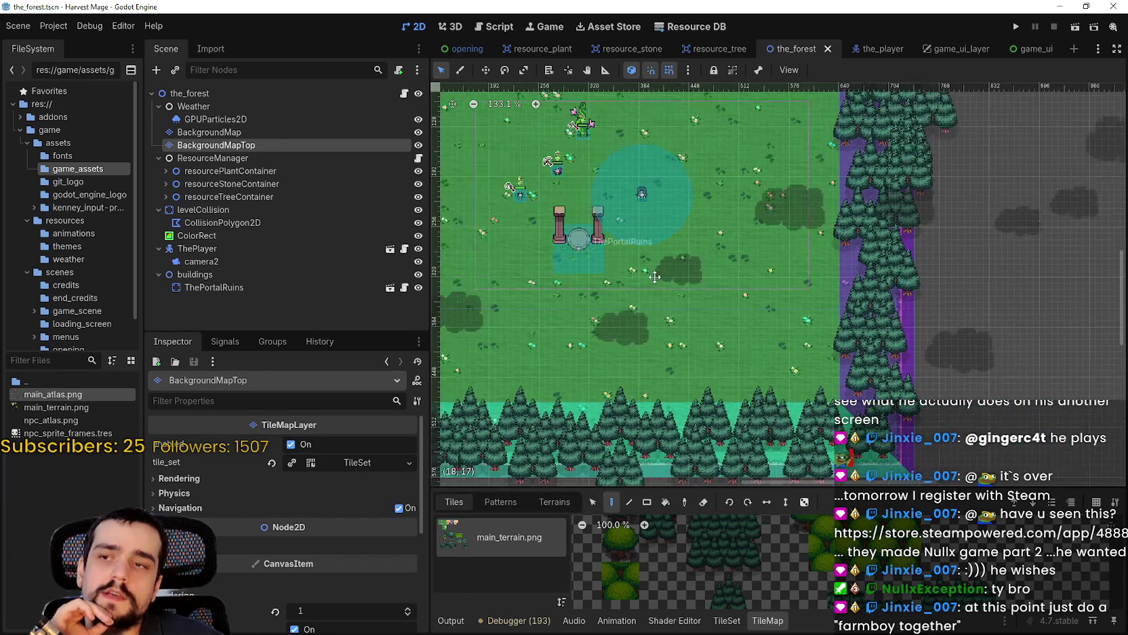
{"action": "scroll", "coordinate": [615, 261], "scroll_direction": "up", "scroll_amount": 3}
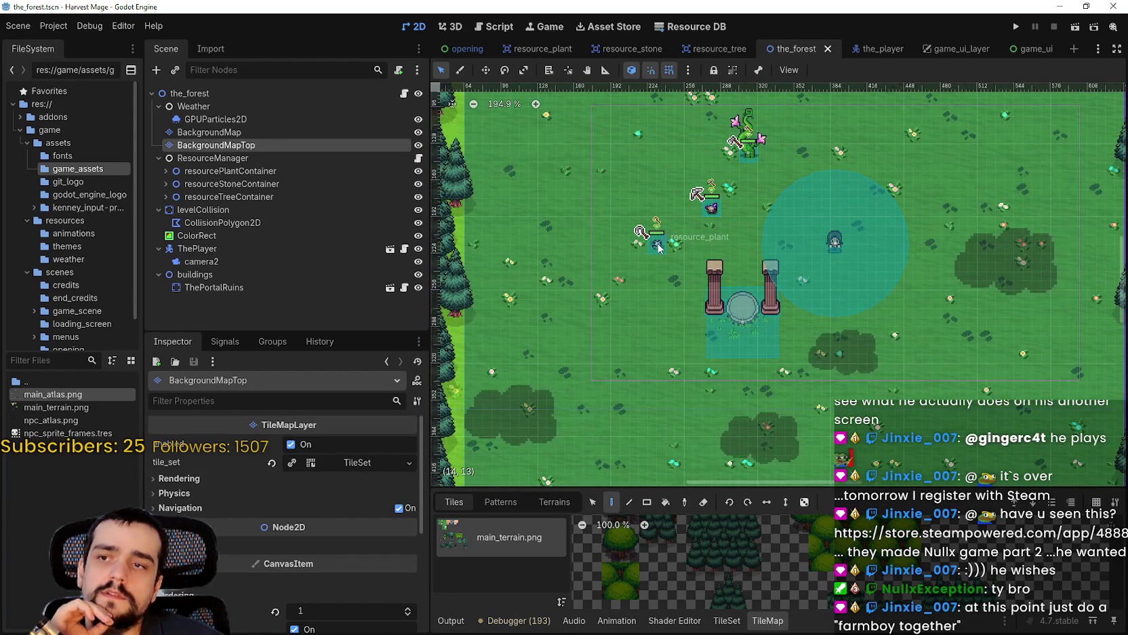
{"action": "left_click", "coordinate": [658, 248]}
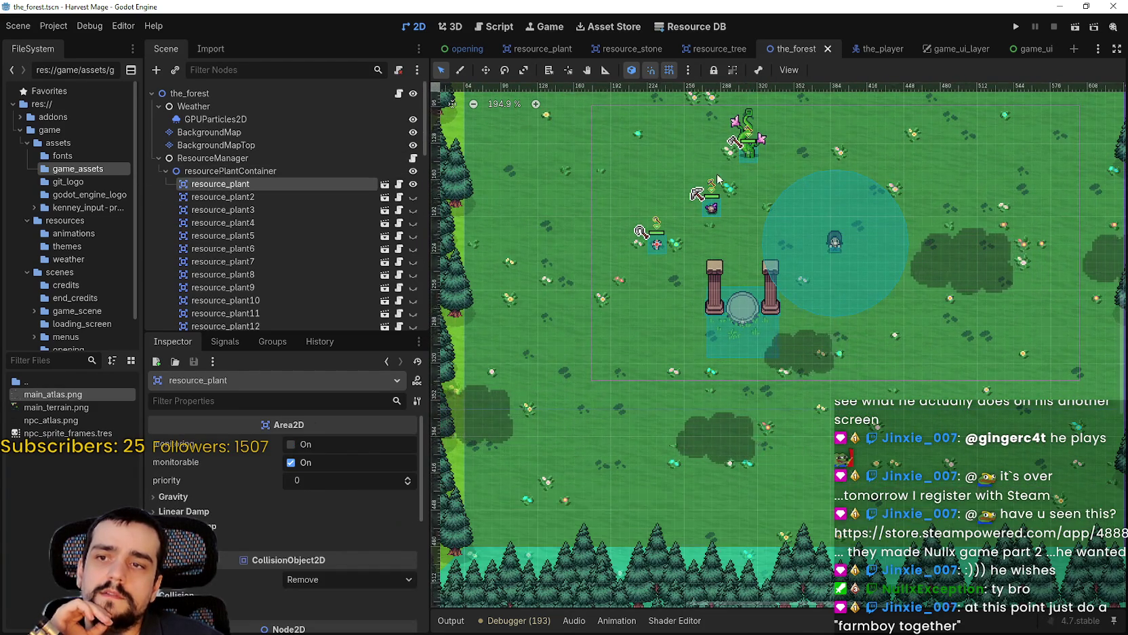
With the Move tool, drag resource_plant up to the forest's top-left edge.
{"action": "scroll", "coordinate": [720, 177], "scroll_direction": "down", "scroll_amount": 2}
{"action": "key", "text": "w"}
{"action": "scroll", "coordinate": [752, 352], "scroll_direction": "up", "scroll_amount": 1}
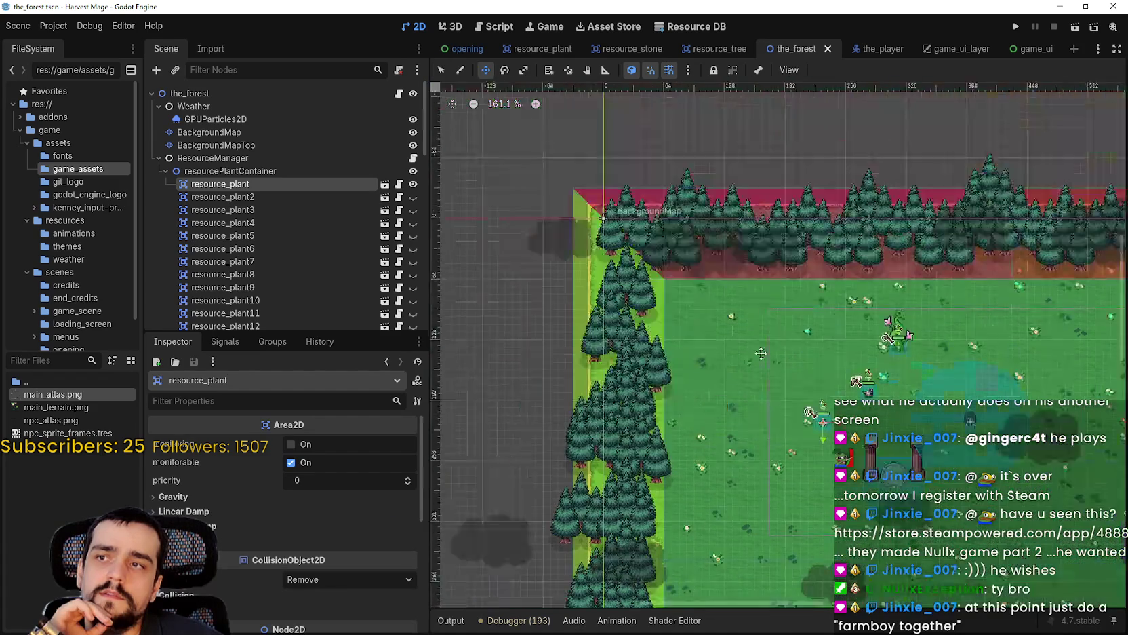
{"action": "left_click_drag", "start_coordinate": [780, 377], "coordinate": [645, 285]}
{"action": "scroll", "coordinate": [646, 285], "scroll_direction": "up", "scroll_amount": 4}
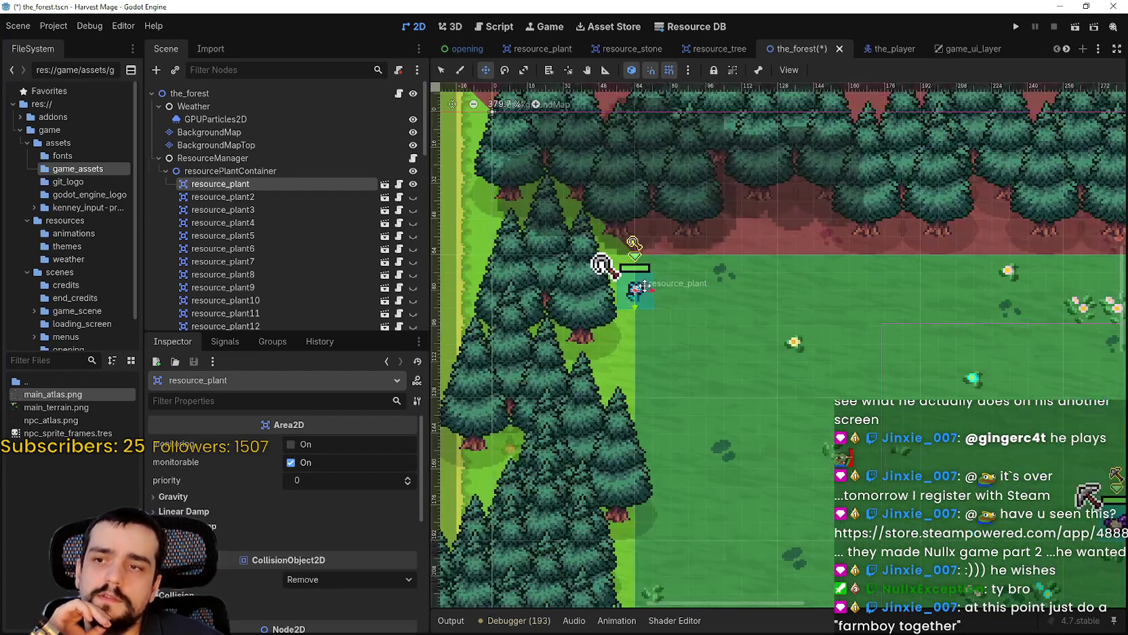
{"action": "scroll", "coordinate": [645, 285], "scroll_direction": "up", "scroll_amount": 2}
{"action": "scroll", "coordinate": [193, 502], "scroll_direction": "down", "scroll_amount": 3}
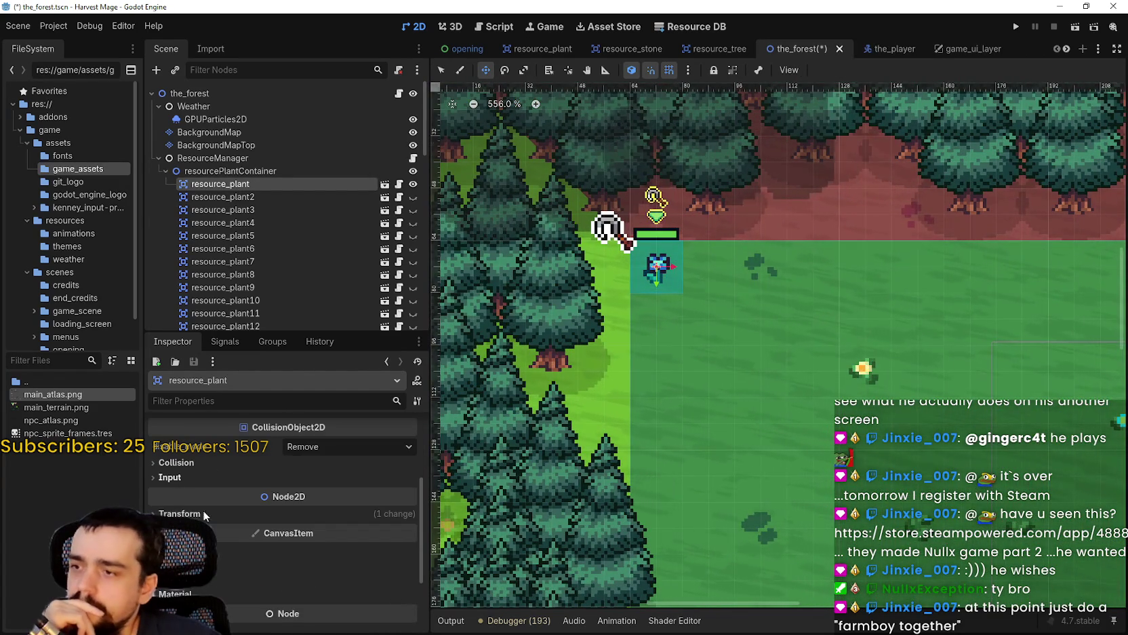
Expand Transform, settle resource_plant at position 72, 72, and select the BackgroundMap layer.
{"action": "left_click", "coordinate": [189, 513]}
{"action": "mouse_move", "coordinate": [658, 273]}
{"action": "left_mouse_down"}
{"action": "mouse_move", "coordinate": [706, 268]}
{"action": "mouse_move", "coordinate": [649, 268]}
{"action": "left_mouse_up"}
{"action": "scroll", "coordinate": [743, 325], "scroll_direction": "down", "scroll_amount": 6}
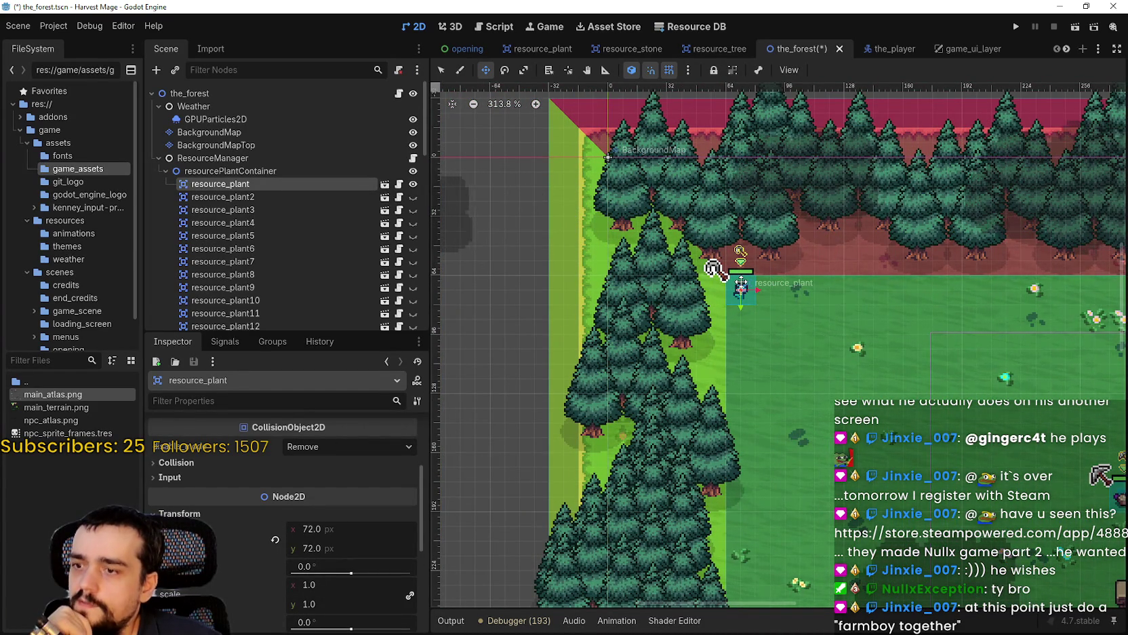
{"action": "scroll", "coordinate": [737, 289], "scroll_direction": "up", "scroll_amount": 5}
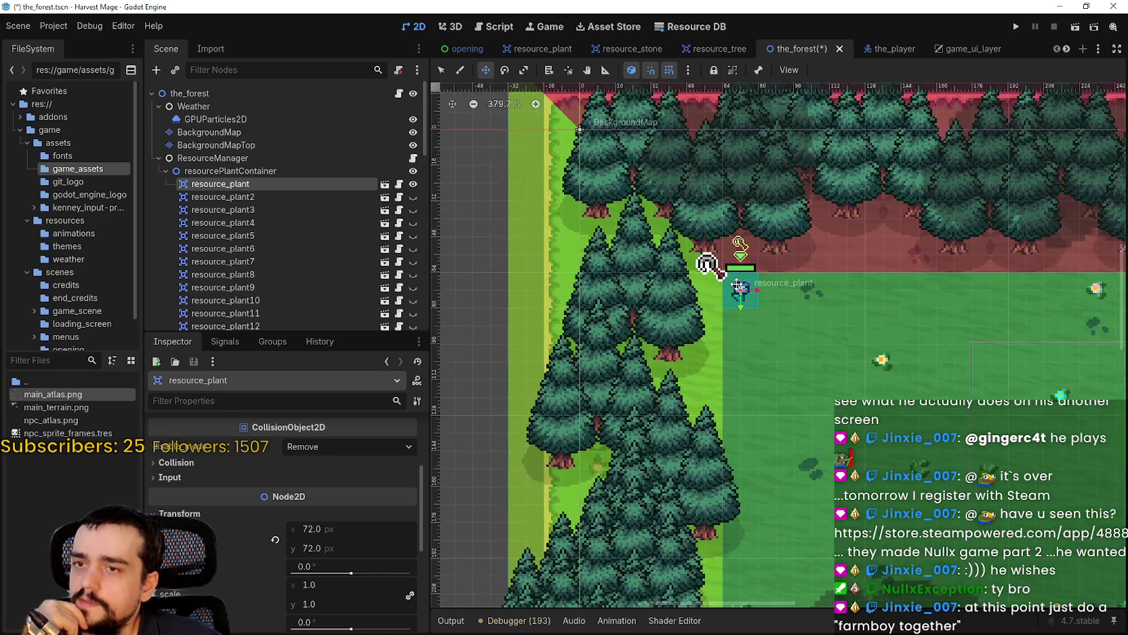
{"action": "scroll", "coordinate": [744, 288], "scroll_direction": "down", "scroll_amount": 3}
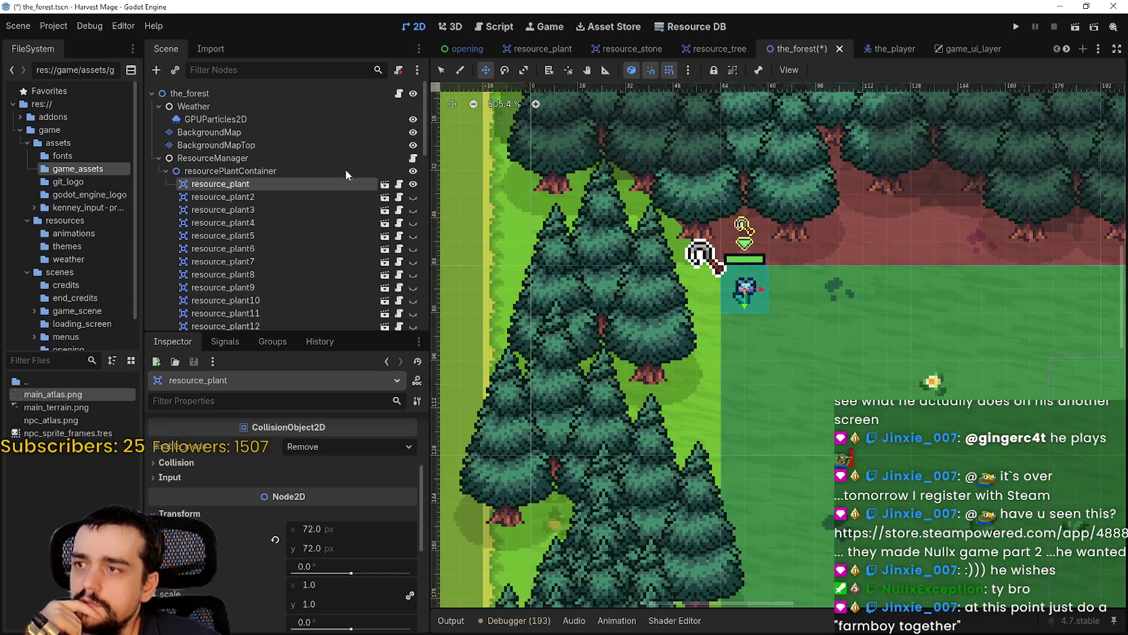
{"action": "left_click", "coordinate": [255, 134]}
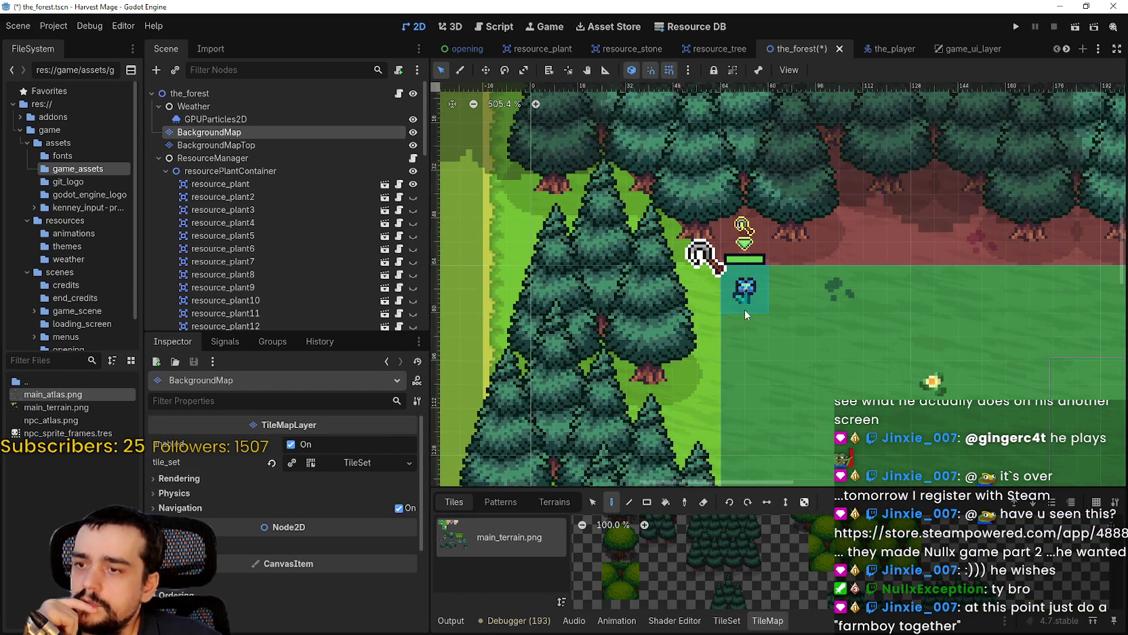
Launch Windows Calculator over the Godot editor and enter 4.
{"action": "scroll", "coordinate": [746, 291], "scroll_direction": "down", "scroll_amount": 1}
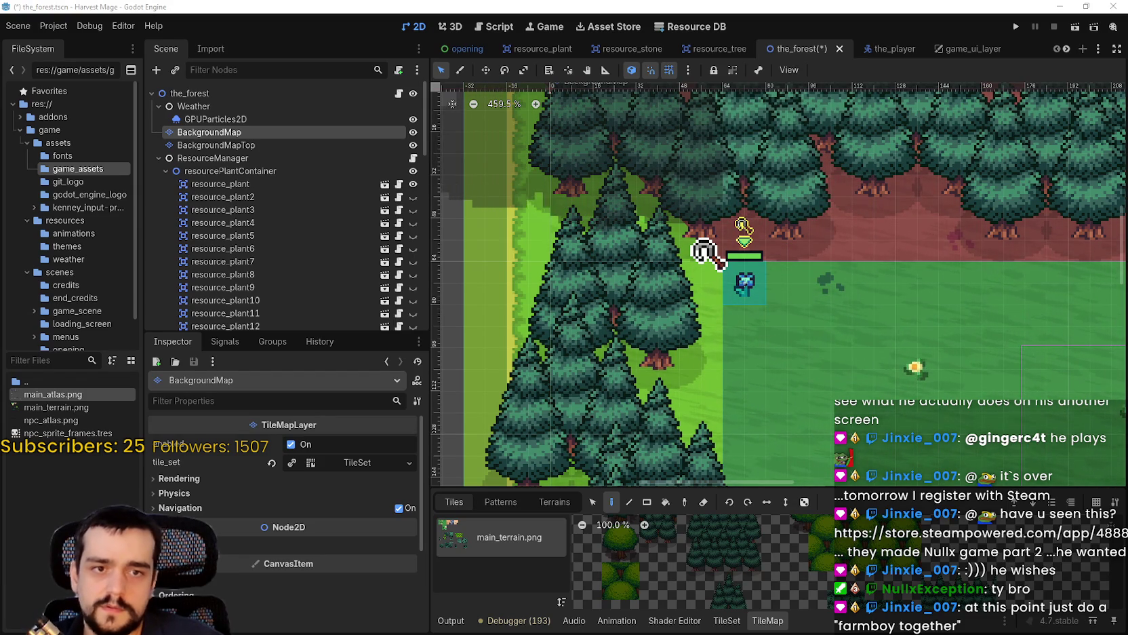
{"action": "key", "text": "XF86Calculator"}
{"action": "type", "text": "4 ×"}
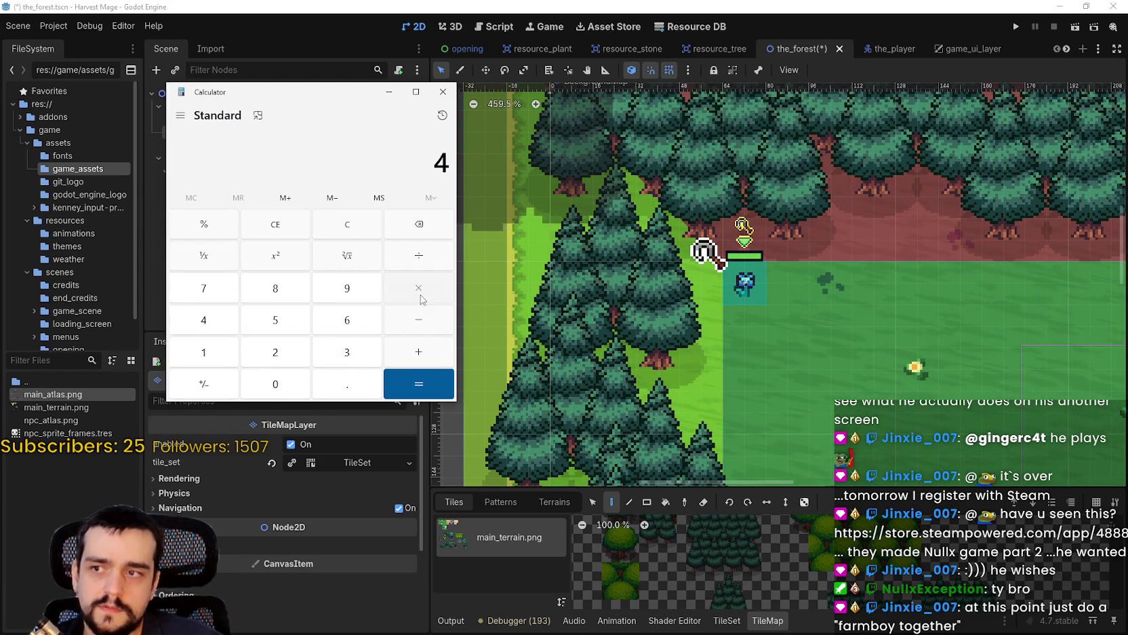
Clear the Calculator, compute 4 × 16 = 64, and select the result.
{"action": "left_click", "coordinate": [418, 384]}
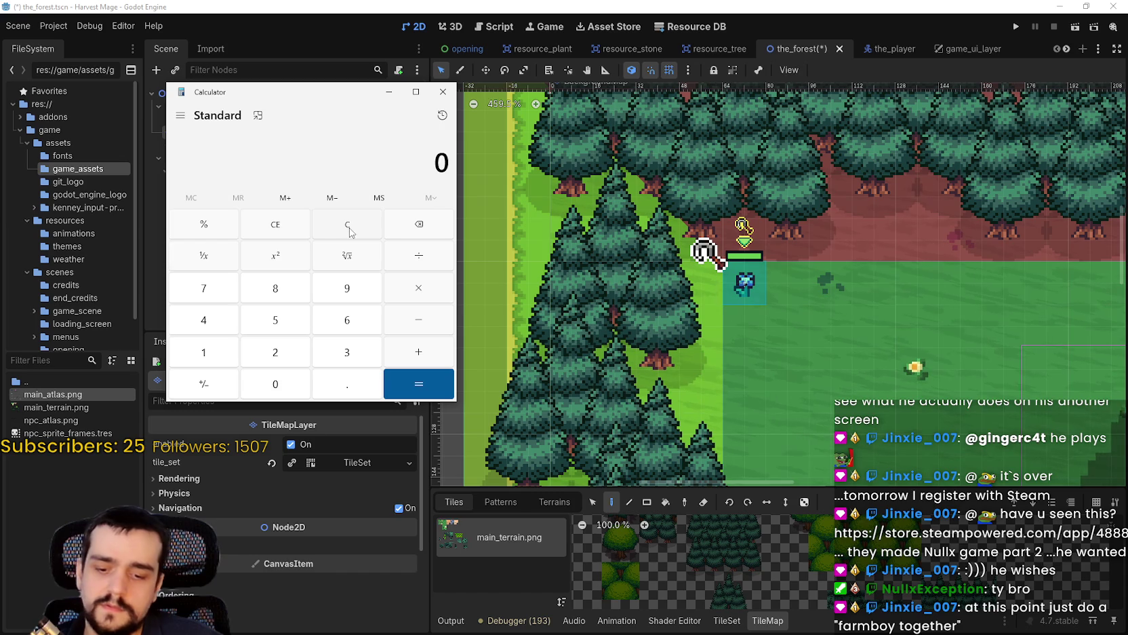
{"action": "left_click", "coordinate": [417, 289]}
{"action": "type", "text": "16"}
{"action": "left_click", "coordinate": [419, 383]}
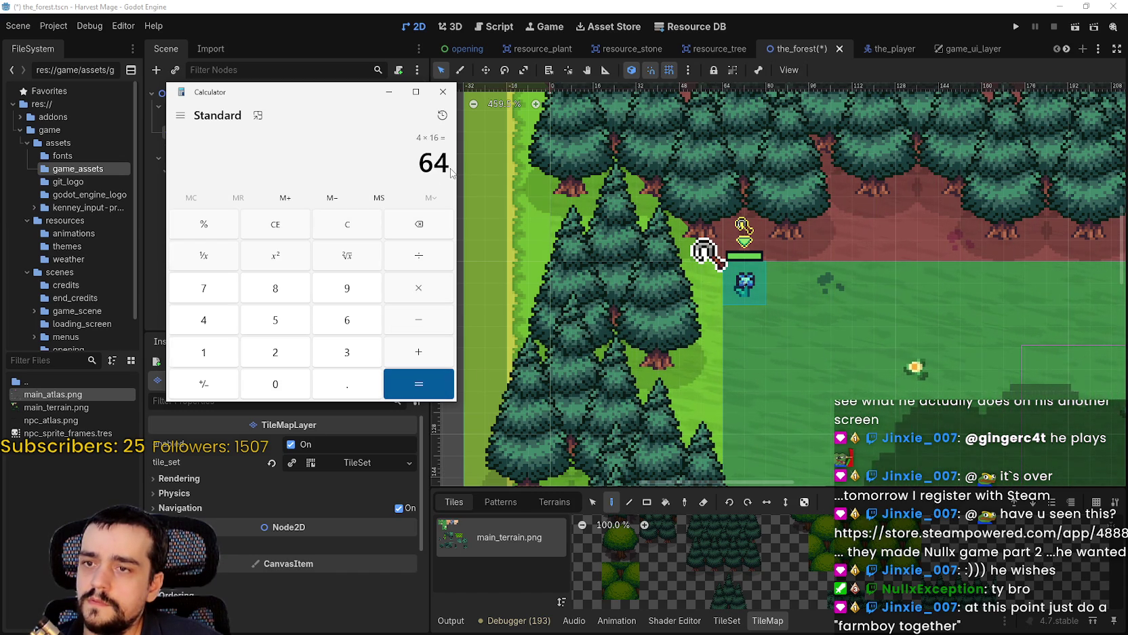
{"action": "left_click_drag", "start_coordinate": [452, 172], "coordinate": [382, 153]}
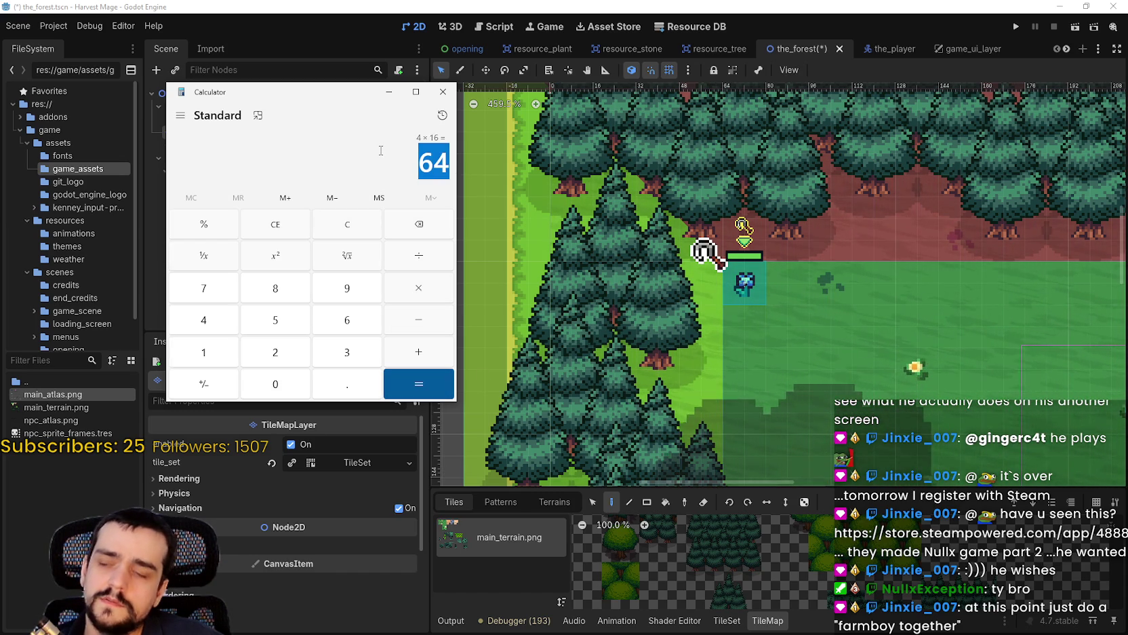
Compute 5 × 16 = 80, then select resource_plant in Godot's Scene tree.
{"action": "left_click", "coordinate": [358, 227]}
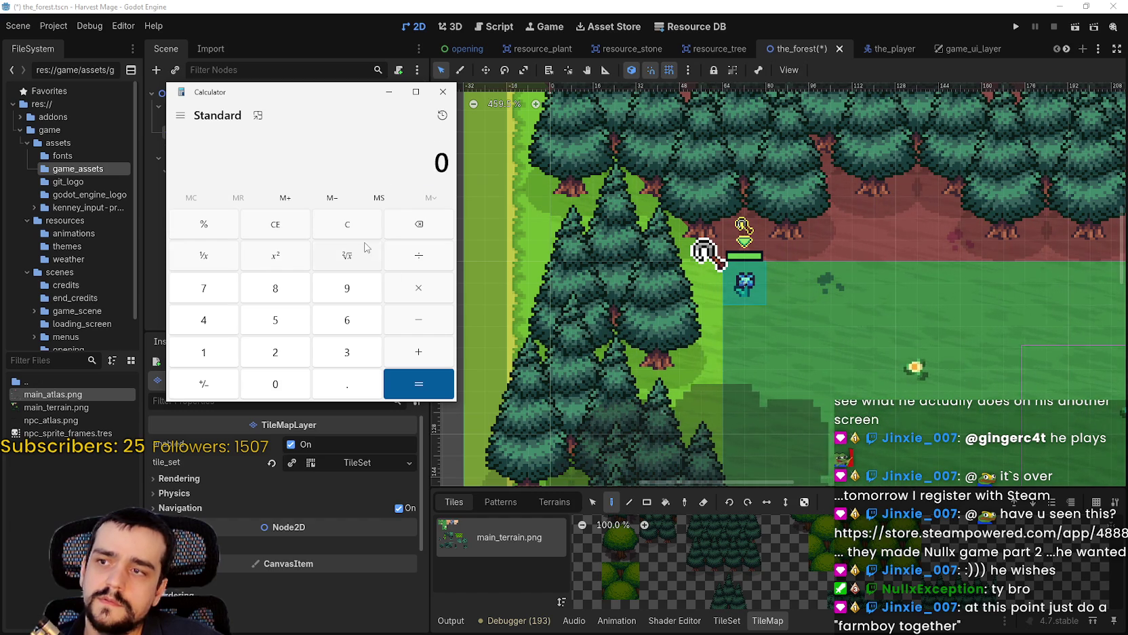
{"action": "left_click", "coordinate": [275, 320]}
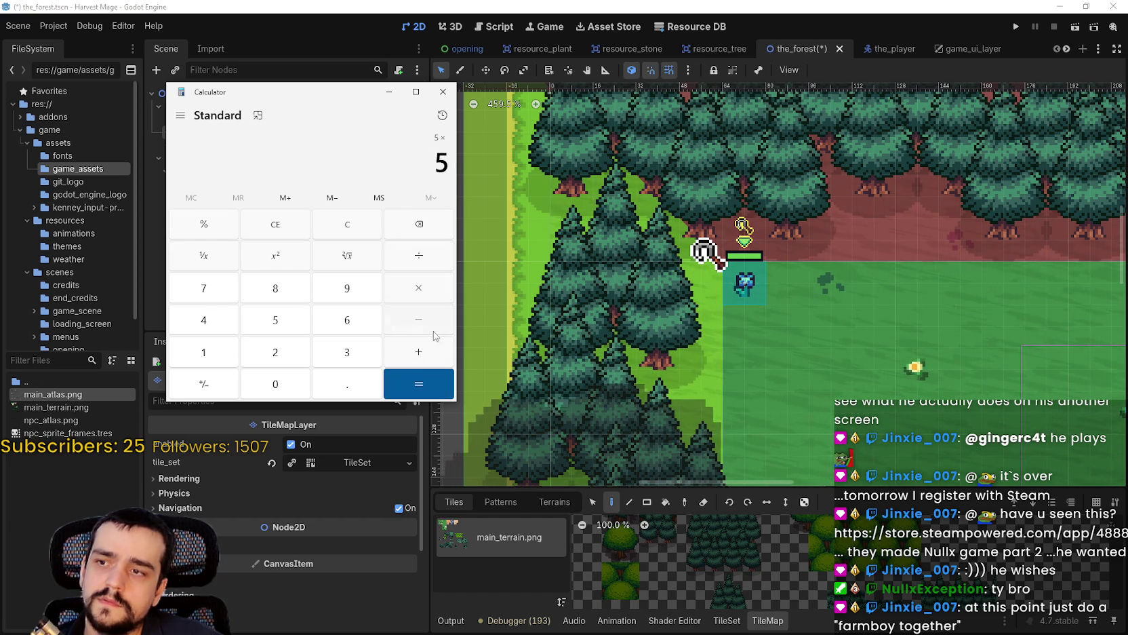
{"action": "type", "text": "*16"}
{"action": "key", "text": "Return"}
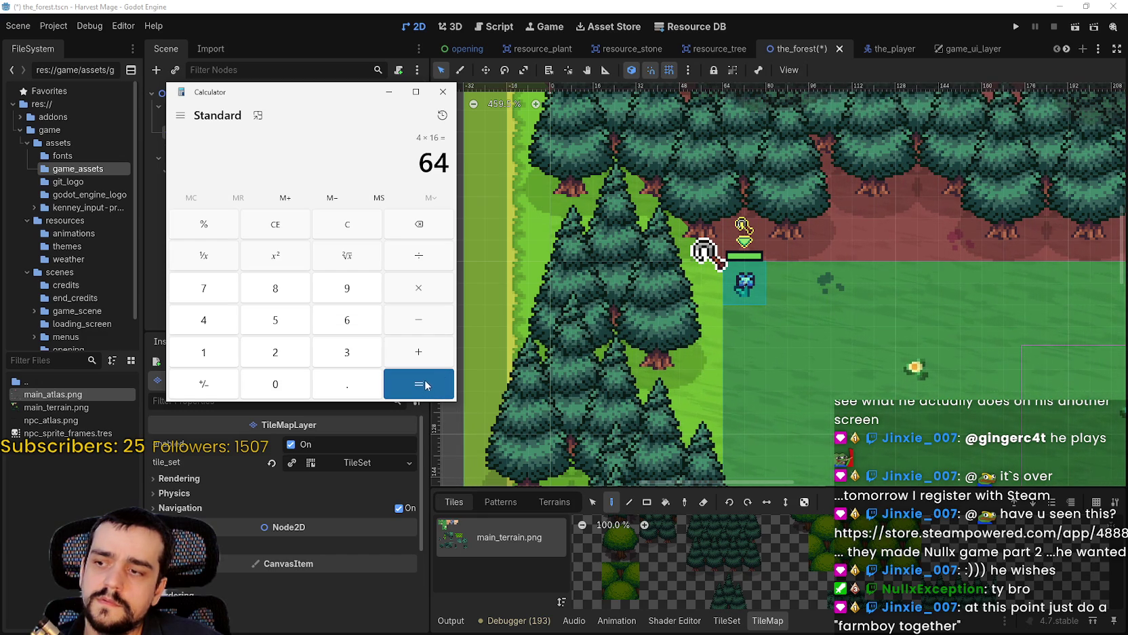
{"action": "left_click", "coordinate": [749, 290]}
{"action": "left_click", "coordinate": [205, 184]}
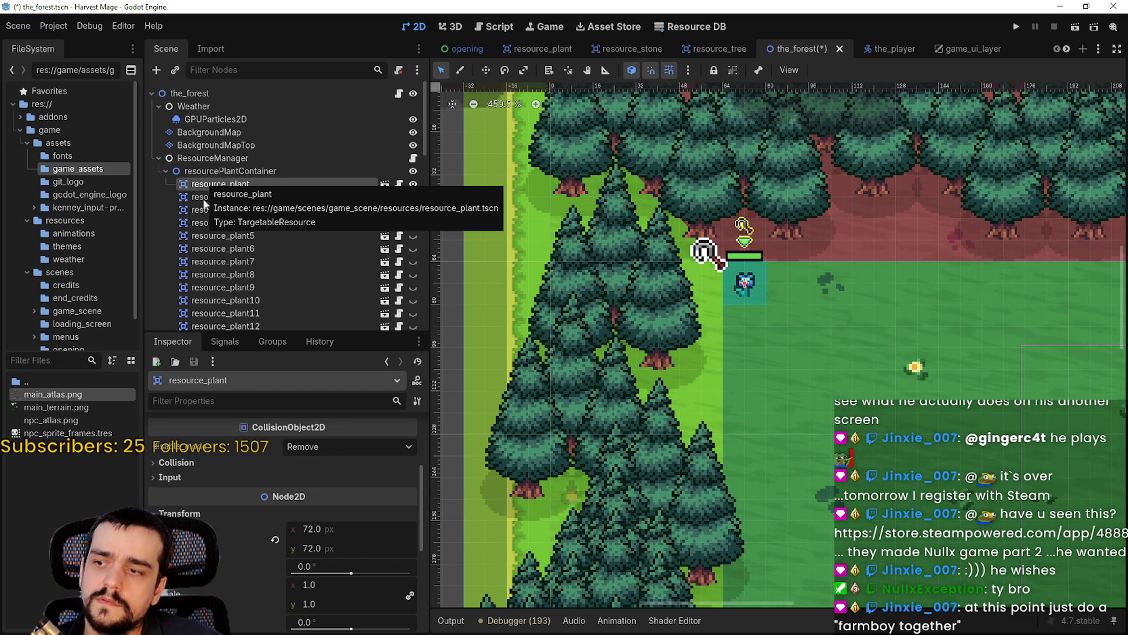
Zoom around resource_plant on the canvas, then bring Calculator (showing 64) back in front.
{"action": "scroll", "coordinate": [767, 285], "scroll_direction": "up", "scroll_amount": 4}
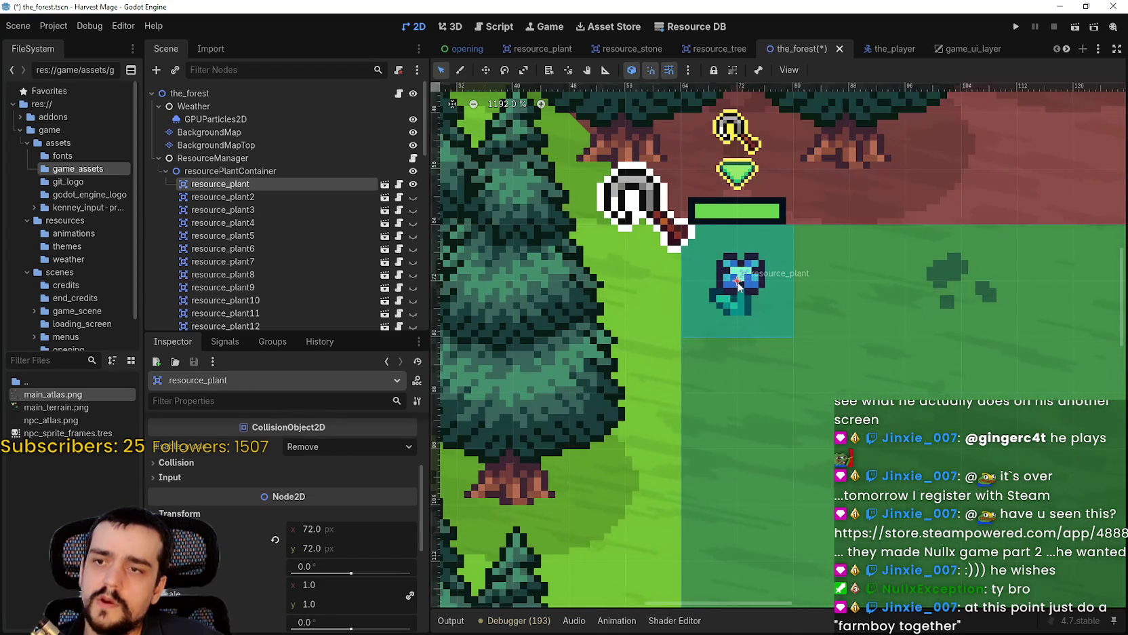
{"action": "scroll", "coordinate": [742, 290], "scroll_direction": "down", "scroll_amount": 3}
{"action": "scroll", "coordinate": [742, 290], "scroll_direction": "up", "scroll_amount": 2}
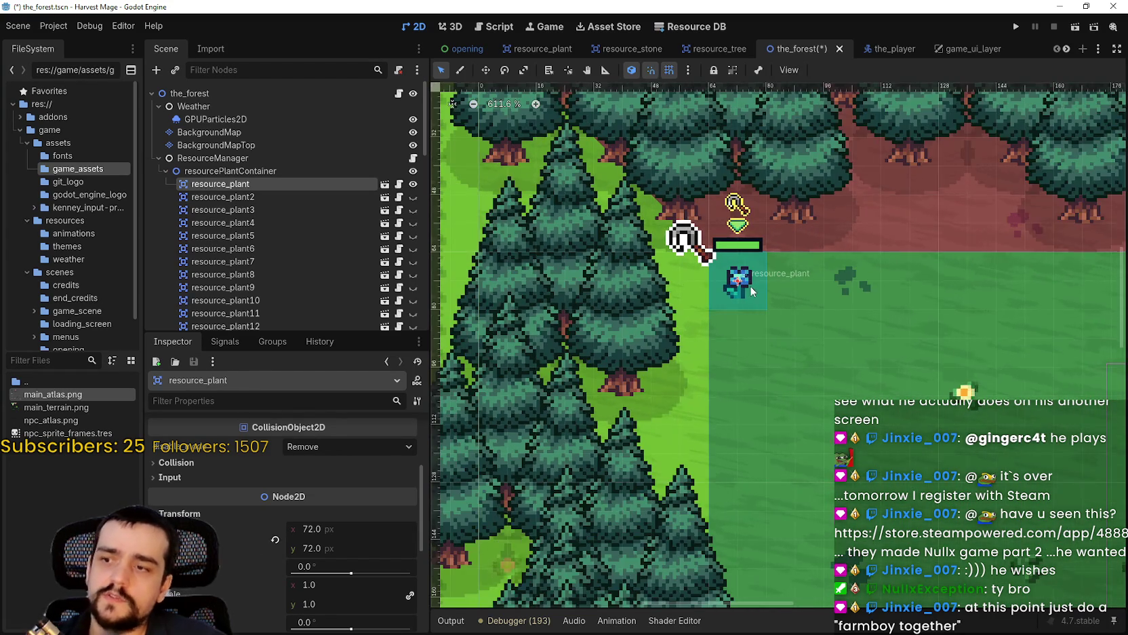
{"action": "scroll", "coordinate": [742, 290], "scroll_direction": "down", "scroll_amount": 1}
{"action": "key", "text": "alt+Tab"}
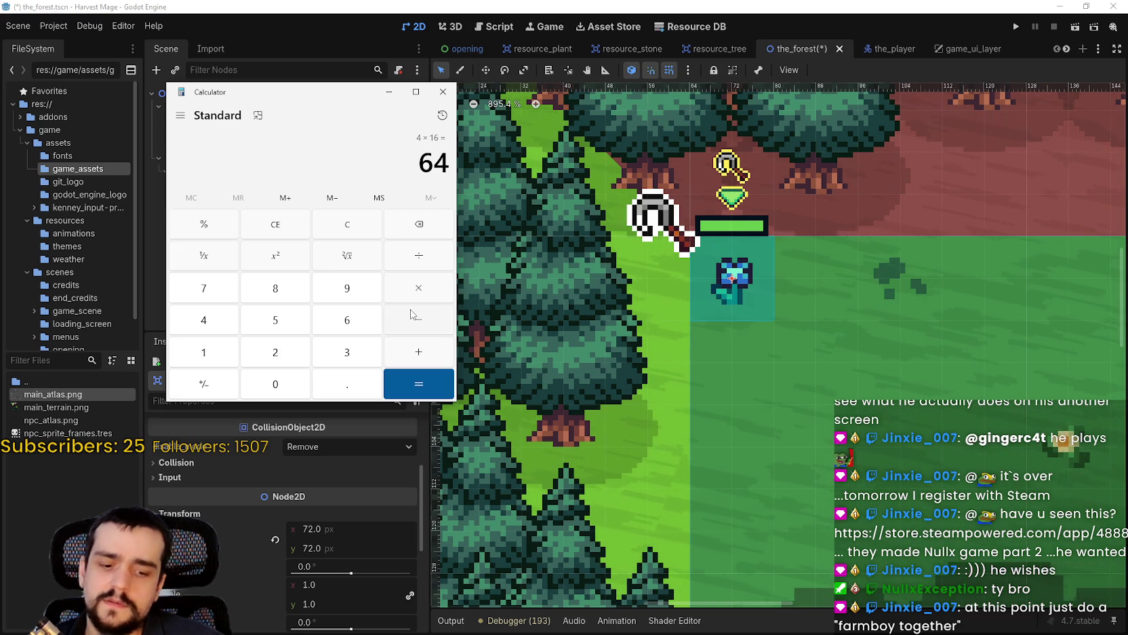
Compute 72 − 64 = 8 in Calculator.
{"action": "type", "text": "72"}
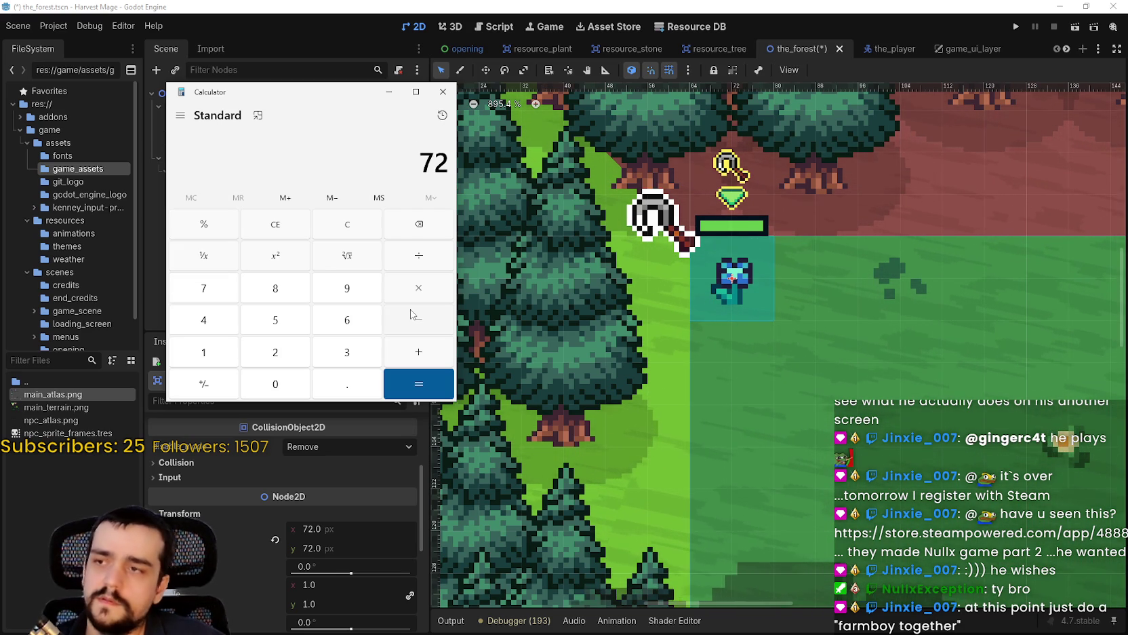
{"action": "type", "text": " - 64"}
{"action": "key", "text": "Return"}
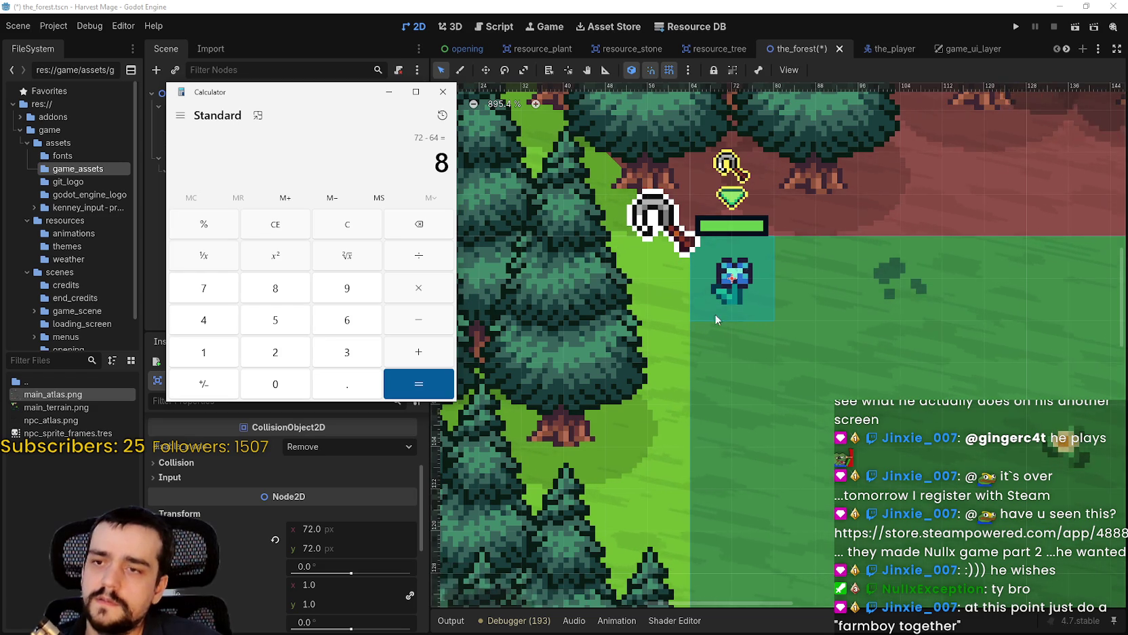
{"action": "scroll", "coordinate": [725, 295], "scroll_direction": "up", "scroll_amount": 3}
{"action": "scroll", "coordinate": [725, 295], "scroll_direction": "up", "scroll_amount": 1}
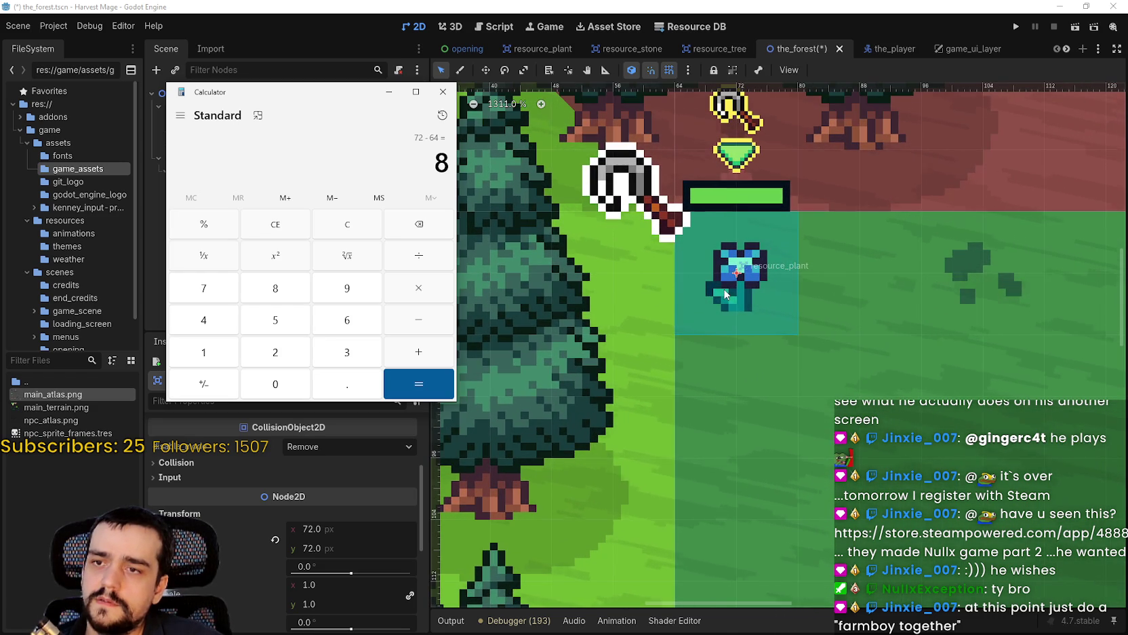
{"action": "scroll", "coordinate": [710, 270], "scroll_direction": "down", "scroll_amount": 3}
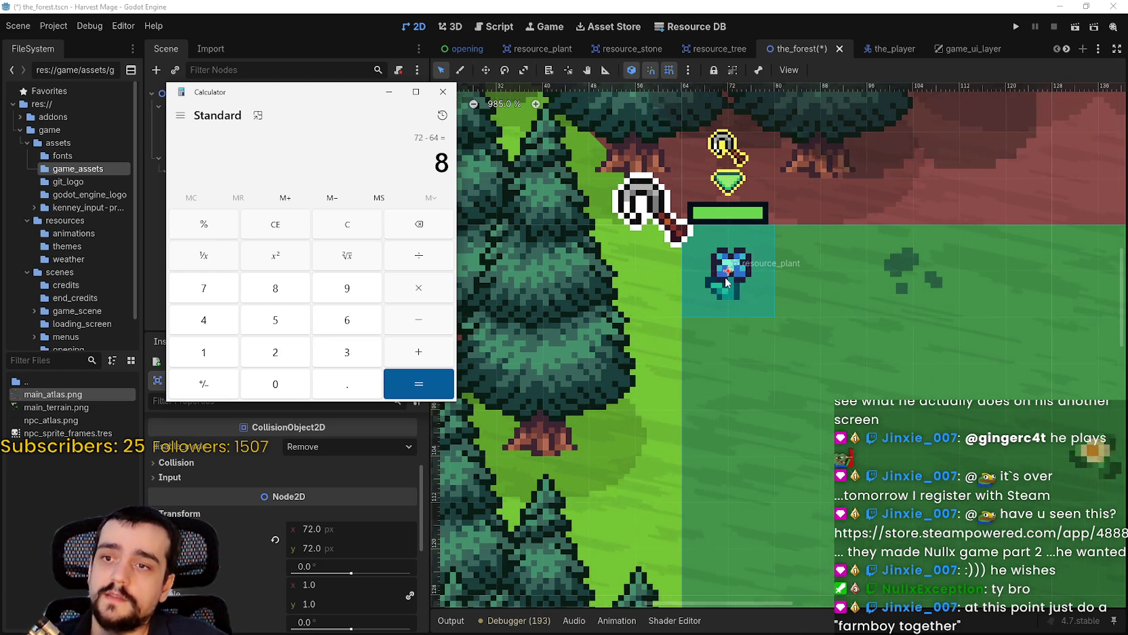
{"action": "scroll", "coordinate": [723, 272], "scroll_direction": "up", "scroll_amount": 2}
Clear the entries and start a 72 ÷ division, leaving Godot in front.
{"action": "left_click", "coordinate": [346, 224]}
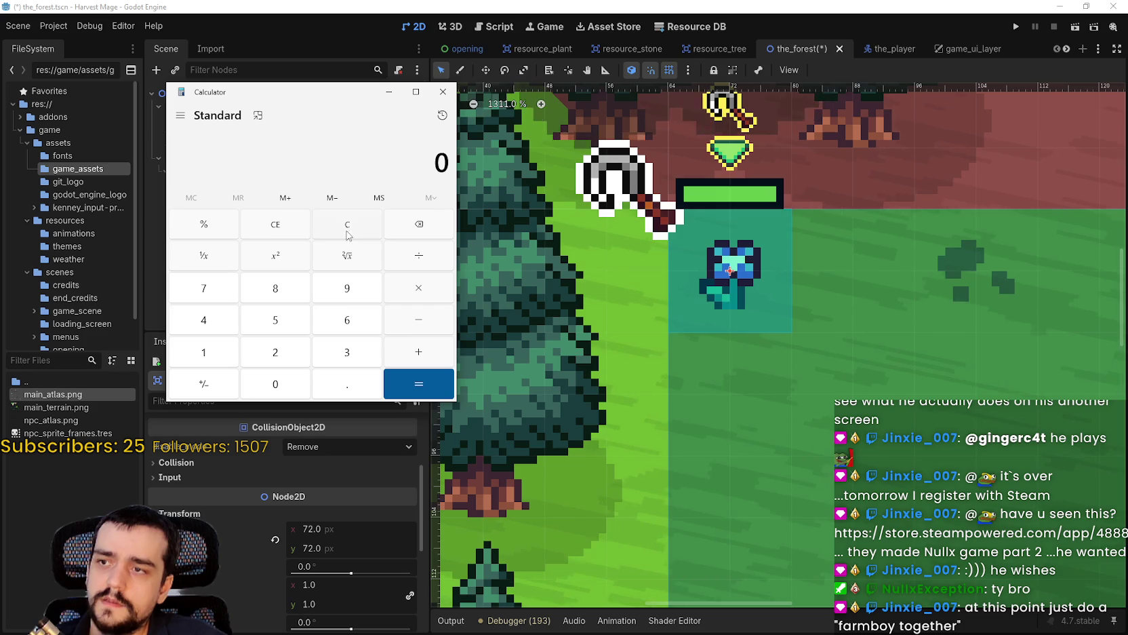
{"action": "type", "text": "6"}
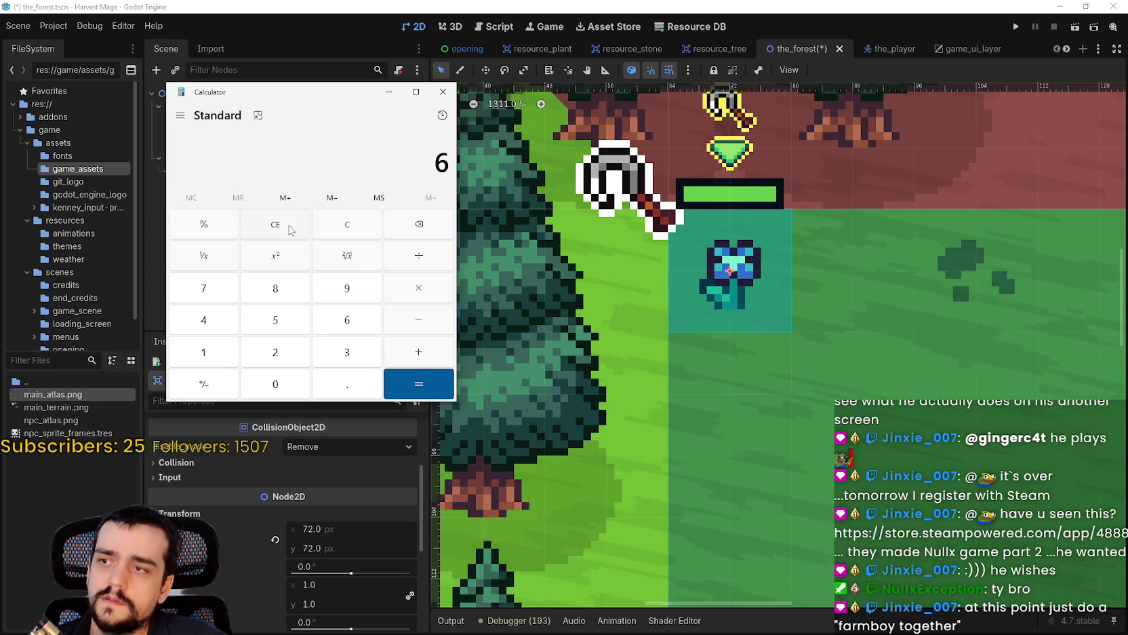
{"action": "left_click", "coordinate": [323, 224]}
{"action": "type", "text": "4"}
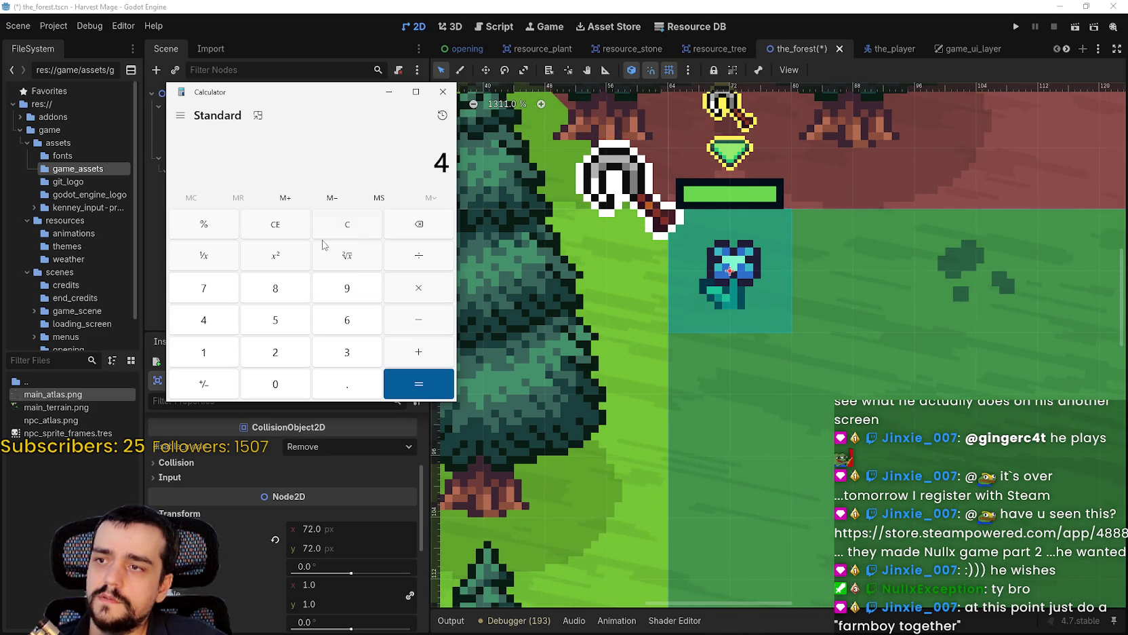
{"action": "left_click", "coordinate": [349, 227]}
{"action": "type", "text": "72/"}
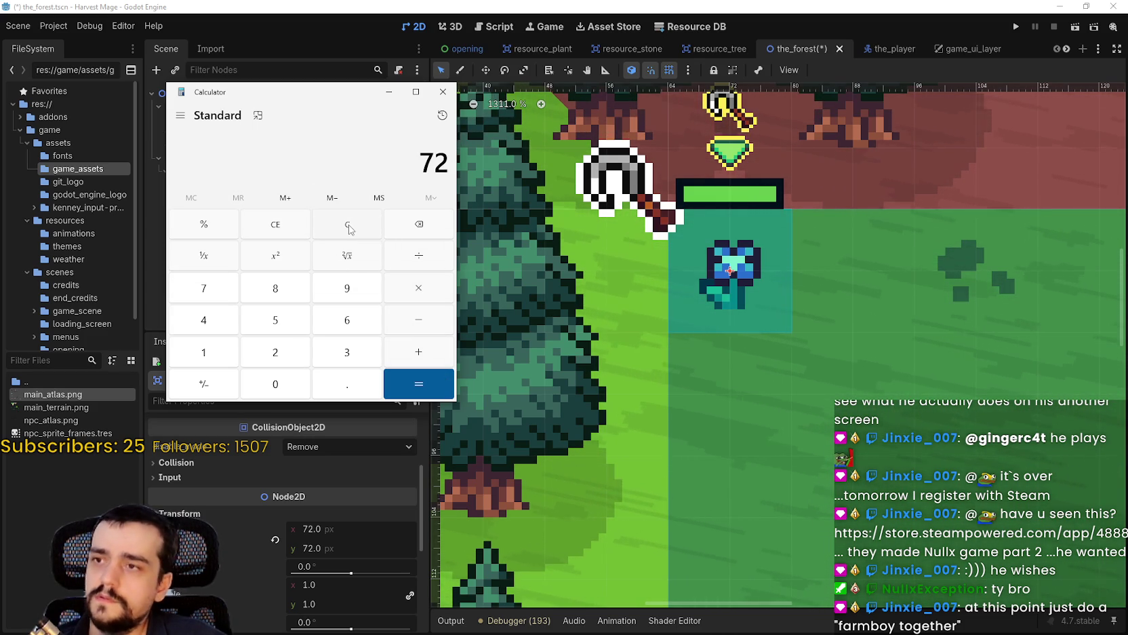
{"action": "scroll", "coordinate": [636, 109], "scroll_direction": "down", "scroll_amount": 7}
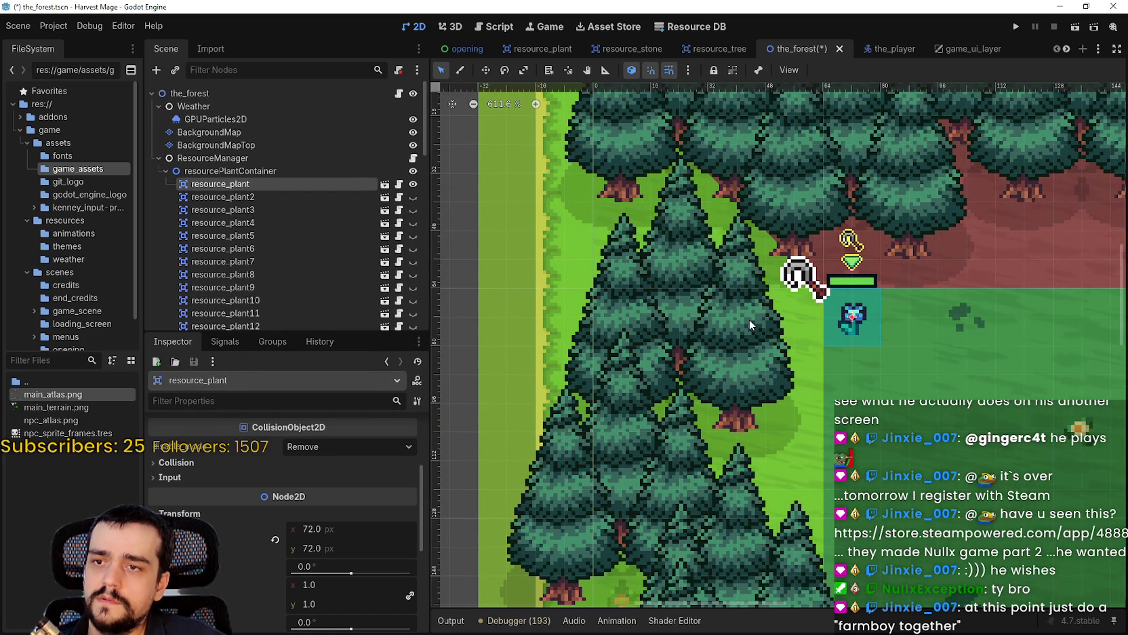
Zoom out on the canvas, return to Calculator, and finish 72 ÷ 4 = 18.
{"action": "scroll", "coordinate": [851, 322], "scroll_direction": "up", "scroll_amount": 4}
{"action": "scroll", "coordinate": [847, 309], "scroll_direction": "down", "scroll_amount": 2}
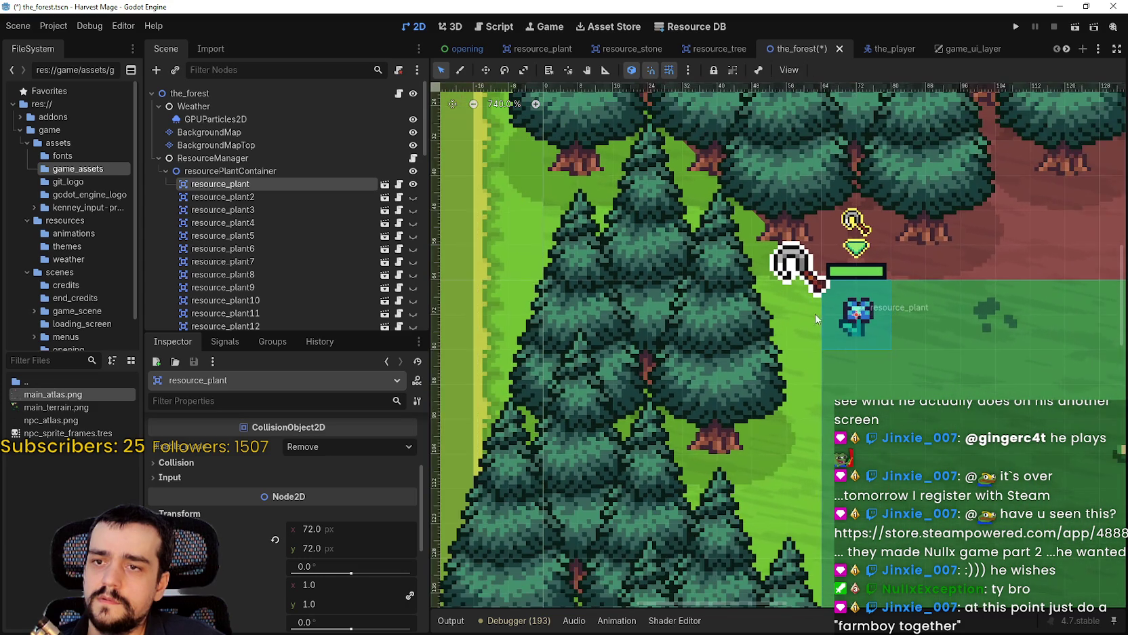
{"action": "scroll", "coordinate": [774, 297], "scroll_direction": "down", "scroll_amount": 1}
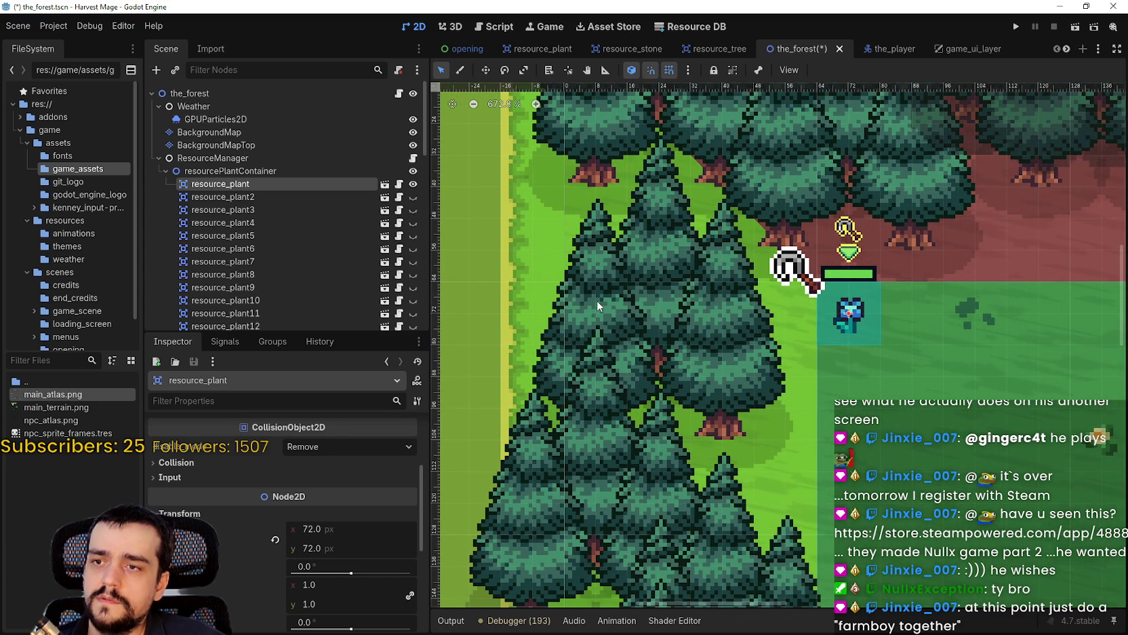
{"action": "scroll", "coordinate": [597, 300], "scroll_direction": "down", "scroll_amount": 2}
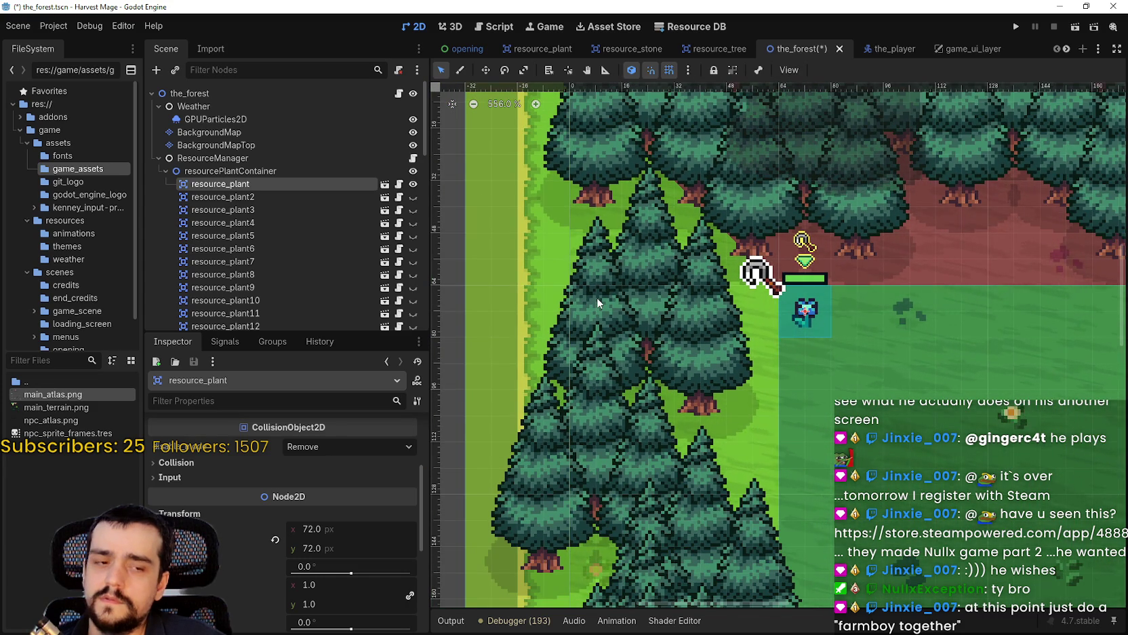
{"action": "key", "text": "alt+Tab"}
{"action": "type", "text": "4"}
{"action": "key", "text": "Return"}
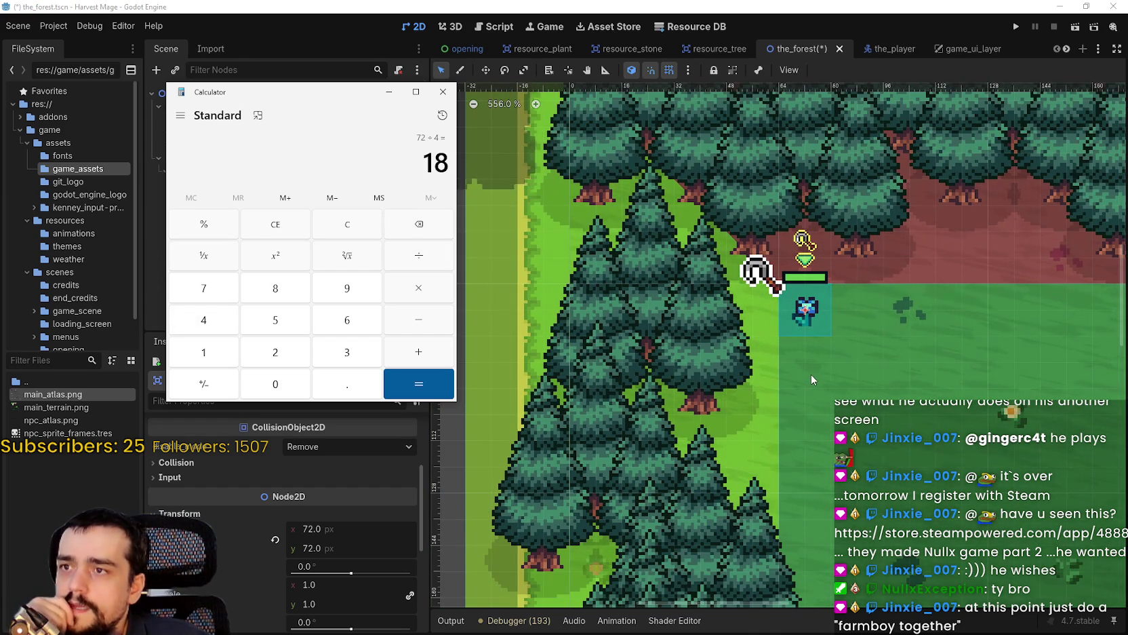
Zoom the canvas to check resource_plant and switch from Calculator back to Godot.
{"action": "scroll", "coordinate": [811, 373], "scroll_direction": "down", "scroll_amount": 2}
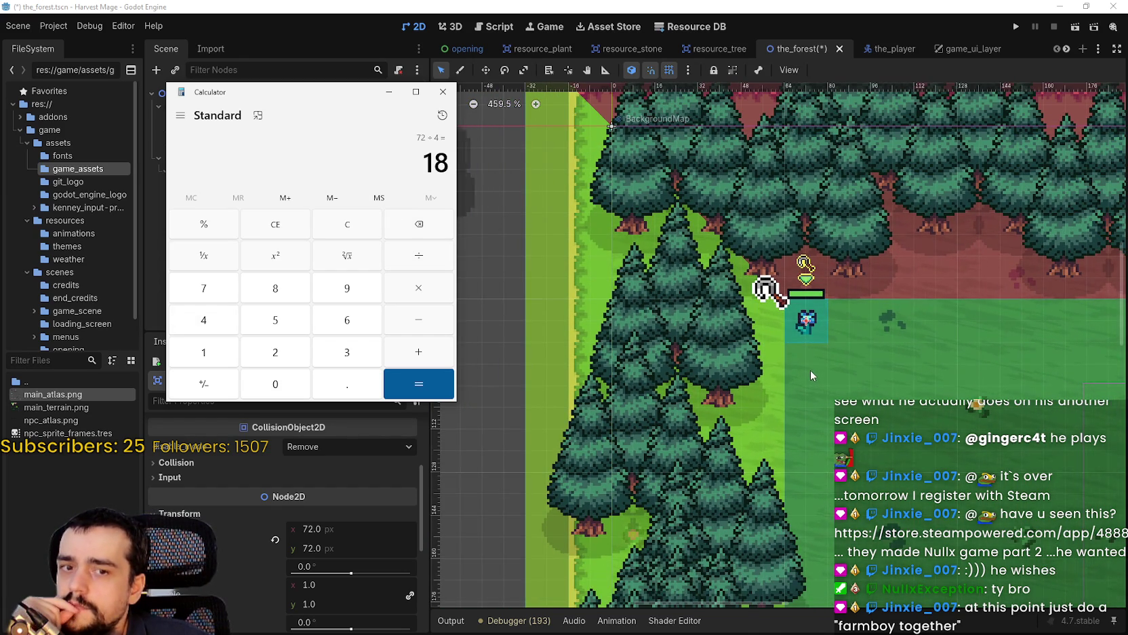
{"action": "scroll", "coordinate": [800, 326], "scroll_direction": "down", "scroll_amount": 1}
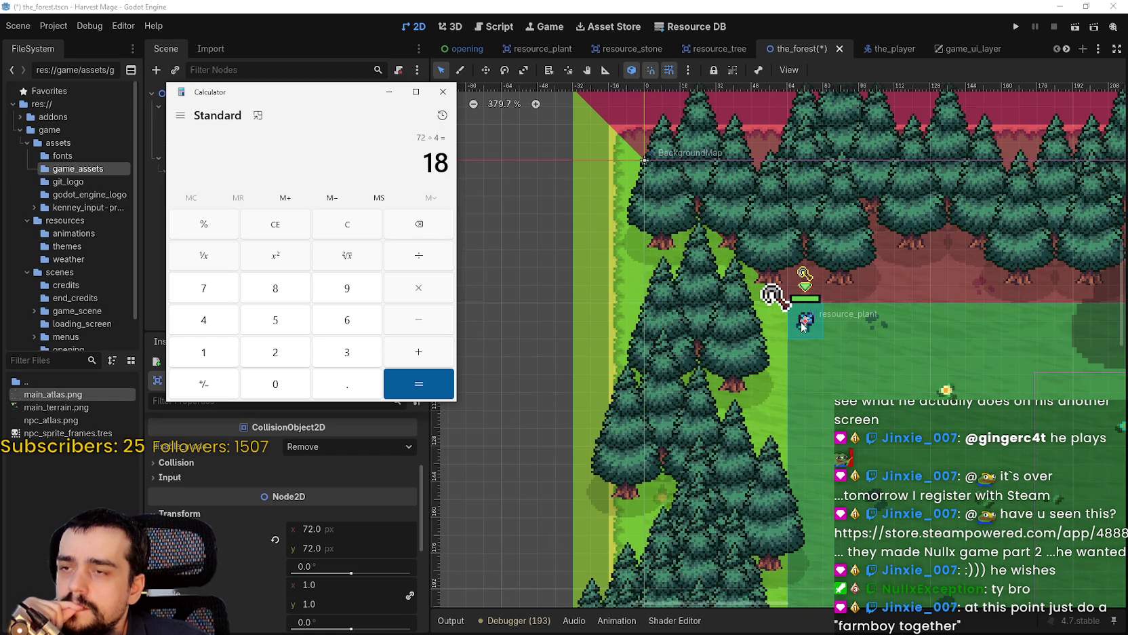
{"action": "scroll", "coordinate": [803, 326], "scroll_direction": "up", "scroll_amount": 1}
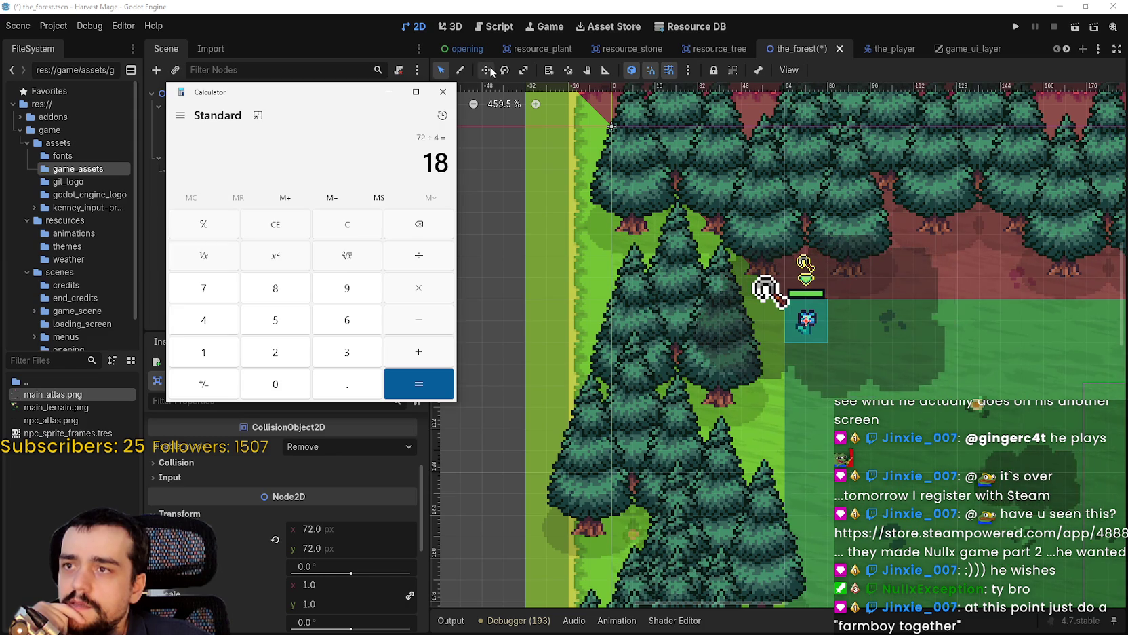
{"action": "key", "text": "alt+Tab"}
Drag resource_plant along the tree line so its position reads 48, 72.
{"action": "mouse_move", "coordinate": [806, 321]}
{"action": "left_mouse_down"}
{"action": "mouse_move", "coordinate": [601, 317]}
{"action": "mouse_move", "coordinate": [816, 321]}
{"action": "left_mouse_up"}
{"action": "scroll", "coordinate": [614, 327], "scroll_direction": "up", "scroll_amount": 5}
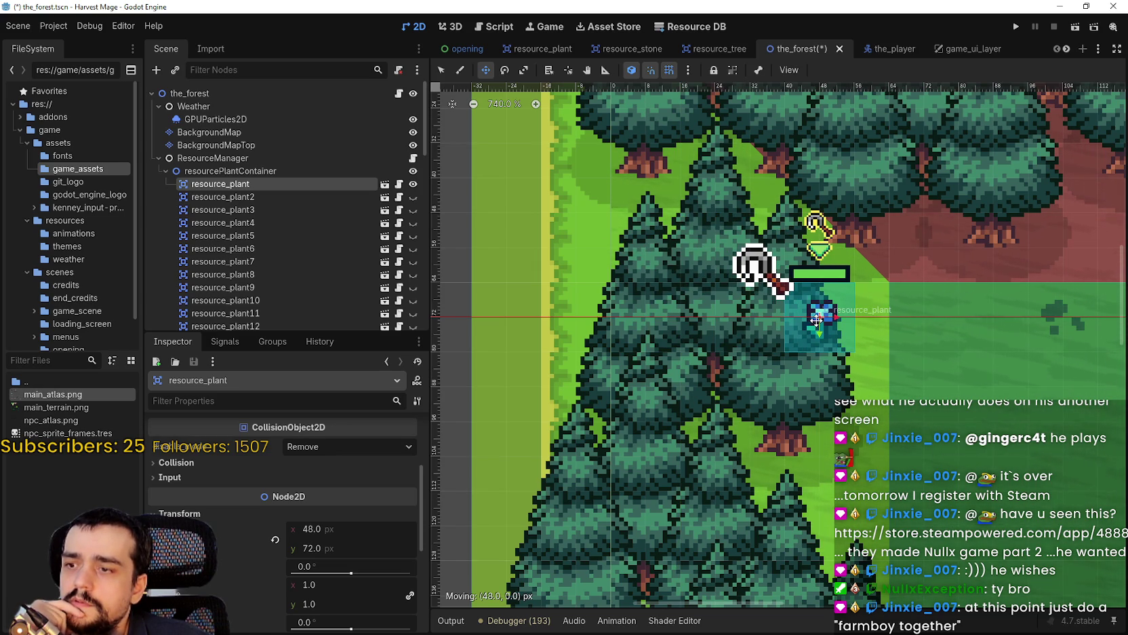